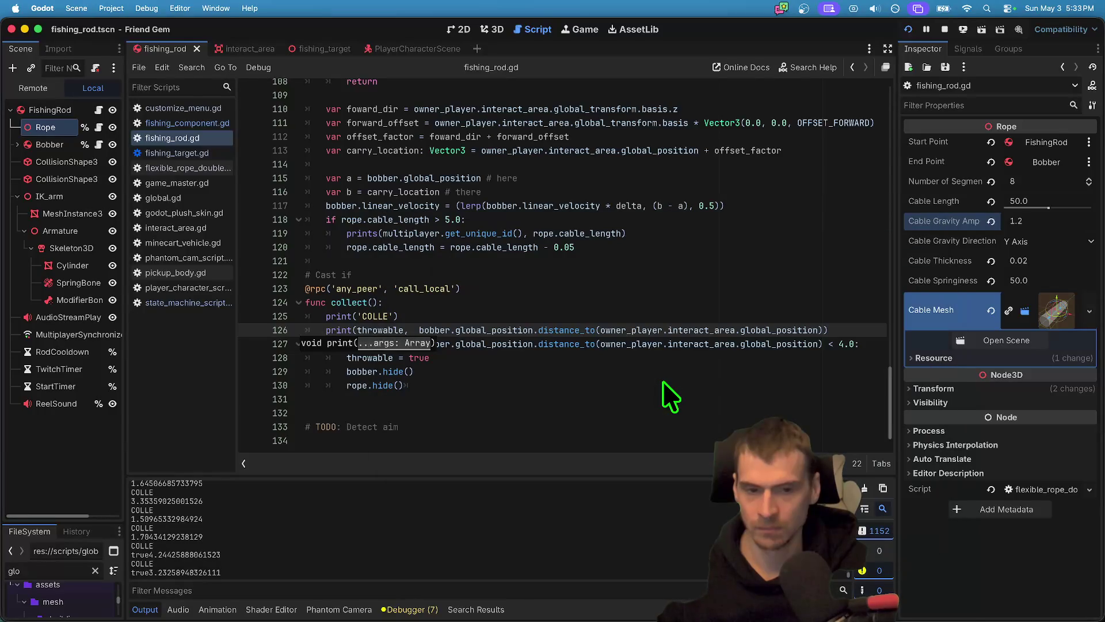
# Remove 'throwable, ' from the print call on line 126 of collect().
pyautogui.press('BackSpace')
pyautogui.hotkey('alt', 'BackSpace')
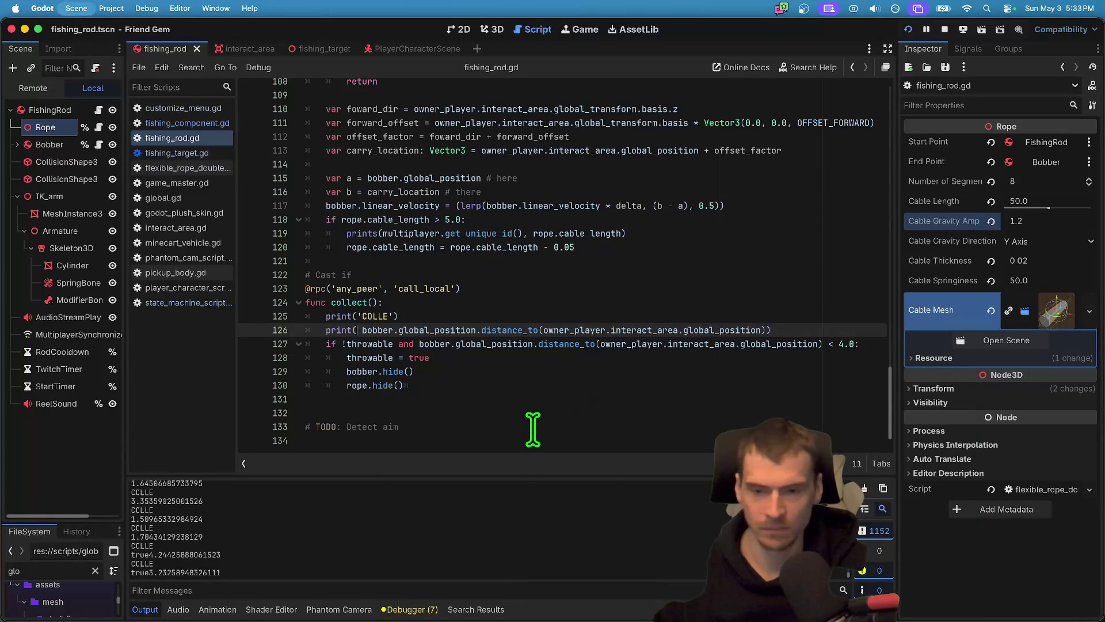
pyautogui.press('BackSpace')
# Delete 'call_local' from collect's rpc annotation on line 123, then undo to restore it.
pyautogui.scroll(2, 500, 401)
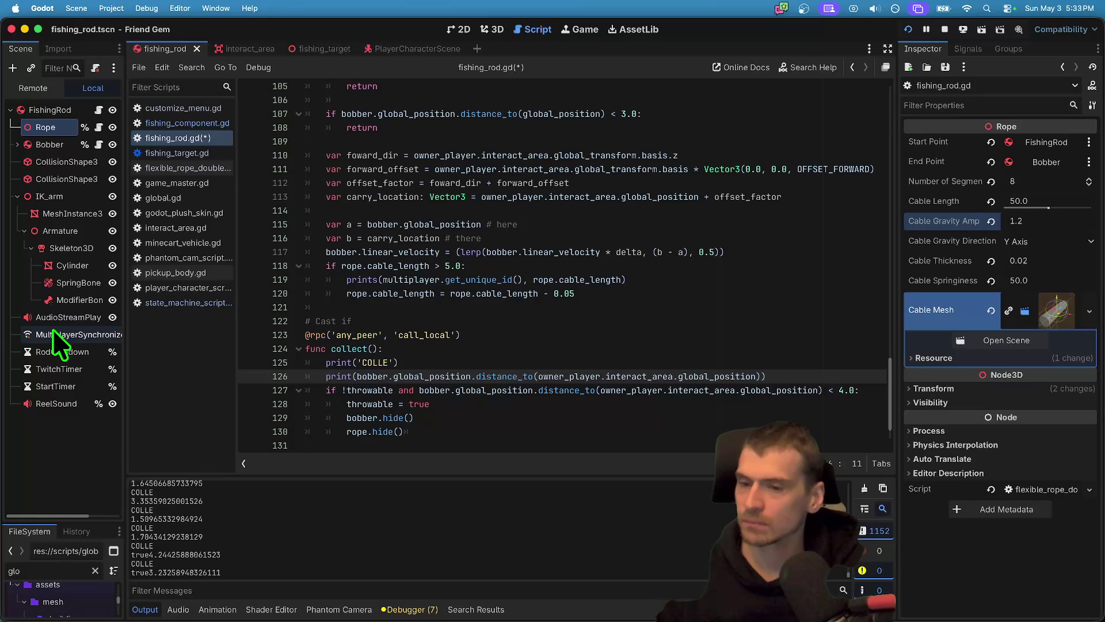
pyautogui.doubleClick(358, 334)
pyautogui.doubleClick(420, 334)
pyautogui.press('BackSpace')
pyautogui.press('BackSpace')
pyautogui.scroll(3, 563, 272)
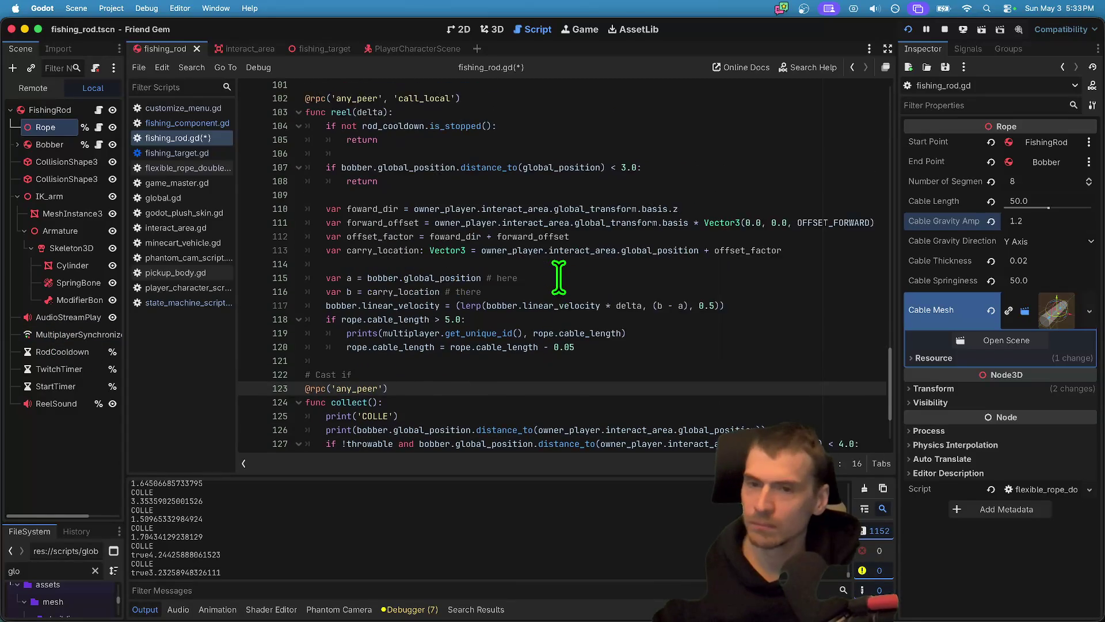
pyautogui.click(410, 148)
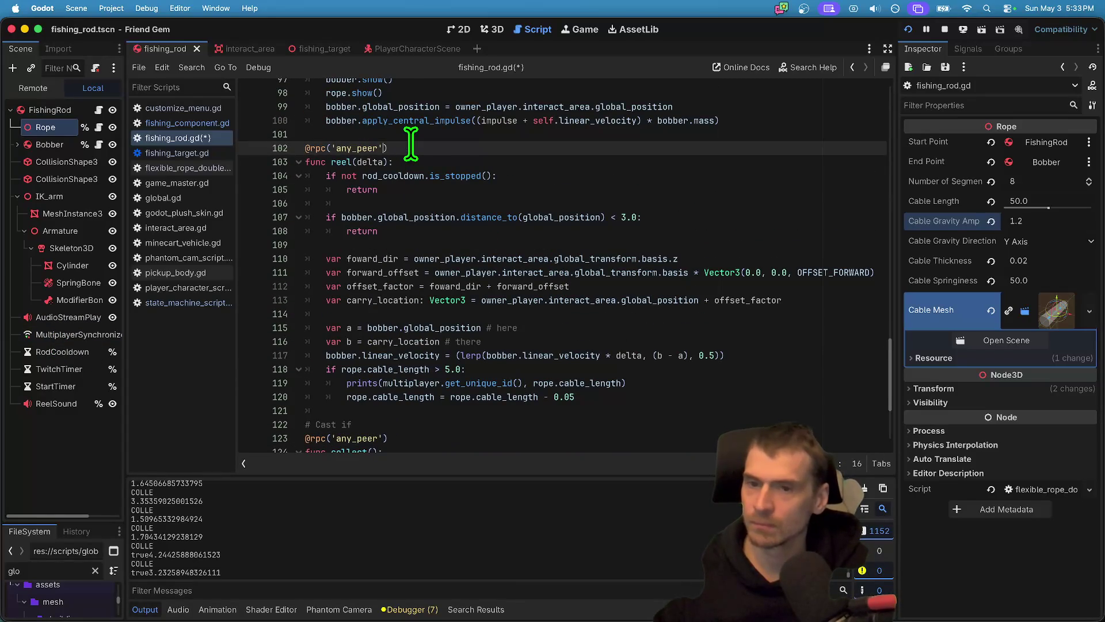
pyautogui.hotkey('ctrl', 'z')
pyautogui.hotkey('ctrl', 'z')
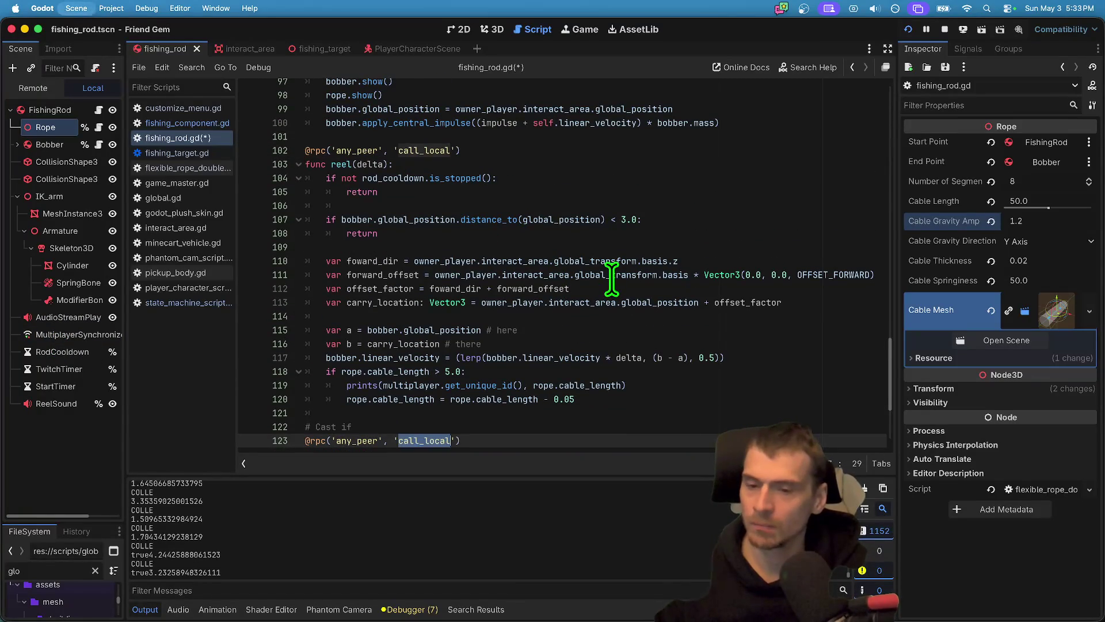
# Review the throwable checks and collect lines, then select the MultiplayerSynchronizer node.
pyautogui.scroll(-5, 603, 299)
pyautogui.moveTo(597, 365)
pyautogui.mouseDown()
pyautogui.moveTo(277, 371)
pyautogui.moveTo(370, 321)
pyautogui.mouseUp()
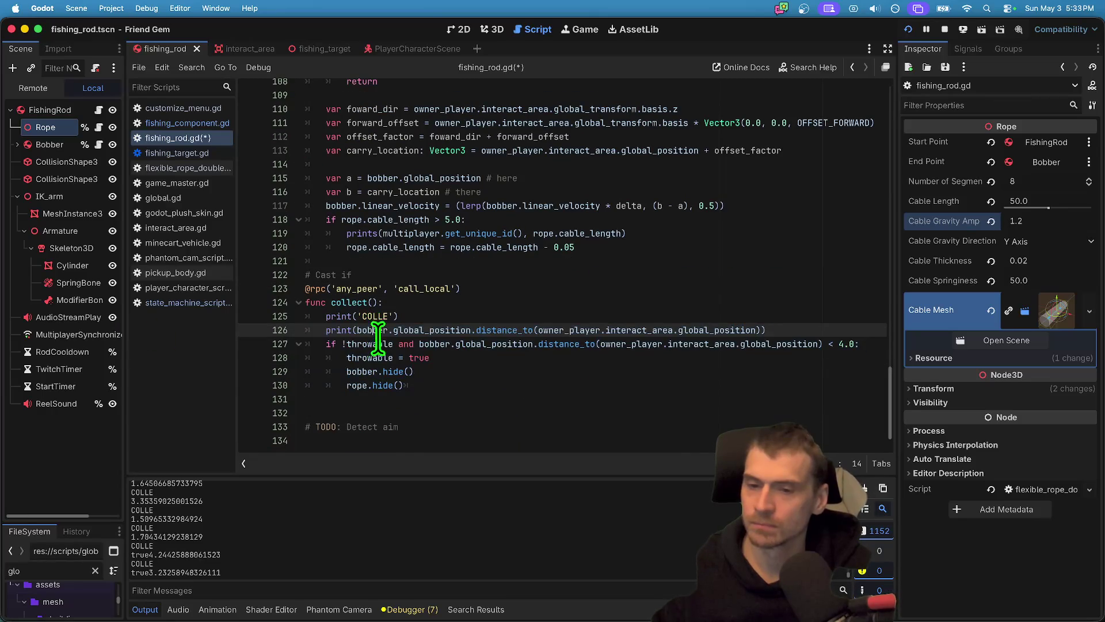
pyautogui.doubleClick(369, 344)
pyautogui.scroll(10, 705, 268)
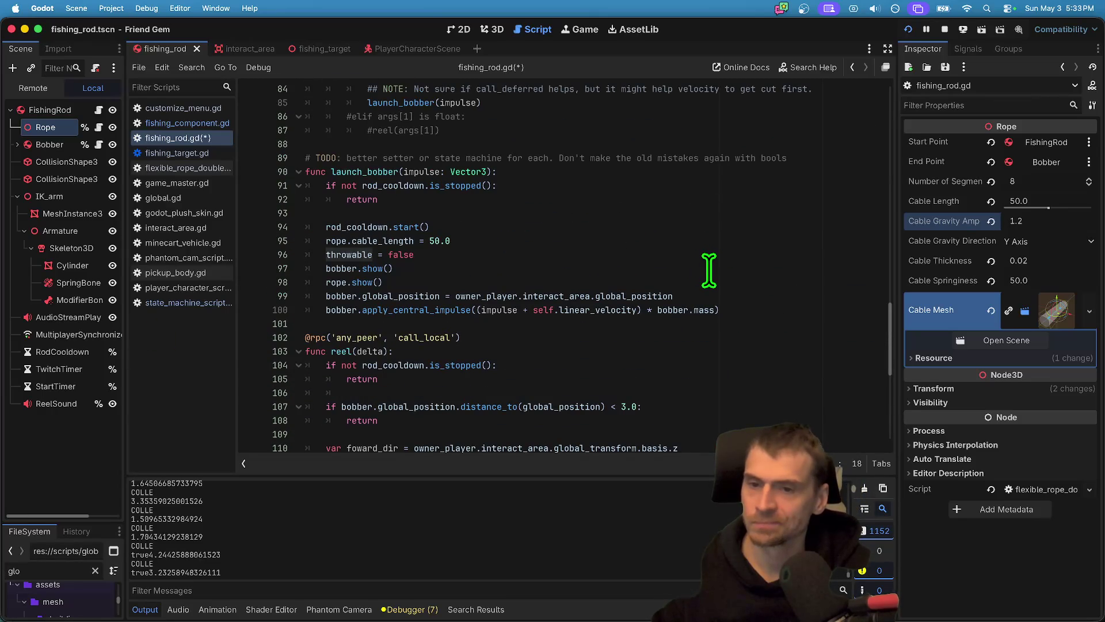
pyautogui.tripleClick(746, 254)
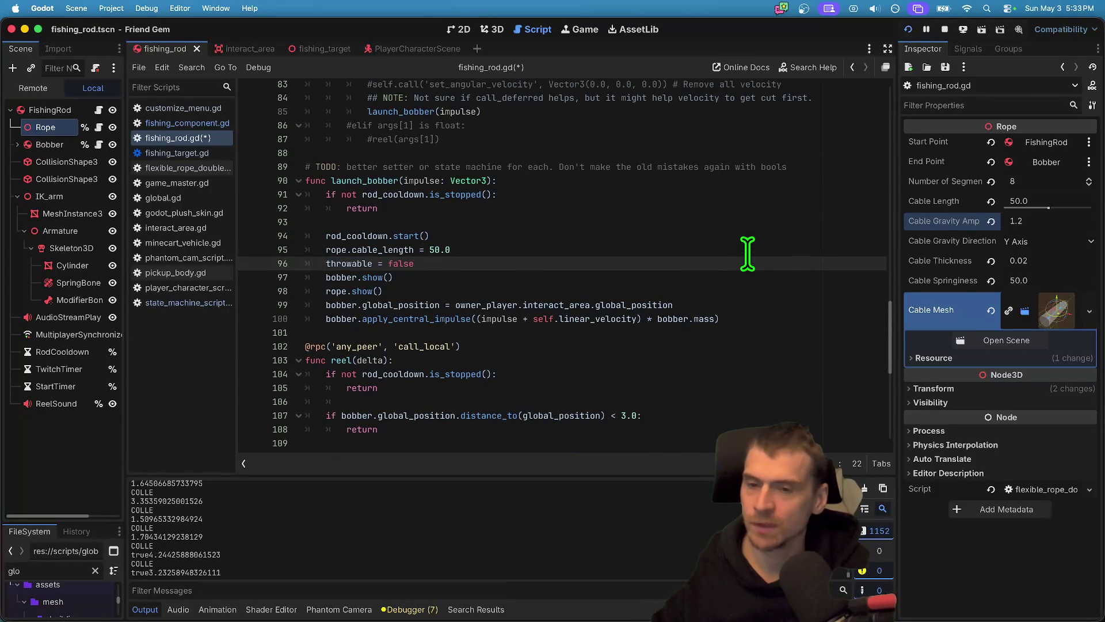
pyautogui.scroll(-10, 745, 254)
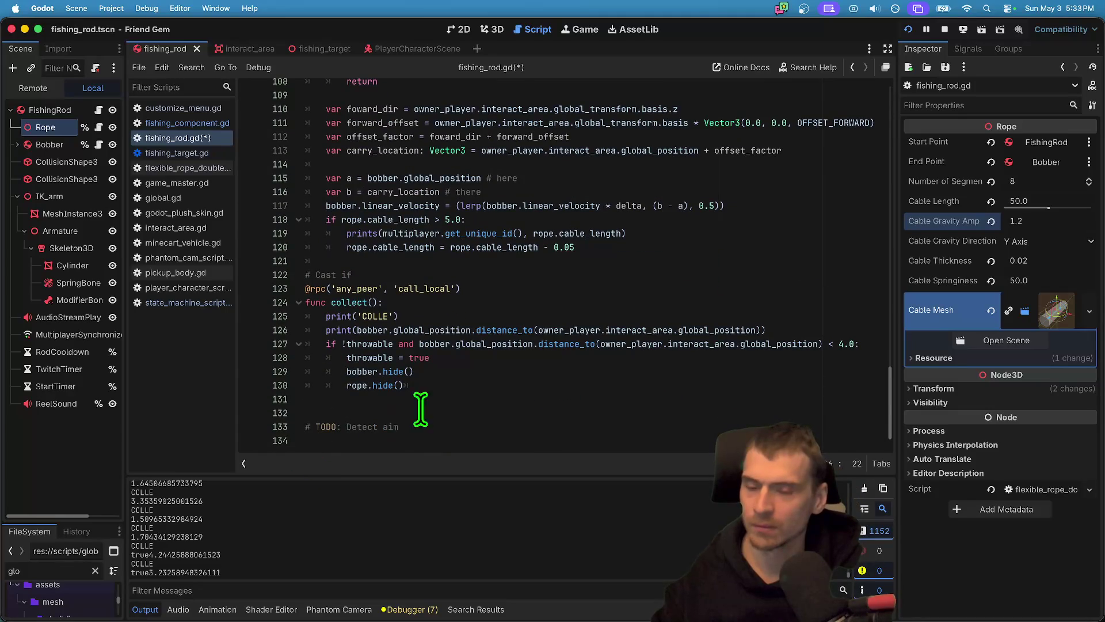
pyautogui.scroll(8, 569, 340)
pyautogui.scroll(-8, 570, 339)
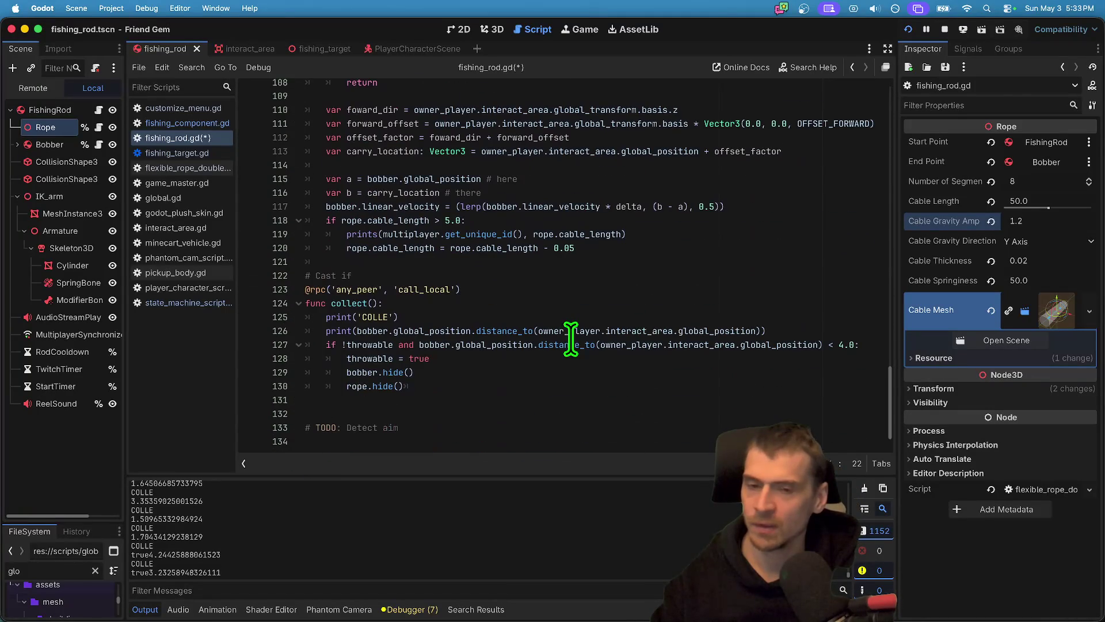
pyautogui.moveTo(426, 387); pyautogui.dragTo(272, 361)
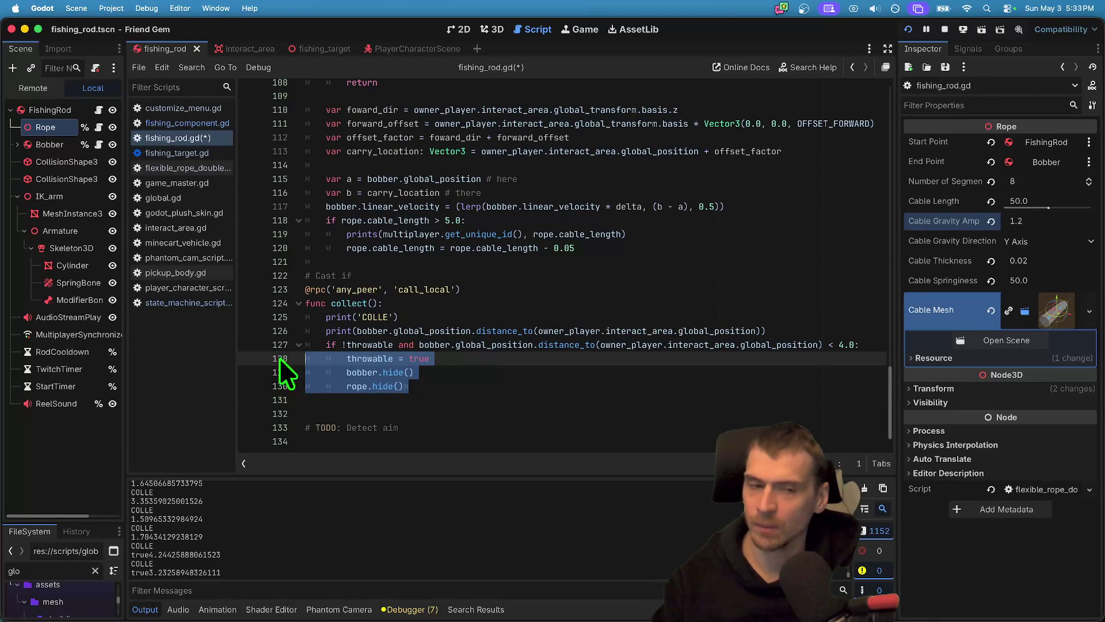
pyautogui.scroll(10, 538, 333)
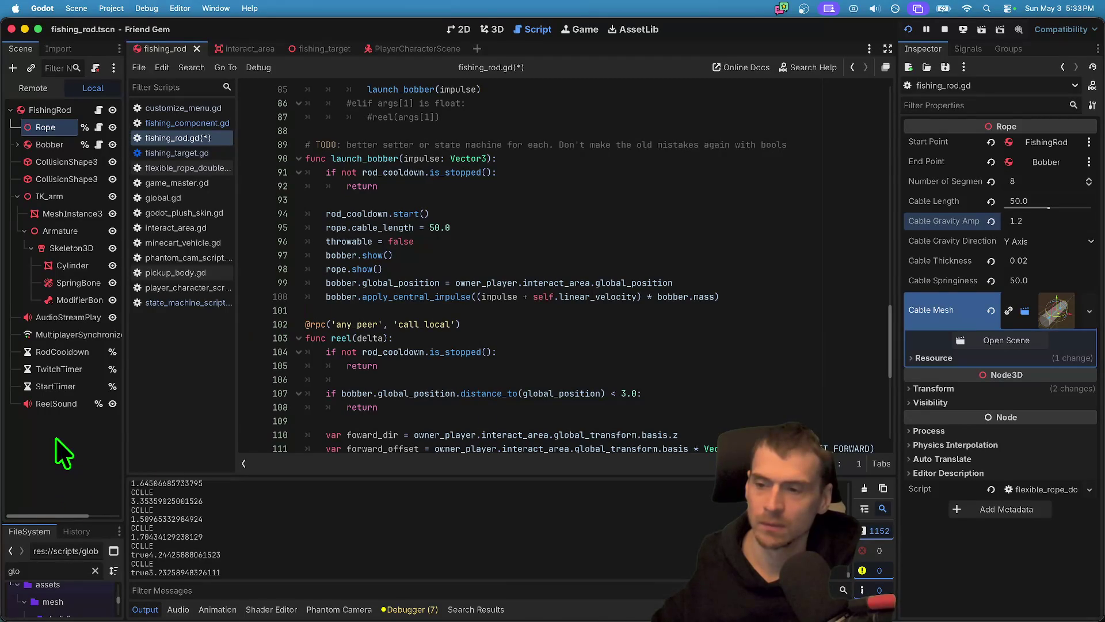
pyautogui.click(58, 334)
# Add FishingRod:throwable to the synchronizer's replicated properties, save, and run the game.
pyautogui.click(182, 420)
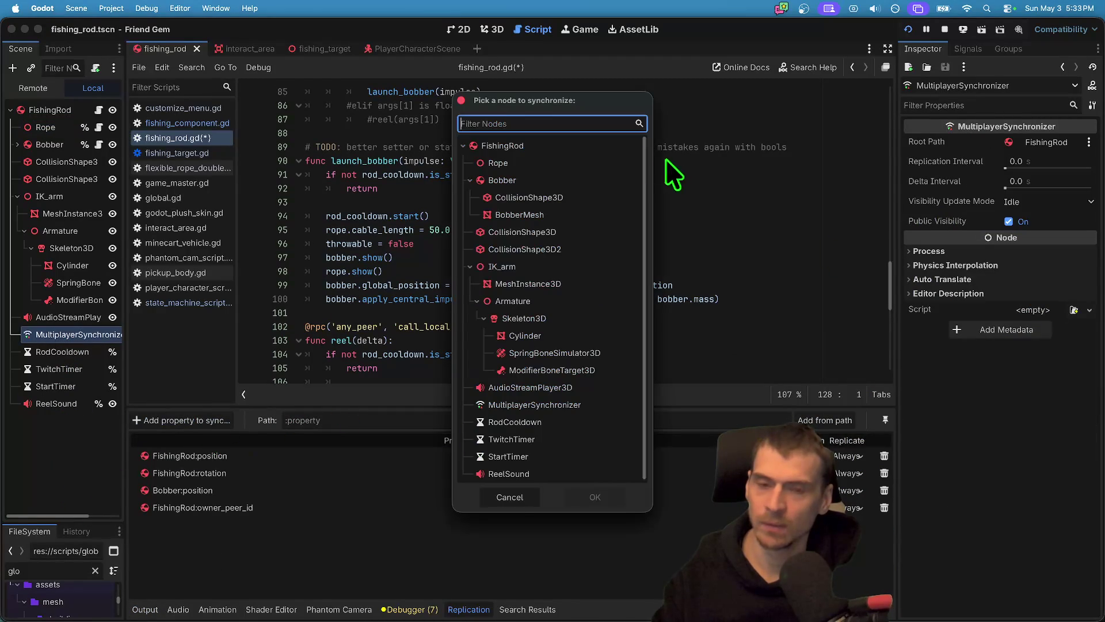
pyautogui.click(578, 499)
pyautogui.write('trh')
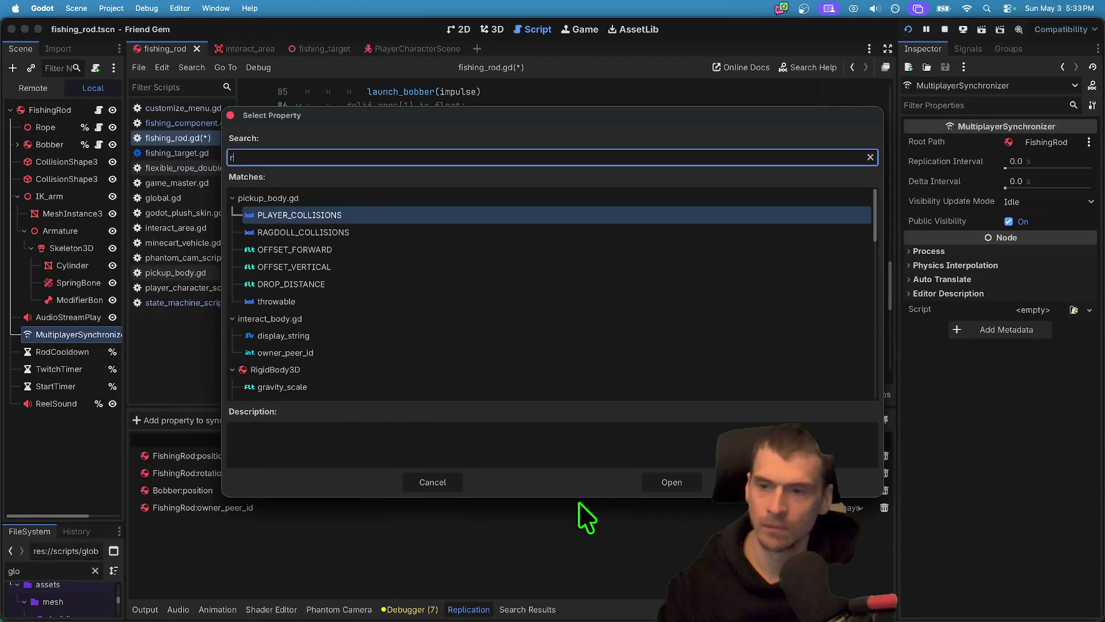
pyautogui.press('BackSpace')
pyautogui.press('BackSpace')
pyautogui.write('hrow')
pyautogui.press('Return')
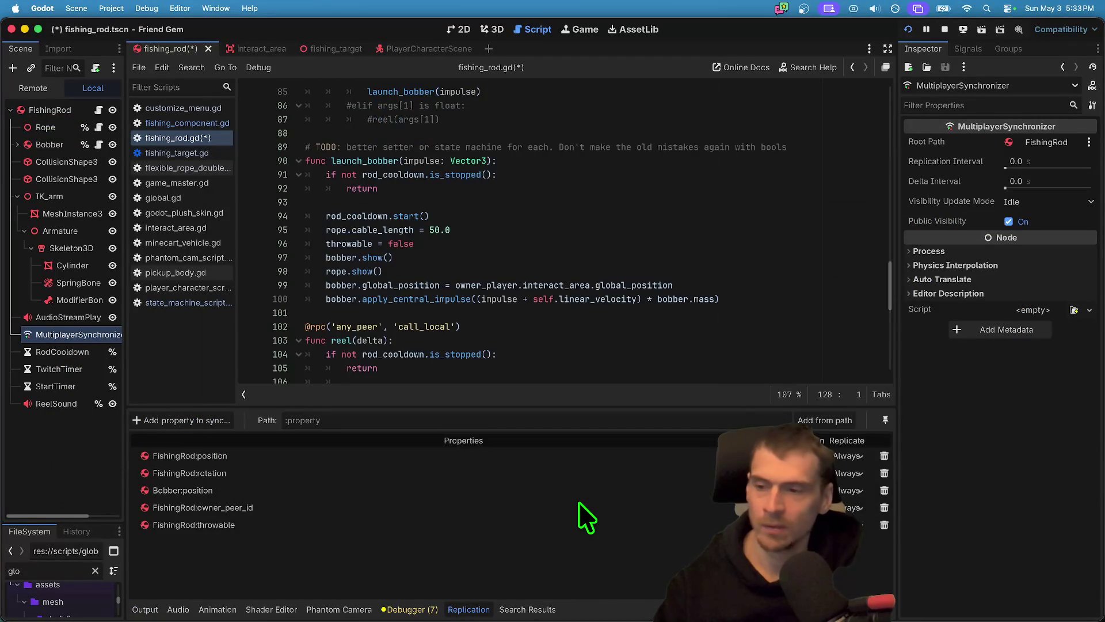
pyautogui.press('super+b')
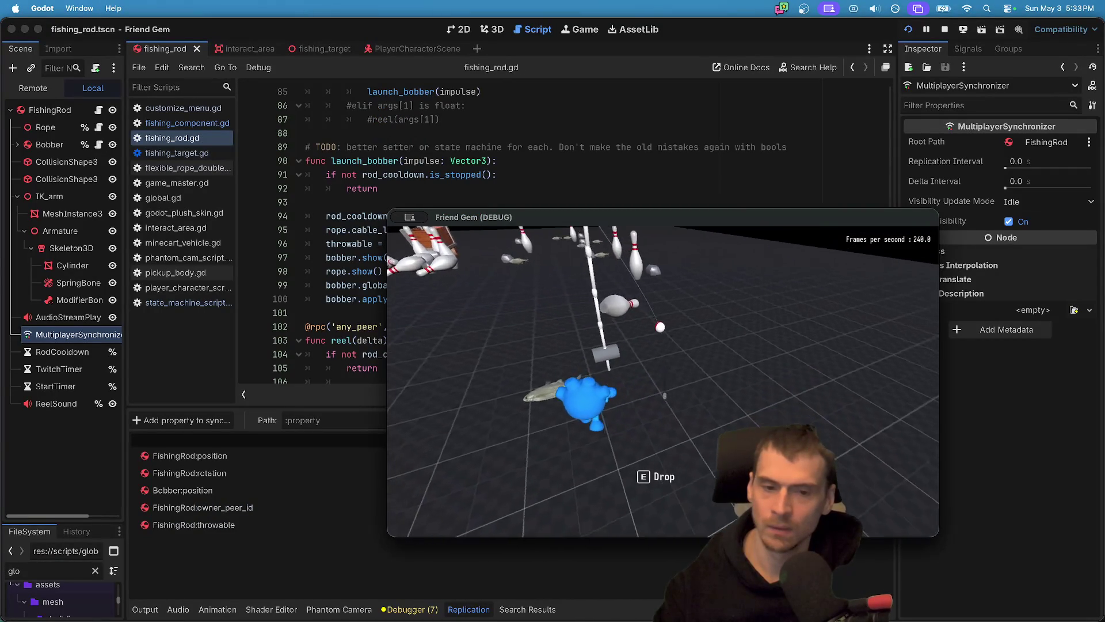
# Stop the running game and relaunch it.
pyautogui.click(945, 29)
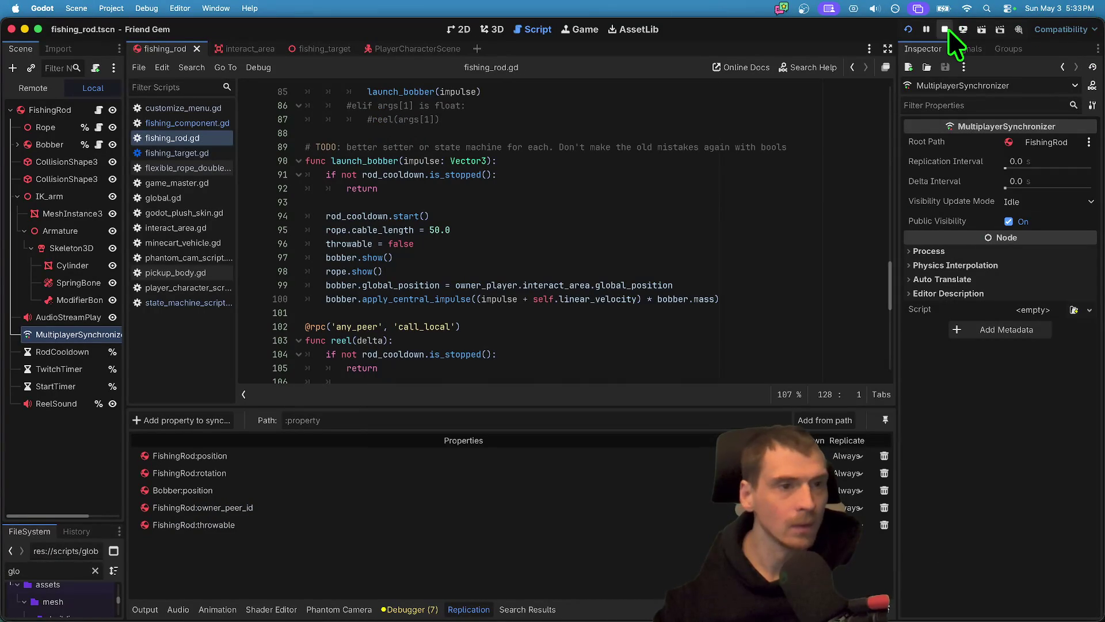
pyautogui.moveTo(809, 176); pyautogui.dragTo(809, 167)
pyautogui.press('super+b')
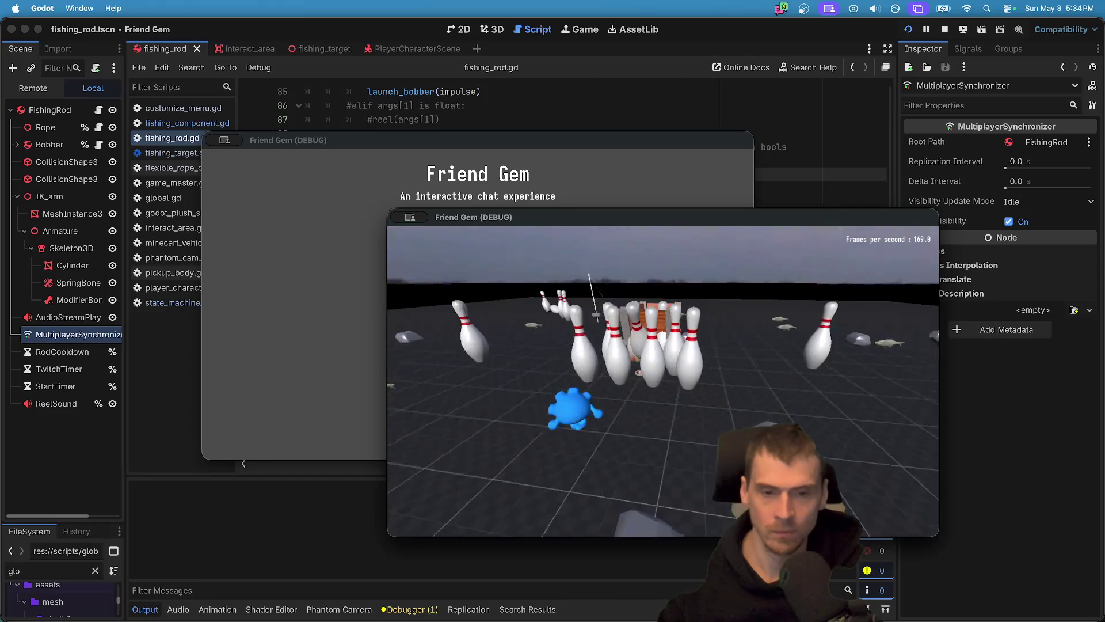
# Walk to the rod, pick it up with E, cast the bobber, and return to the editor.
pyautogui.press('w')
pyautogui.press('e')
pyautogui.click(663, 382)
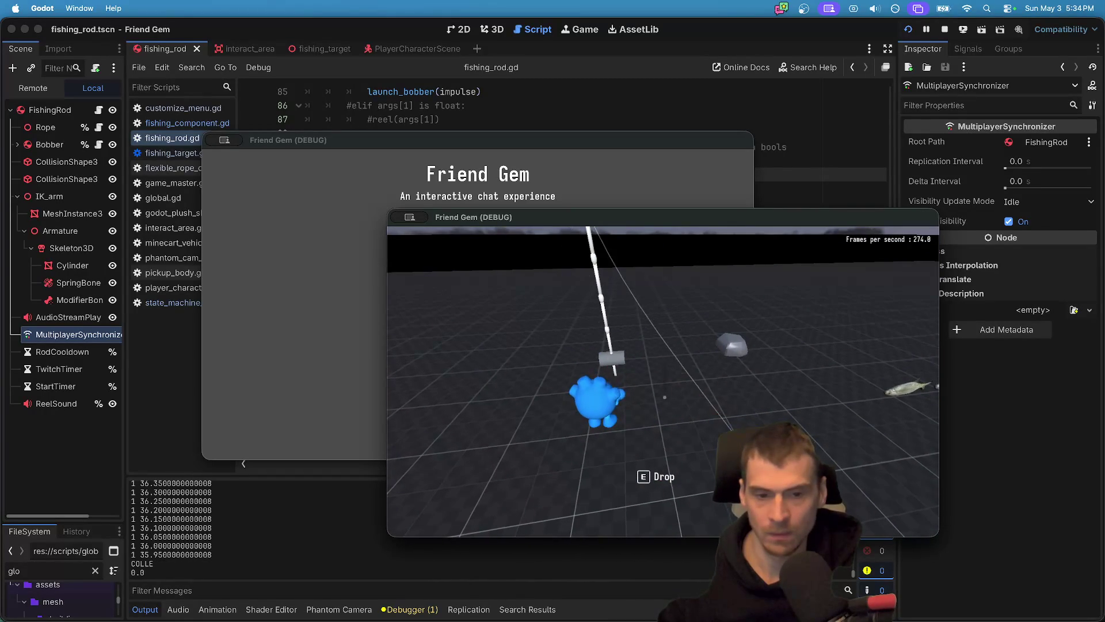
pyautogui.press('Escape')
pyautogui.press('super+Tab')
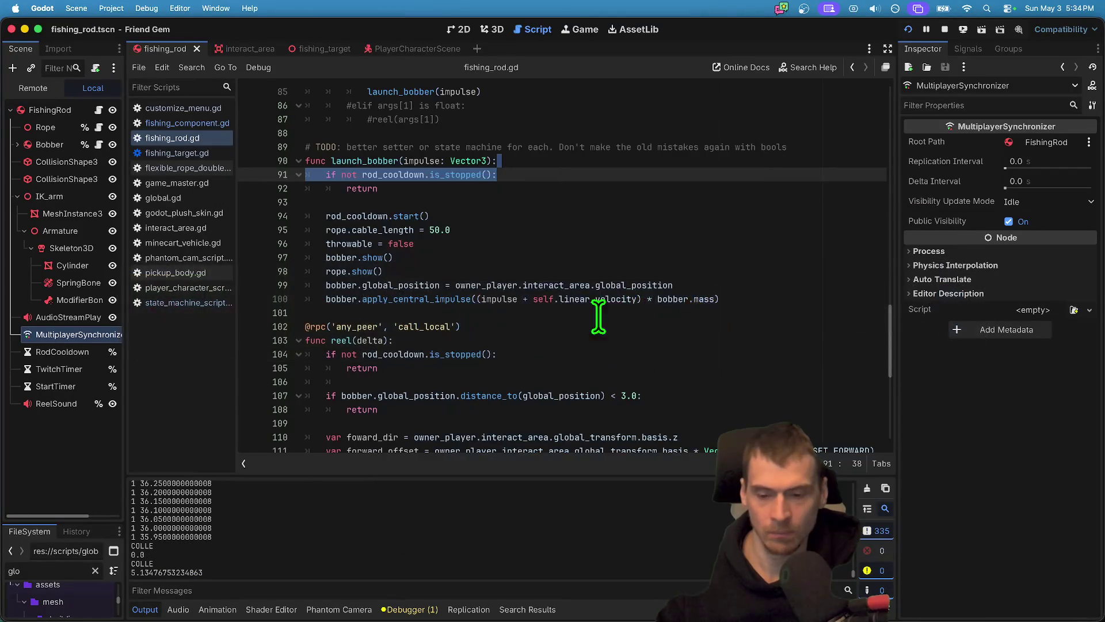
# Inspect the throwable logic in collect(), selecting the throwable = true line 128.
pyautogui.scroll(-3, 512, 239)
pyautogui.scroll(3, 512, 239)
pyautogui.scroll(-8, 327, 249)
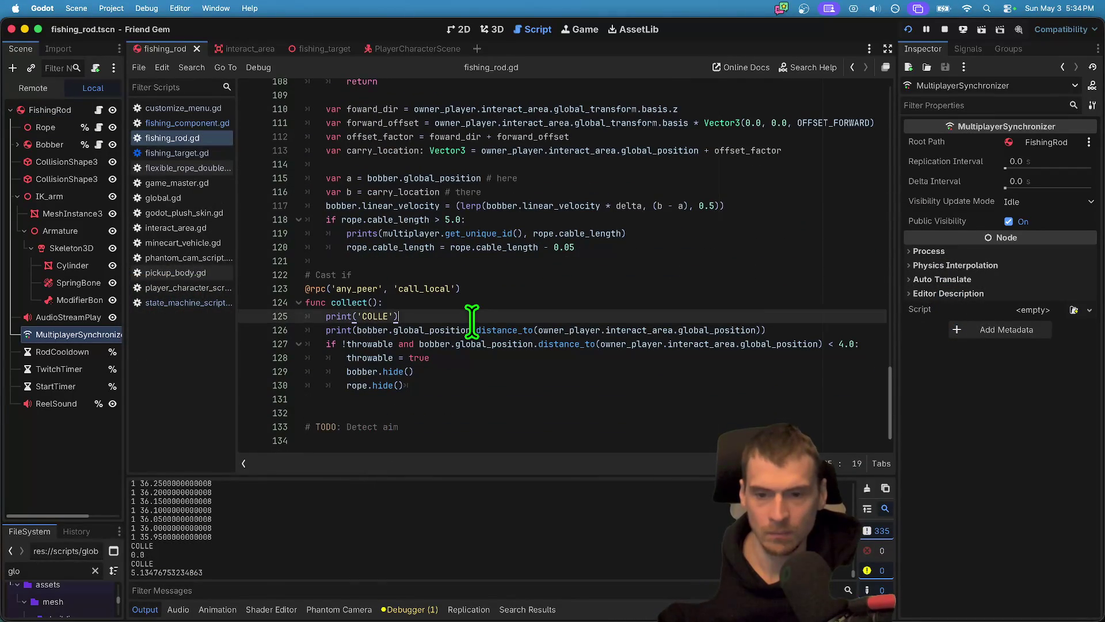
pyautogui.doubleClick(406, 345)
pyautogui.moveTo(487, 360); pyautogui.dragTo(159, 357)
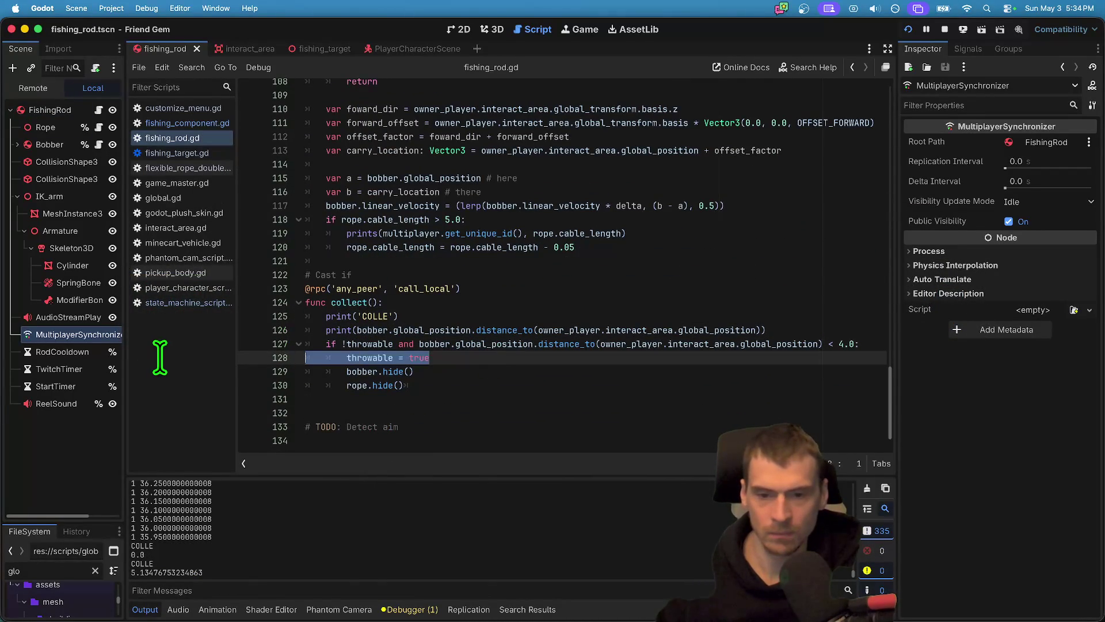
pyautogui.doubleClick(369, 359)
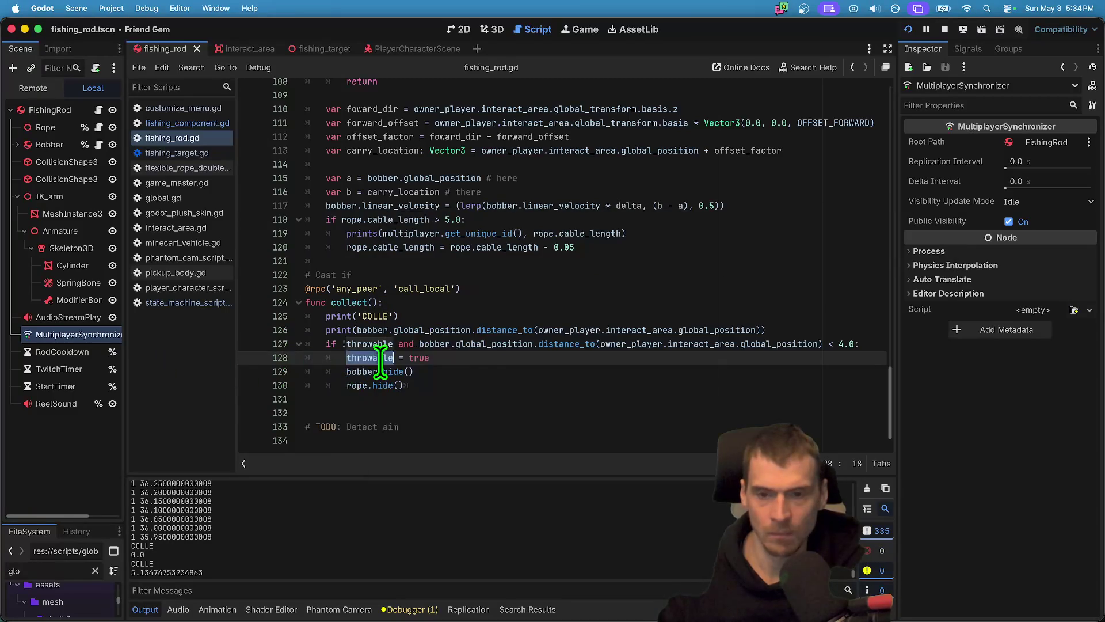
# Inspect launch_bobber's cooldown check and its call on line 85, then run the game again.
pyautogui.scroll(4, 403, 334)
pyautogui.scroll(5, 403, 334)
pyautogui.scroll(2, 437, 322)
pyautogui.click(420, 331)
pyautogui.hotkey('shift', 'Up')
pyautogui.scroll(3, 437, 328)
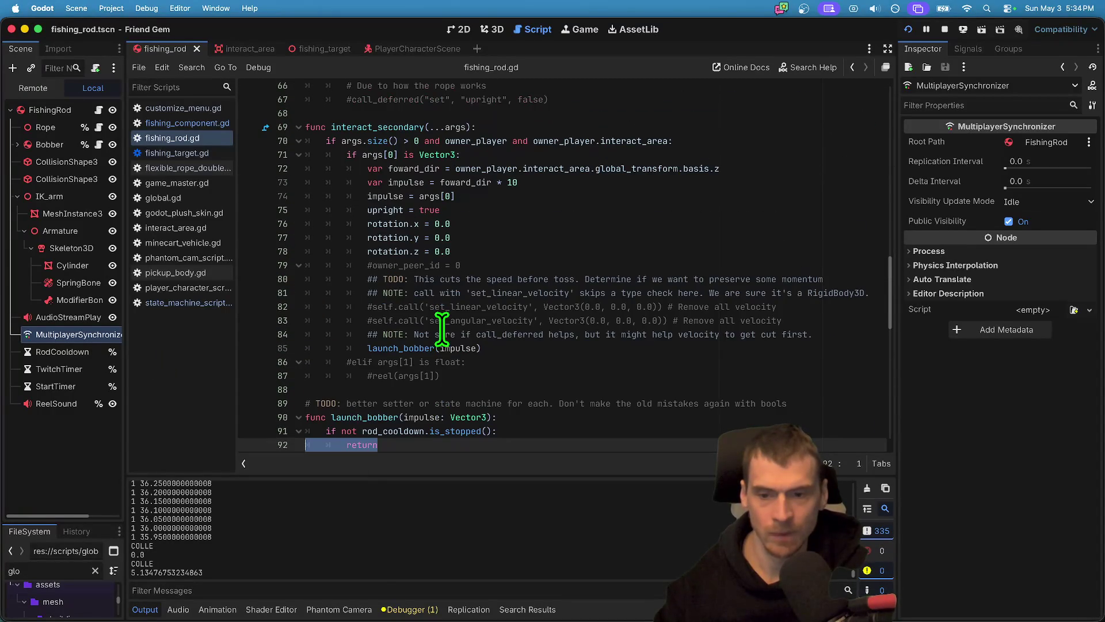
pyautogui.doubleClick(420, 347)
pyautogui.press('super+b')
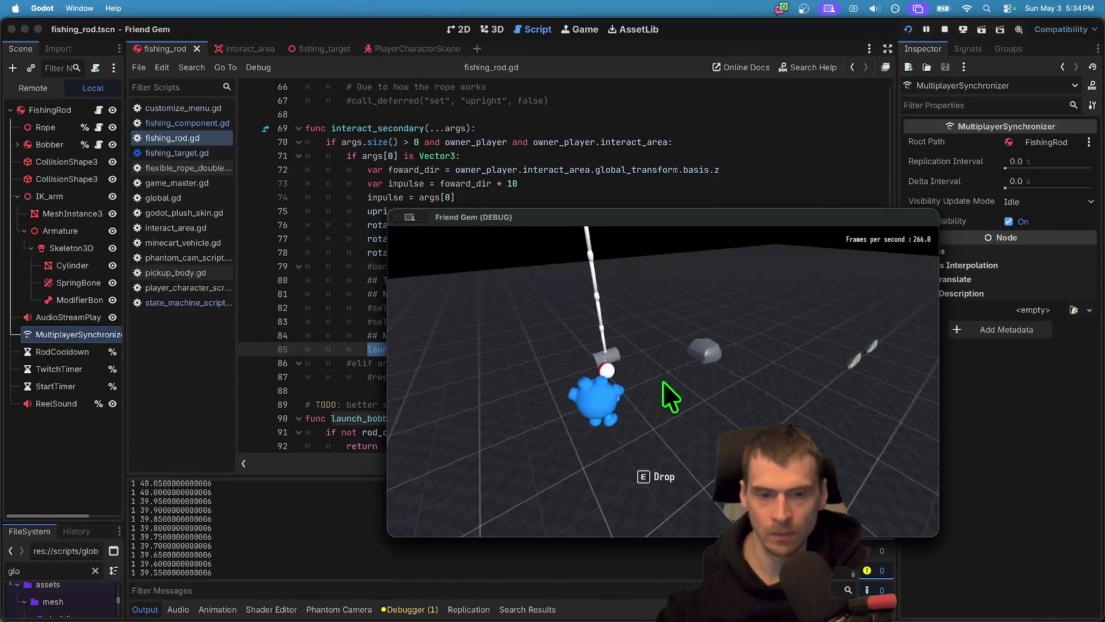
# Quit the game, return to the editor, and undo back to reel() in fishing_rod.gd.
pyautogui.press('super+q')
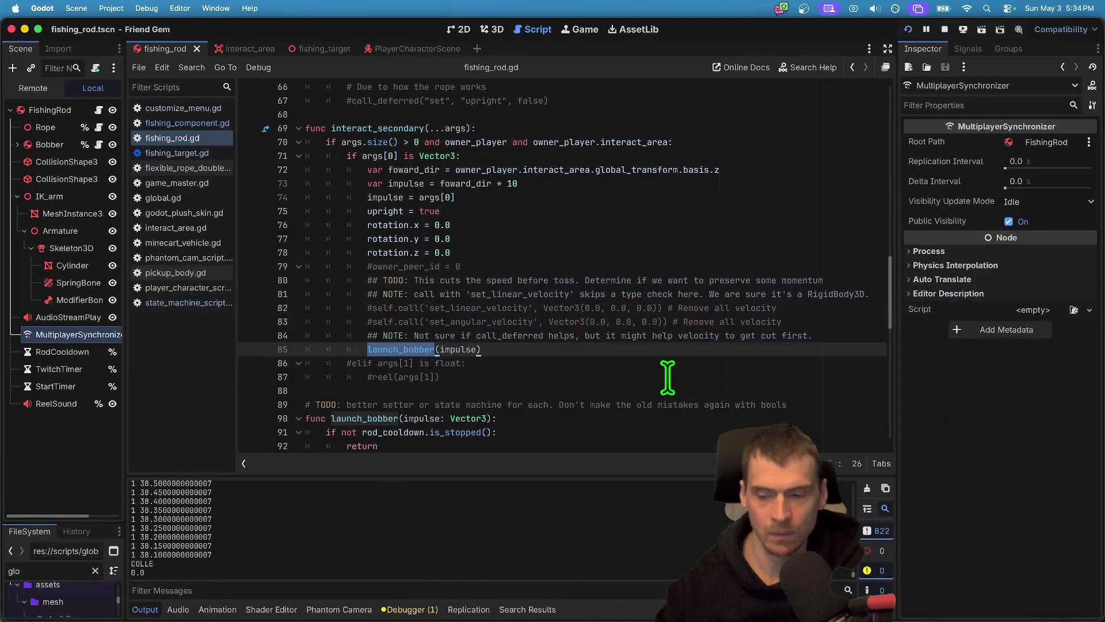
pyautogui.press('super+Tab')
pyautogui.press('super+Tab')
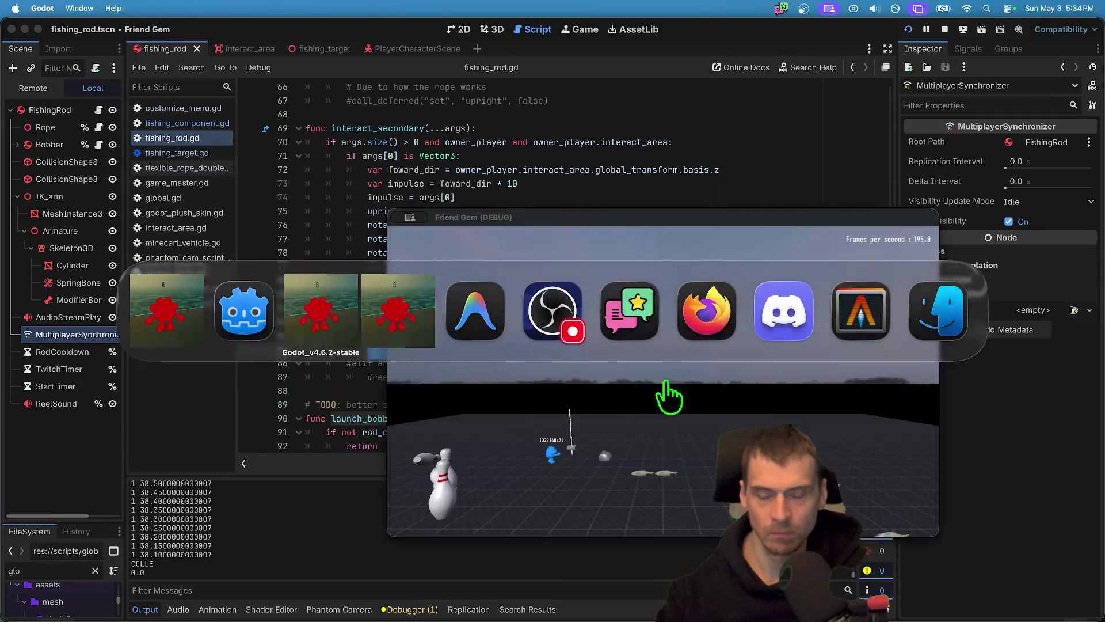
pyautogui.press('super+z')
pyautogui.press('super+z')
pyautogui.press('super+z')
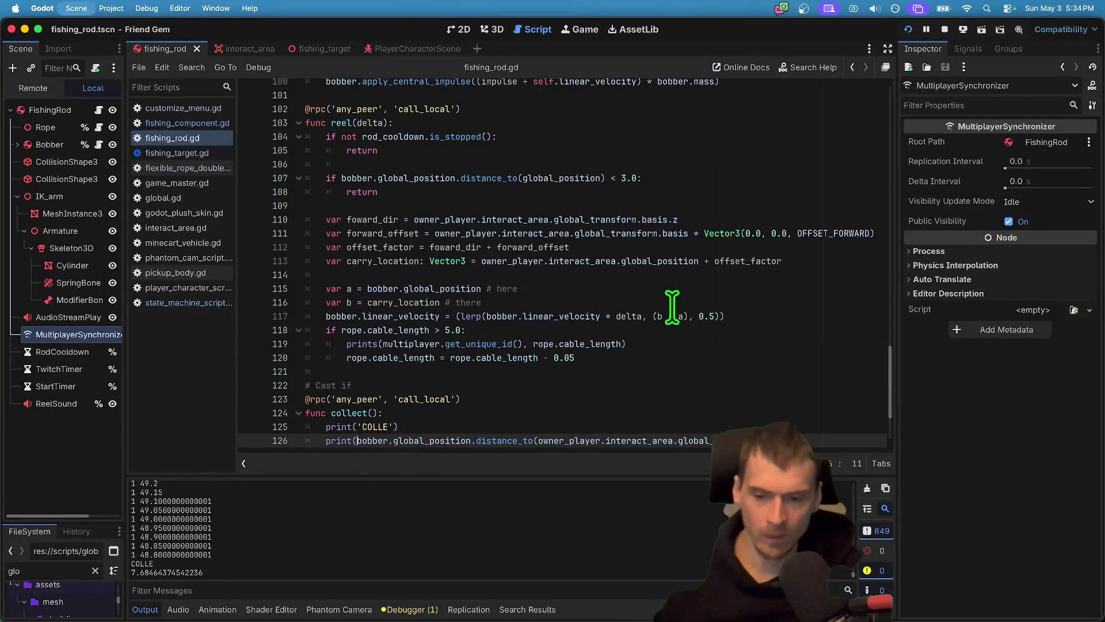
# Step through undo/redo history to restore the rod_cooldown check and line 117.
pyautogui.press('super+z')
pyautogui.press('super+z')
pyautogui.press('super+z')
pyautogui.press('super+shift+z')
pyautogui.press('super+z')
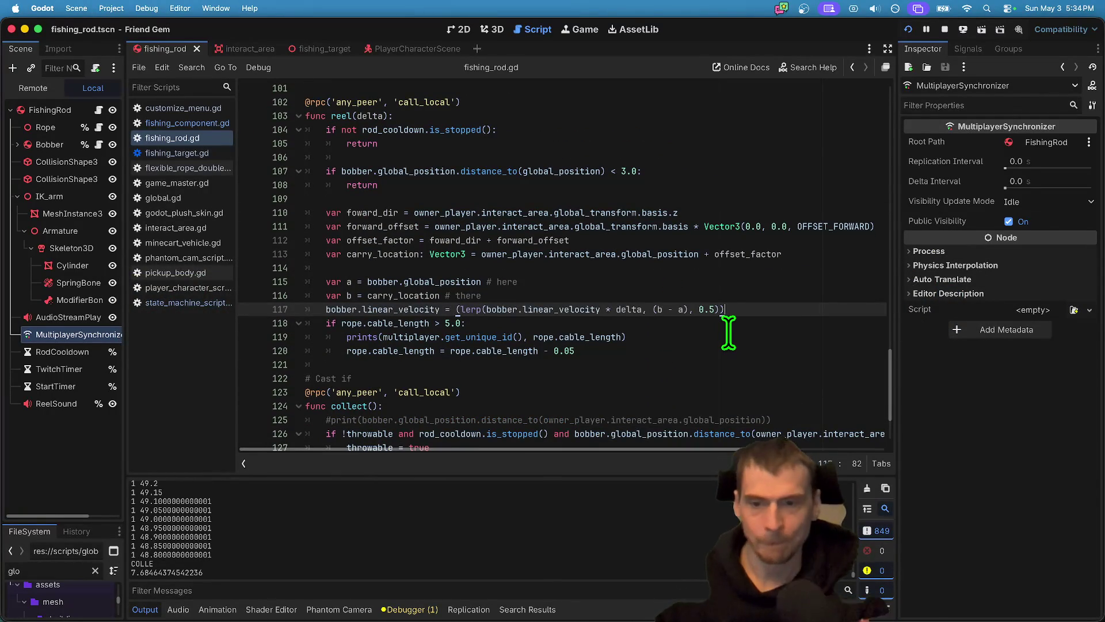
pyautogui.press('super+z')
pyautogui.press('super+shift+z')
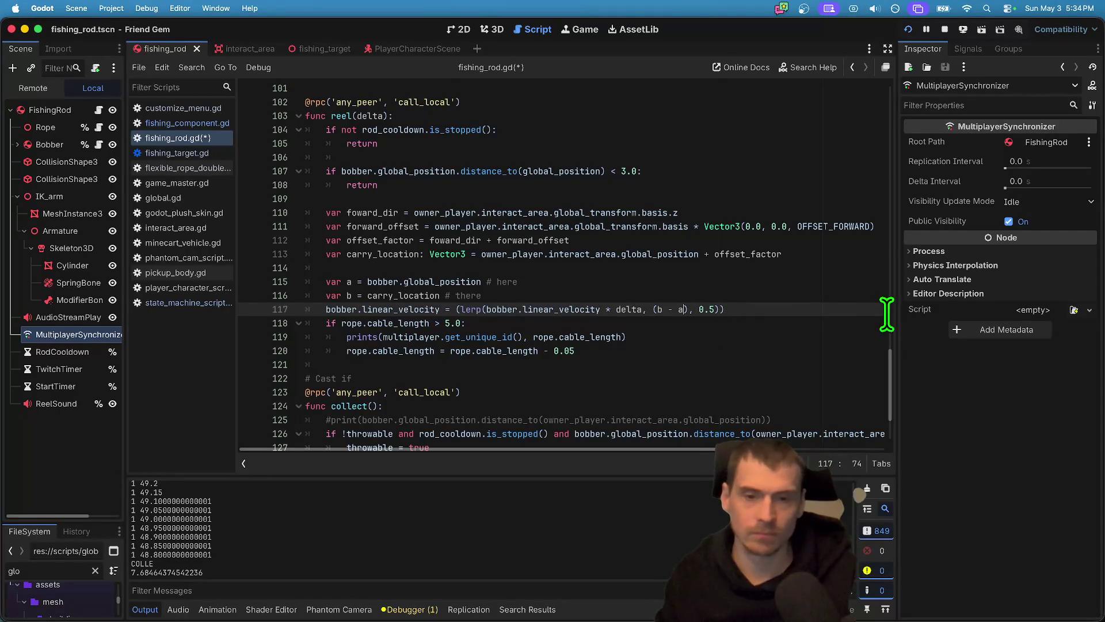
# Append ' * 0.7' after delta in line 117's lerp, save, and move the game window left.
pyautogui.press('Right')
pyautogui.write('* 0.')
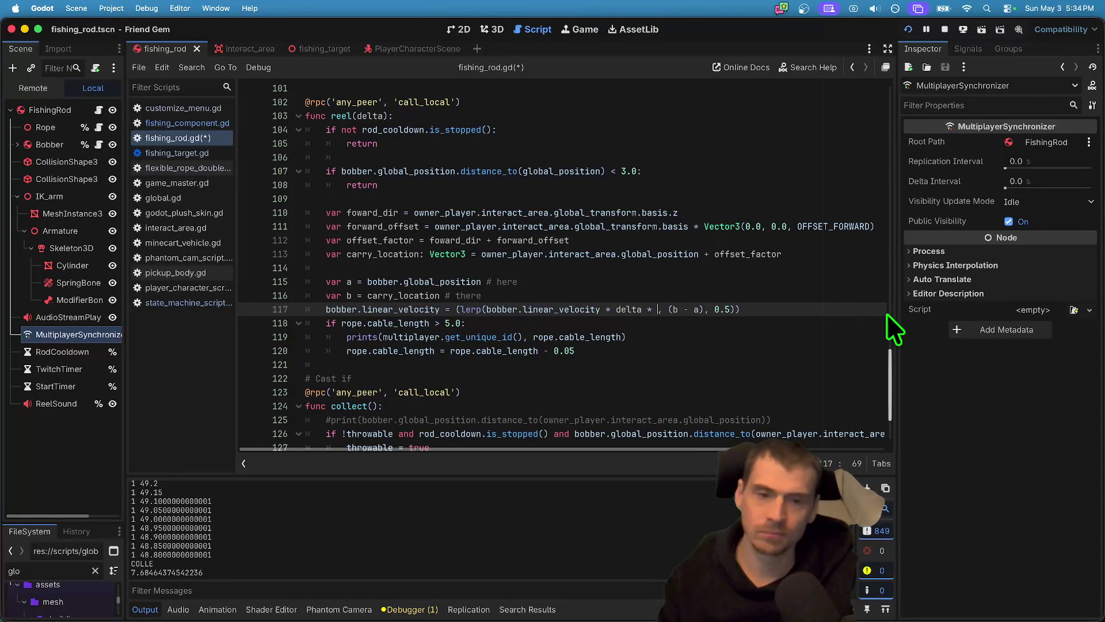
pyautogui.write('7')
pyautogui.press('super+s')
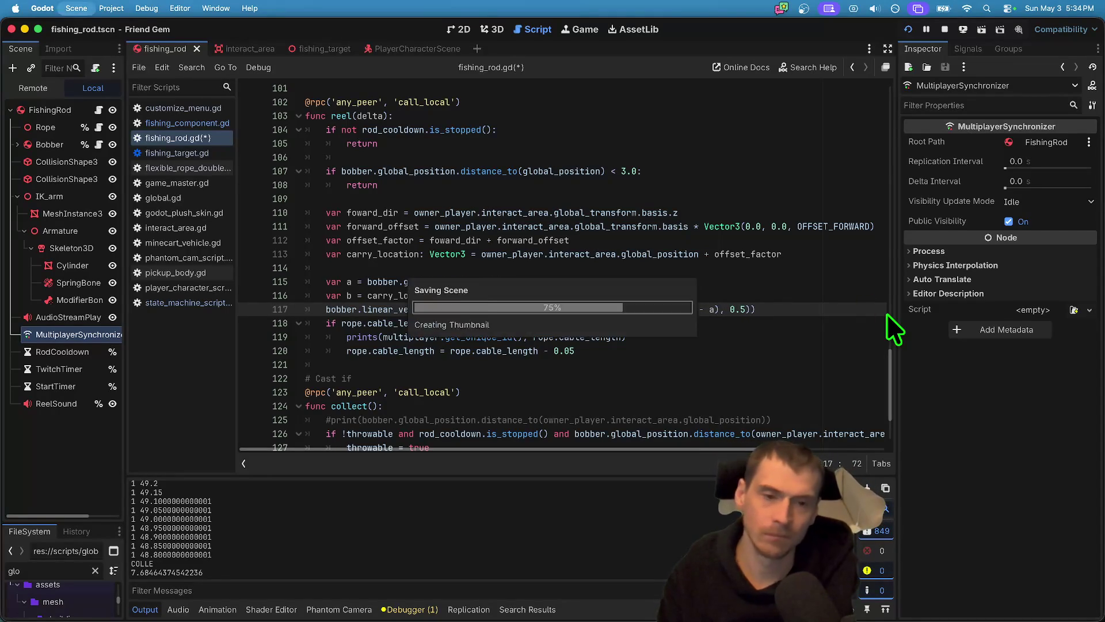
pyautogui.press('super+Tab')
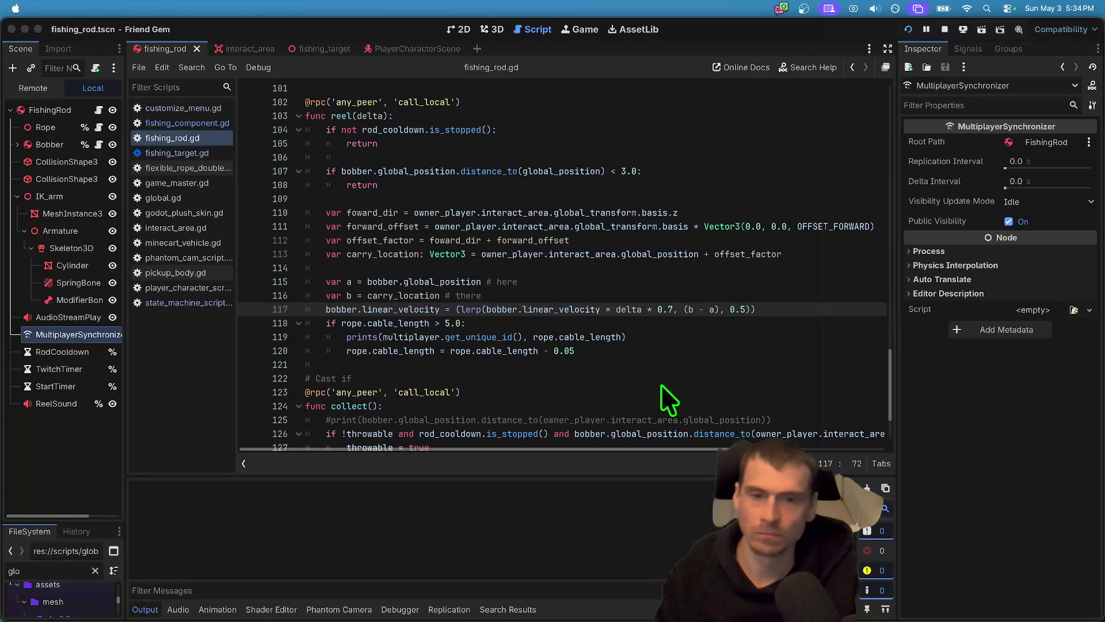
pyautogui.moveTo(581, 228)
pyautogui.mouseDown()
pyautogui.moveTo(601, 426)
pyautogui.moveTo(347, 233)
pyautogui.moveTo(323, 67)
pyautogui.moveTo(391, 353)
pyautogui.moveTo(296, 105)
pyautogui.mouseUp()
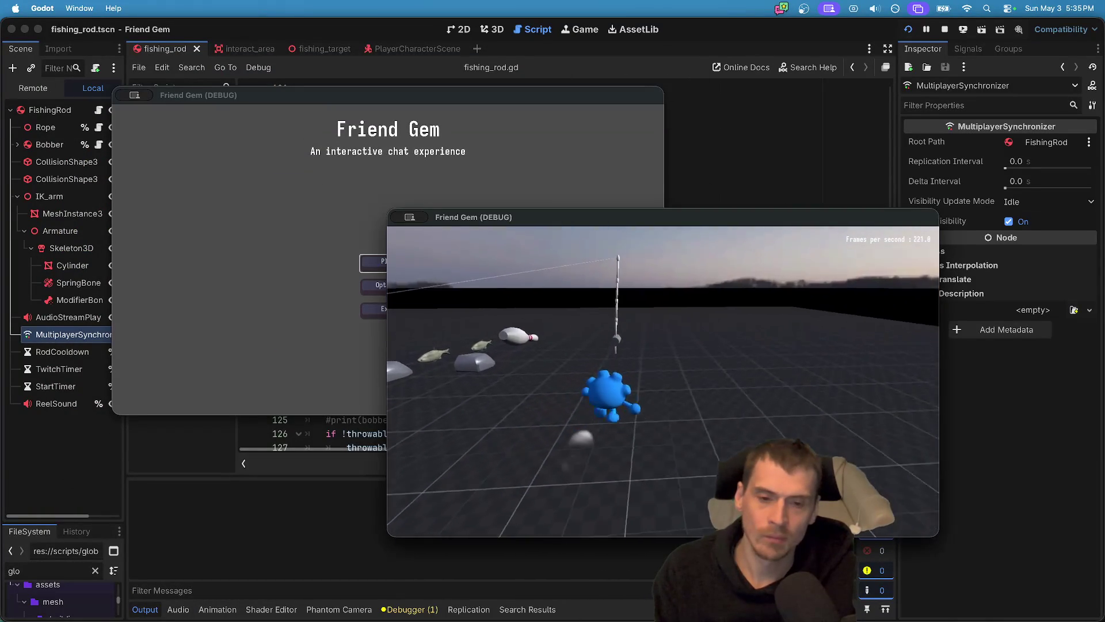
# Pick up the rod in-game to test reeling, then return to line 117 in the editor.
pyautogui.press('e')
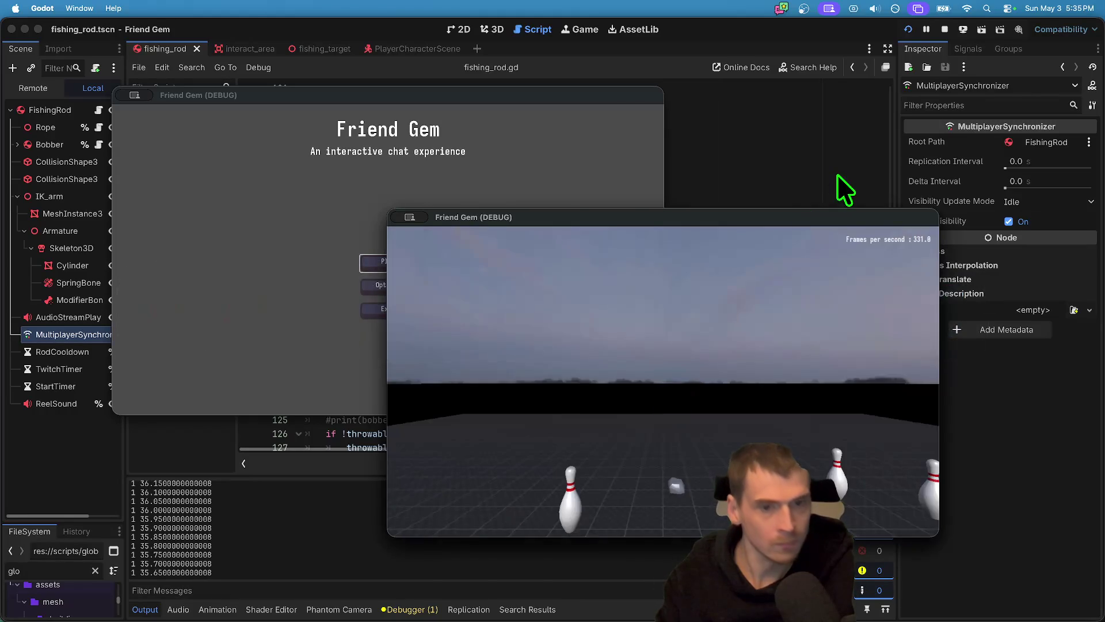
pyautogui.click(837, 174)
pyautogui.click(763, 303)
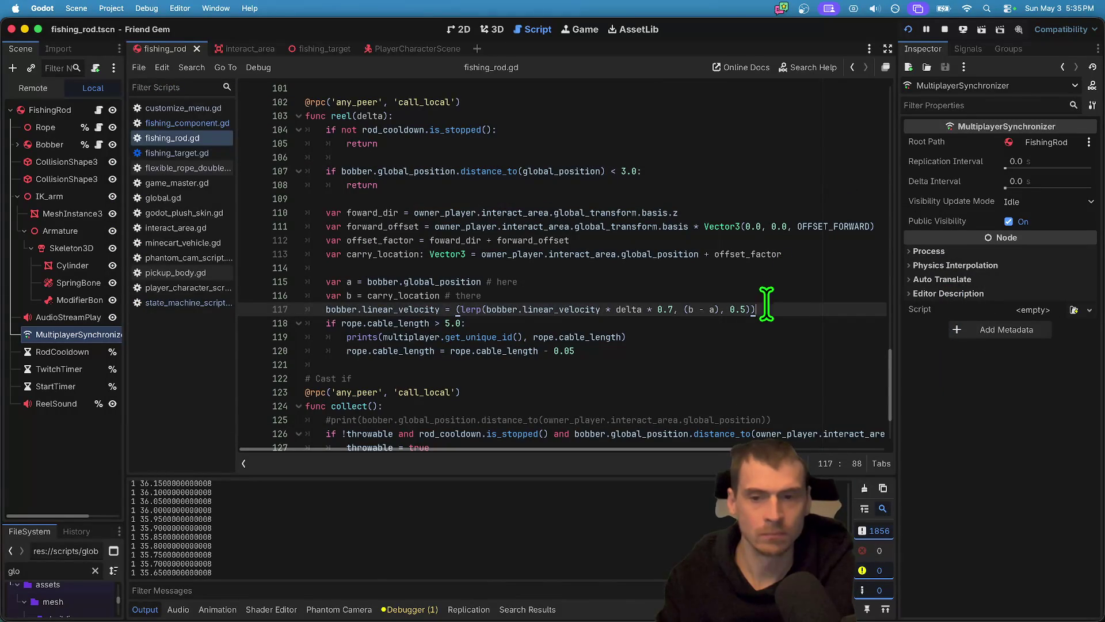
pyautogui.scroll(-2, 764, 303)
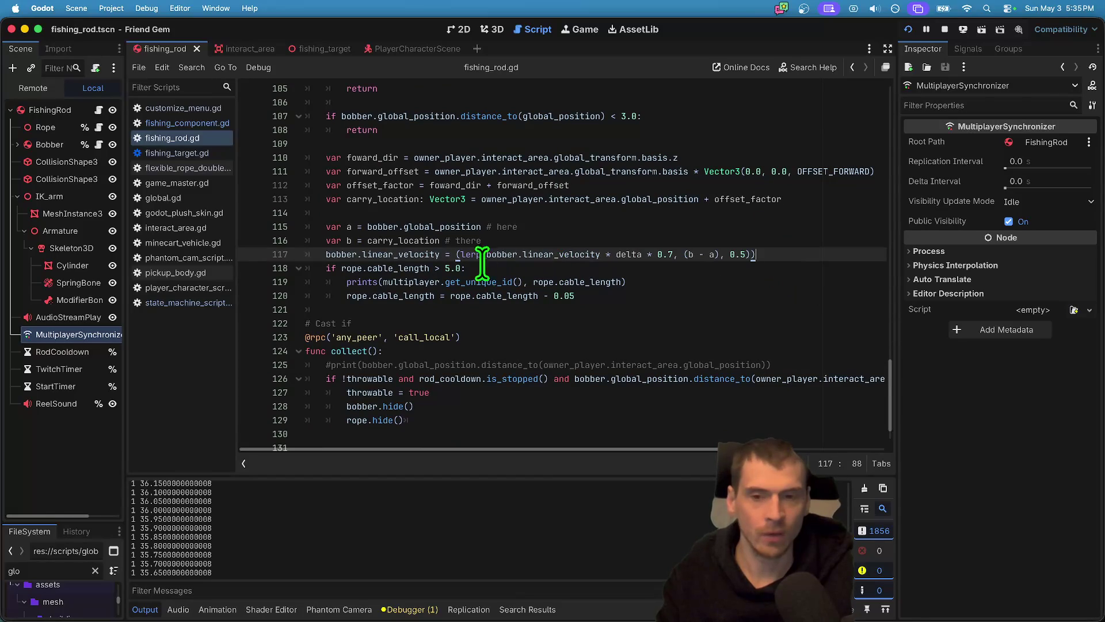
pyautogui.doubleClick(420, 239)
pyautogui.moveTo(802, 251); pyautogui.dragTo(270, 247)
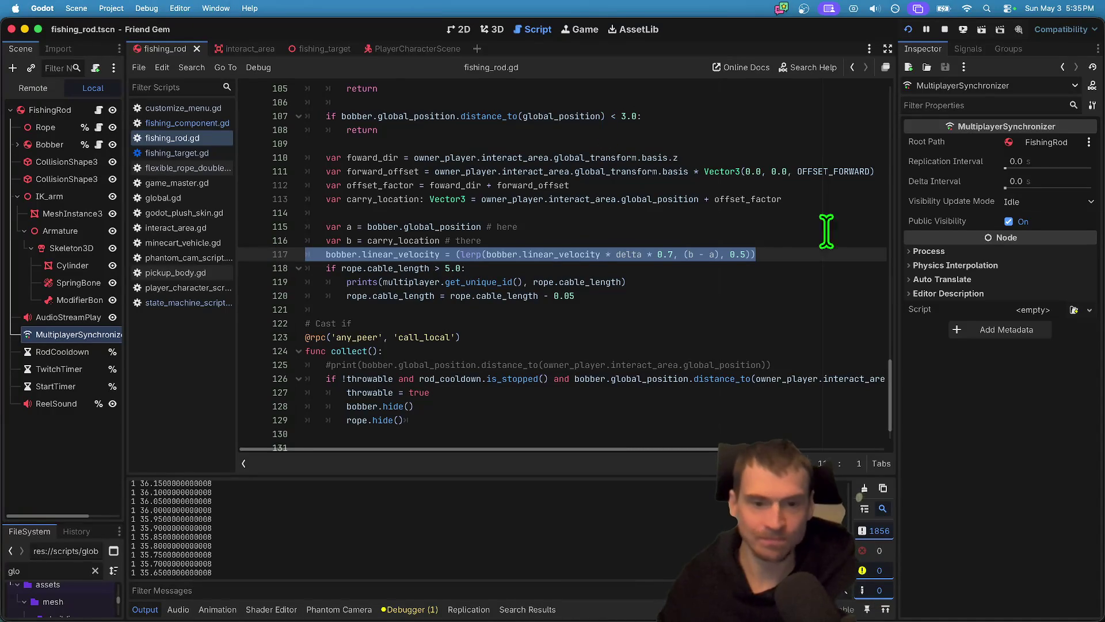
pyautogui.doubleClick(651, 199)
pyautogui.moveTo(651, 199); pyautogui.dragTo(512, 185)
pyautogui.doubleClick(391, 185)
pyautogui.doubleClick(391, 198)
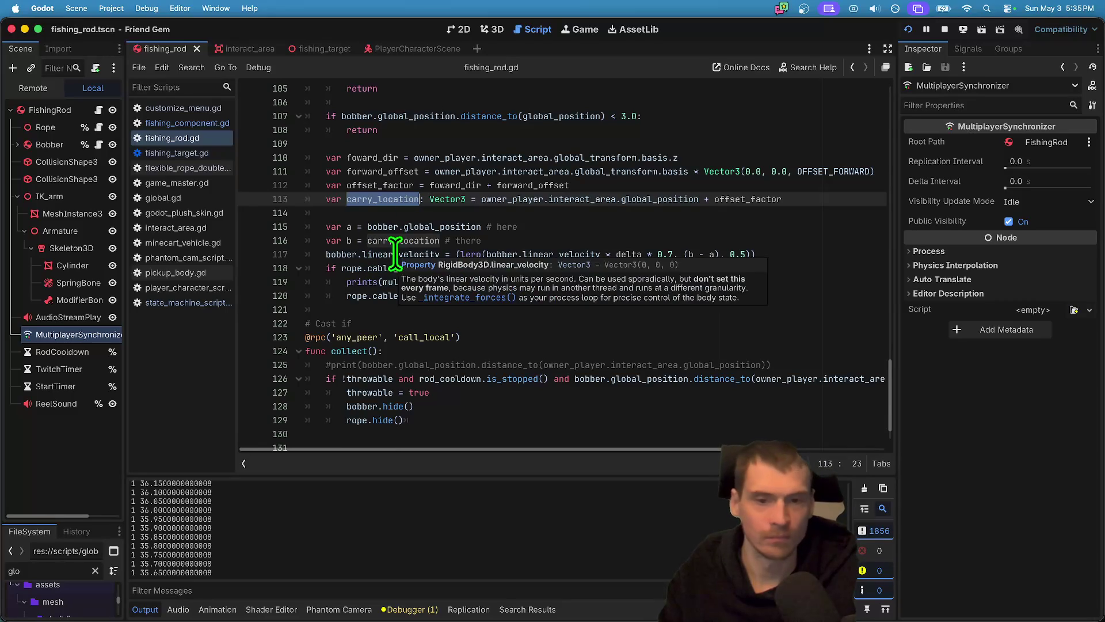
pyautogui.moveTo(601, 255); pyautogui.dragTo(487, 255)
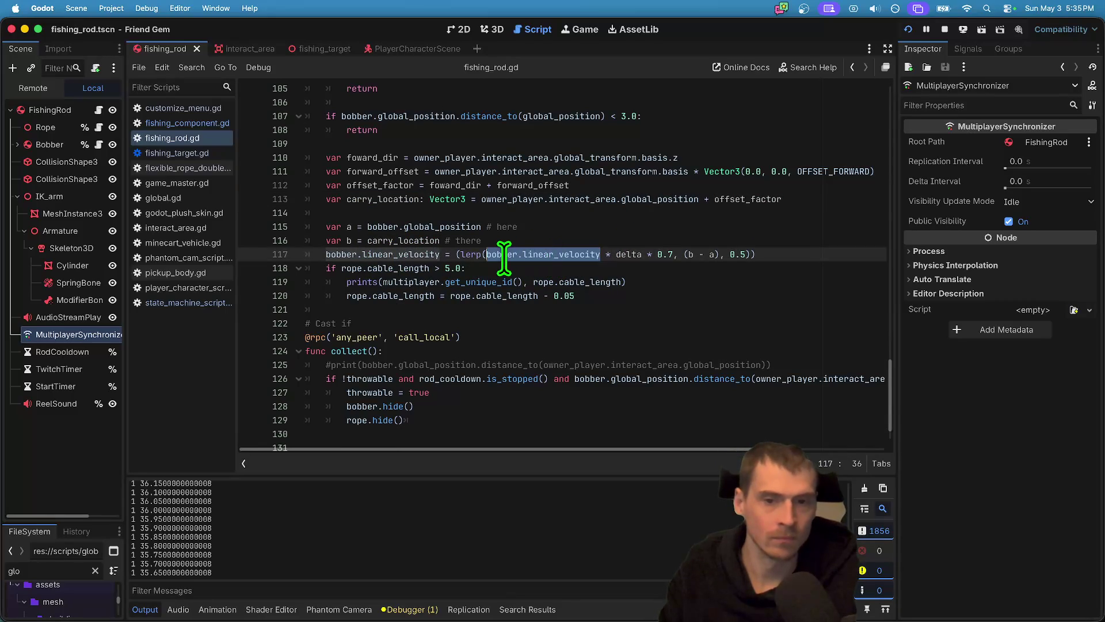
pyautogui.click(705, 254)
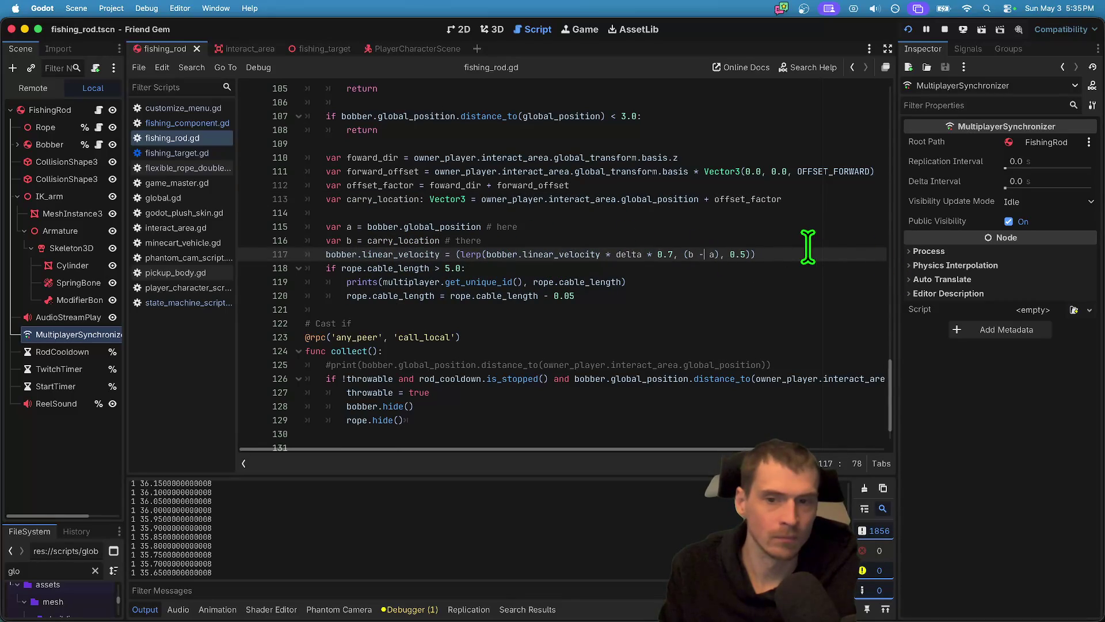
pyautogui.click(401, 241)
pyautogui.doubleClick(402, 241)
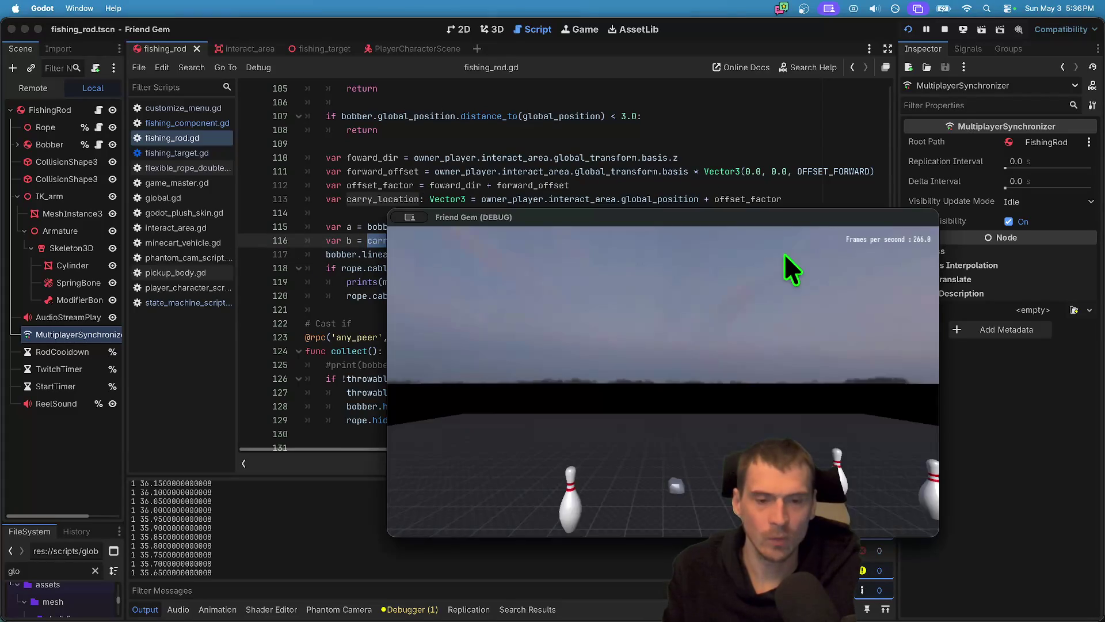
pyautogui.press('super+Tab')
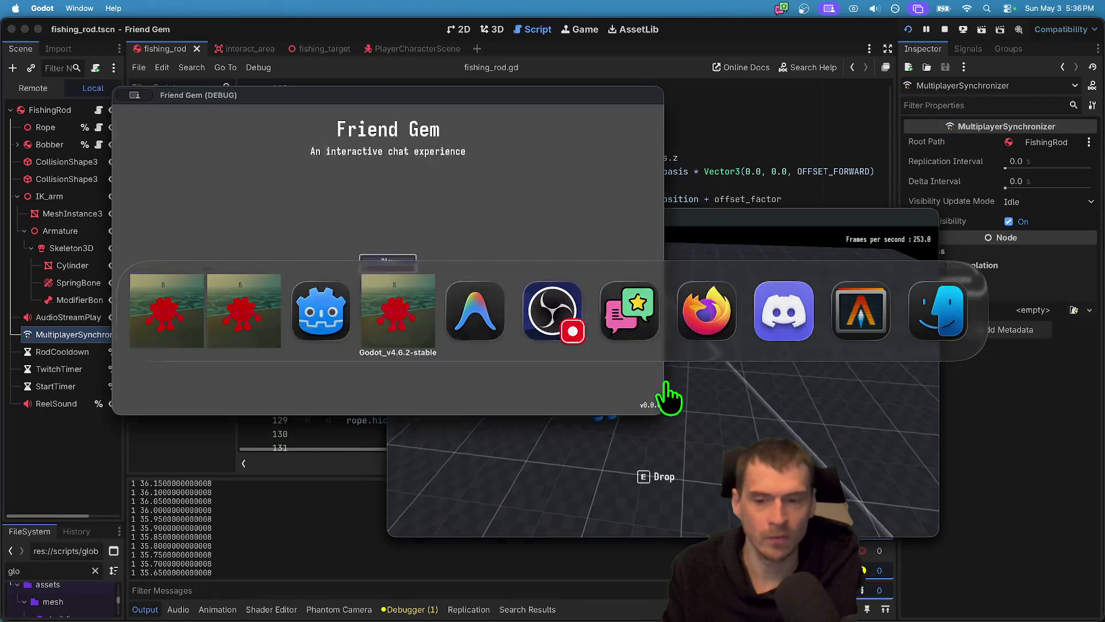
pyautogui.press('super+Tab')
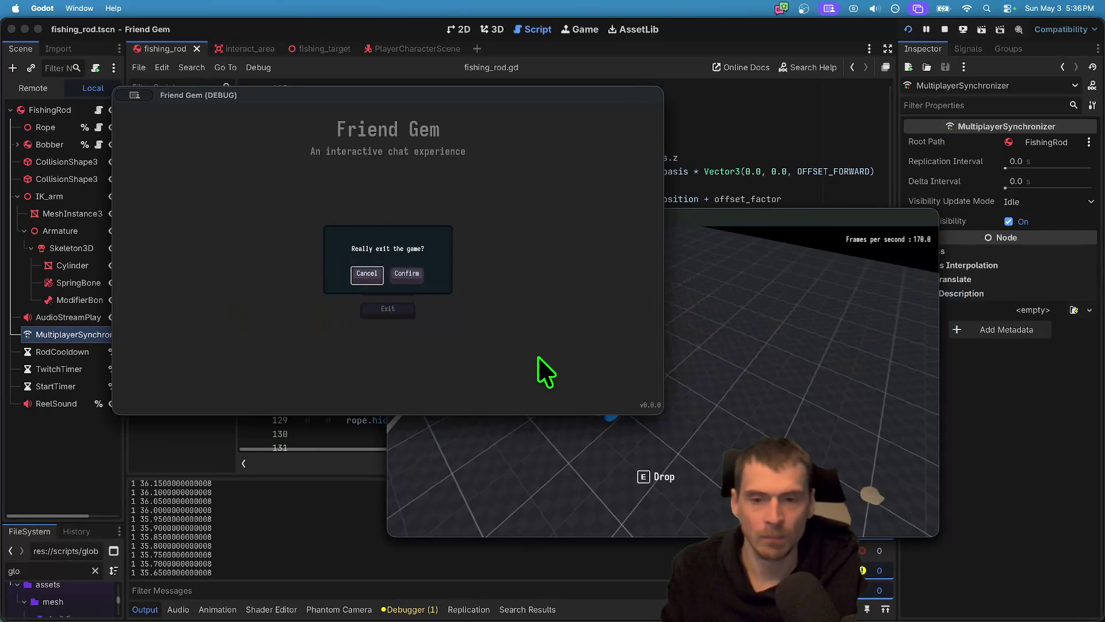
pyautogui.press('super+Tab')
pyautogui.press('super+Tab')
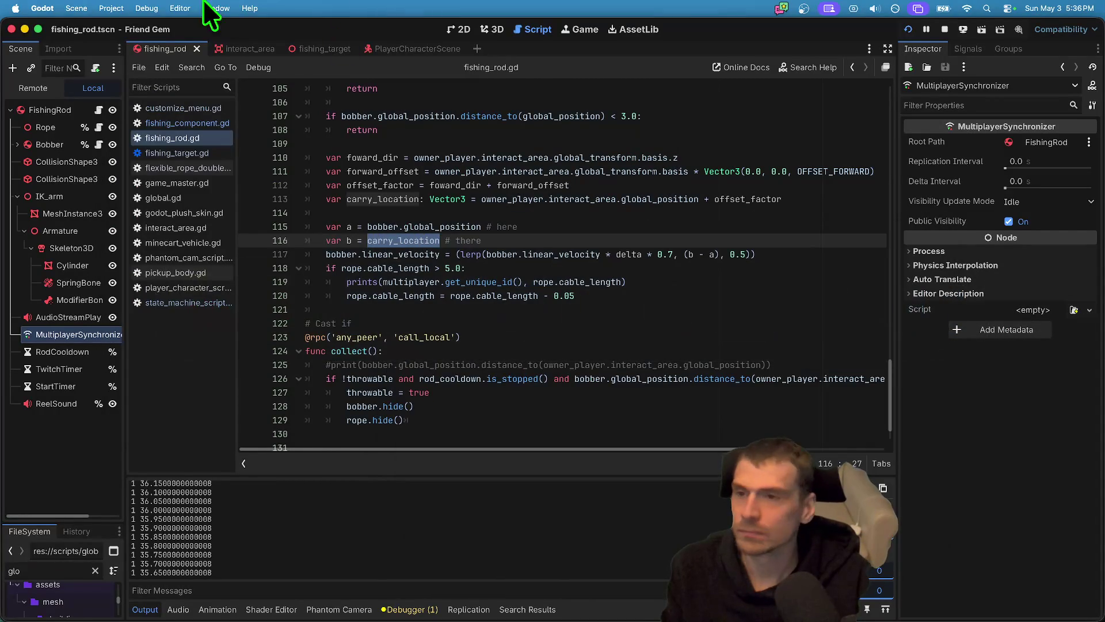
pyautogui.click(145, 9)
pyautogui.click(170, 180)
pyautogui.click(147, 8)
pyautogui.click(182, 192)
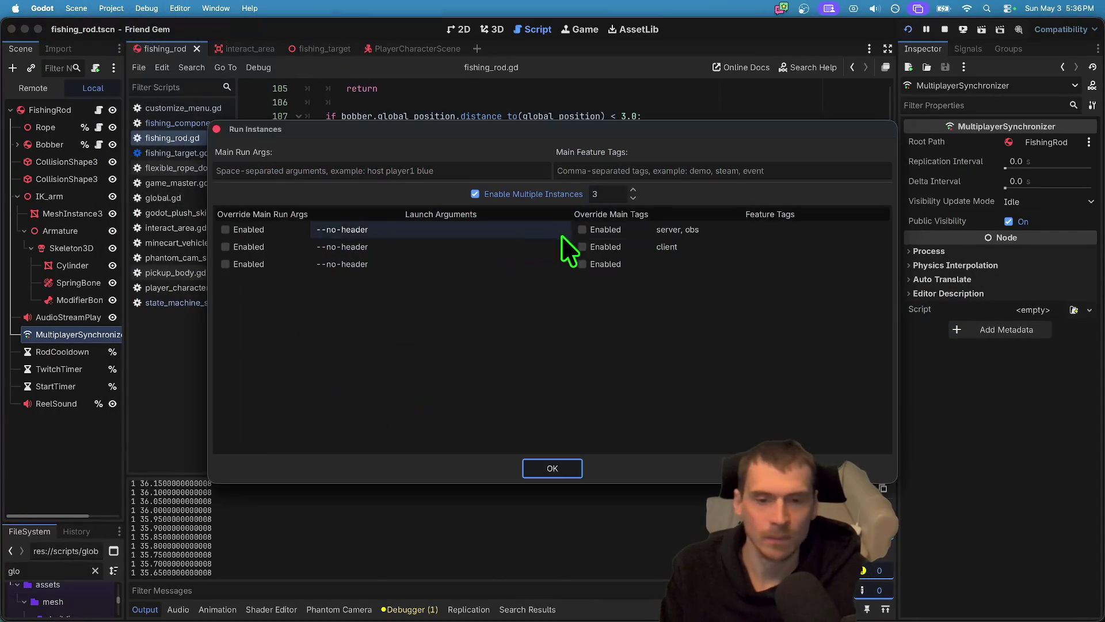
pyautogui.click(573, 455)
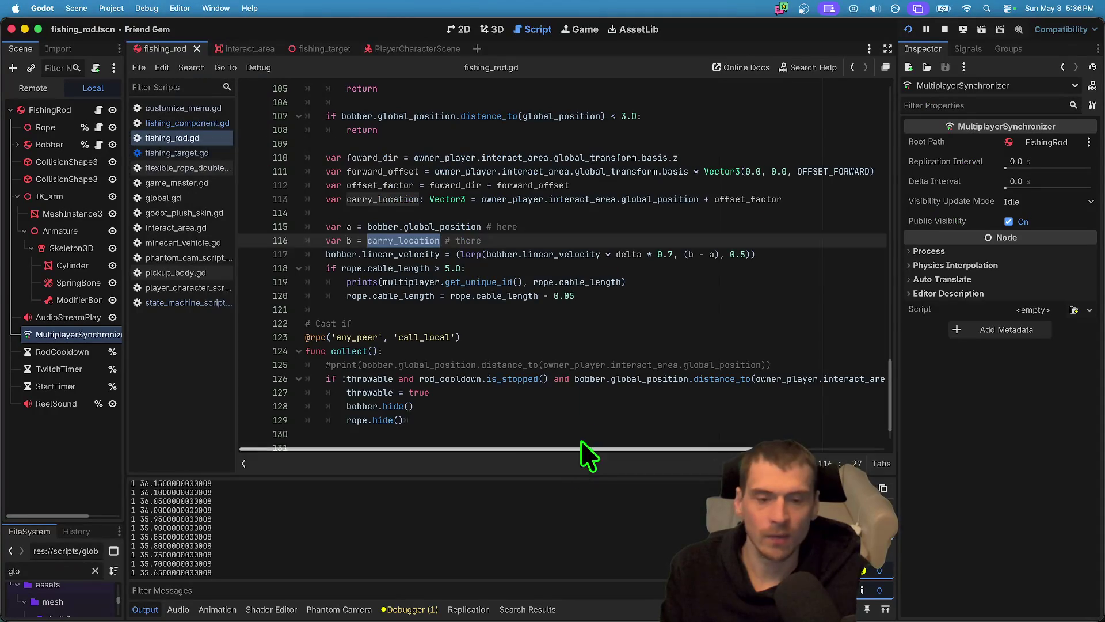
# Save the '- 0.1' rope step on line 120 and launch the game to test it.
pyautogui.click(685, 297)
pyautogui.press('super+s')
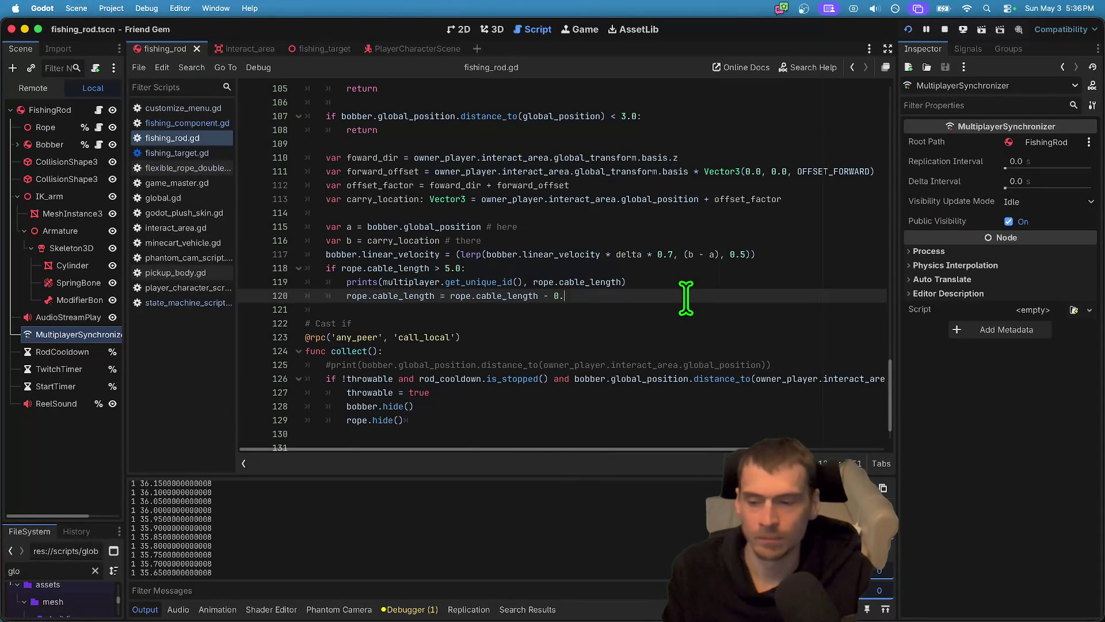
pyautogui.click(962, 29)
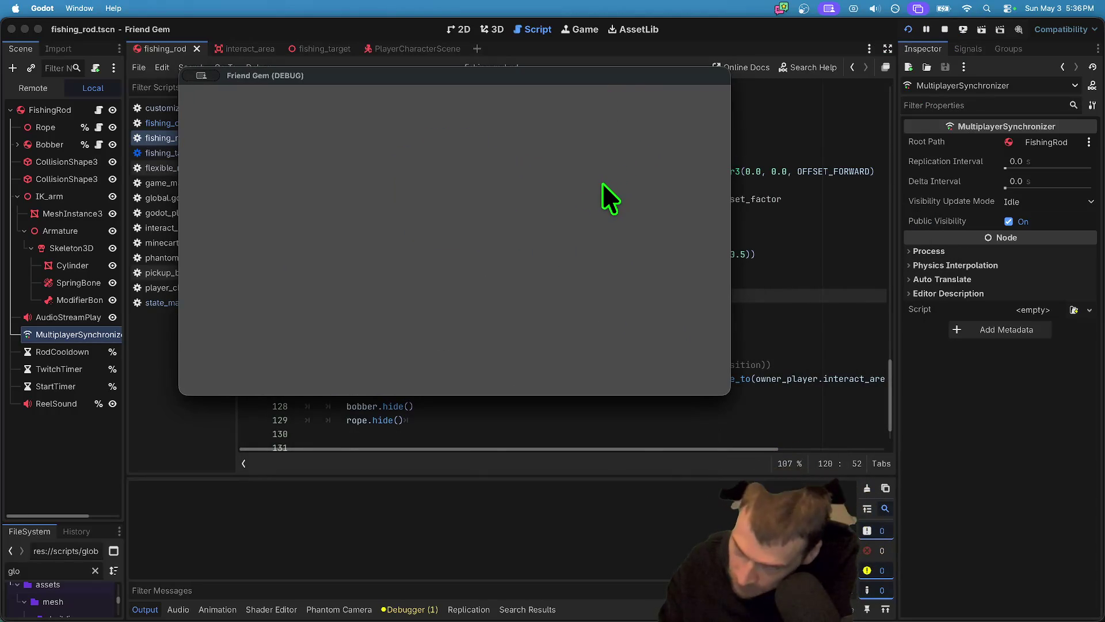
pyautogui.press('super+Tab')
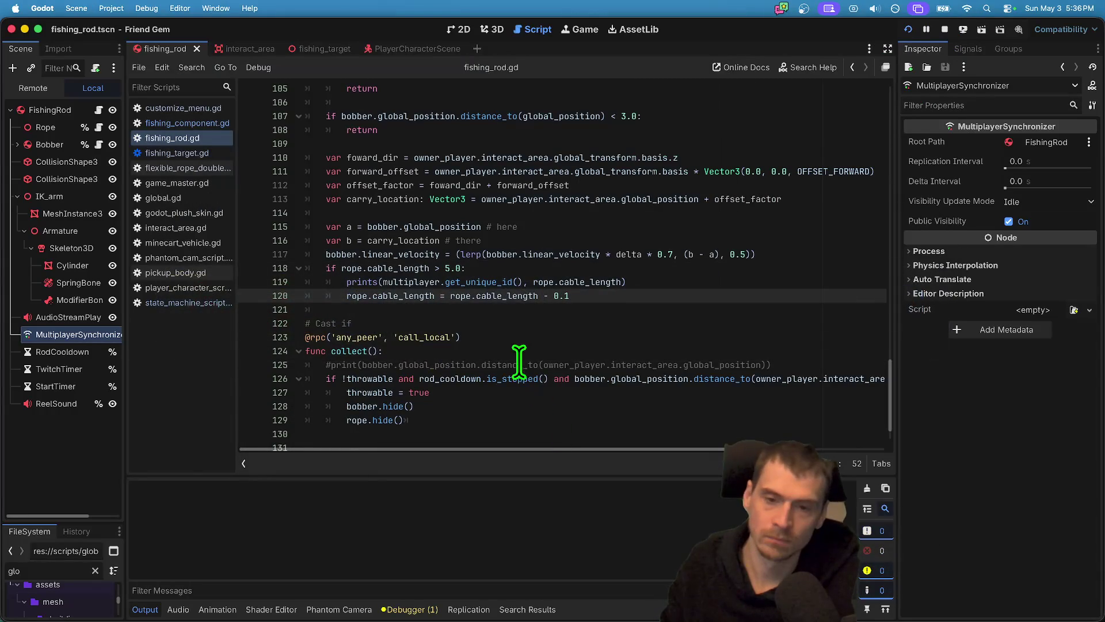
# Move to the 5.0 threshold on line 118, quit the game, and select the FishingRod node.
pyautogui.press('Up')
pyautogui.press('Up')
pyautogui.press('Left')
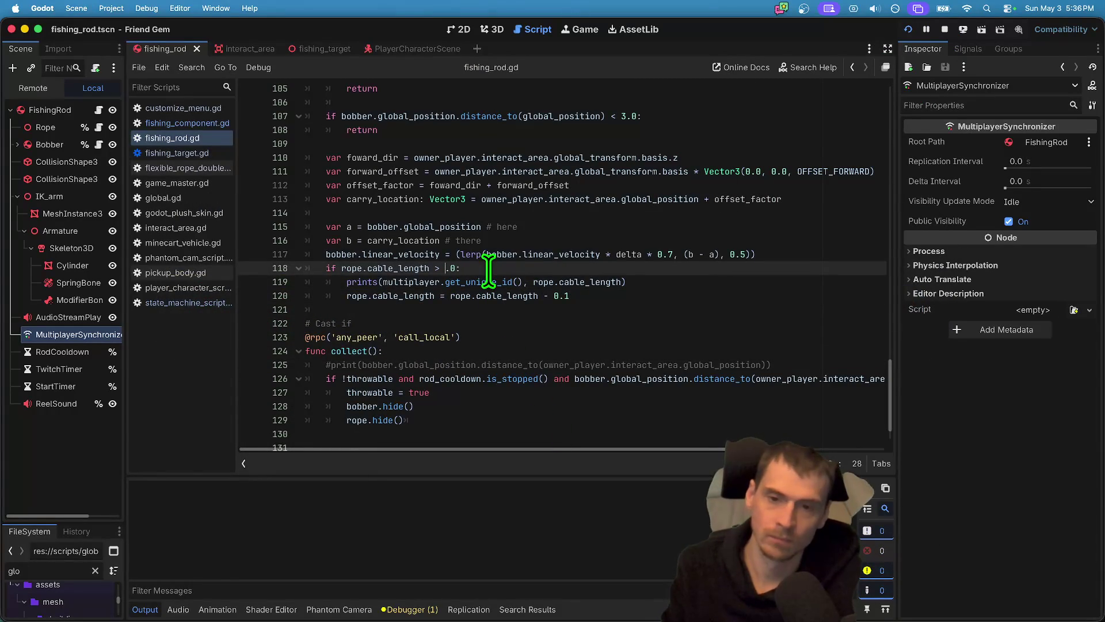
pyautogui.press('super+Tab')
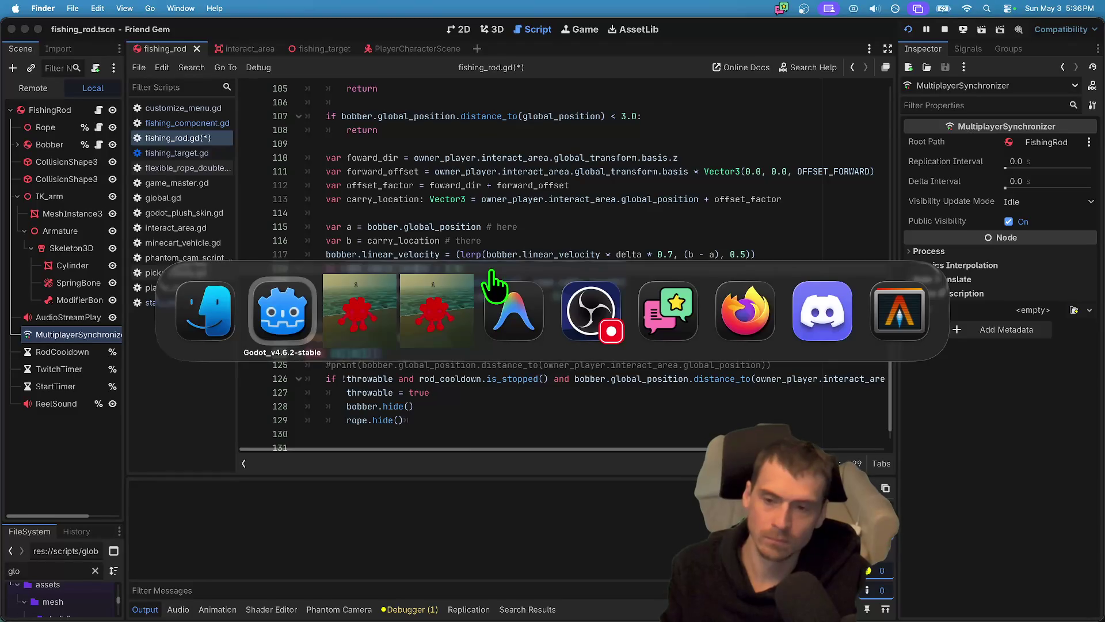
pyautogui.press('super+Tab')
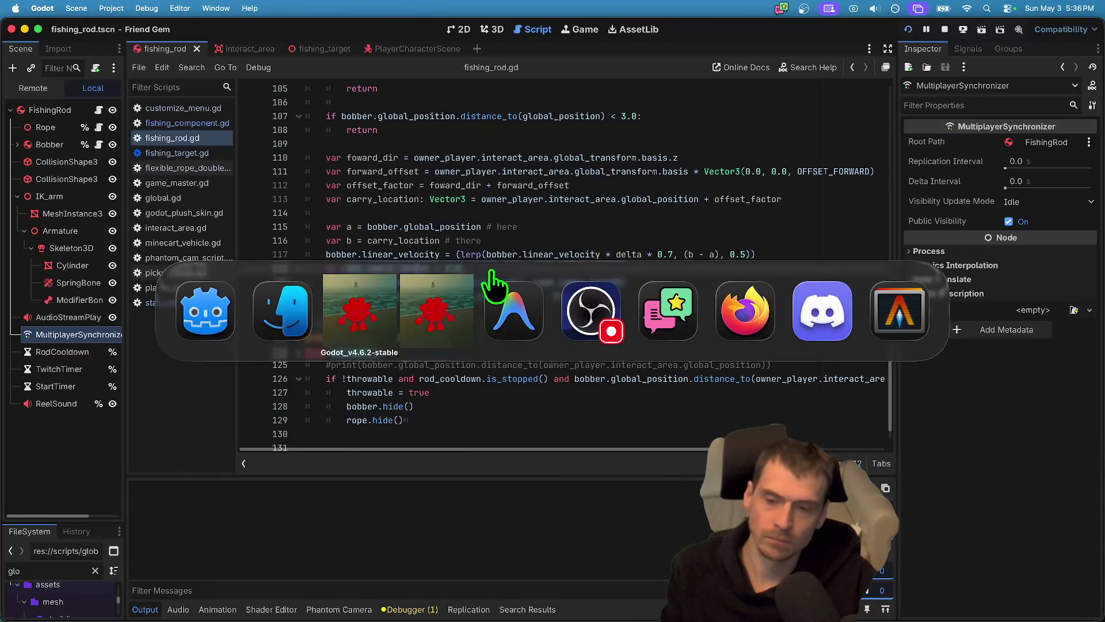
pyautogui.press('super+Tab')
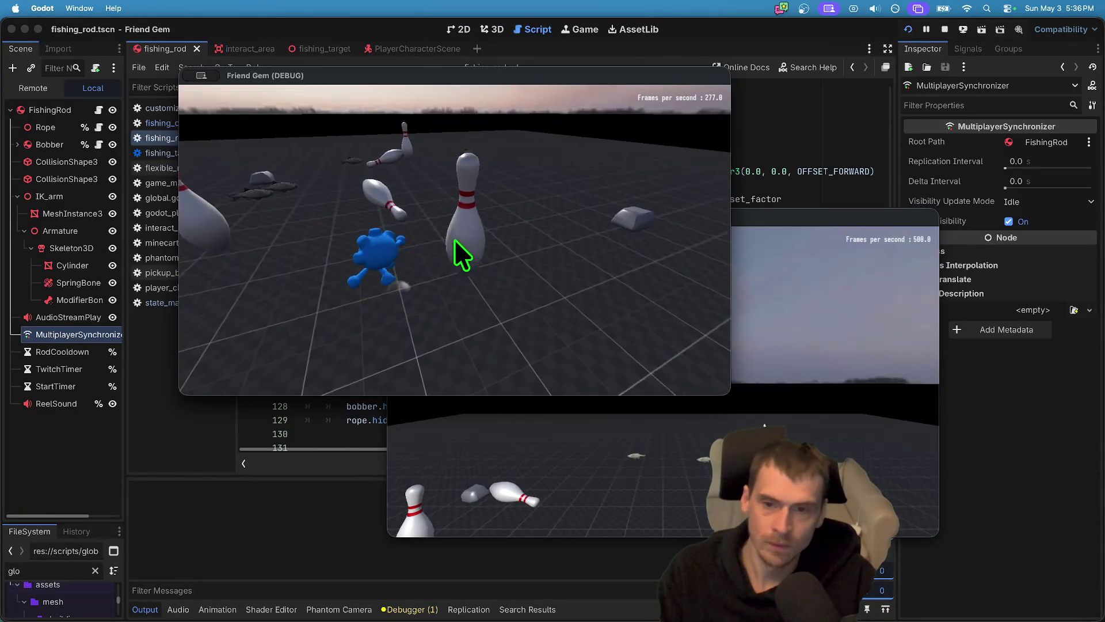
pyautogui.press('super+q')
pyautogui.press('super+q')
pyautogui.click(48, 91)
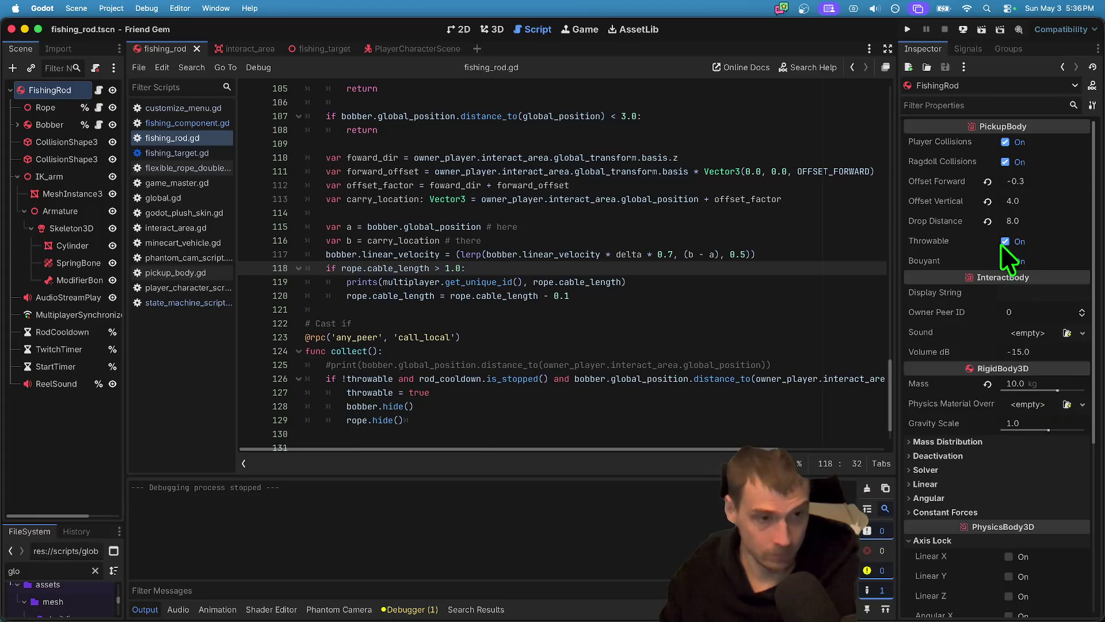
# Set the Rope's Cable Length to 2.0 and run the game, placing its window top-left.
pyautogui.click(45, 108)
pyautogui.click(1034, 198)
pyautogui.write('2')
pyautogui.press('Return')
pyautogui.press('super+b')
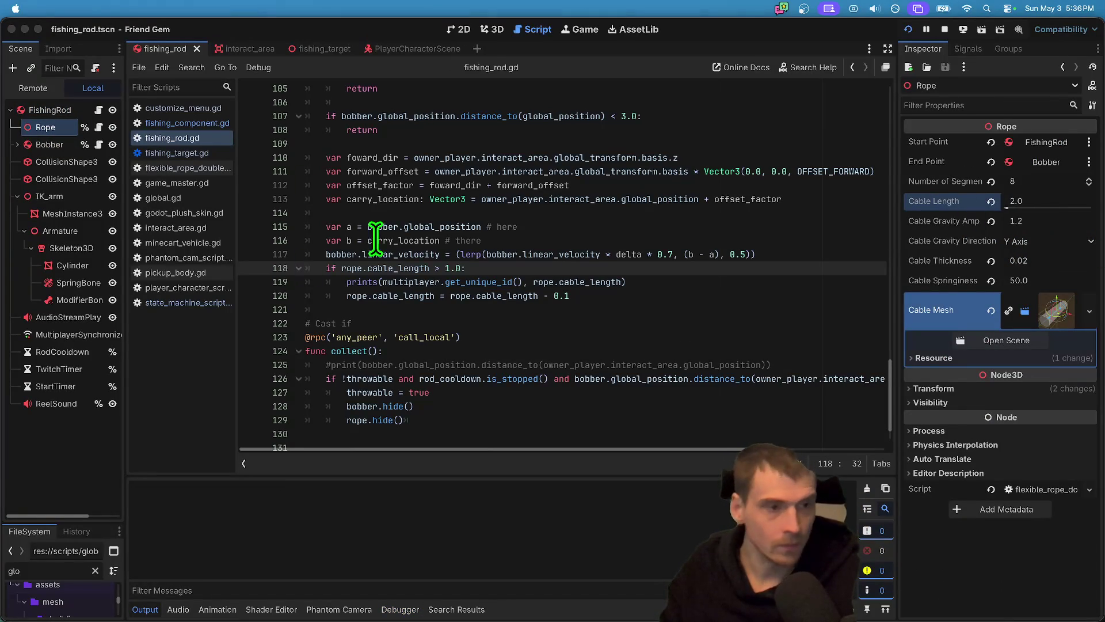
pyautogui.moveTo(661, 213)
pyautogui.mouseDown()
pyautogui.moveTo(441, 119)
pyautogui.moveTo(424, 99)
pyautogui.mouseUp()
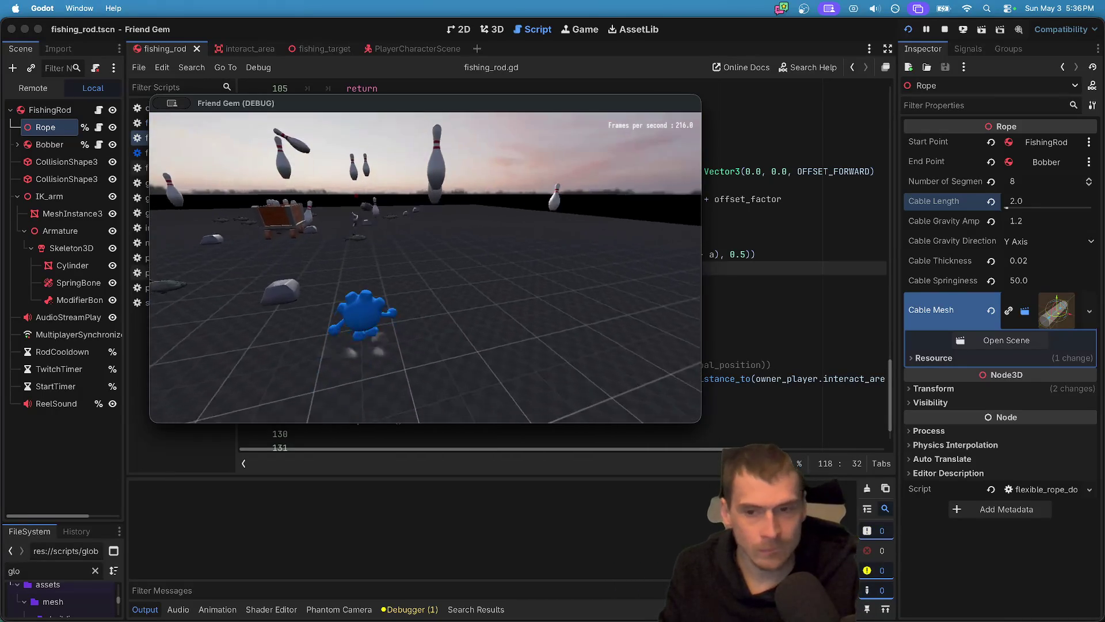
# Walk to the rod, pick it up, and cast the bobber out to test reeling.
pyautogui.press('w')
pyautogui.press('e')
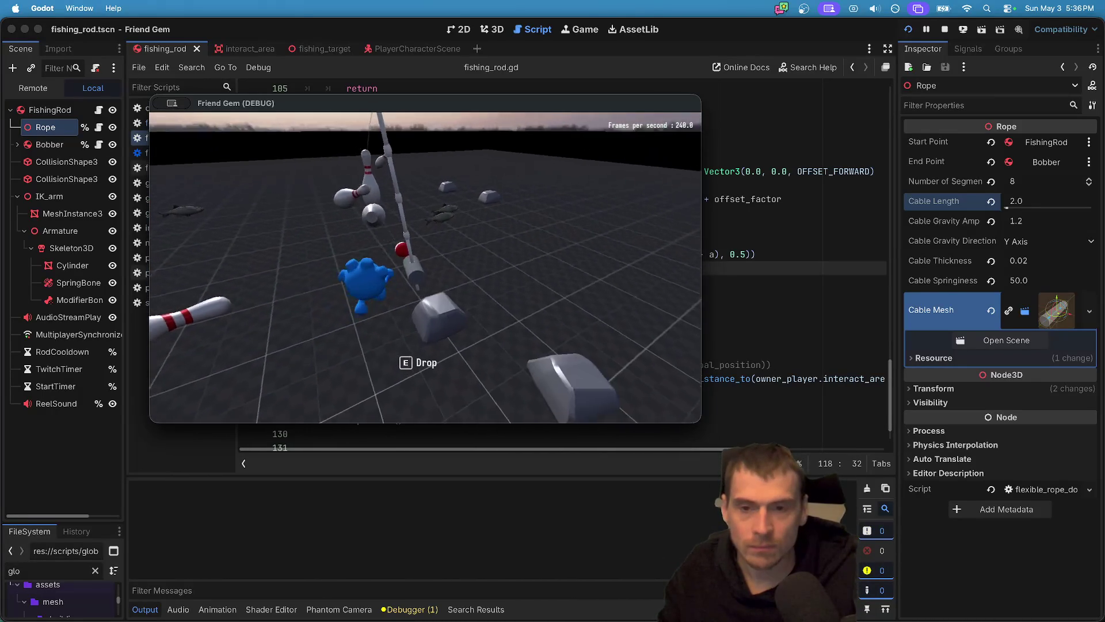
pyautogui.press('e')
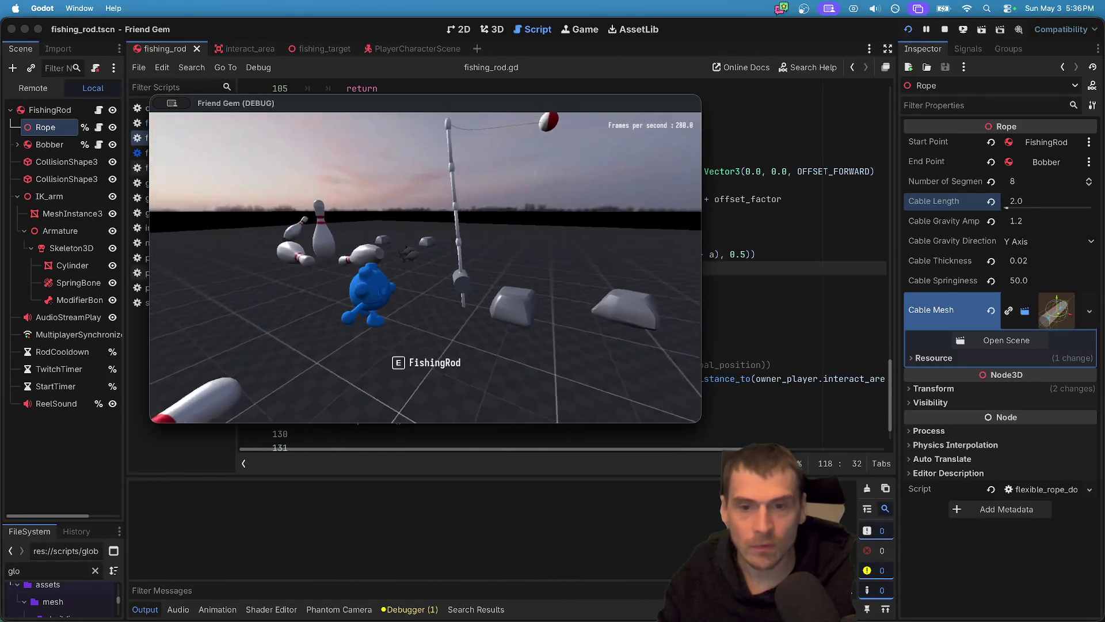
pyautogui.press('e')
pyautogui.press('d')
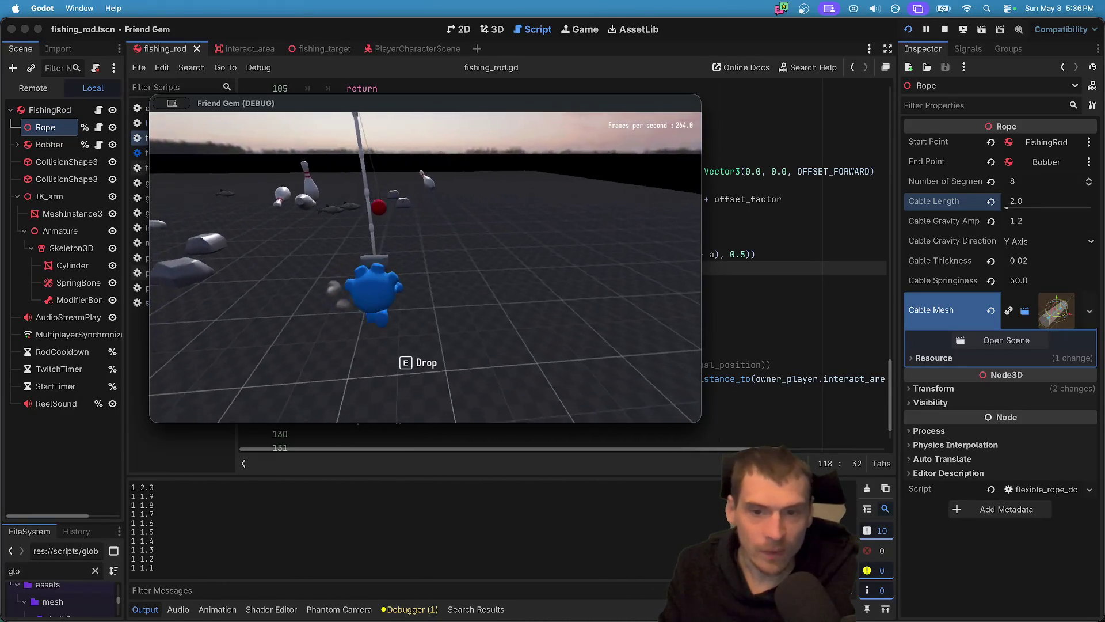
pyautogui.press('d')
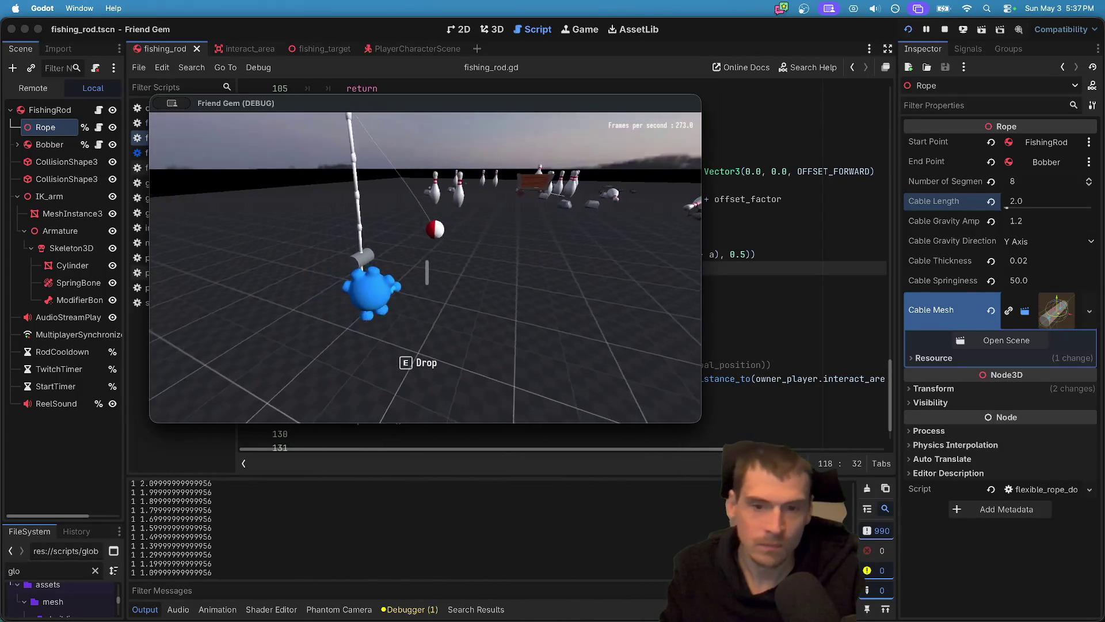
pyautogui.click(426, 278)
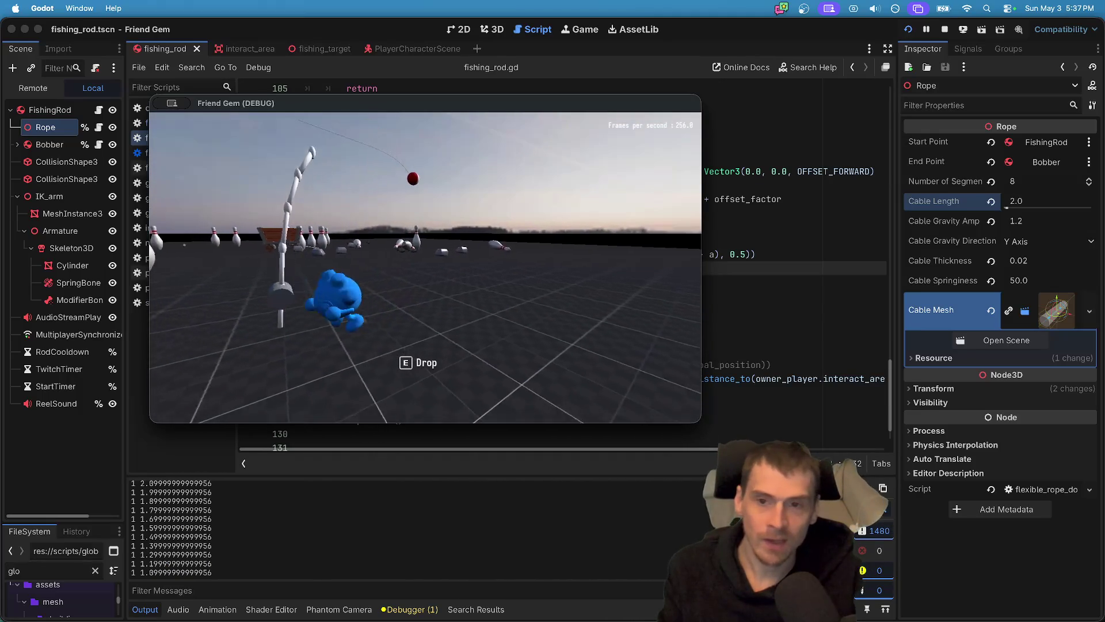
pyautogui.click(427, 278)
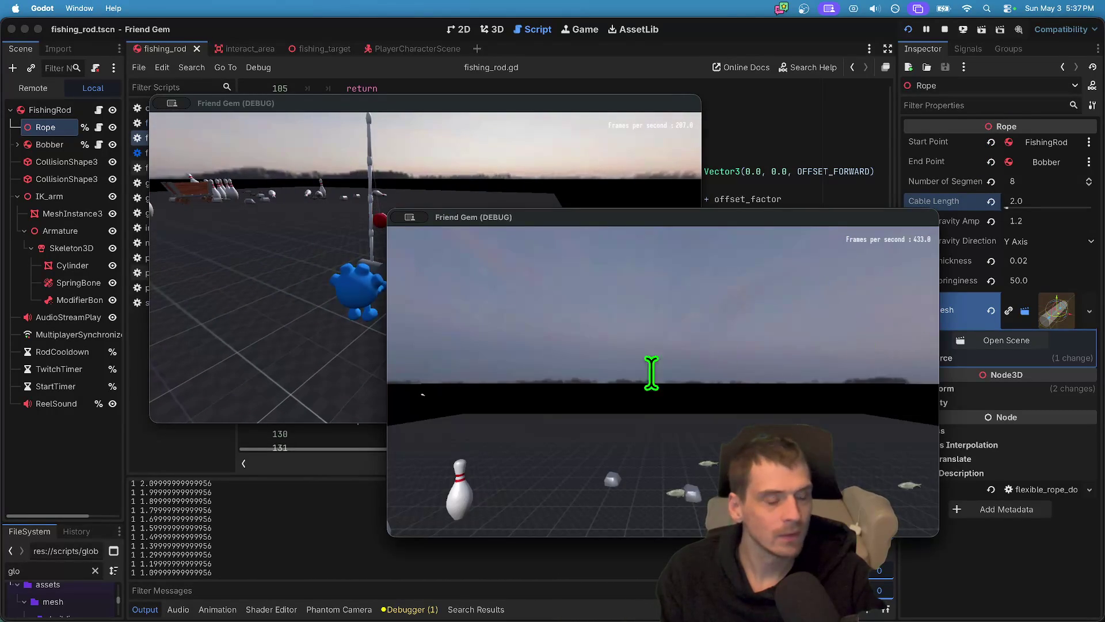
pyautogui.click(265, 259)
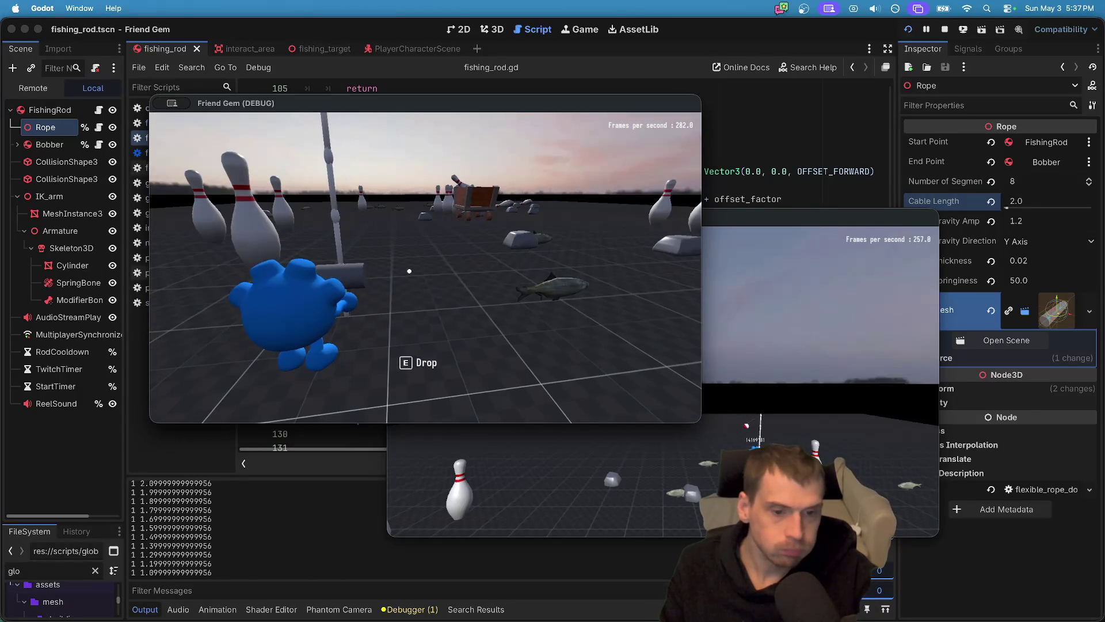
# Comment out the cable-shortening lines 118–120 in reel() and save the script.
pyautogui.click(486, 281)
pyautogui.press('super+Tab')
pyautogui.moveTo(570, 295)
pyautogui.mouseDown()
pyautogui.moveTo(210, 222)
pyautogui.moveTo(244, 270)
pyautogui.mouseUp()
pyautogui.hotkey('ctrl', 'k')
pyautogui.hotkey('ctrl', 's')
# Set the Rope's Cable Length to 50.0 in the Inspector.
pyautogui.click(1027, 198)
pyautogui.write('50')
pyautogui.press('Return')
pyautogui.click(605, 294)
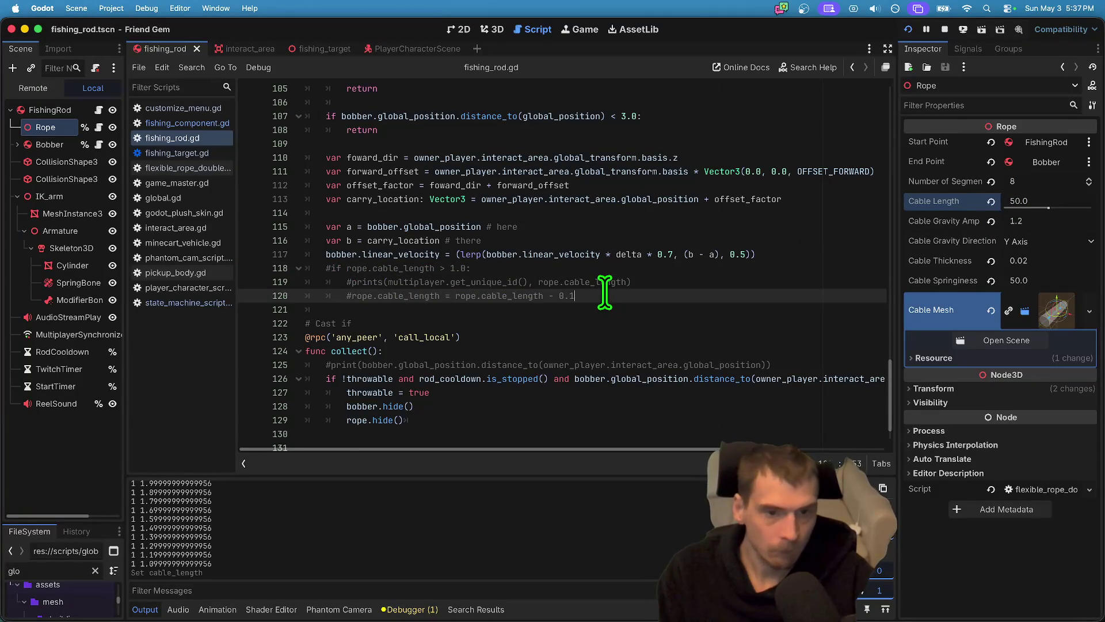
# Set the Rope's Cable Springiness to 35.0 and relaunch the game to test the rope.
pyautogui.click(1043, 282)
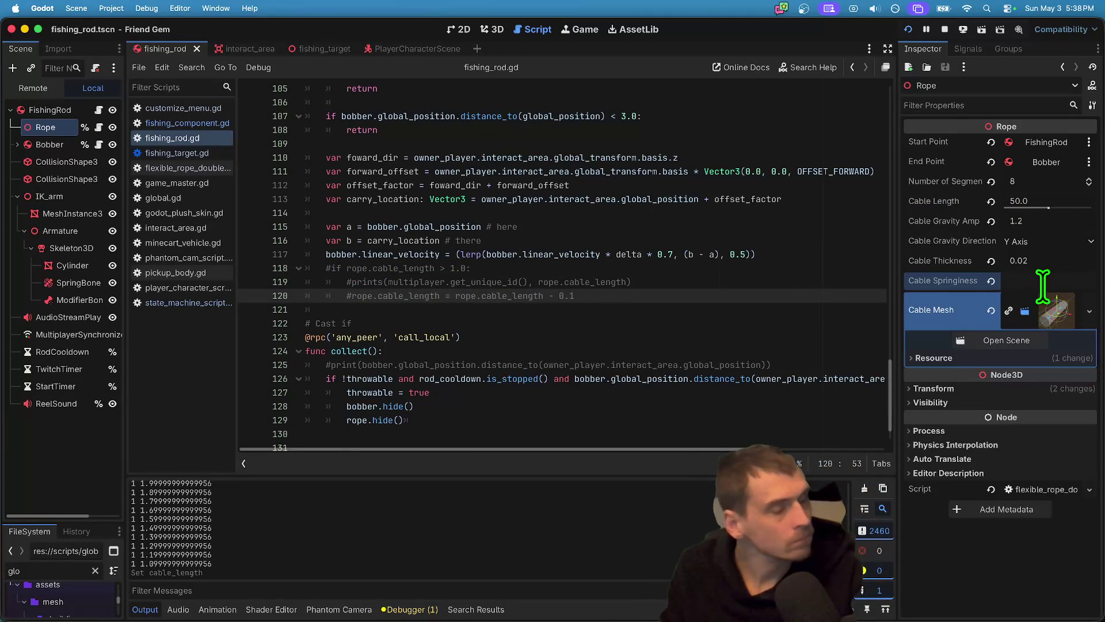
pyautogui.write('35')
pyautogui.press('Return')
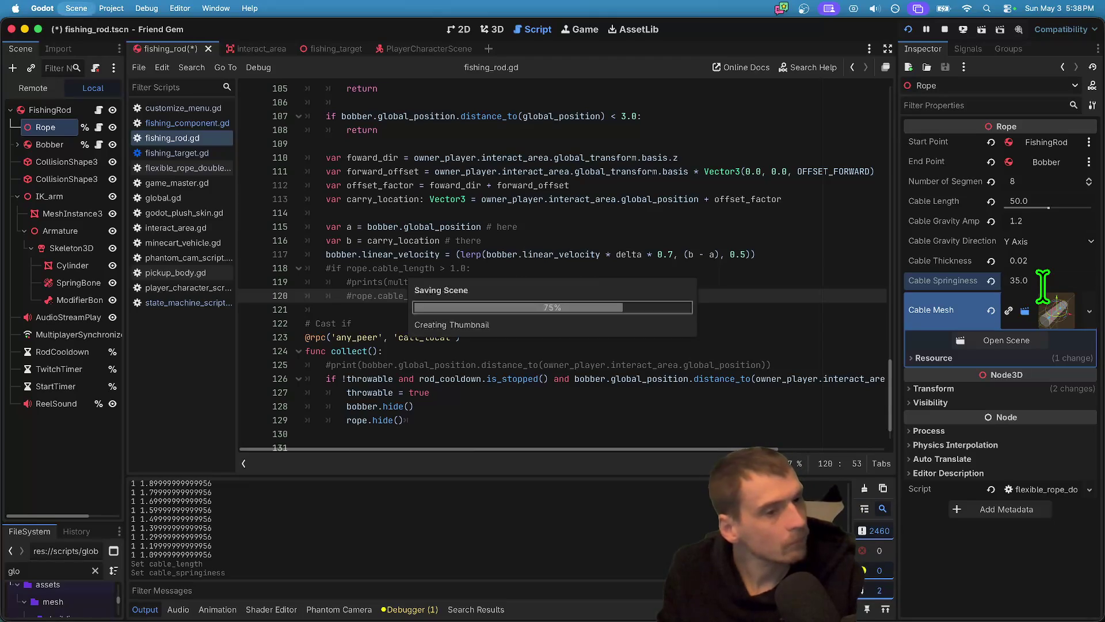
pyautogui.press('super+b')
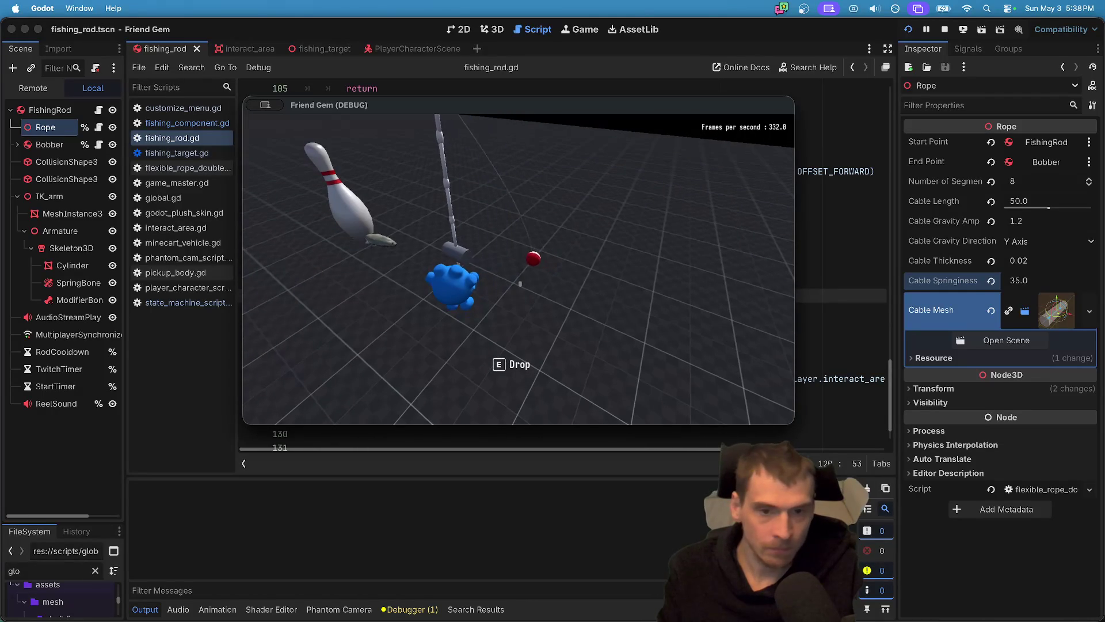
# Review the collect() function in fishing_rod.gd by selecting lines inside it.
pyautogui.click(513, 267)
pyautogui.scroll(-3, 513, 288)
pyautogui.moveTo(513, 308); pyautogui.dragTo(242, 341)
pyautogui.click(434, 380)
pyautogui.moveTo(433, 380); pyautogui.dragTo(257, 325)
pyautogui.click(619, 279)
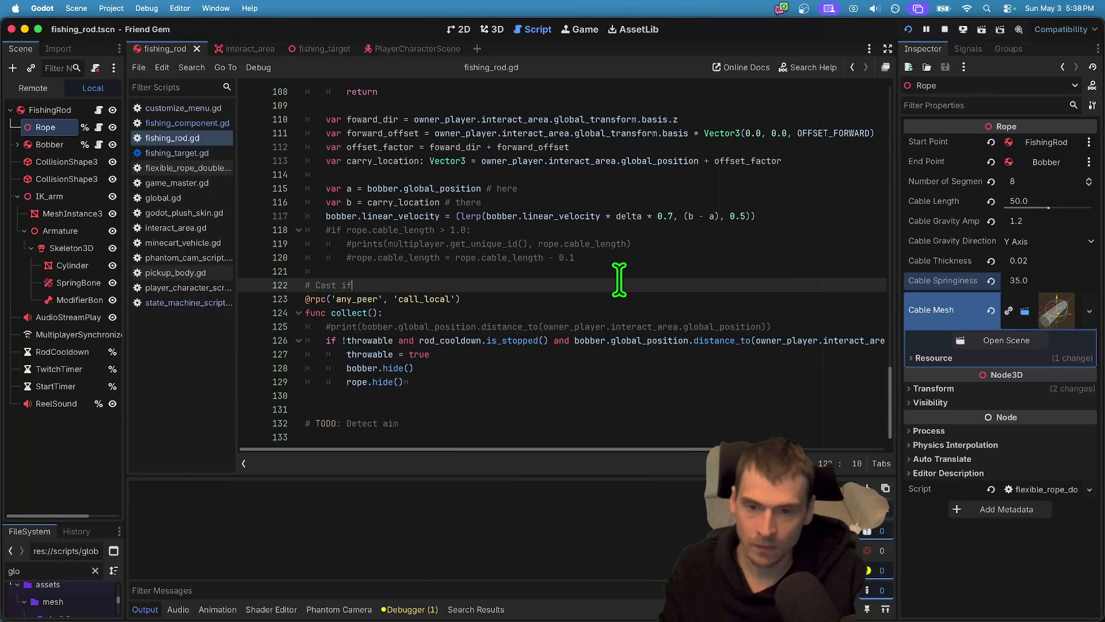
pyautogui.tripleClick(624, 300)
pyautogui.keyDown('shift'); pyautogui.click(624, 382); pyautogui.keyUp('shift')
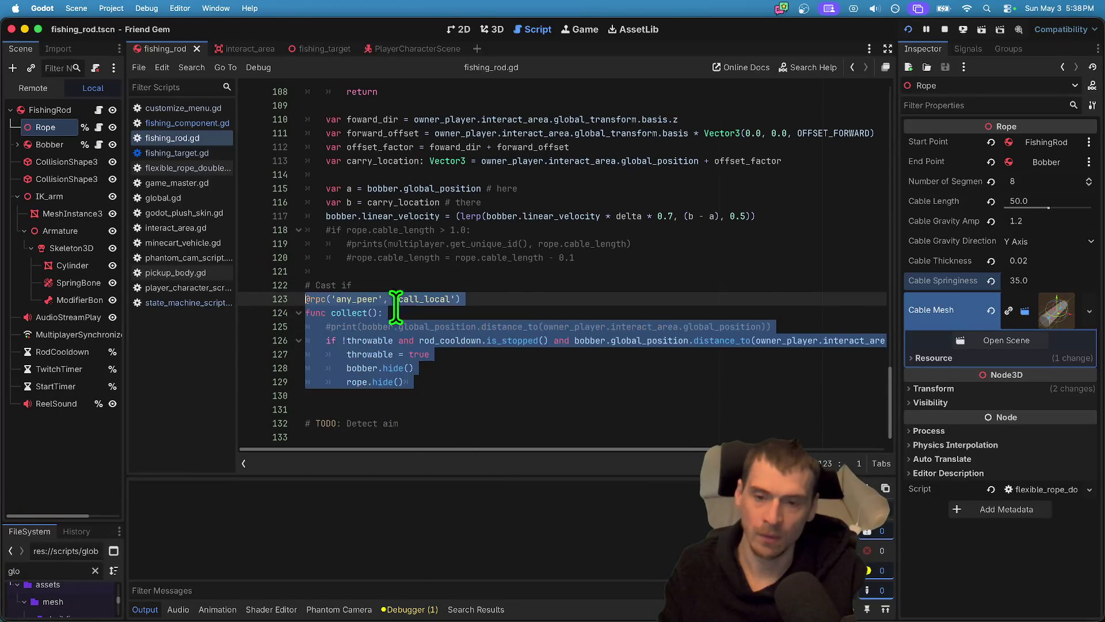
pyautogui.tripleClick(526, 295)
pyautogui.click(526, 296)
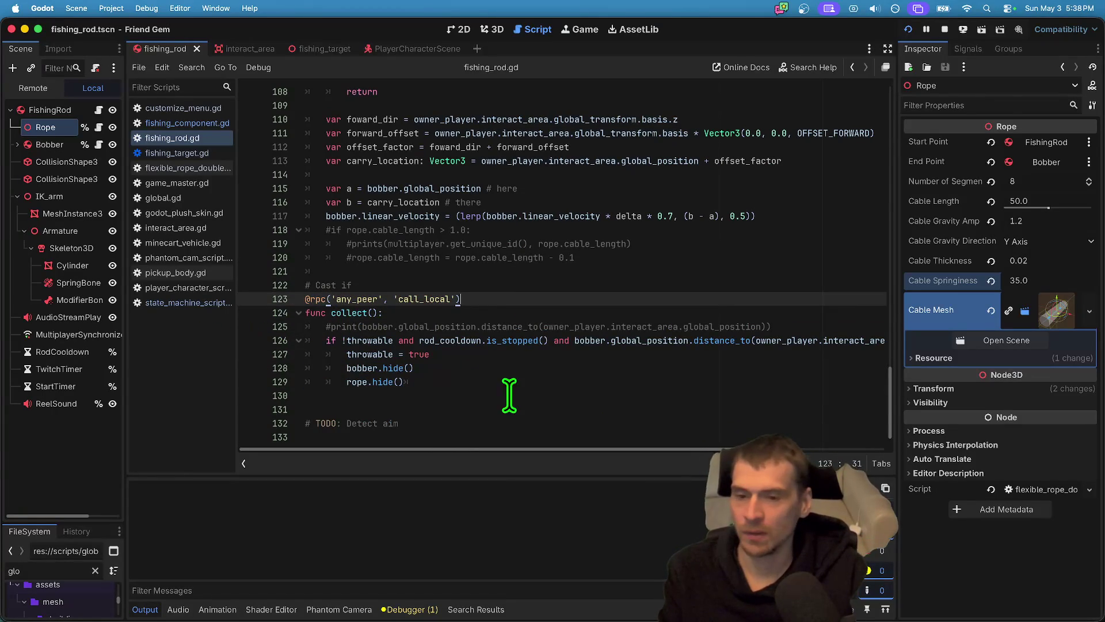
pyautogui.moveTo(513, 395); pyautogui.dragTo(207, 352)
pyautogui.click(528, 379)
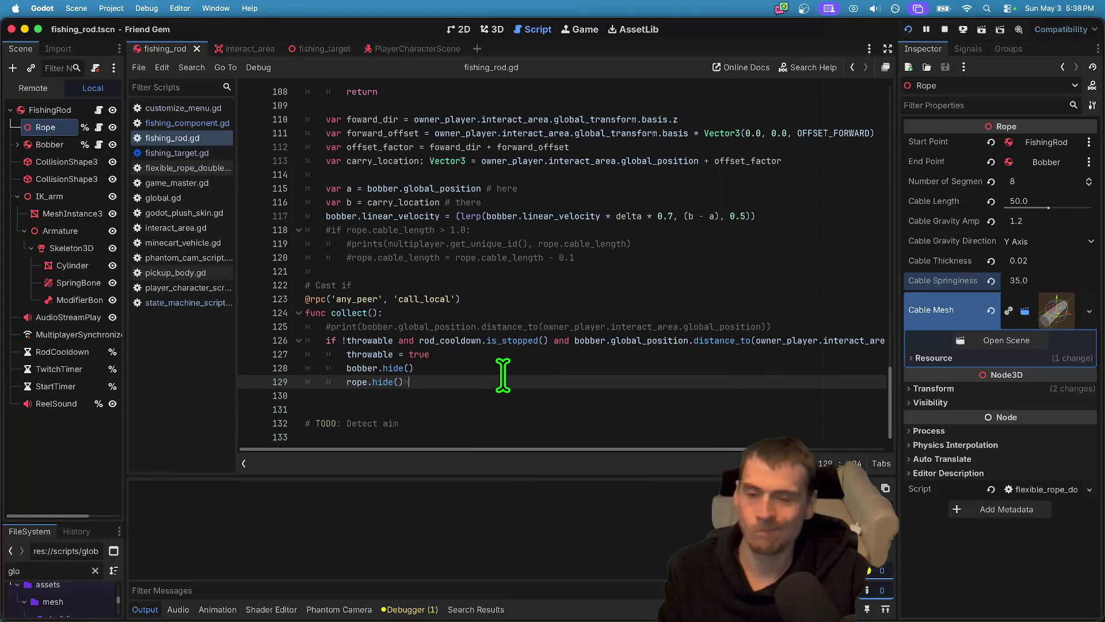
pyautogui.click(72, 334)
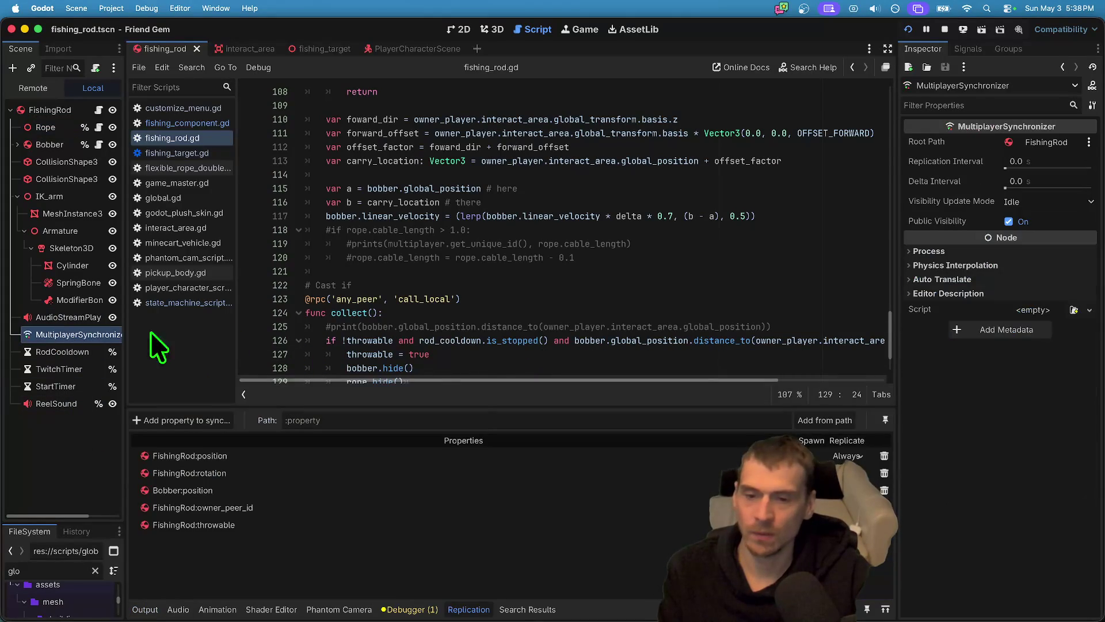
# Add Rope:visible to the MultiplayerSynchronizer's replicated properties.
pyautogui.click(221, 421)
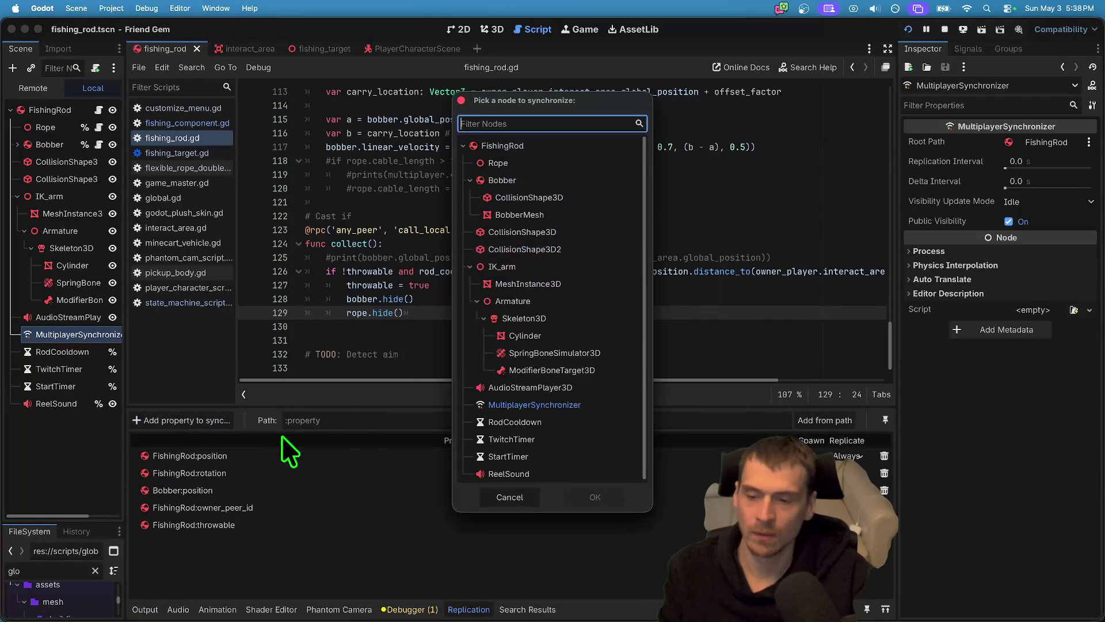
pyautogui.click(512, 164)
pyautogui.click(578, 499)
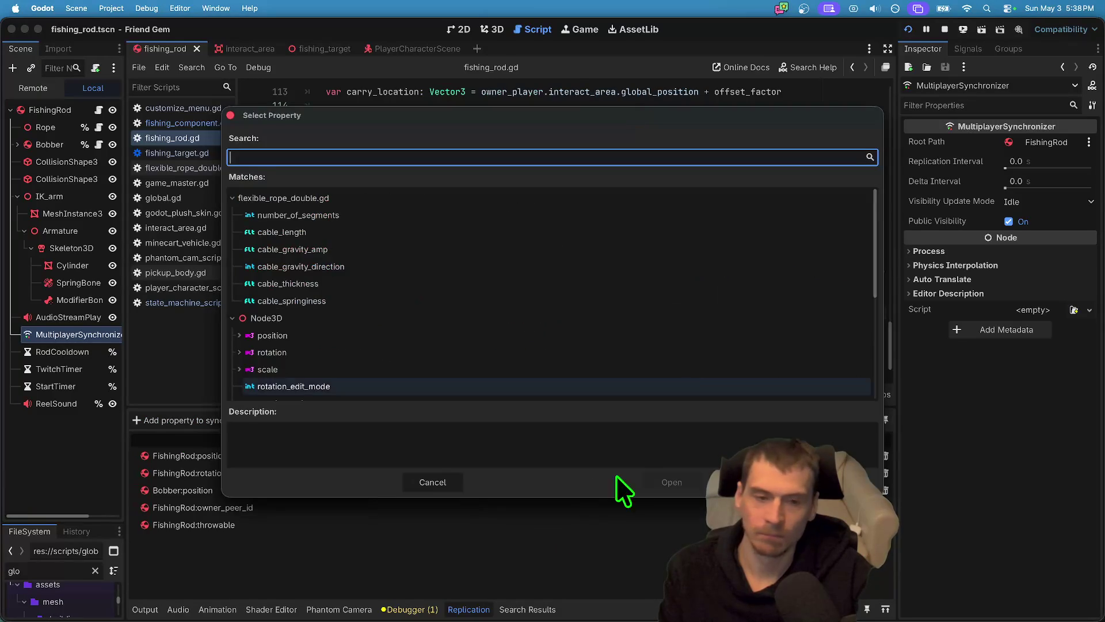
pyautogui.write('hide')
pyautogui.press('BackSpace')
pyautogui.press('BackSpace')
pyautogui.press('BackSpace')
pyautogui.write('vis')
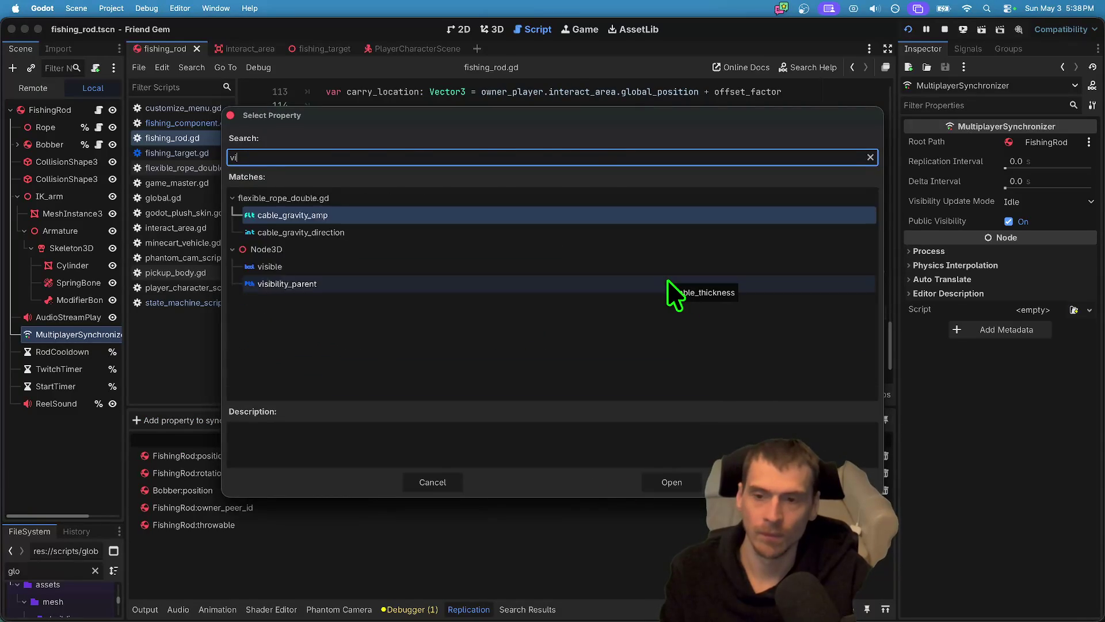
pyautogui.press('Return')
# Browse FishingRod's properties for a visibility property to sync, without adding any.
pyautogui.click(167, 420)
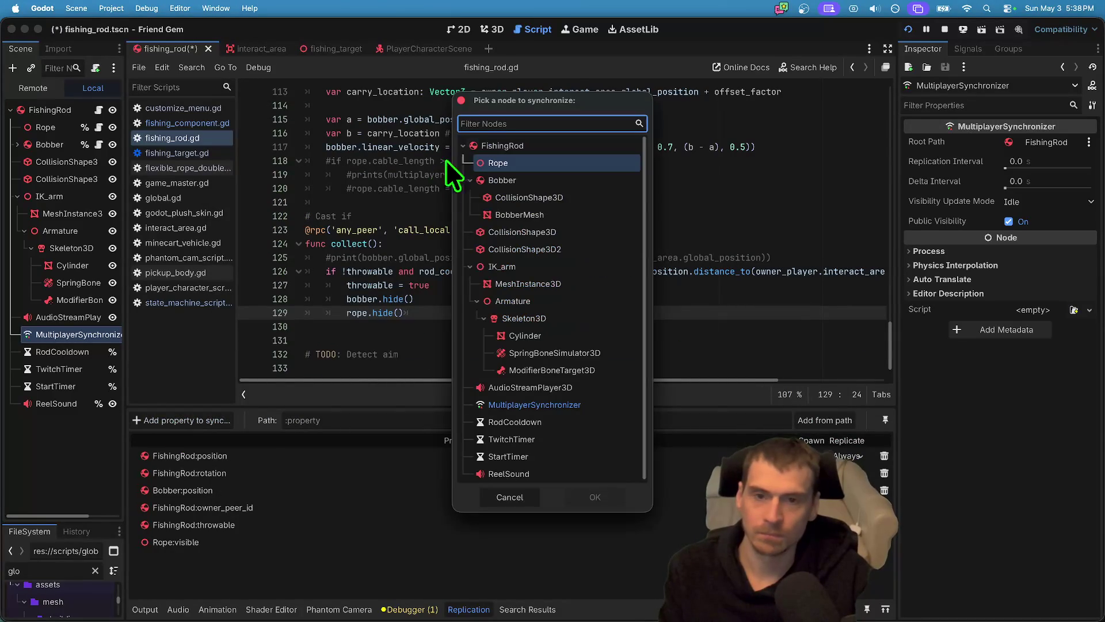
pyautogui.click(595, 499)
pyautogui.write('rod')
pyautogui.press('Escape')
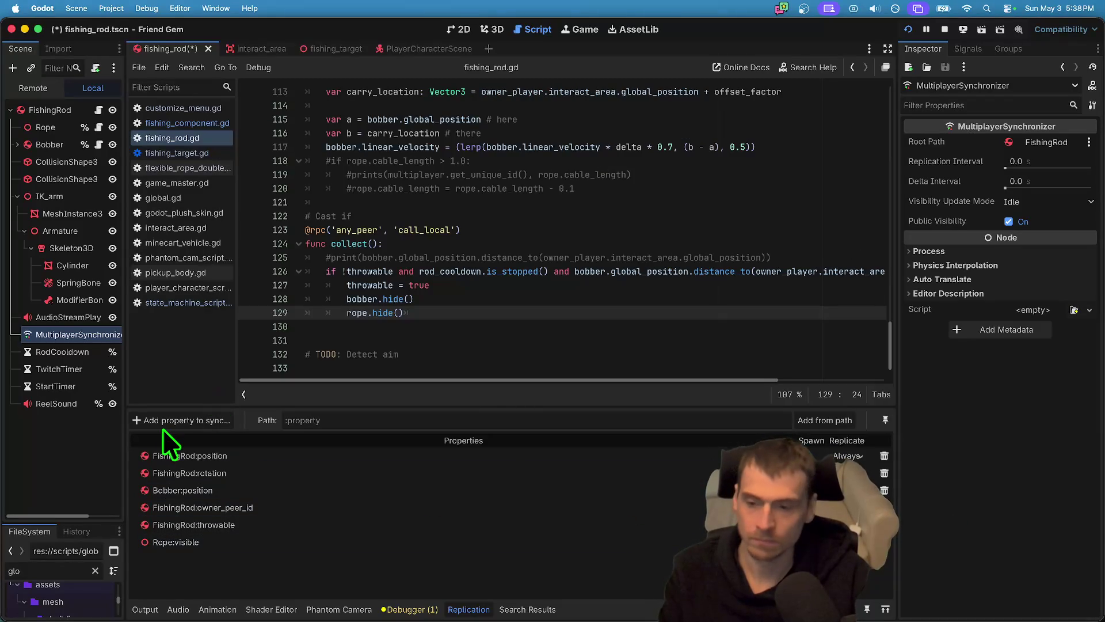
pyautogui.click(180, 420)
pyautogui.click(511, 145)
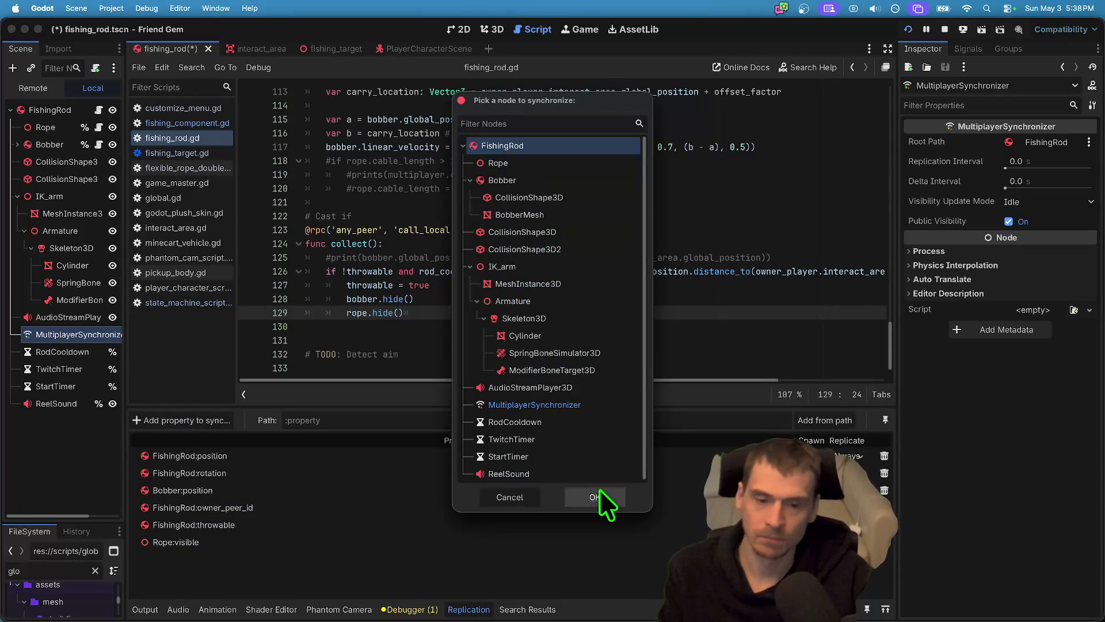
pyautogui.click(596, 498)
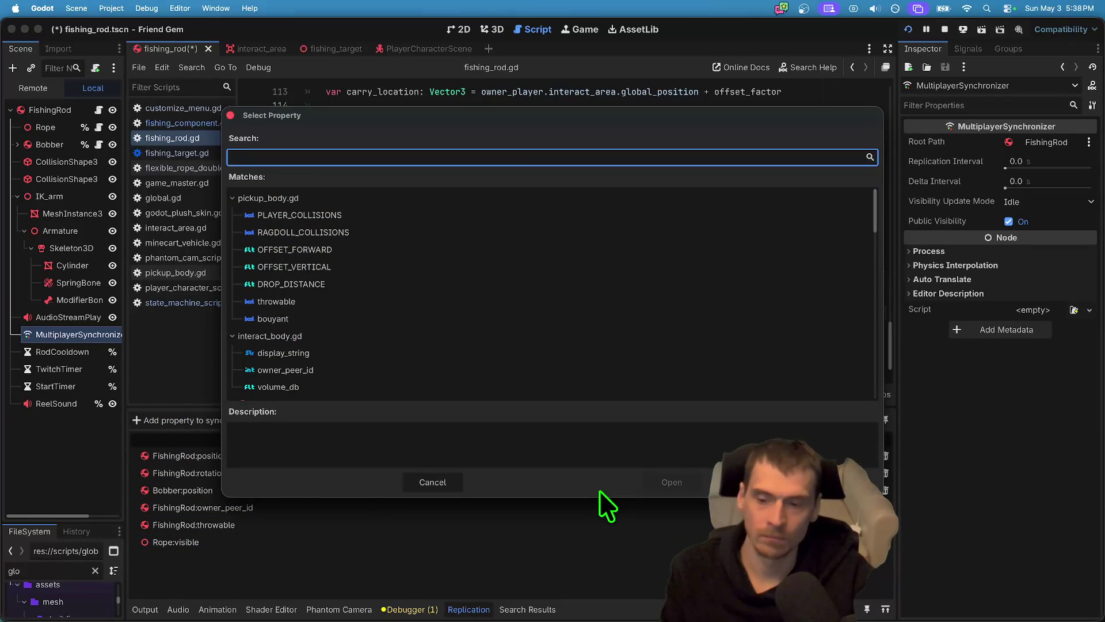
pyautogui.write('visib')
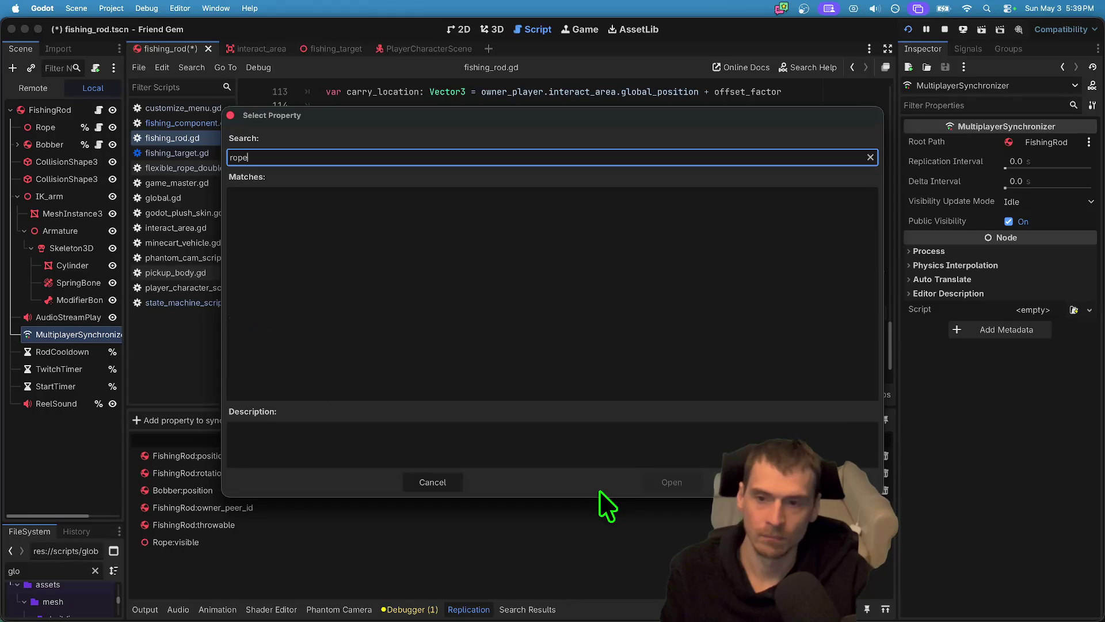
pyautogui.press('Escape')
# Reselect the MultiplayerSynchronizer and browse Rope's properties again without adding one.
pyautogui.click(52, 125)
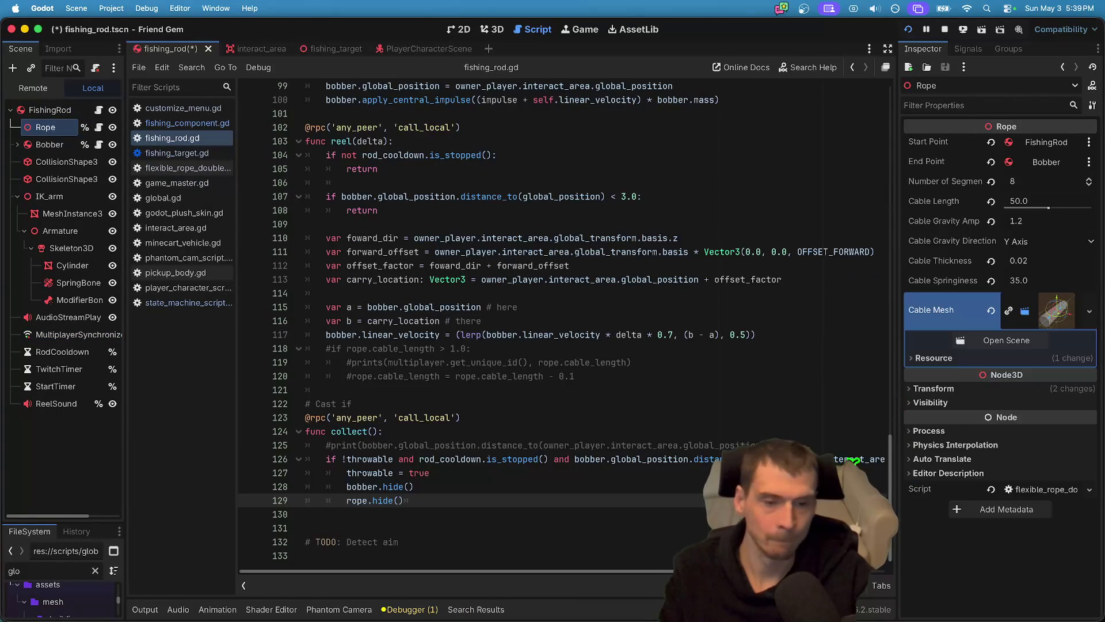
pyautogui.click(77, 334)
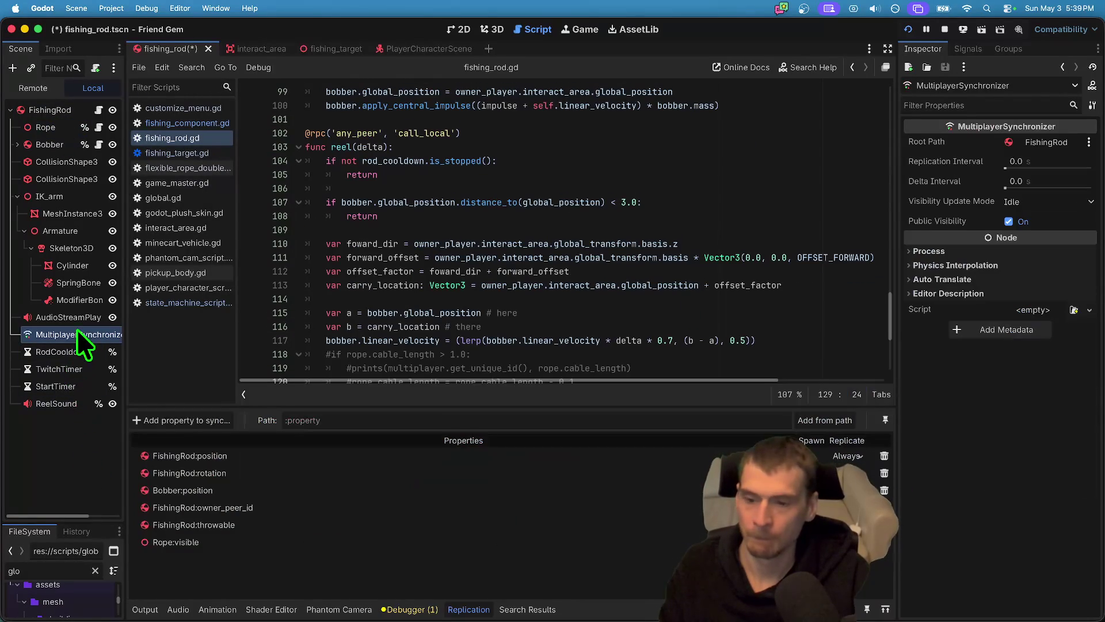
pyautogui.click(168, 420)
pyautogui.click(565, 163)
pyautogui.click(617, 498)
pyautogui.write('rop')
pyautogui.press('BackSpace')
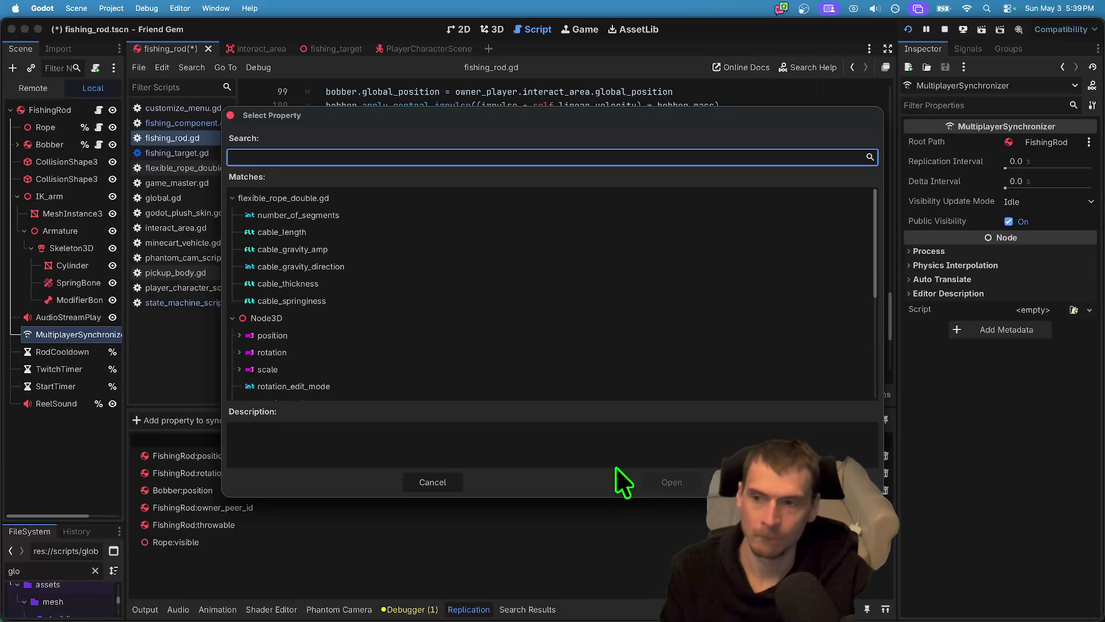
pyautogui.press('Escape')
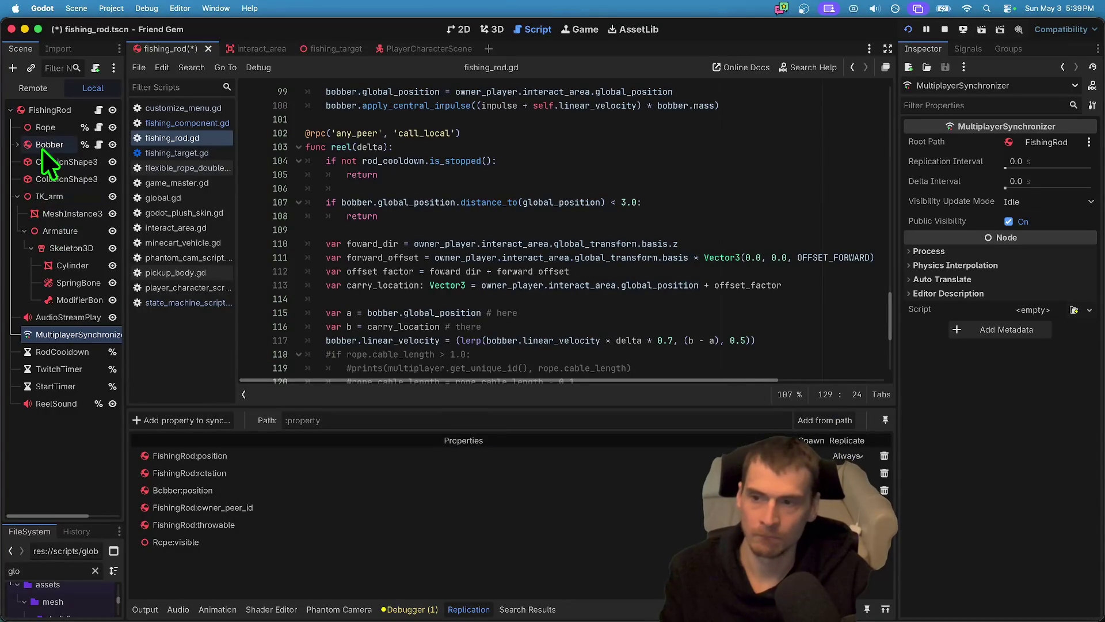
# Add Bobber:visible to the replication list, save the scene, and run the game.
pyautogui.click(173, 420)
pyautogui.moveTo(532, 156); pyautogui.dragTo(574, 182)
pyautogui.click(594, 498)
pyautogui.write('visi')
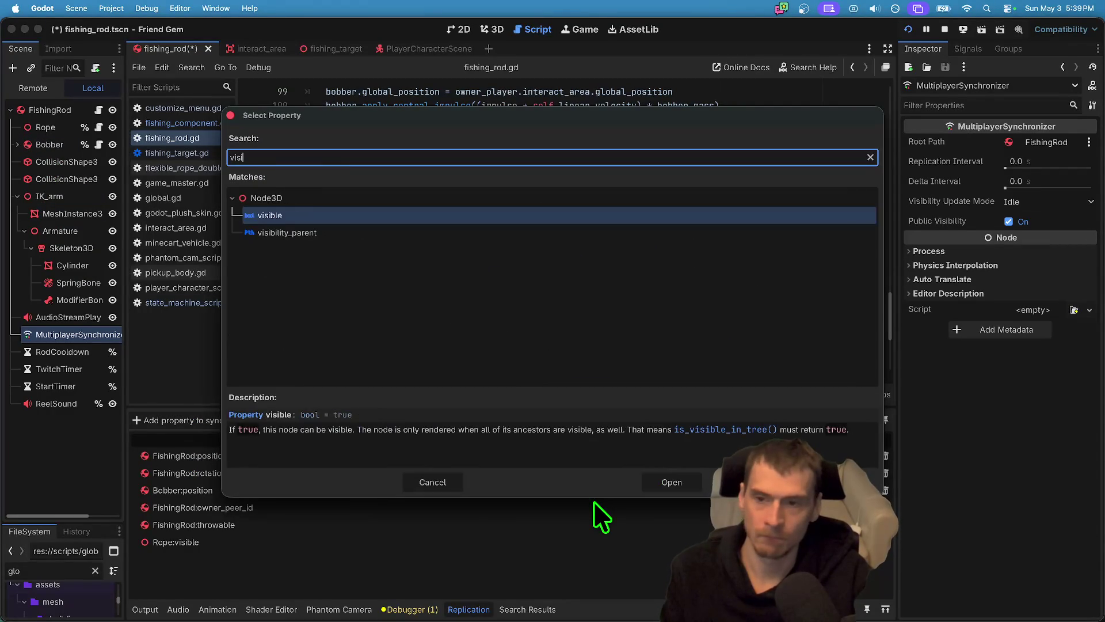
pyautogui.press('Return')
pyautogui.hotkey('ctrl', 's')
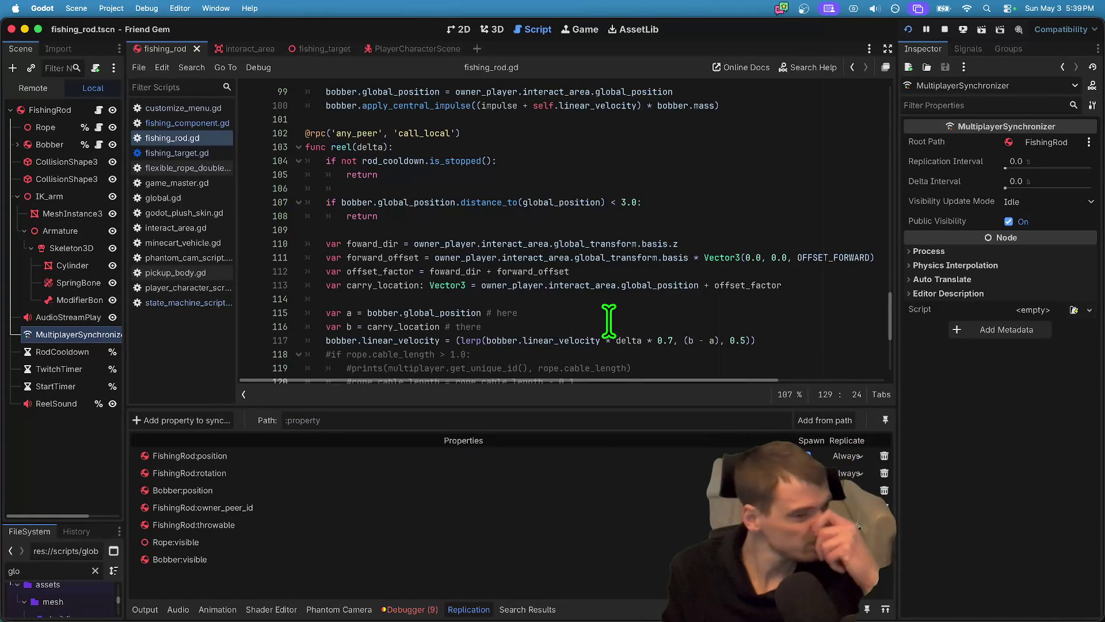
pyautogui.press('F5')
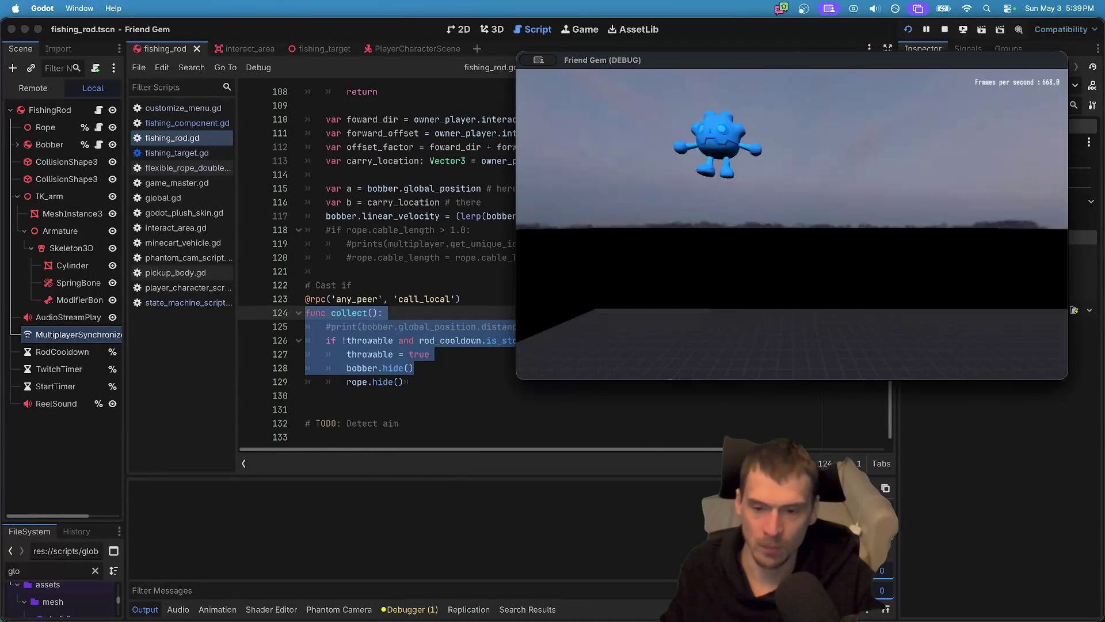
# Walk to the fishing rod, pick it up with E, cast the bobber, then return to the editor.
pyautogui.press('w')
pyautogui.press('e')
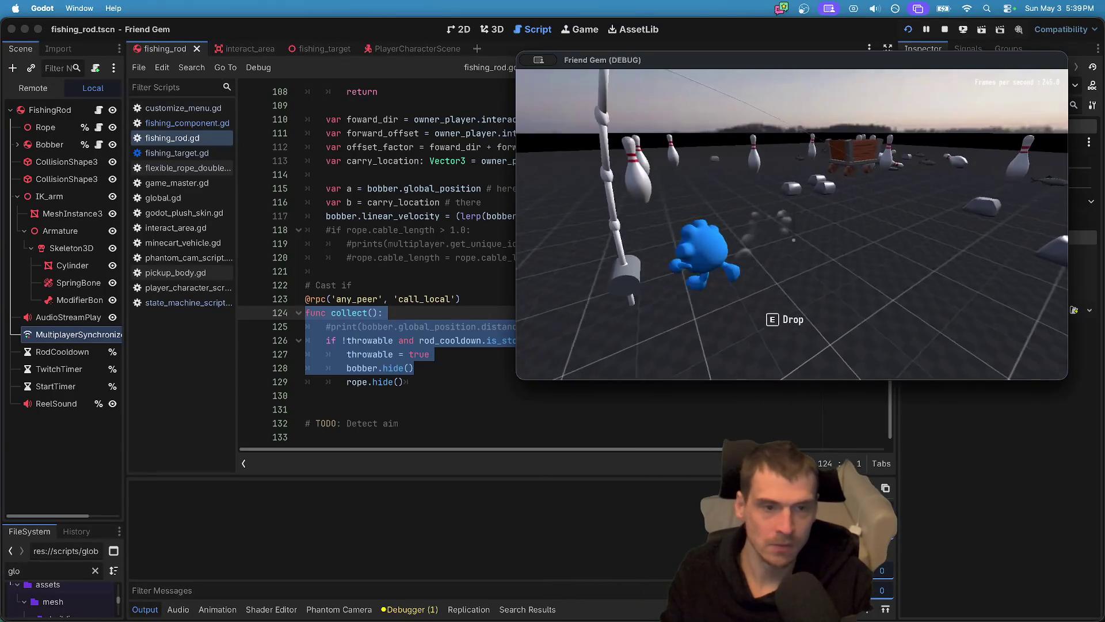
pyautogui.press('w')
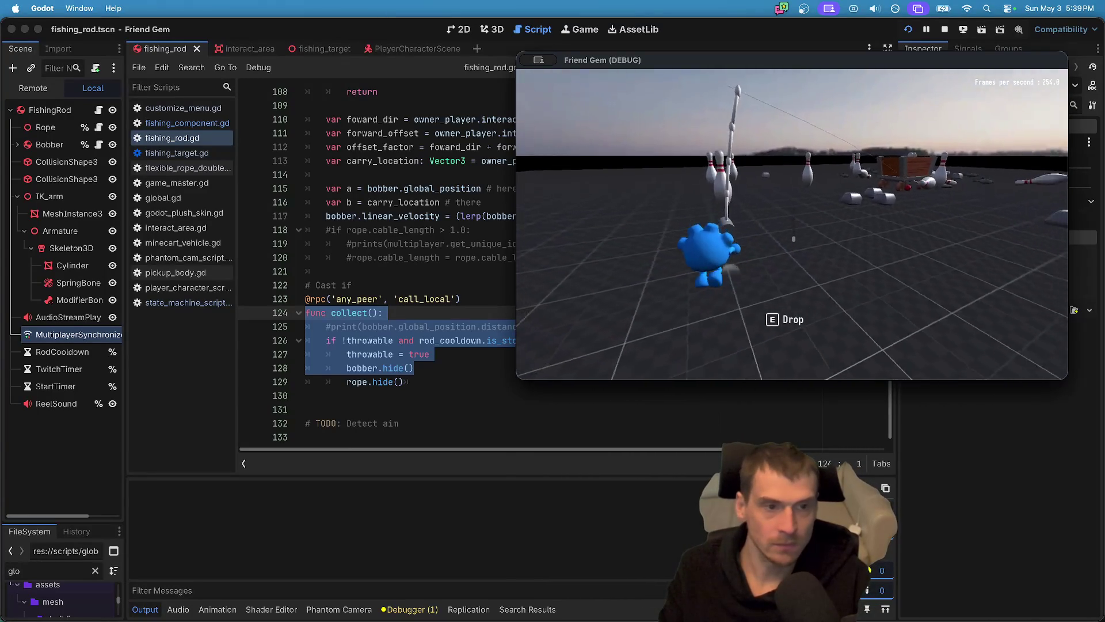
pyautogui.press('w')
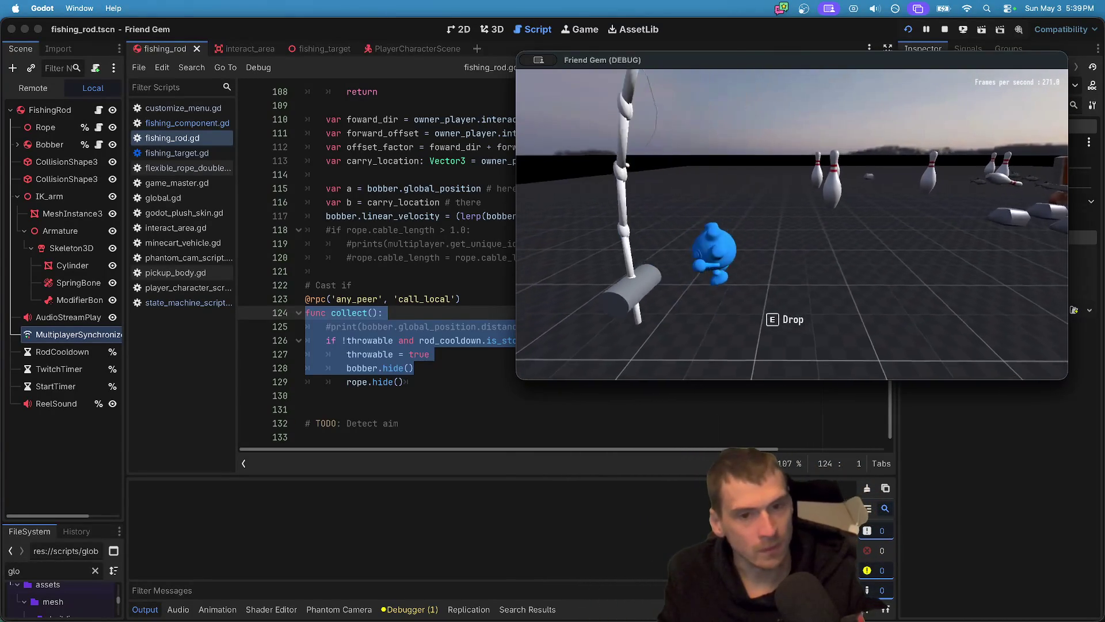
pyautogui.press('w')
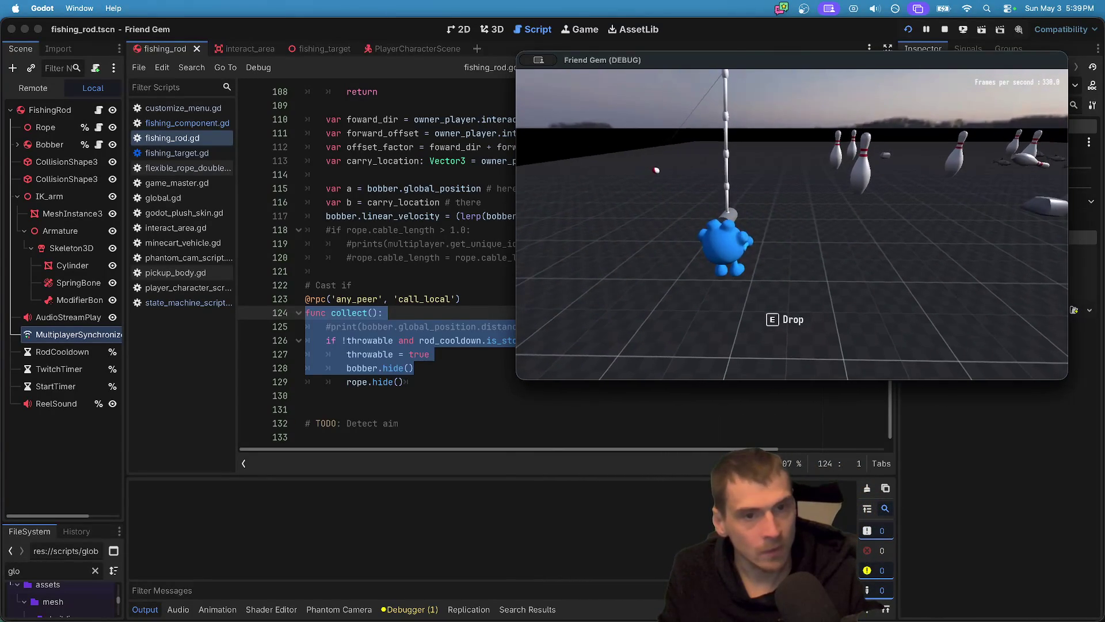
pyautogui.press('w')
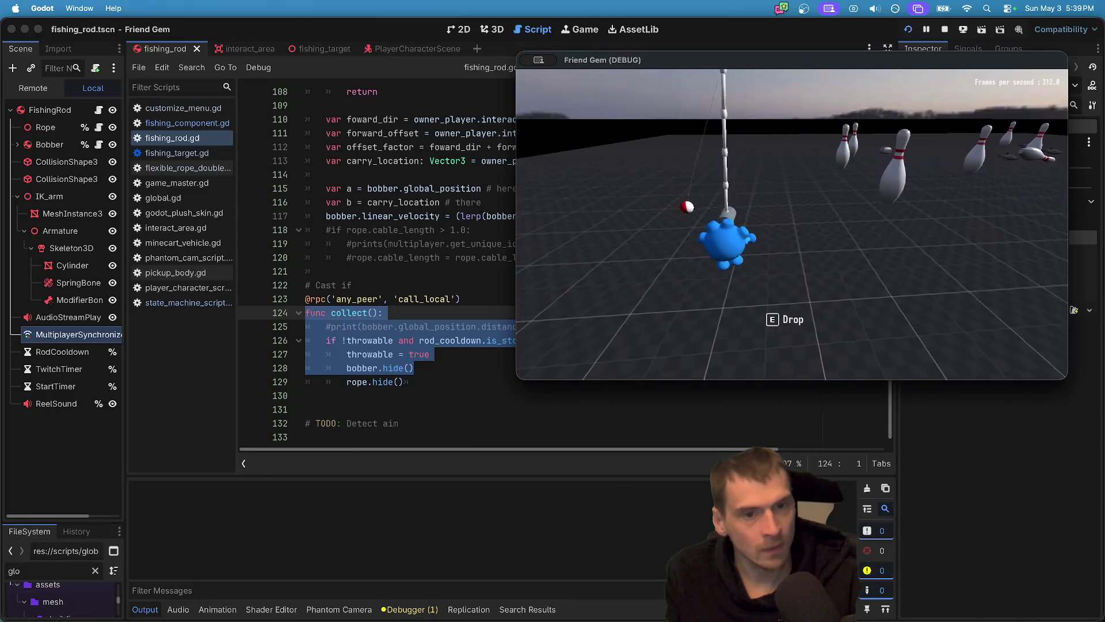
pyautogui.press('w')
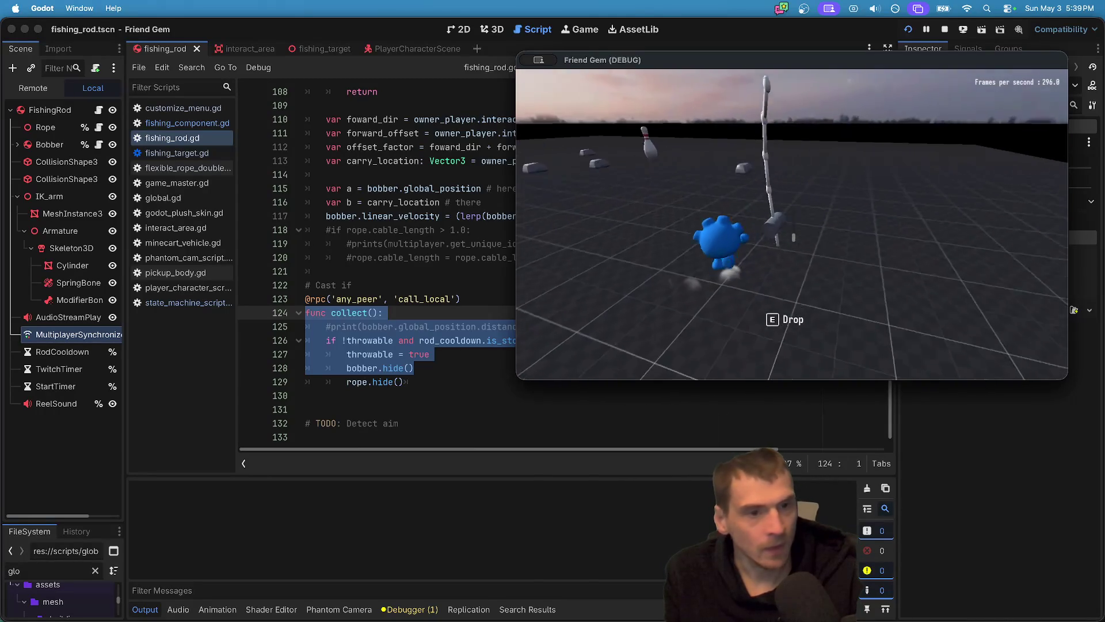
pyautogui.click(792, 225)
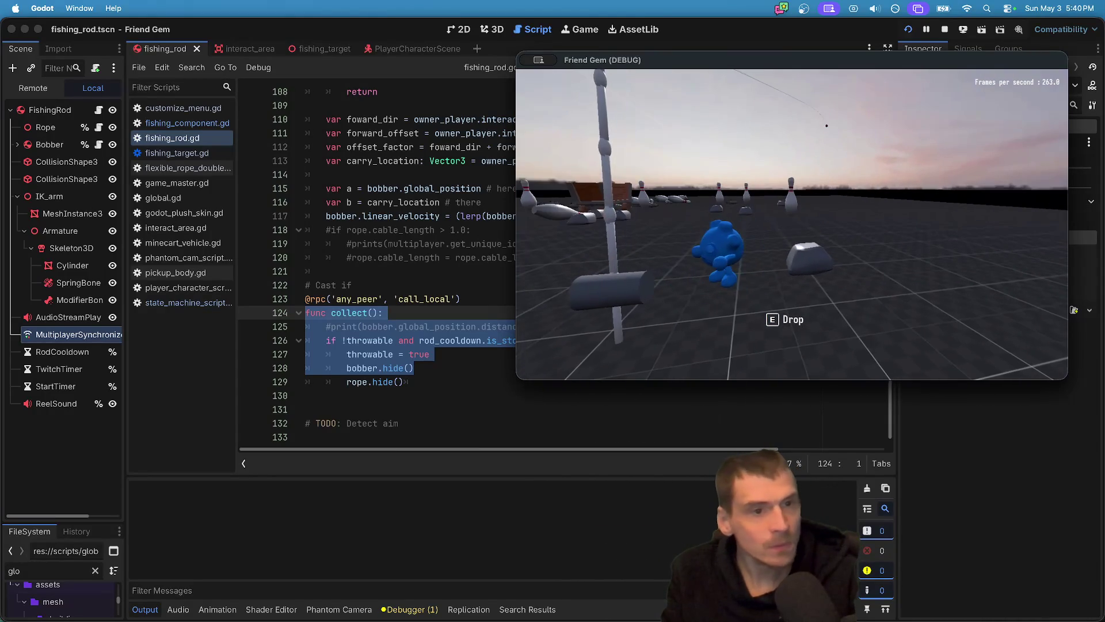
pyautogui.press('super+Tab')
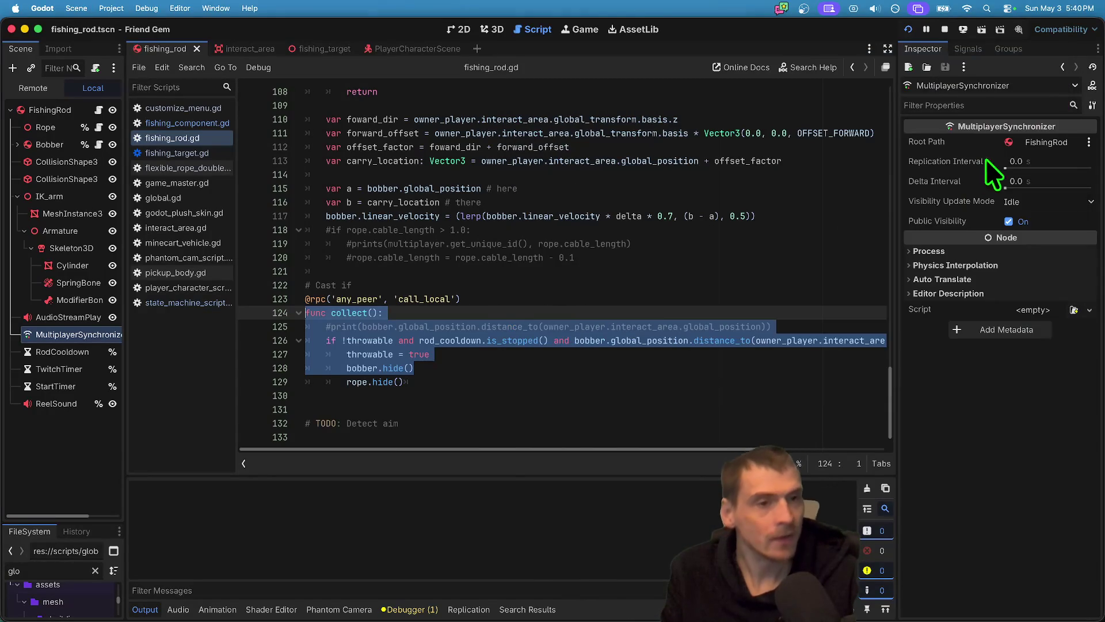
# Stop the game, lower the Rope's Cable Springiness to 12.0, and relaunch.
pyautogui.click(945, 29)
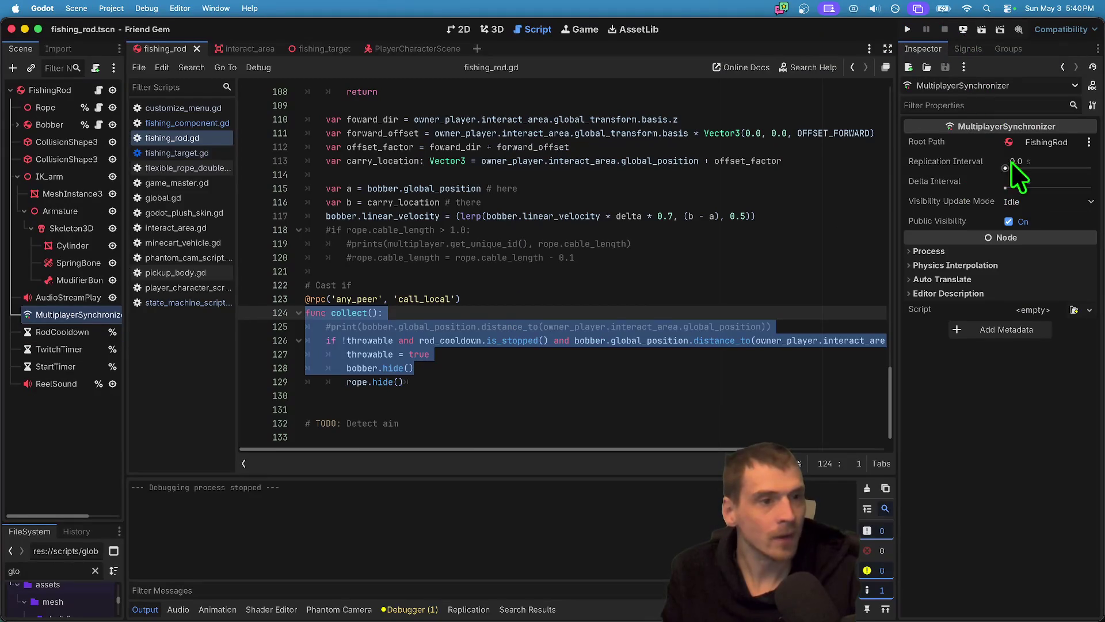
pyautogui.click(62, 86)
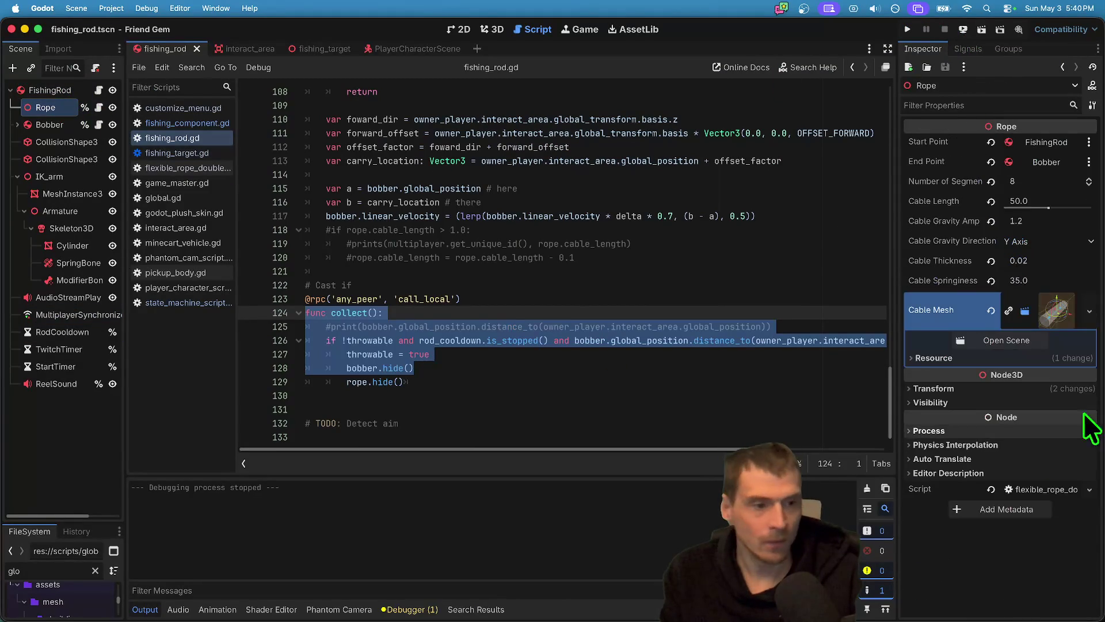
pyautogui.click(1068, 283)
pyautogui.write('2')
pyautogui.press('Return')
pyautogui.press('super+b')
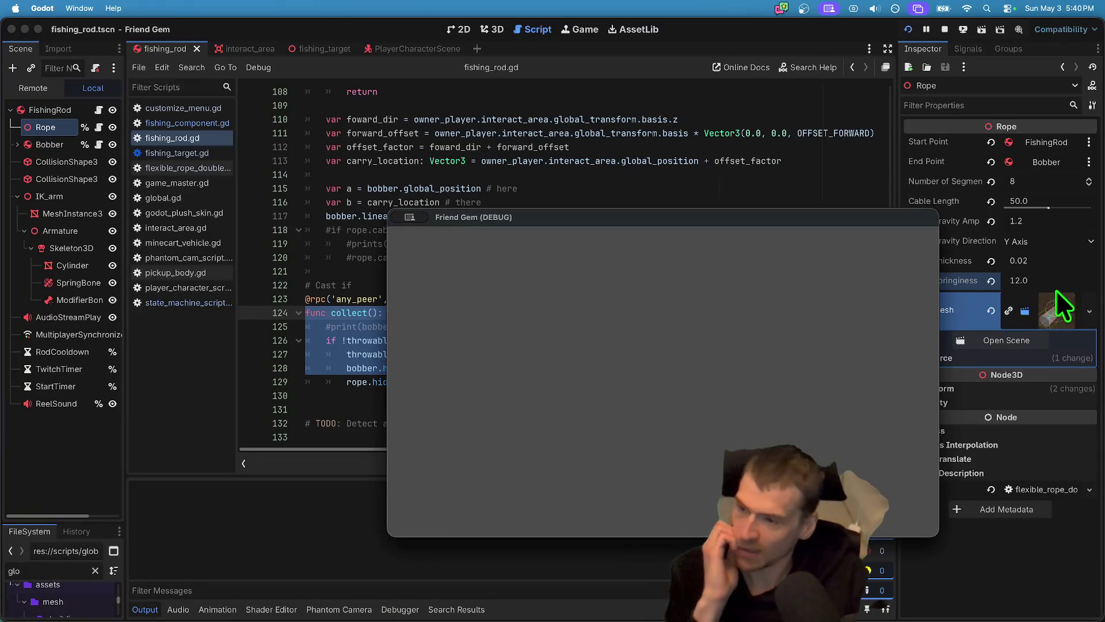
# Move the game window aside, walk to the bowling pins, press E, then return to the editor.
pyautogui.moveTo(669, 218)
pyautogui.mouseDown()
pyautogui.moveTo(378, 27)
pyautogui.moveTo(376, 64)
pyautogui.mouseUp()
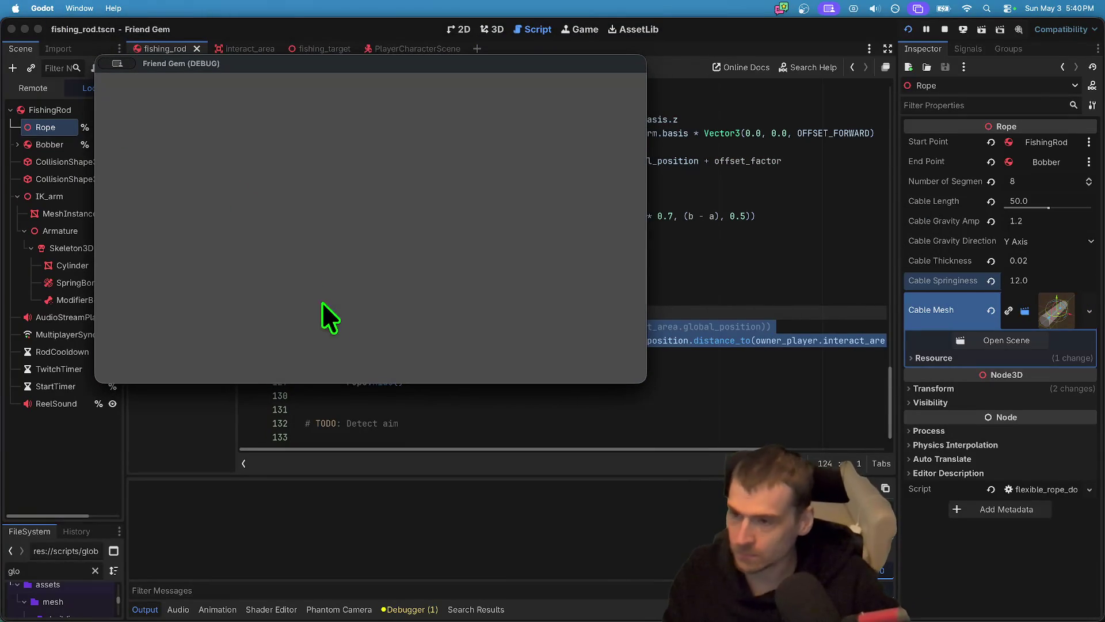
pyautogui.press('w')
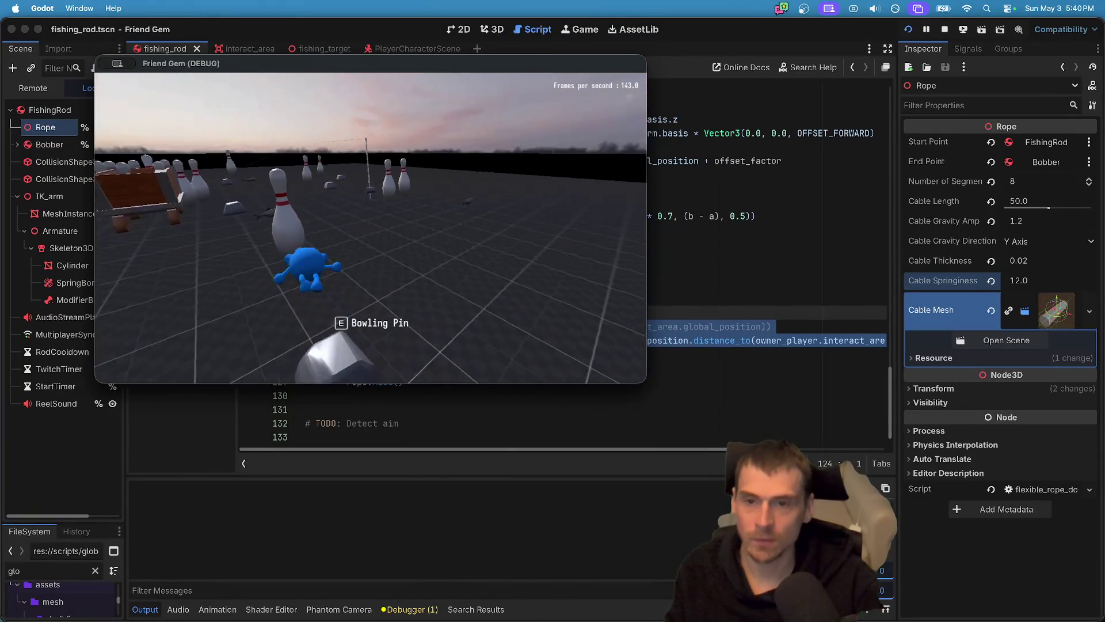
pyautogui.press('w')
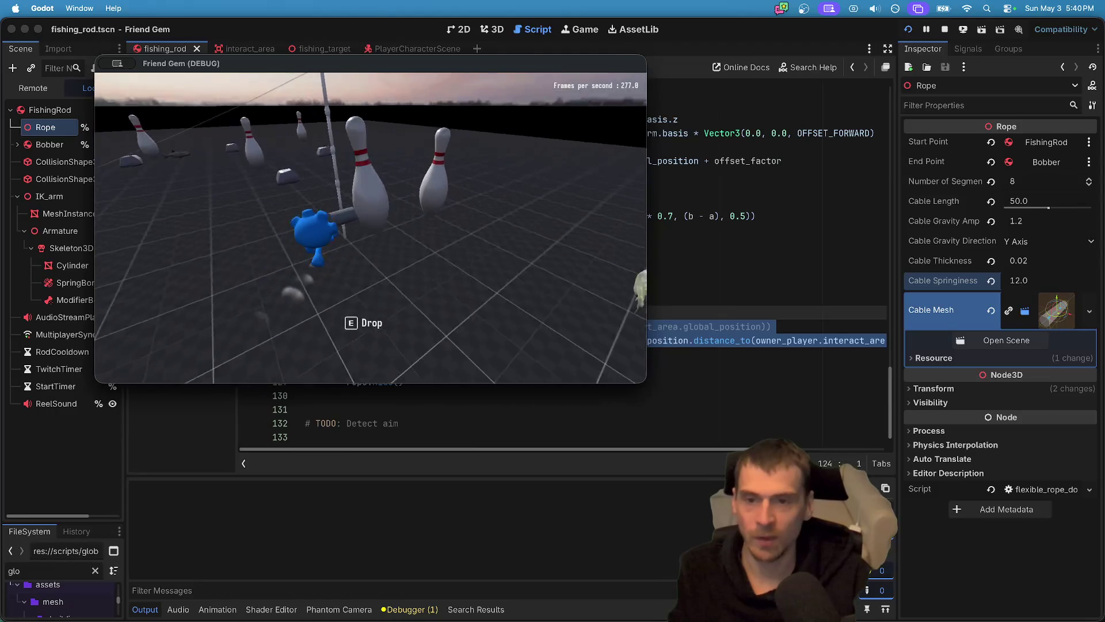
pyautogui.press('e')
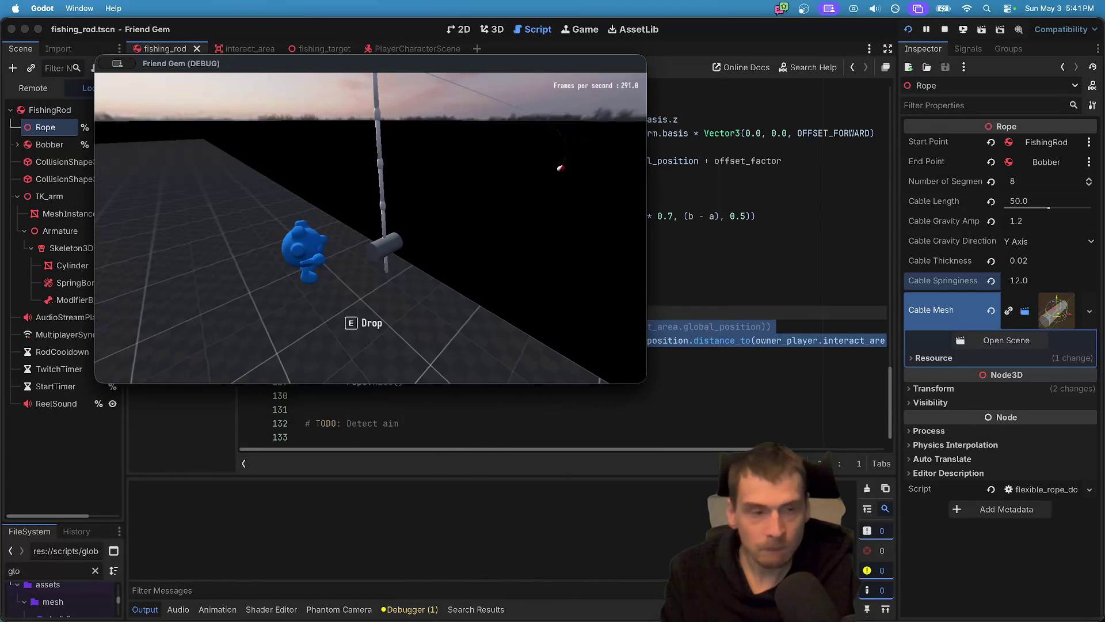
pyautogui.click(706, 58)
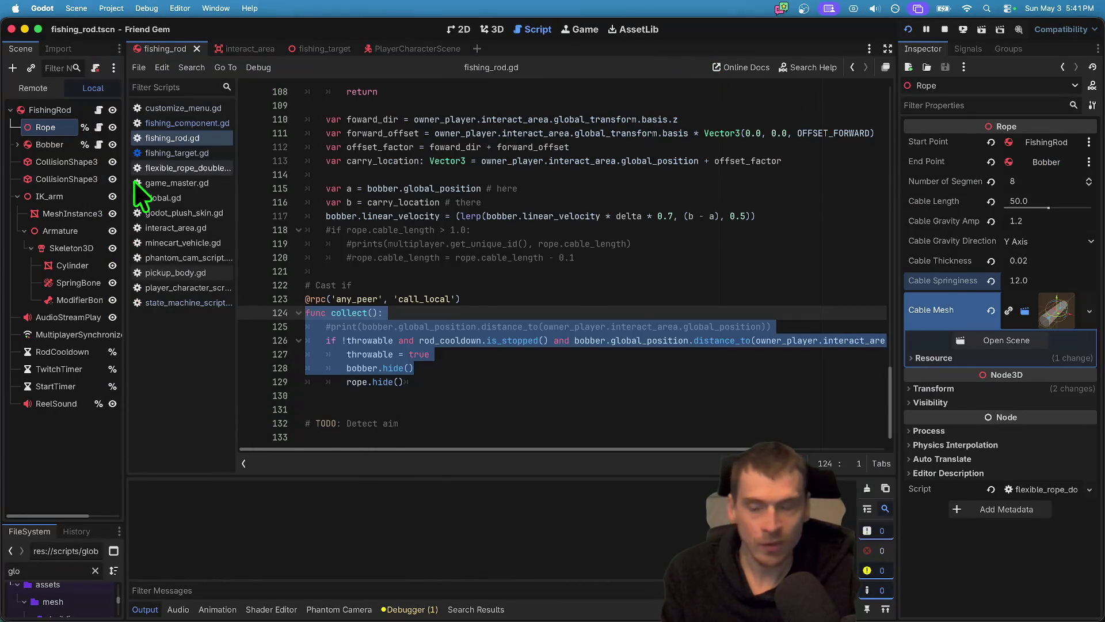
# Set the Bobber's Mass to 2.2 kg, test casting in the game, then expand the Bobber node.
pyautogui.click(48, 112)
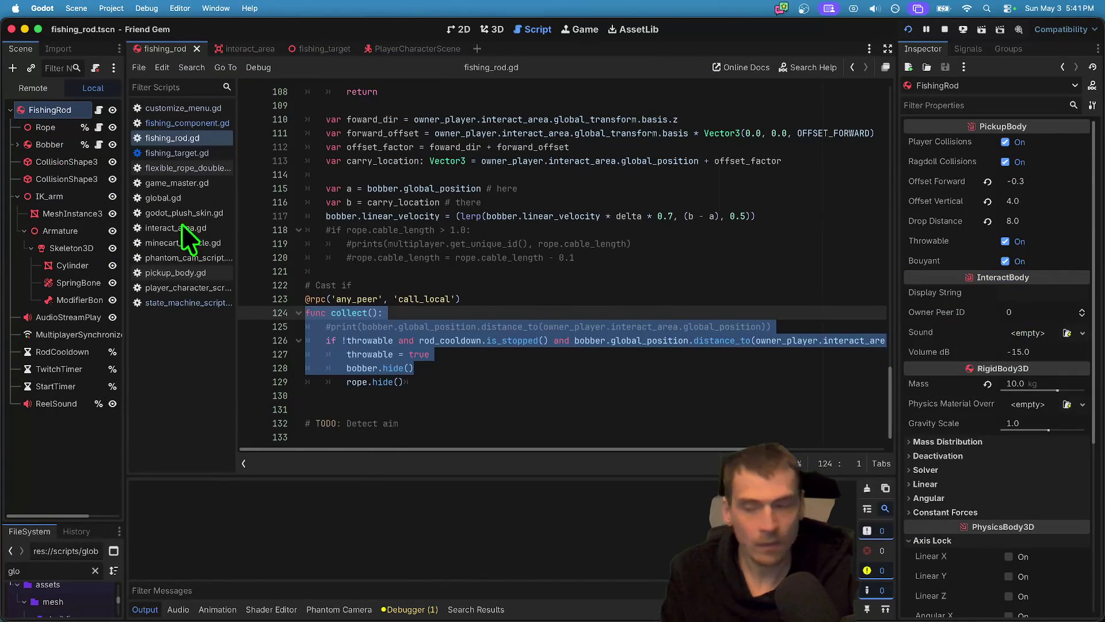
pyautogui.click(54, 143)
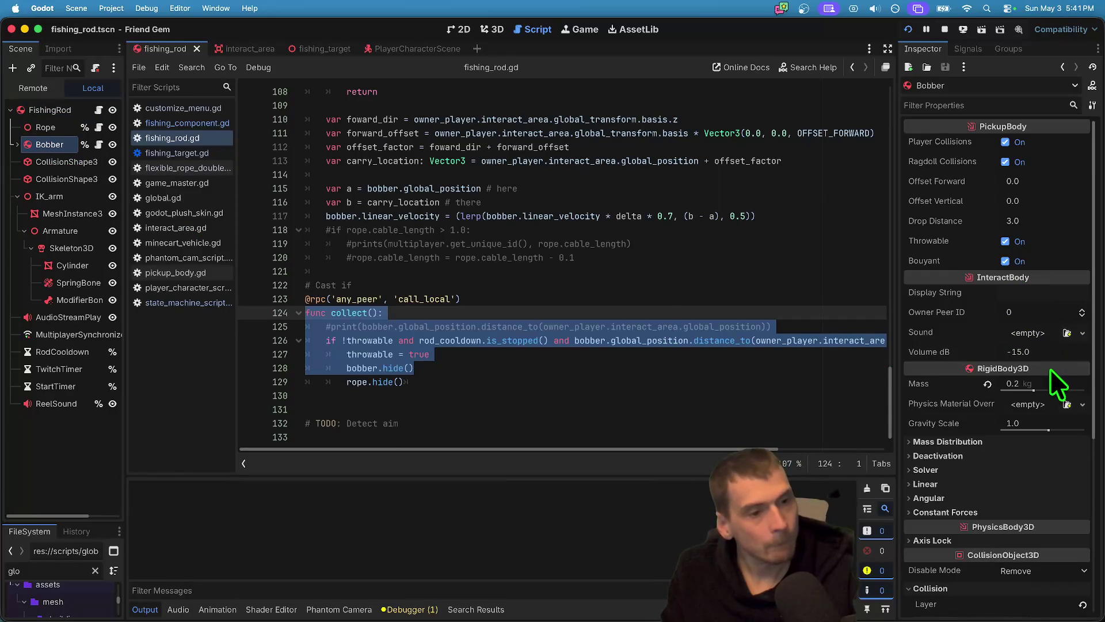
pyautogui.press('super+Tab')
pyautogui.press('super+Tab')
pyautogui.press('super+Tab')
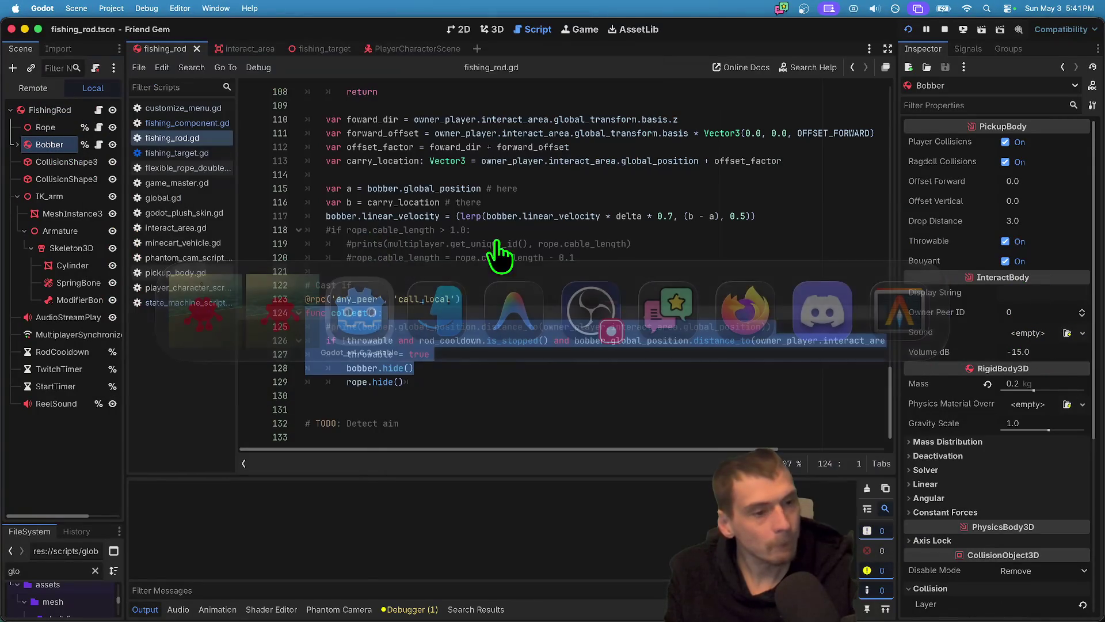
pyautogui.click(1058, 384)
pyautogui.write('1.2')
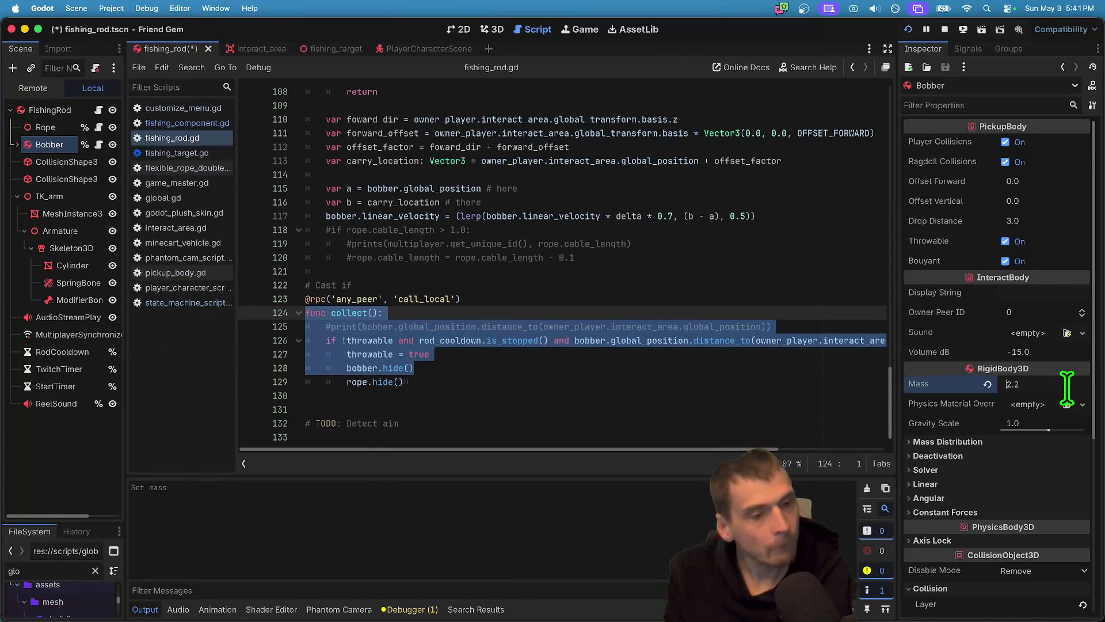
pyautogui.press('super+Tab')
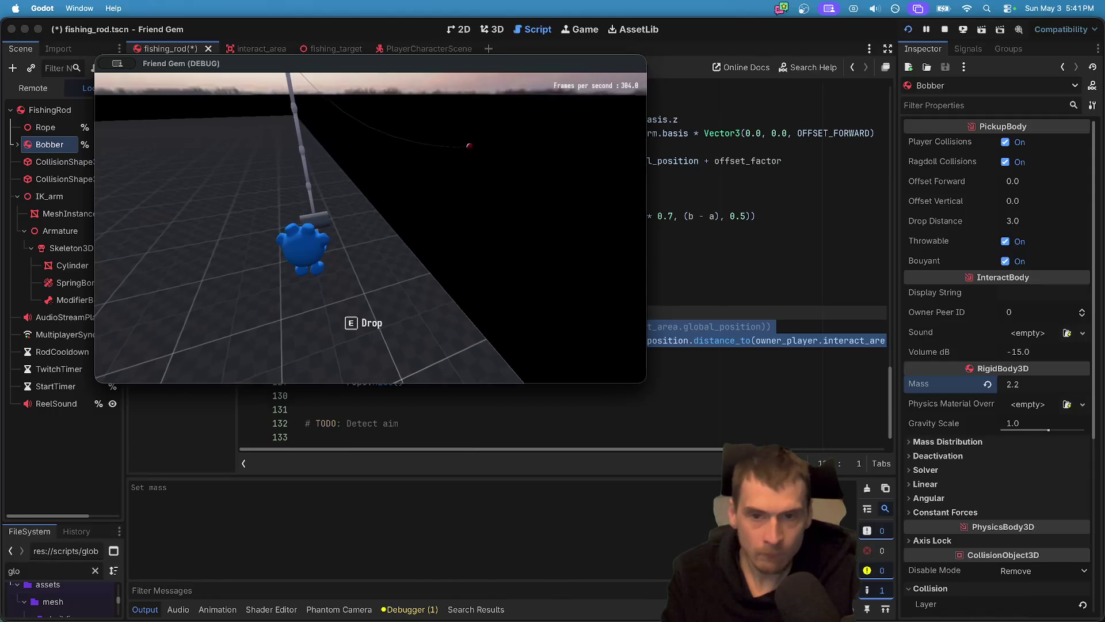
pyautogui.click(123, 378)
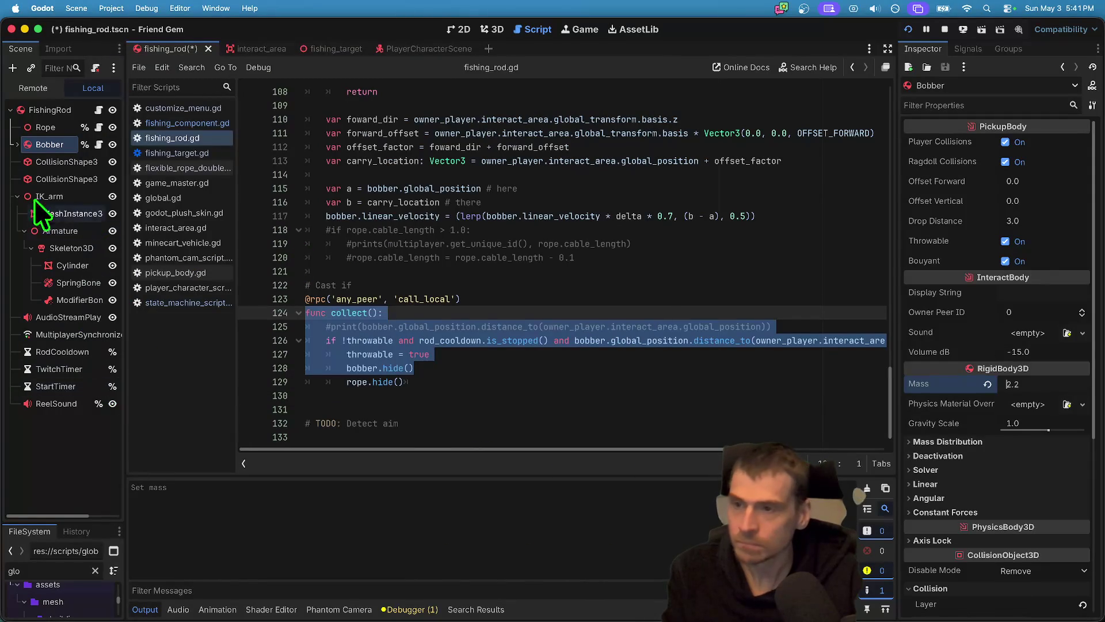
pyautogui.click(15, 144)
# In the 3D view, add Bobber:rotation to the MultiplayerSynchronizer's replication, save, and launch the game.
pyautogui.click(493, 30)
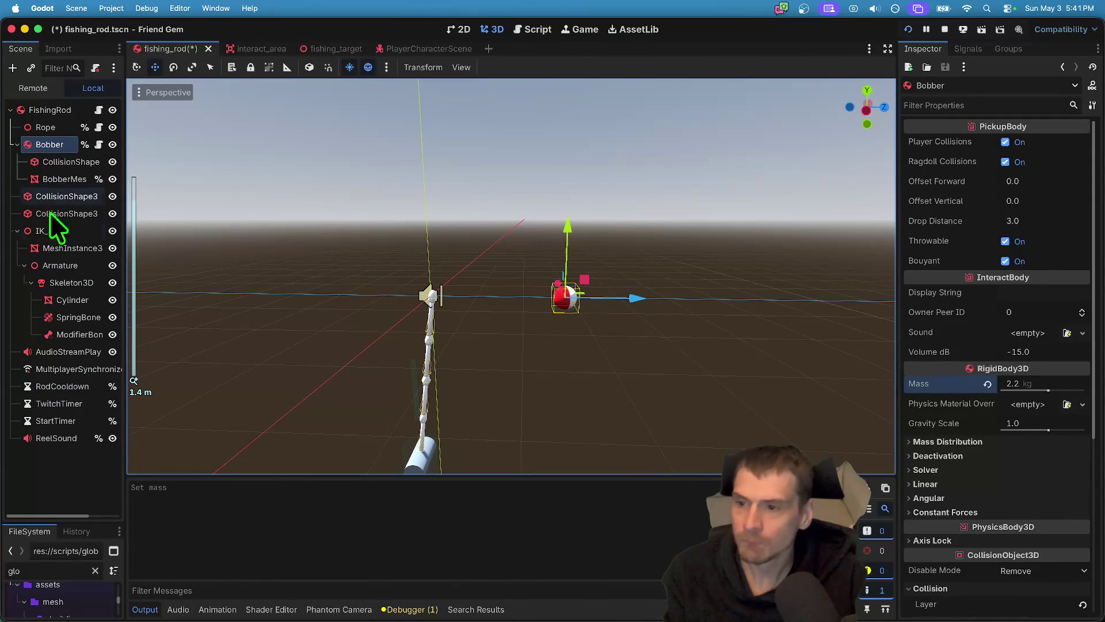
pyautogui.click(63, 369)
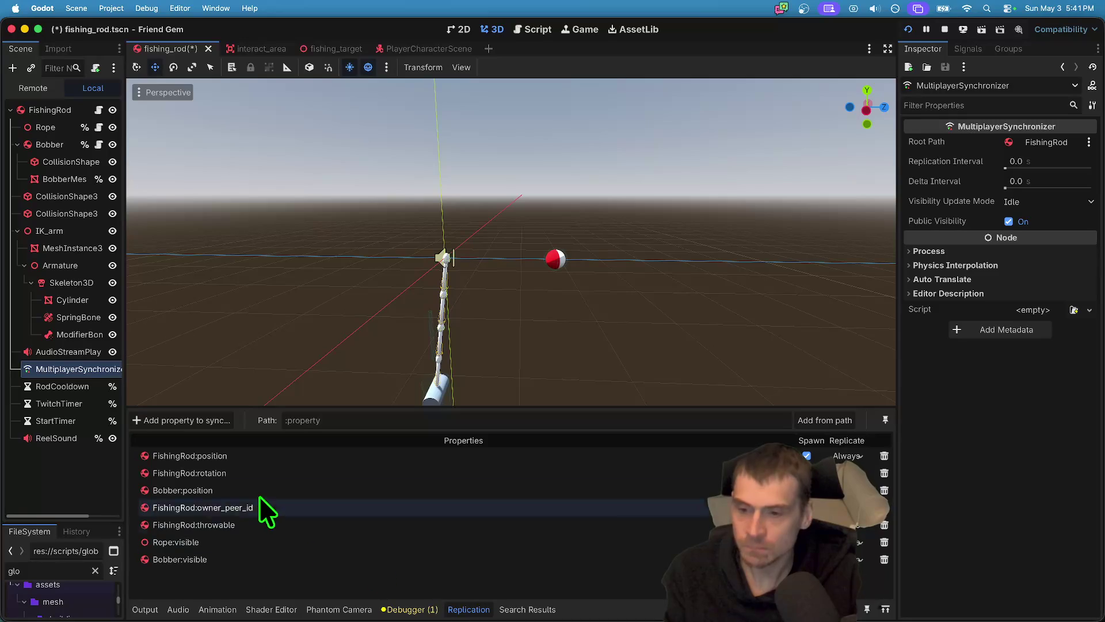
pyautogui.click(199, 427)
pyautogui.click(579, 181)
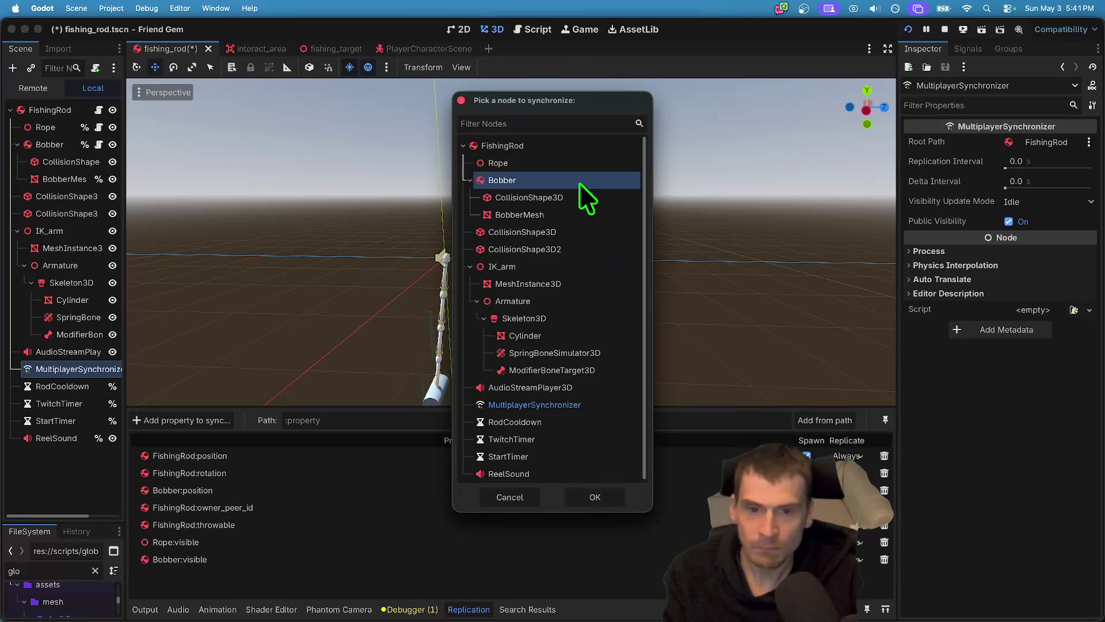
pyautogui.click(604, 497)
pyautogui.write('rot')
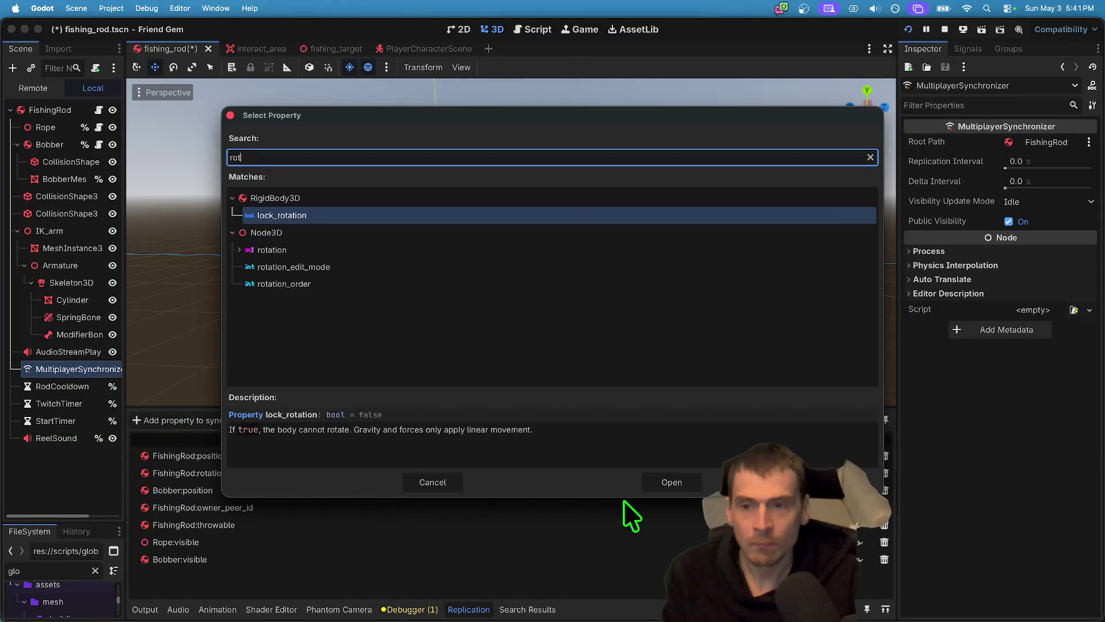
pyautogui.press('Down')
pyautogui.press('Return')
pyautogui.press('super+s')
pyautogui.press('super+b')
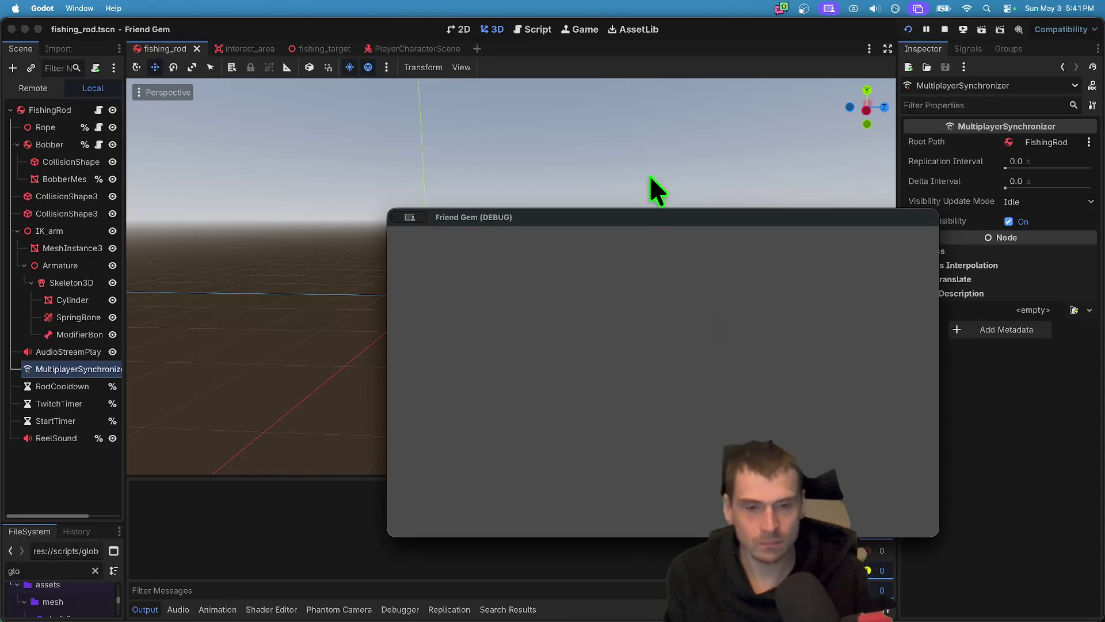
# Move the game window aside, pick up the rod and test casting, then switch back to Godot.
pyautogui.moveTo(610, 219); pyautogui.dragTo(385, 98)
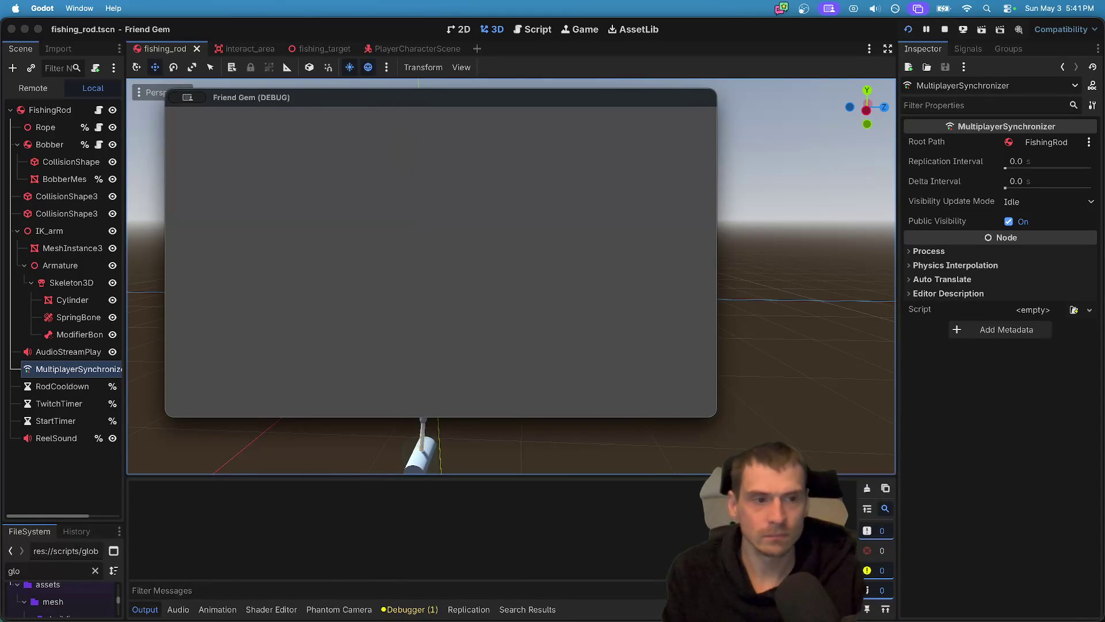
pyautogui.press('w')
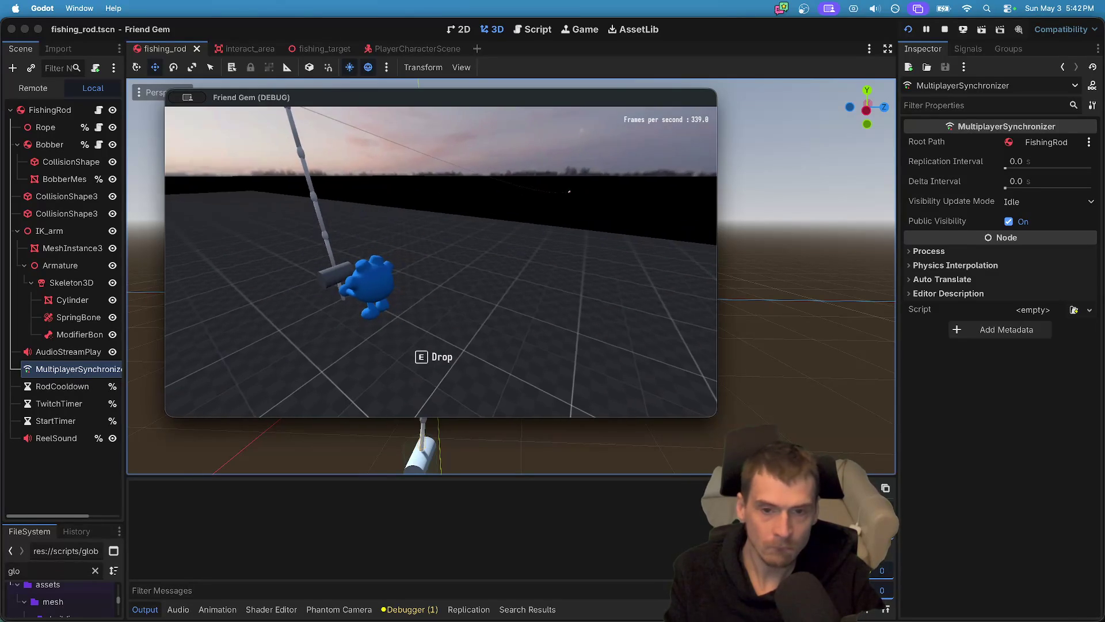
pyautogui.press('super+Tab')
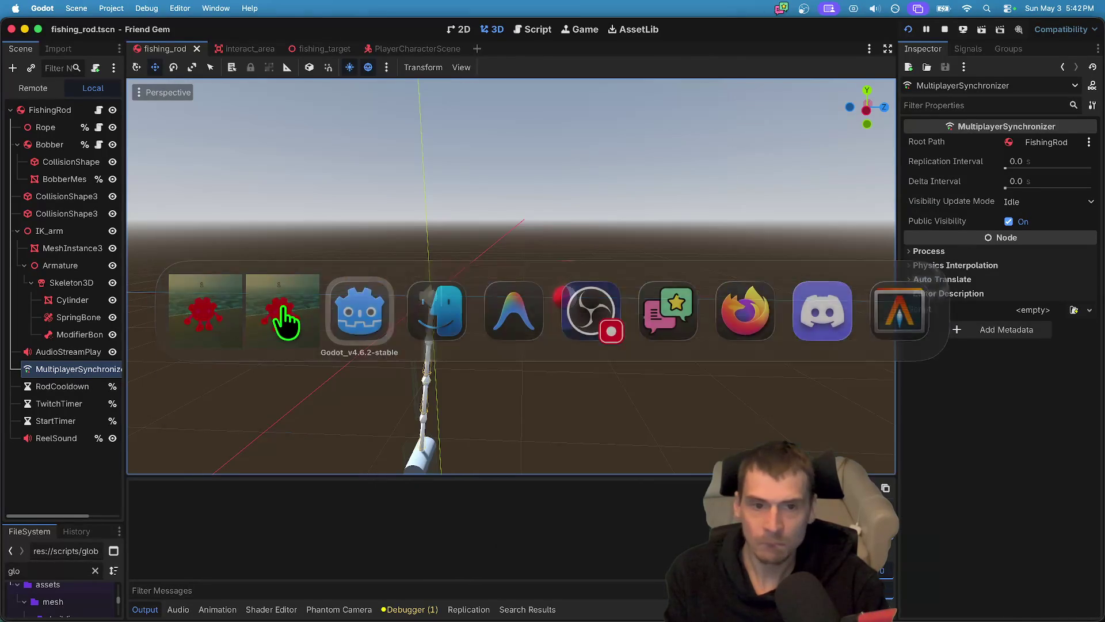
# In launch_bobber(), delete the rope.cable_length = 50.0 line and the blank line above it.
pyautogui.click(99, 109)
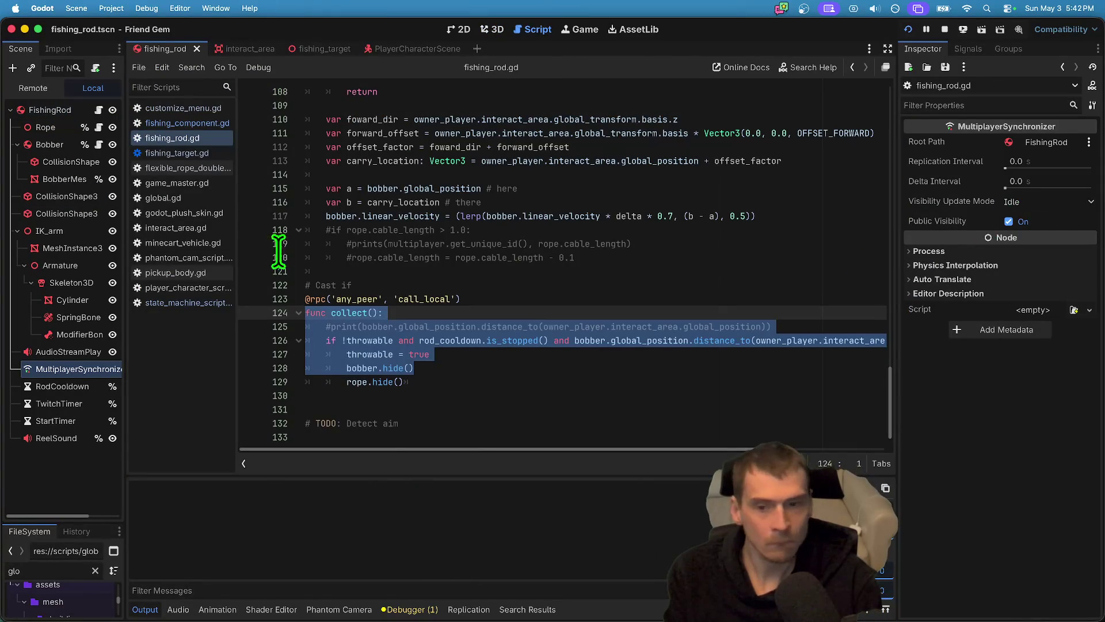
pyautogui.click(42, 143)
pyautogui.click(47, 129)
pyautogui.click(56, 110)
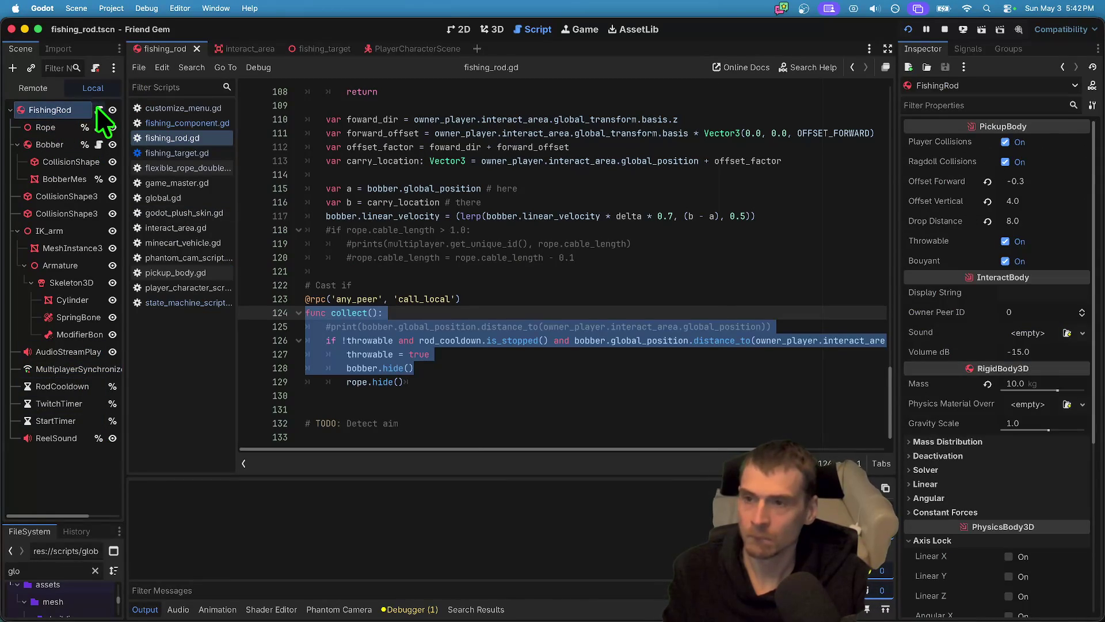
pyautogui.scroll(3, 731, 314)
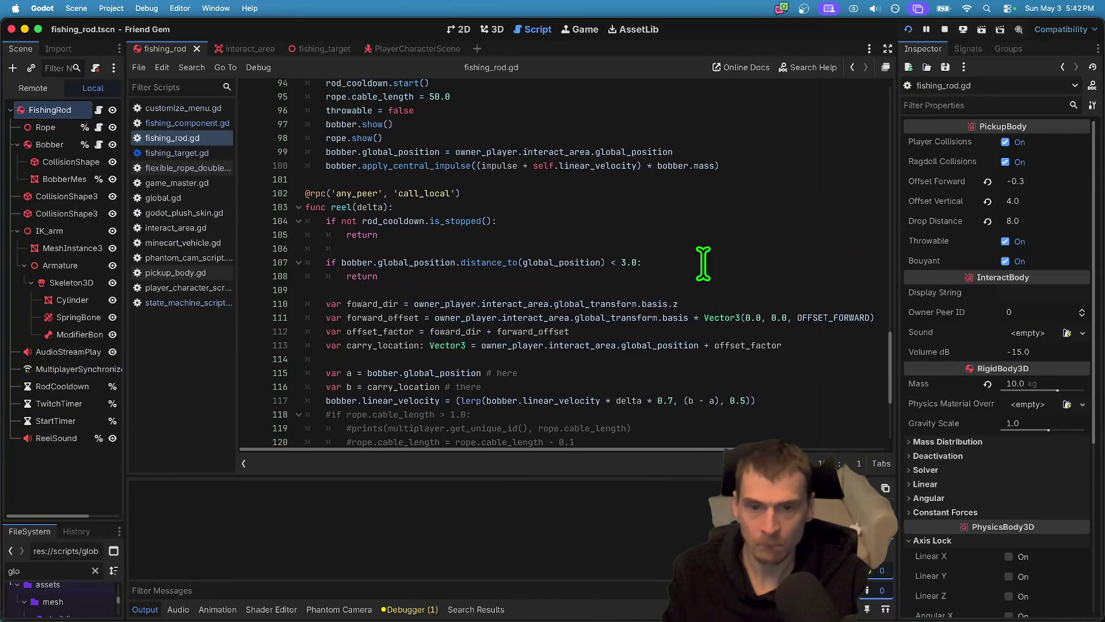
pyautogui.moveTo(346, 397)
pyautogui.mouseDown()
pyautogui.moveTo(333, 365)
pyautogui.moveTo(370, 321)
pyautogui.mouseUp()
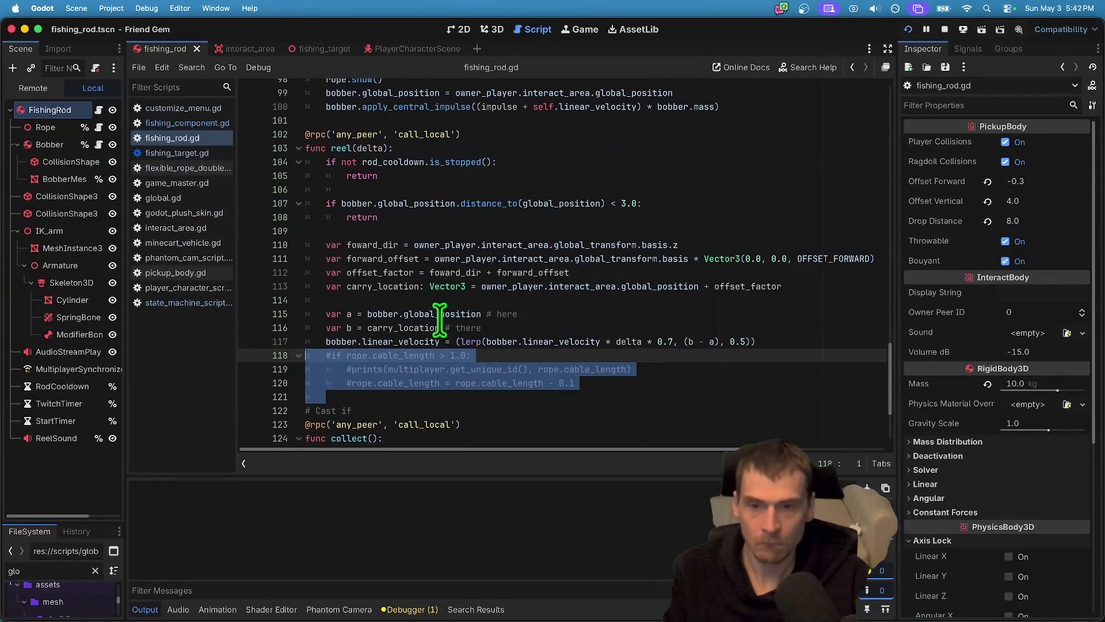
pyautogui.scroll(5, 432, 316)
pyautogui.click(558, 249)
pyautogui.press('super+x')
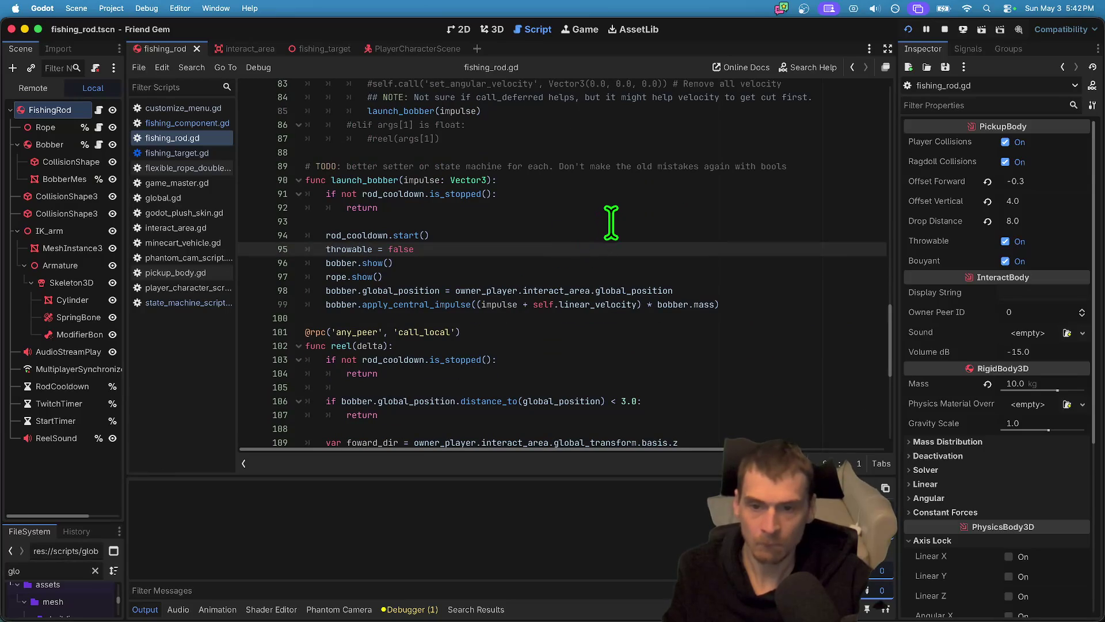
pyautogui.click(609, 224)
pyautogui.press('super+x')
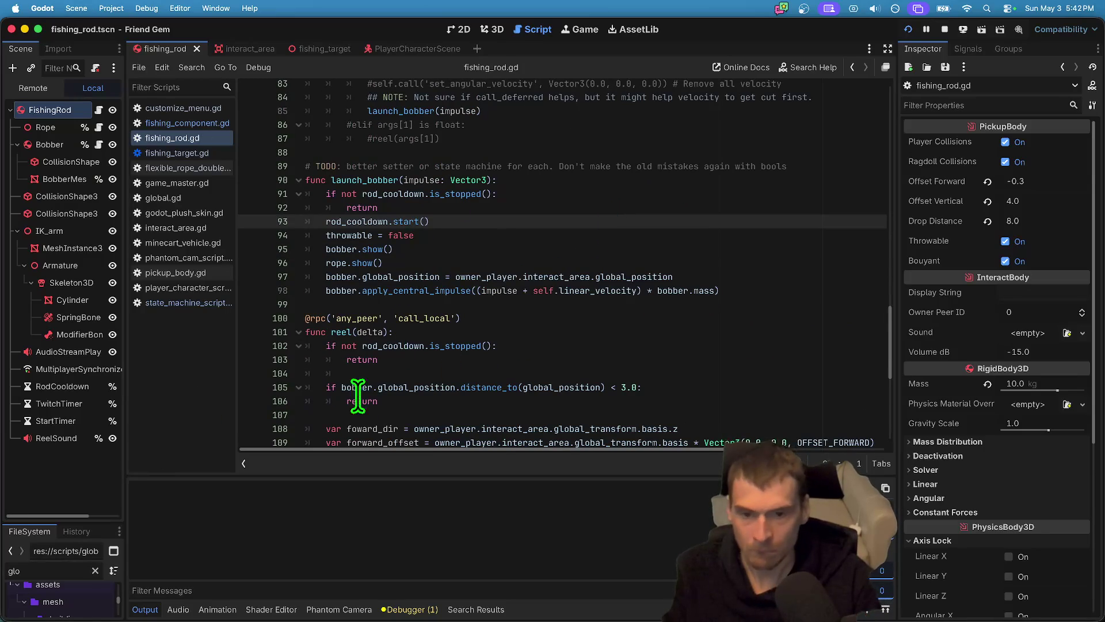
# Show the Bobber's properties in the Inspector: mass 2.2 kg, no physics material yet.
pyautogui.scroll(-8, 338, 387)
pyautogui.click(571, 383)
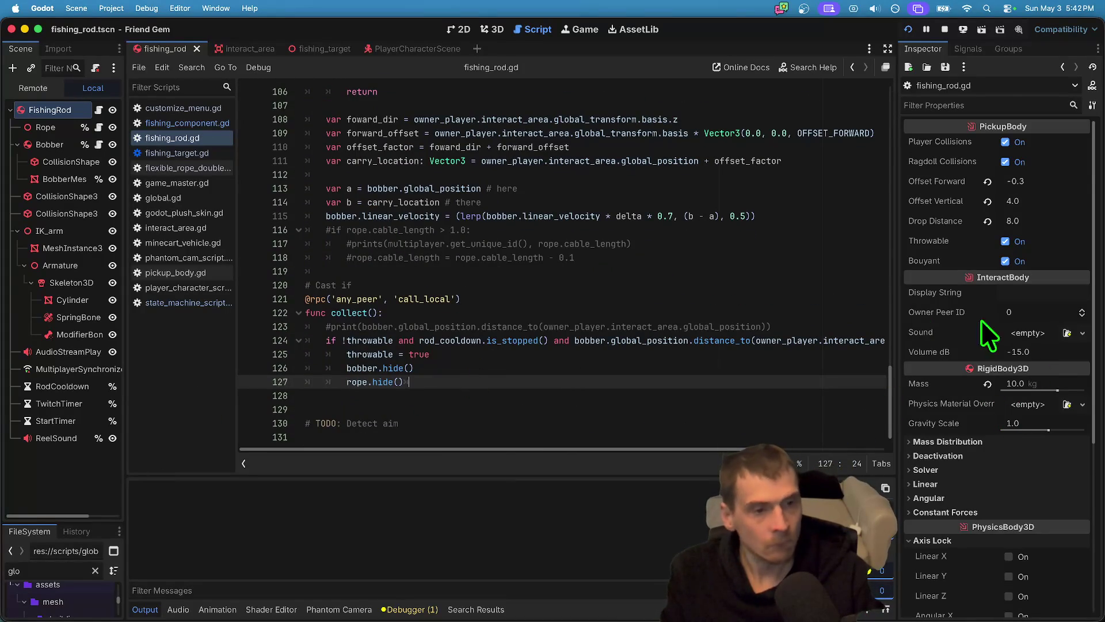
pyautogui.click(48, 144)
pyautogui.scroll(-1, 1018, 379)
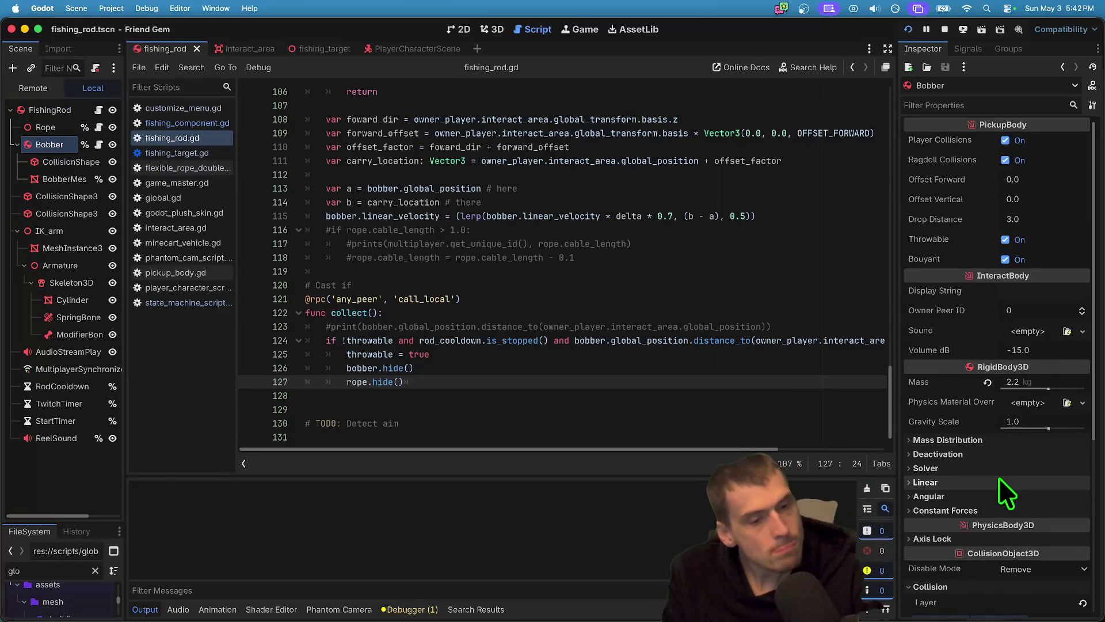
# Give the Bobber a new PhysicsMaterial with Rough enabled.
pyautogui.click(1082, 403)
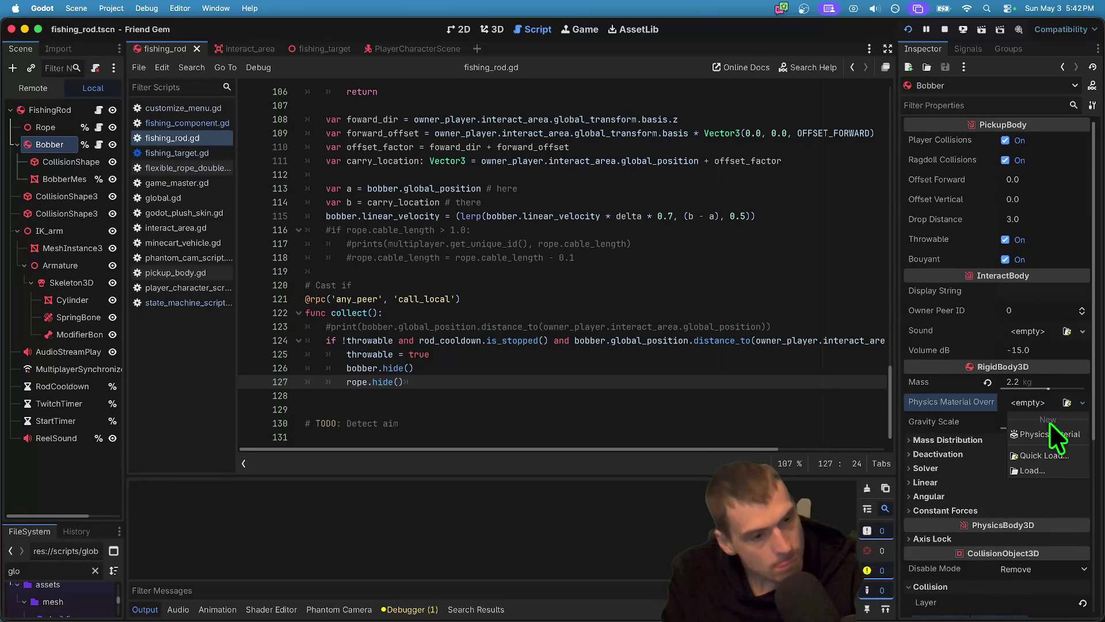
pyautogui.click(1049, 439)
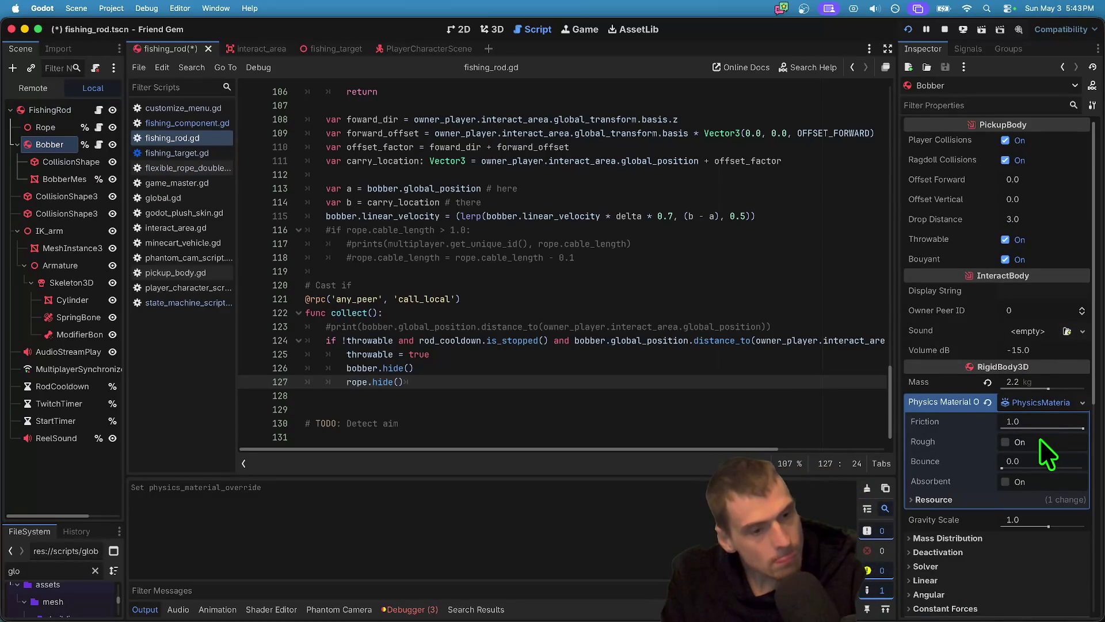
pyautogui.moveTo(944, 437)
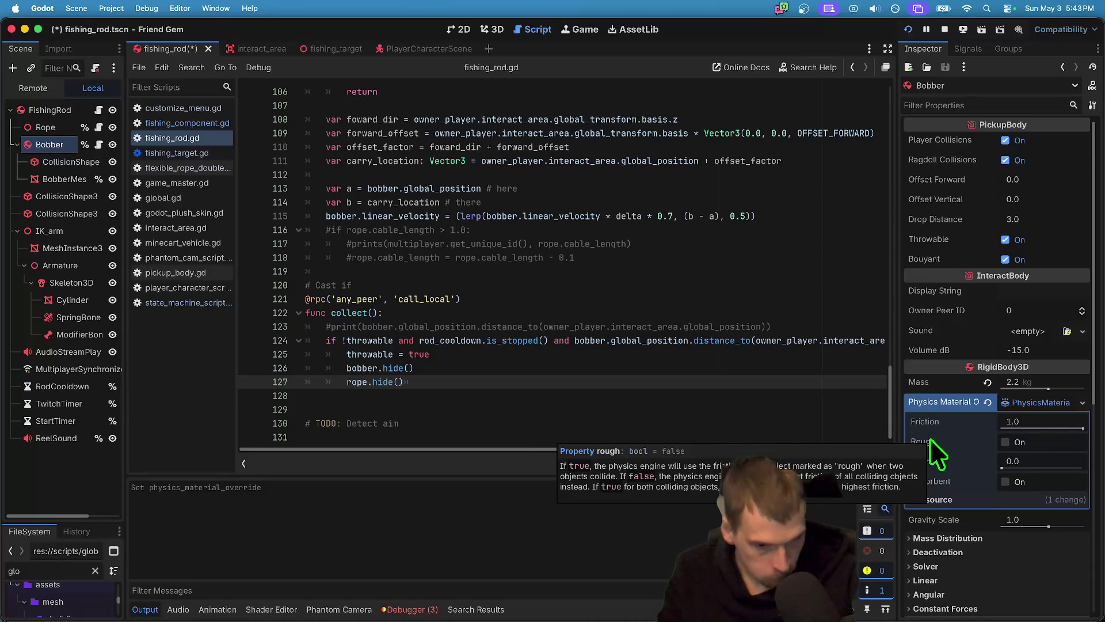
pyautogui.click(1022, 440)
pyautogui.press('super+Tab')
pyautogui.press('super+Tab')
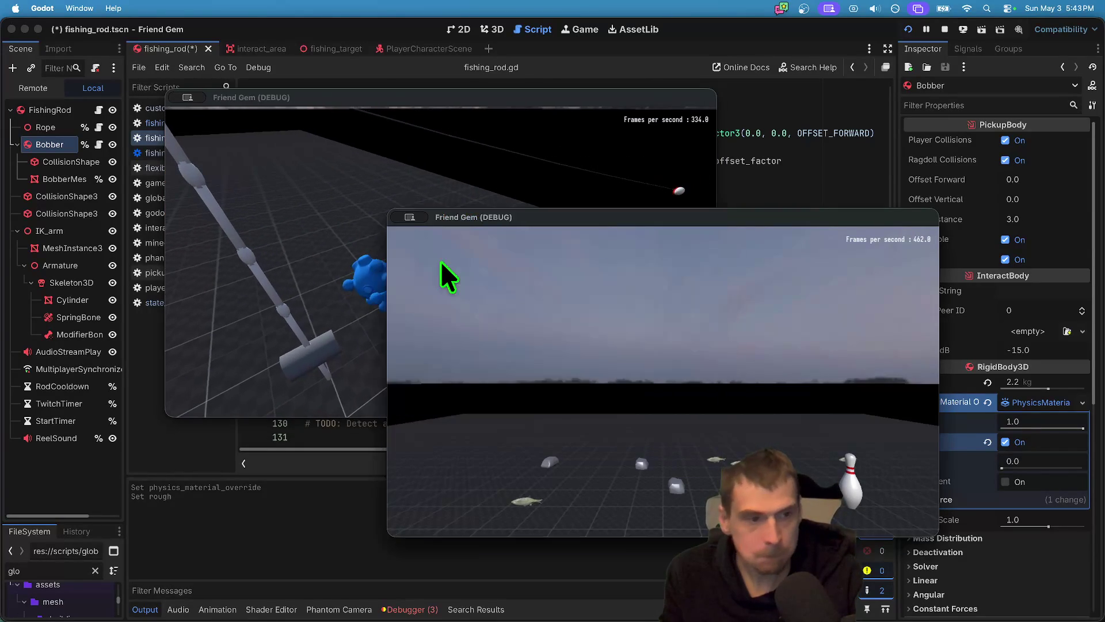
pyautogui.click(756, 304)
pyautogui.press('super+Tab')
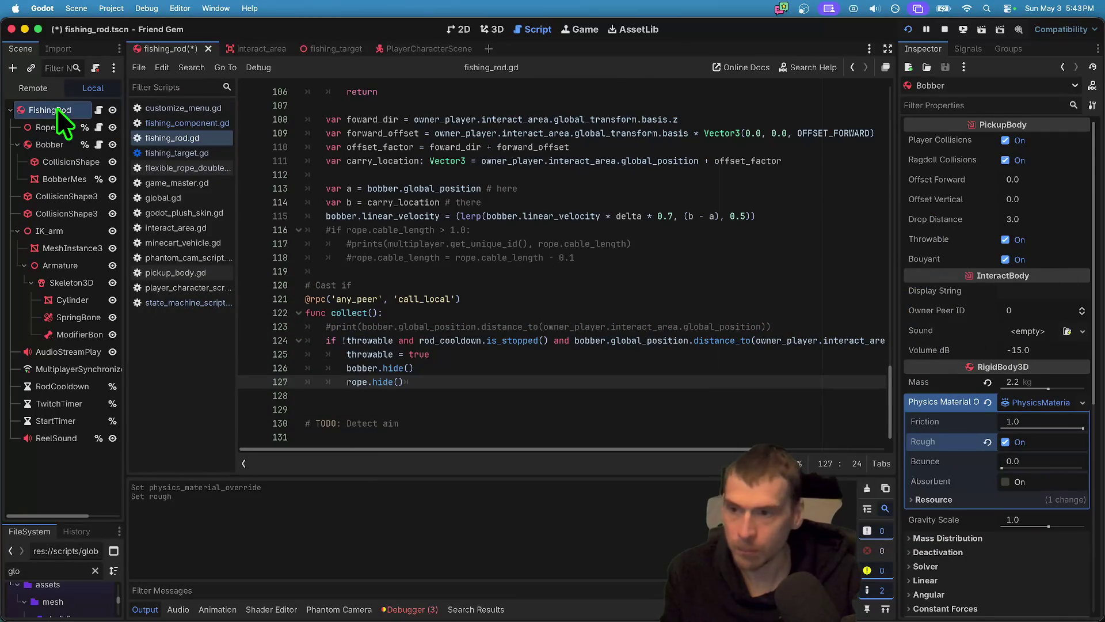
# Set the Rope's Cable Springiness to 30.0 and run the game to test the rope.
pyautogui.click(50, 110)
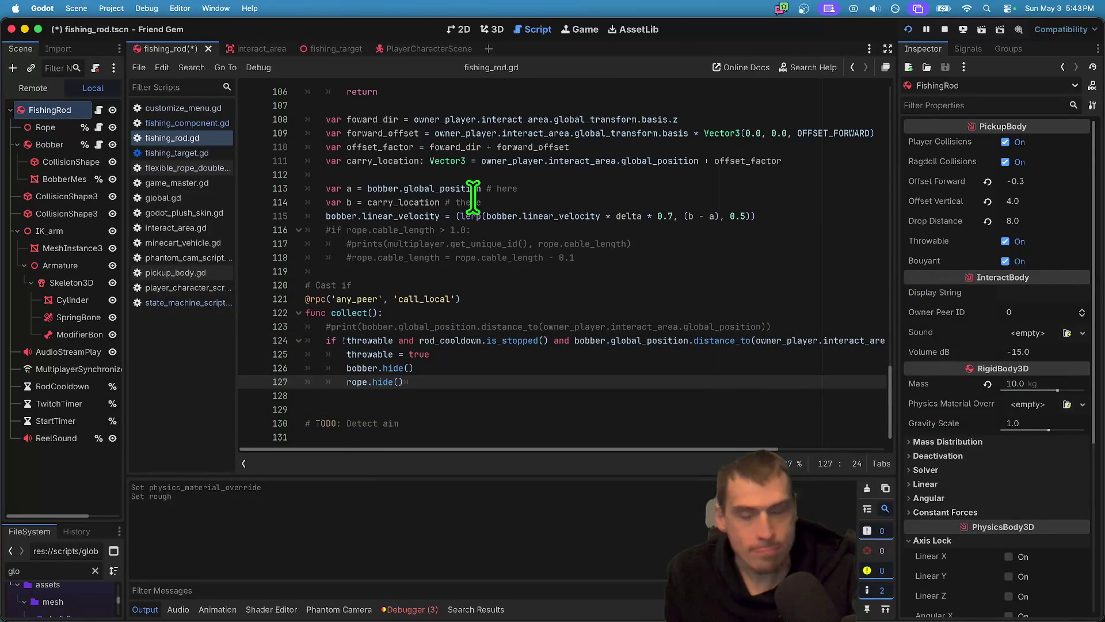
pyautogui.click(79, 130)
pyautogui.click(1041, 276)
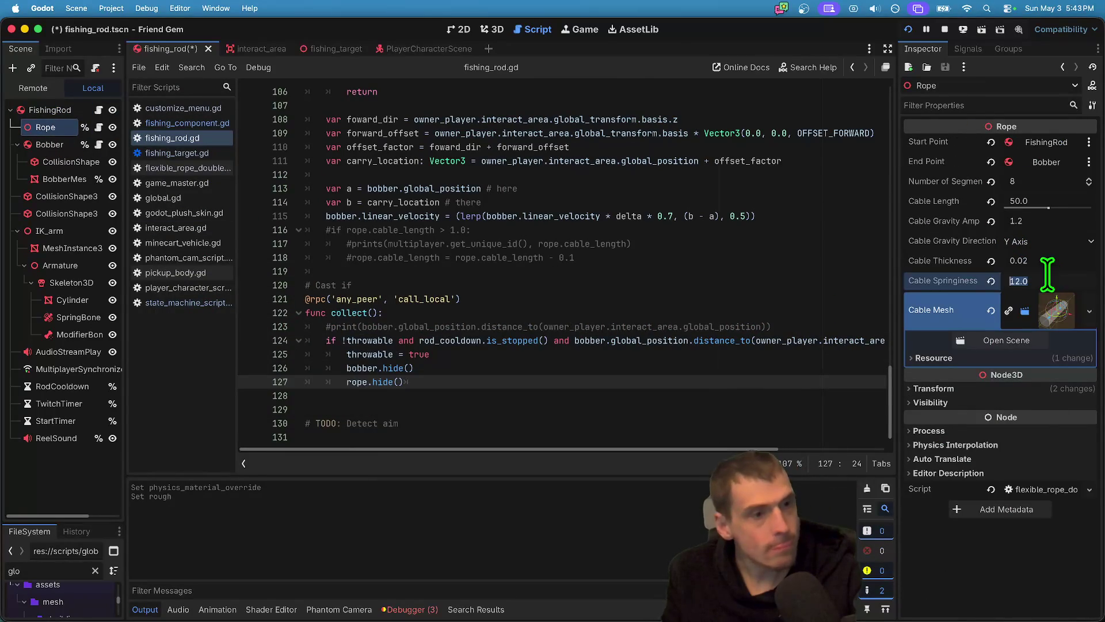
pyautogui.write('20')
pyautogui.press('Return')
pyautogui.press('super+b')
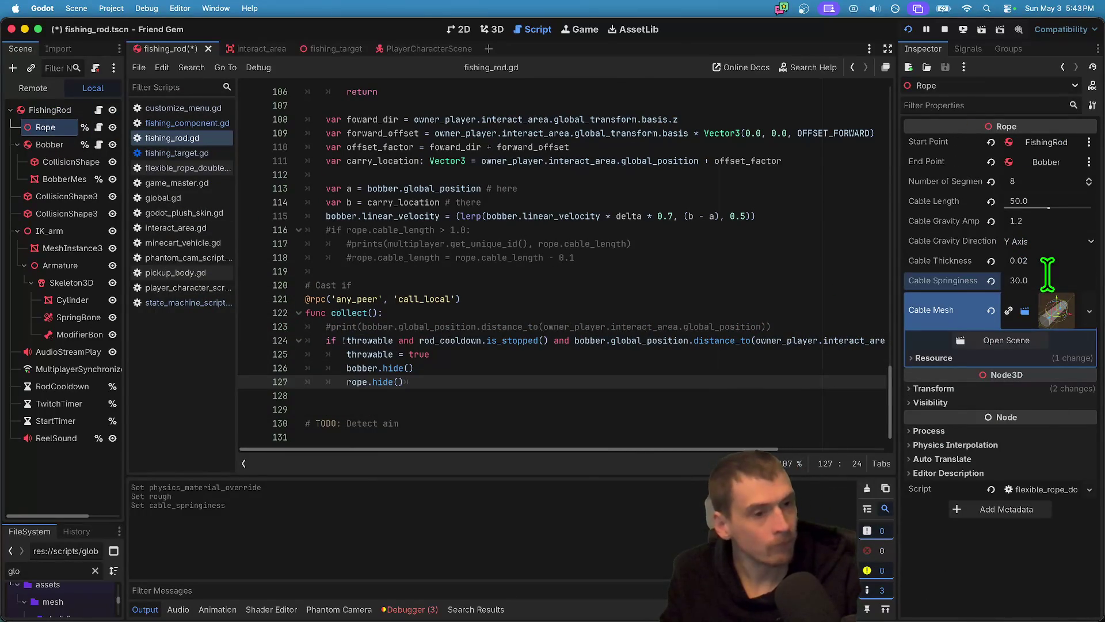
pyautogui.press('a')
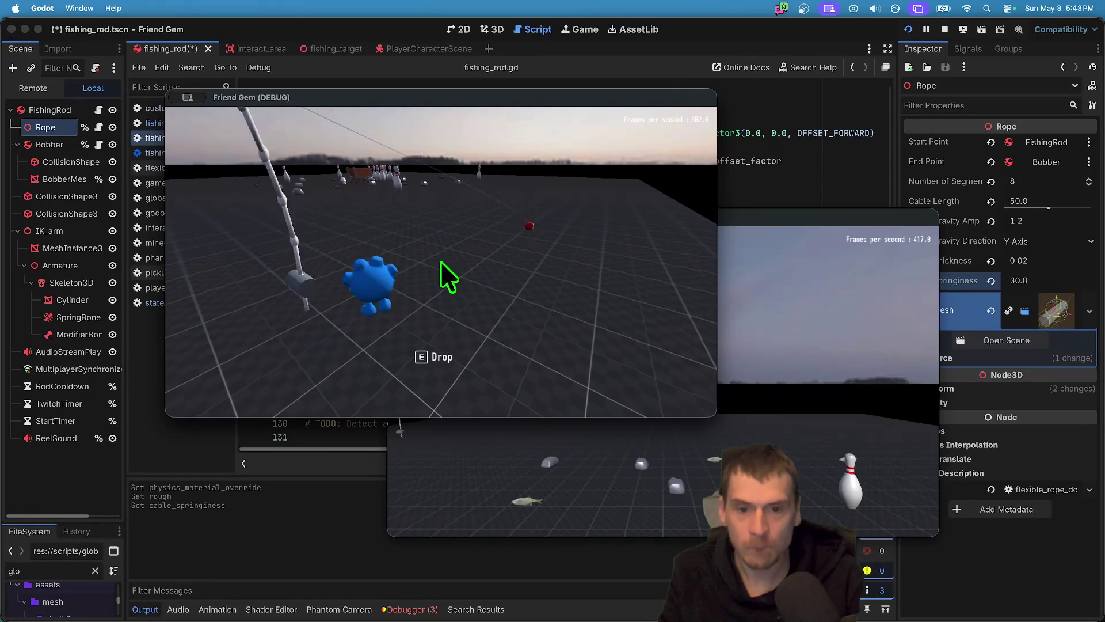
# Test a bobber cast in-game, then stop and relaunch the game.
pyautogui.press('d')
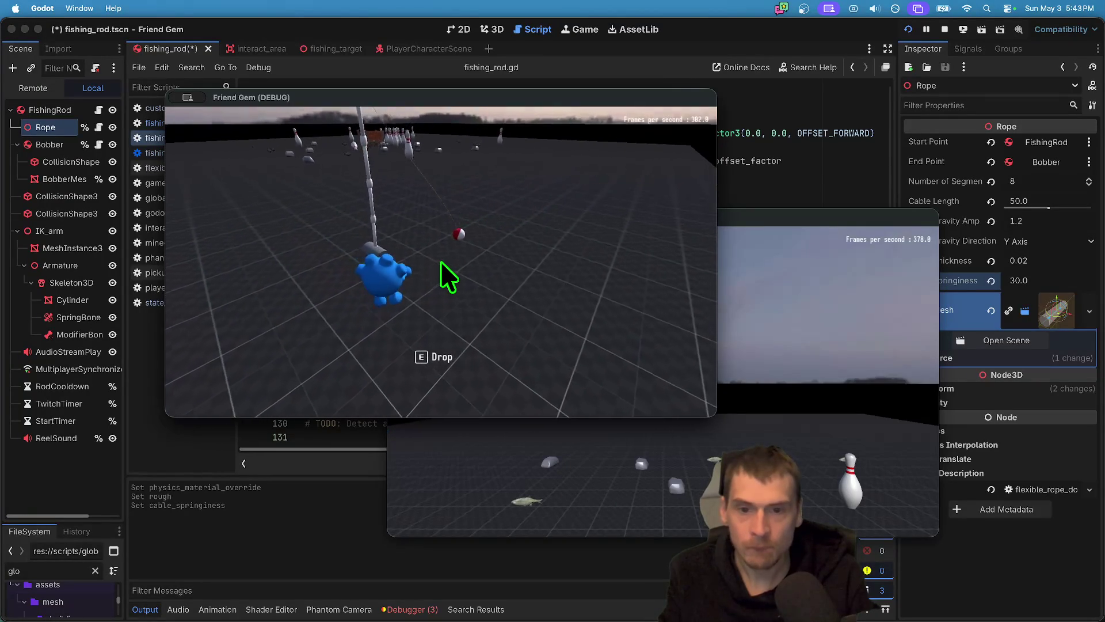
pyautogui.click(440, 261)
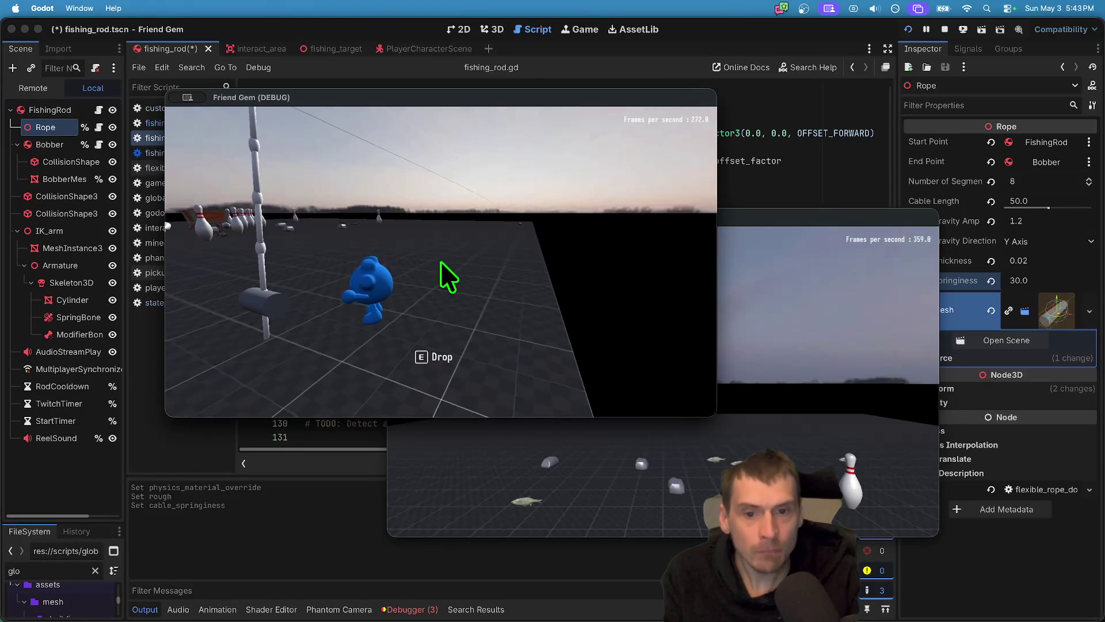
pyautogui.press('super+period')
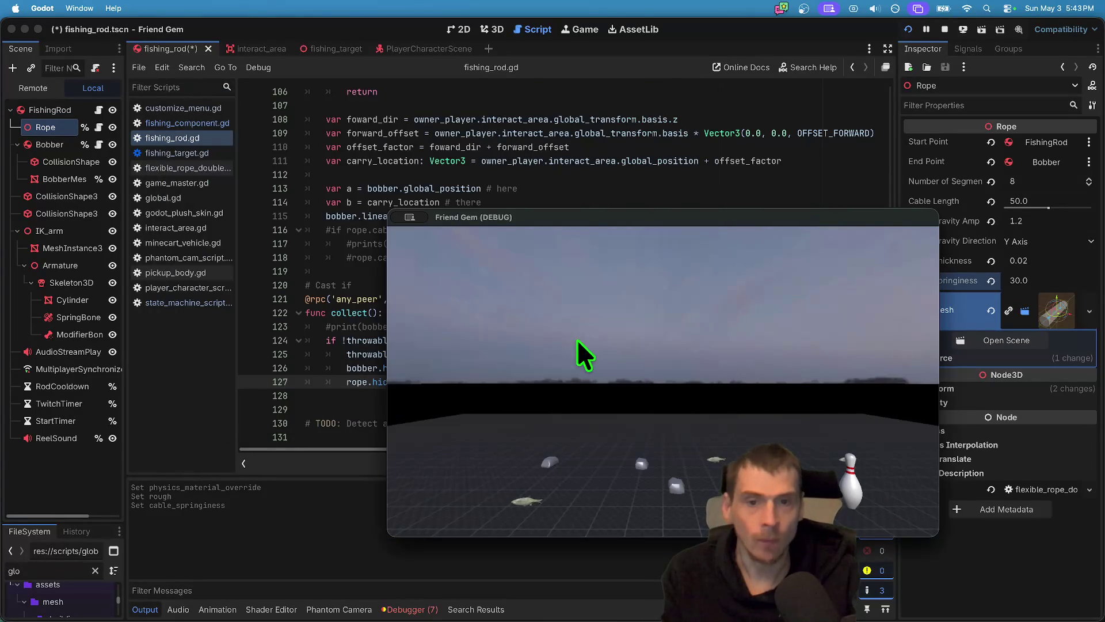
pyautogui.press('super+b')
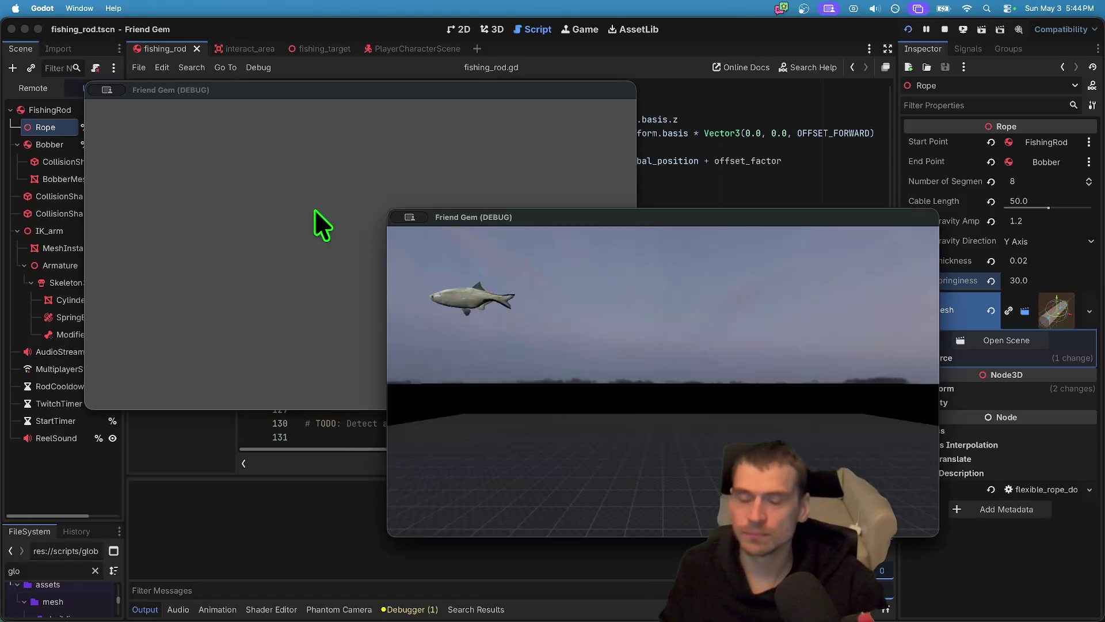
# Load the MapLakeFlat level from the in-game Admin pause menu.
pyautogui.click(700, 498)
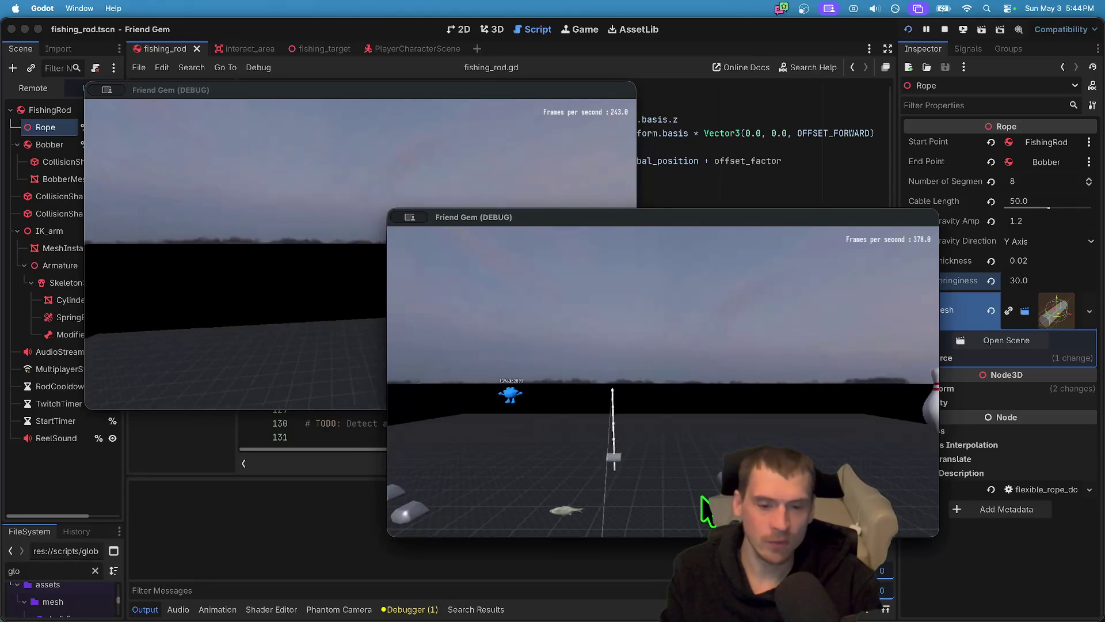
pyautogui.press('Escape')
pyautogui.click(869, 259)
pyautogui.click(872, 278)
pyautogui.click(873, 277)
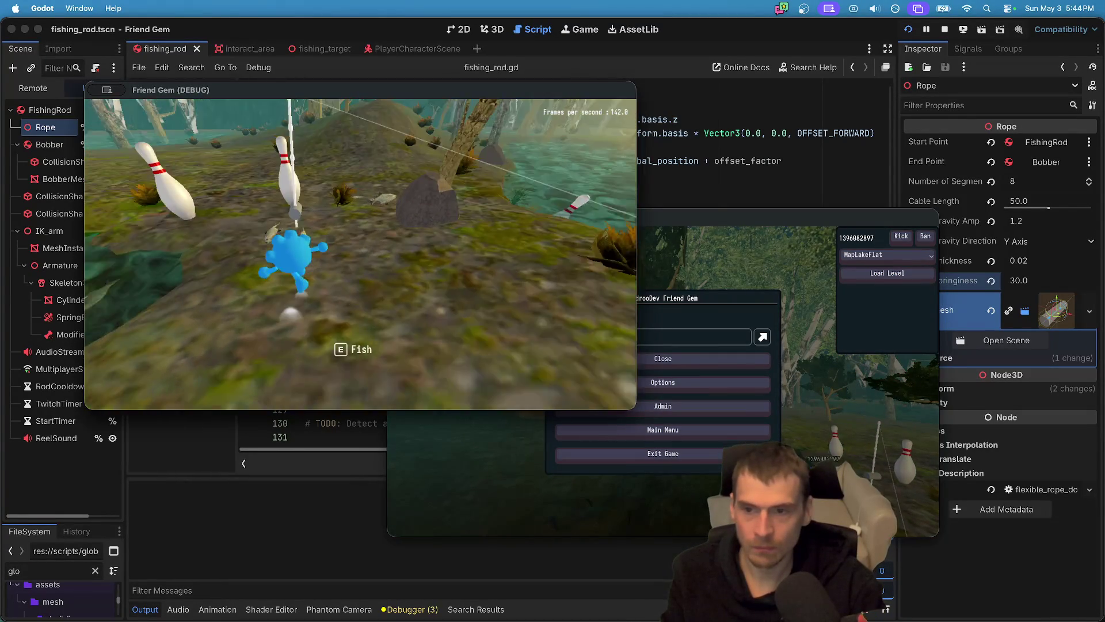
# Pick up the rod facing the lake and raise the Rope's Cable Gravity Amp to 3.2.
pyautogui.press('e')
pyautogui.press('w')
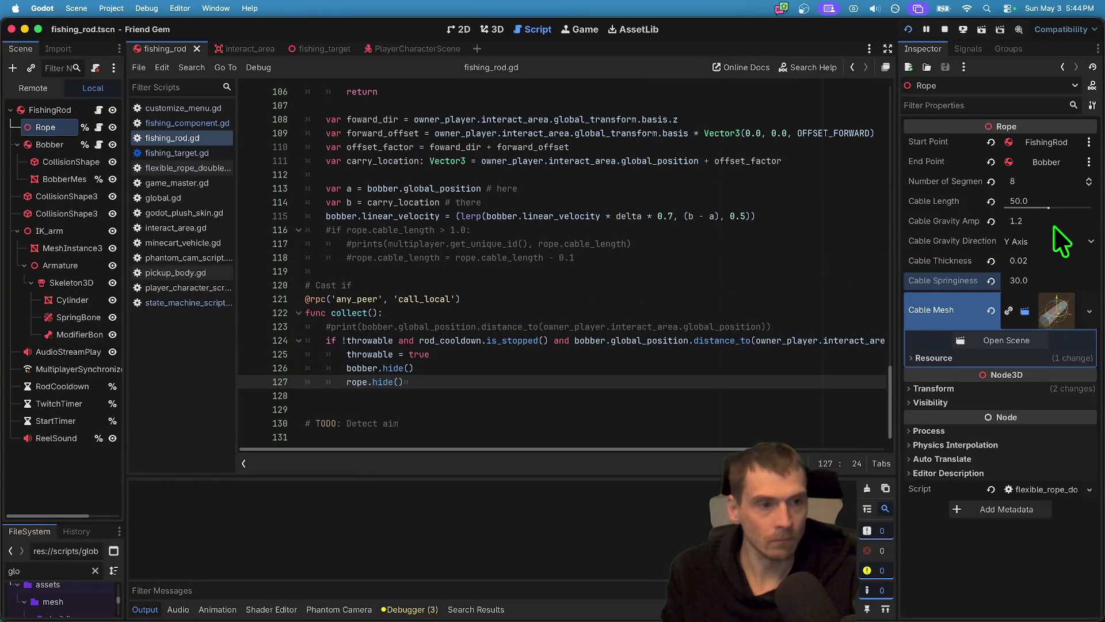
pyautogui.moveTo(1031, 221); pyautogui.dragTo(1054, 223)
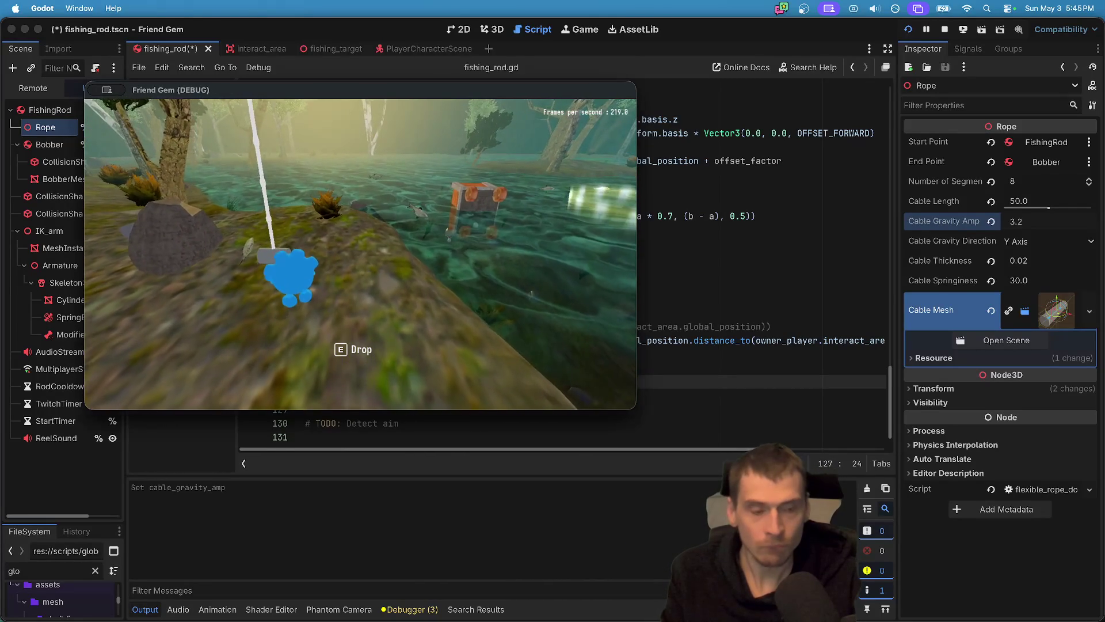
# Set the Rope's Cable Springiness to 25, then revert it to the default 19.62.
pyautogui.click(989, 290)
pyautogui.click(1040, 282)
pyautogui.write('25')
pyautogui.press('Return')
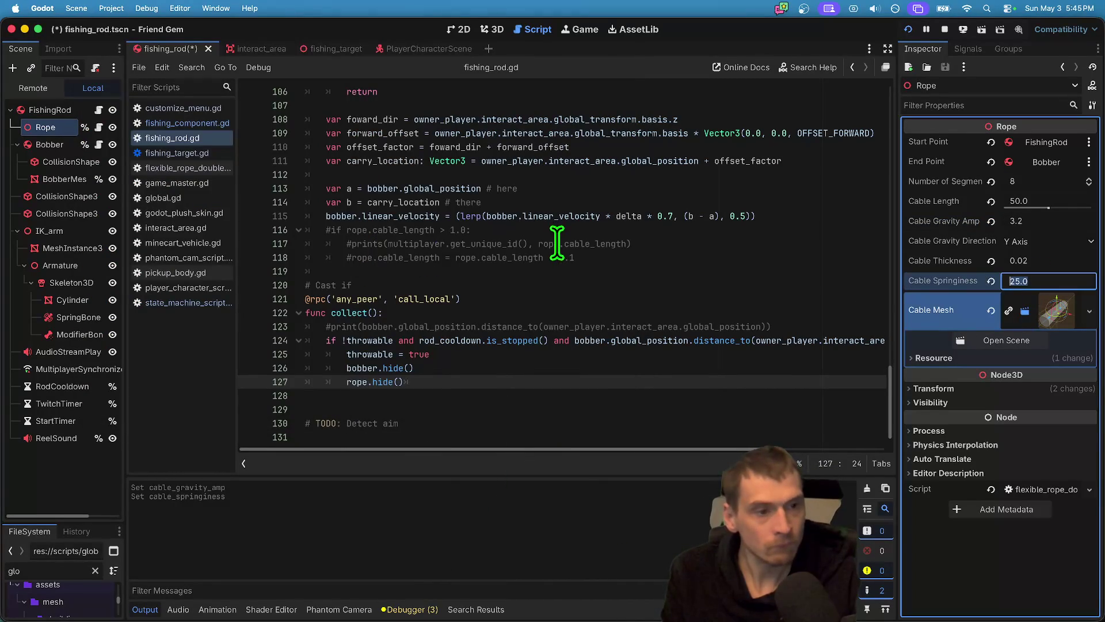
pyautogui.click(989, 280)
# Walk the character along the shore and cast the line out over the lake.
pyautogui.press('a')
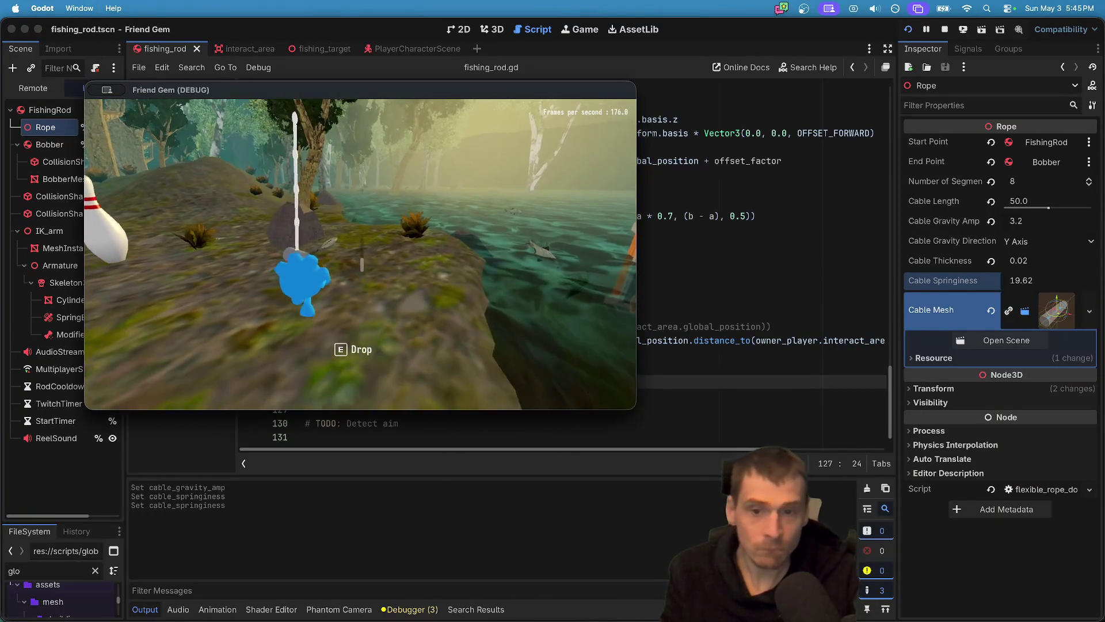
pyautogui.press('d')
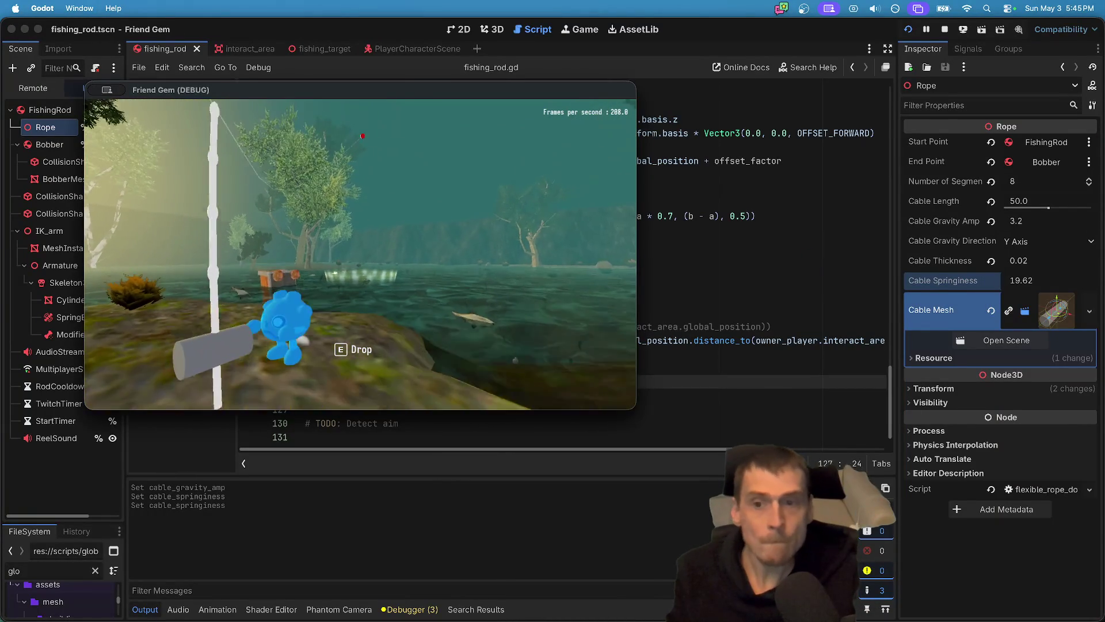
pyautogui.press('w')
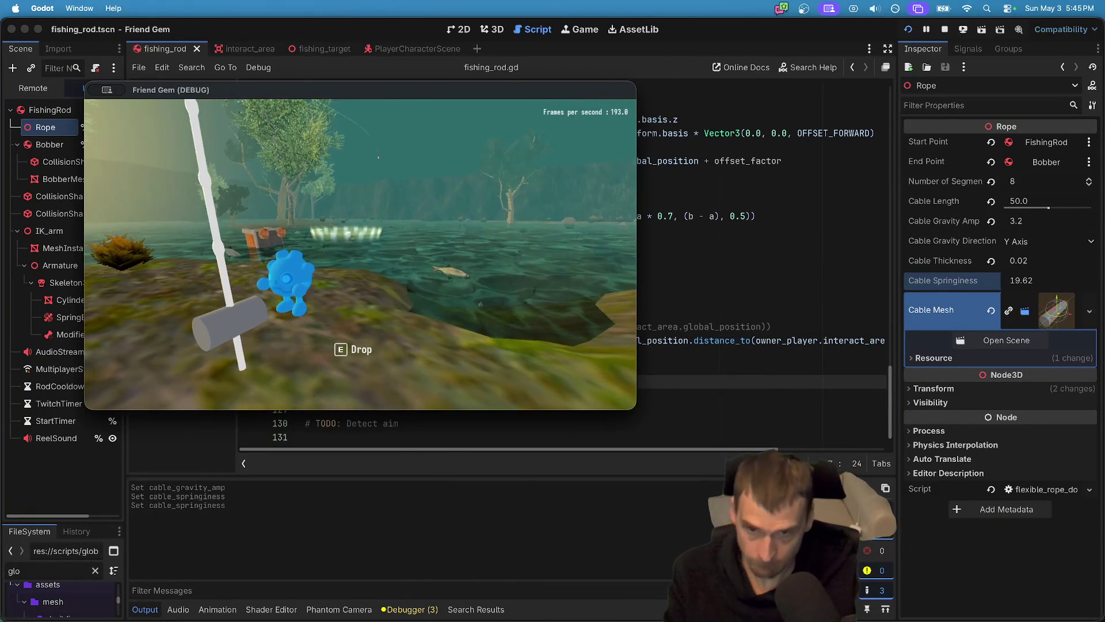
pyautogui.click(359, 253)
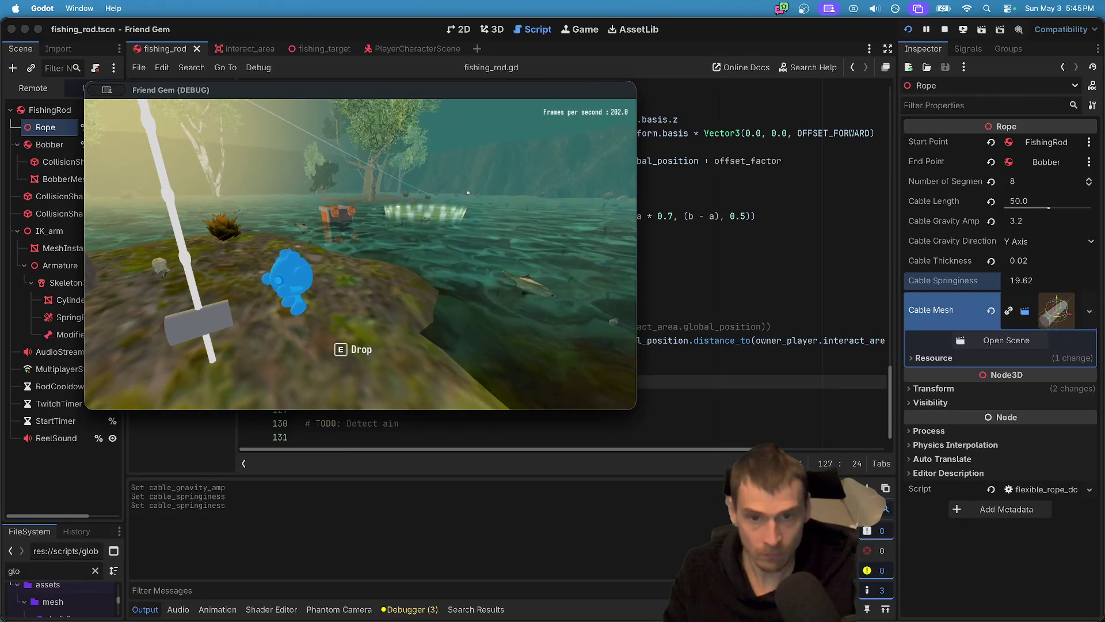
pyautogui.press('s')
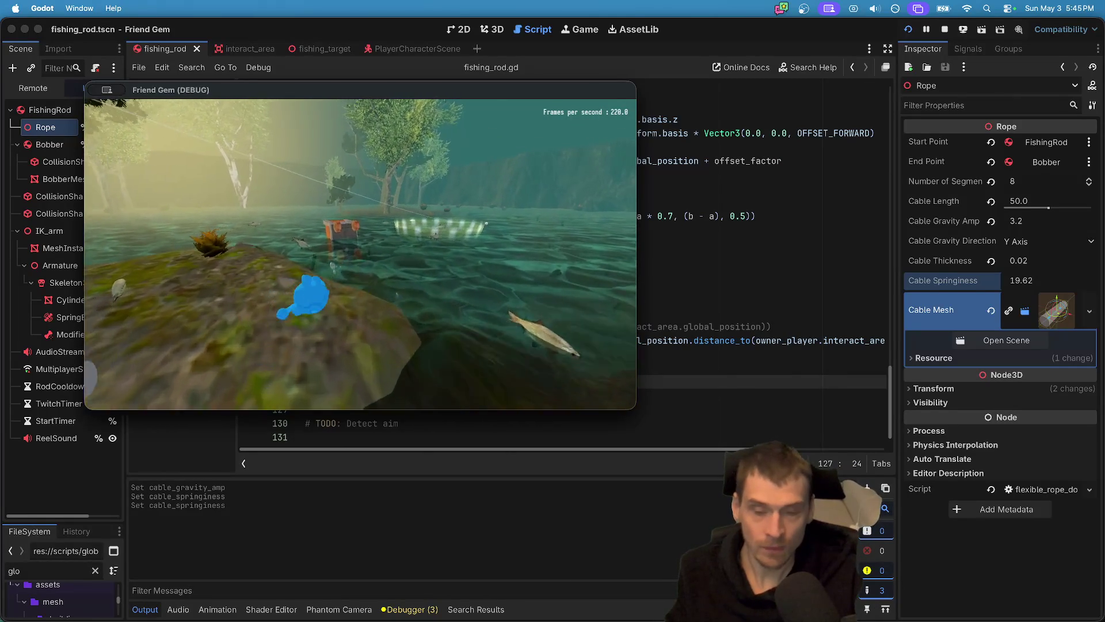
pyautogui.press('w')
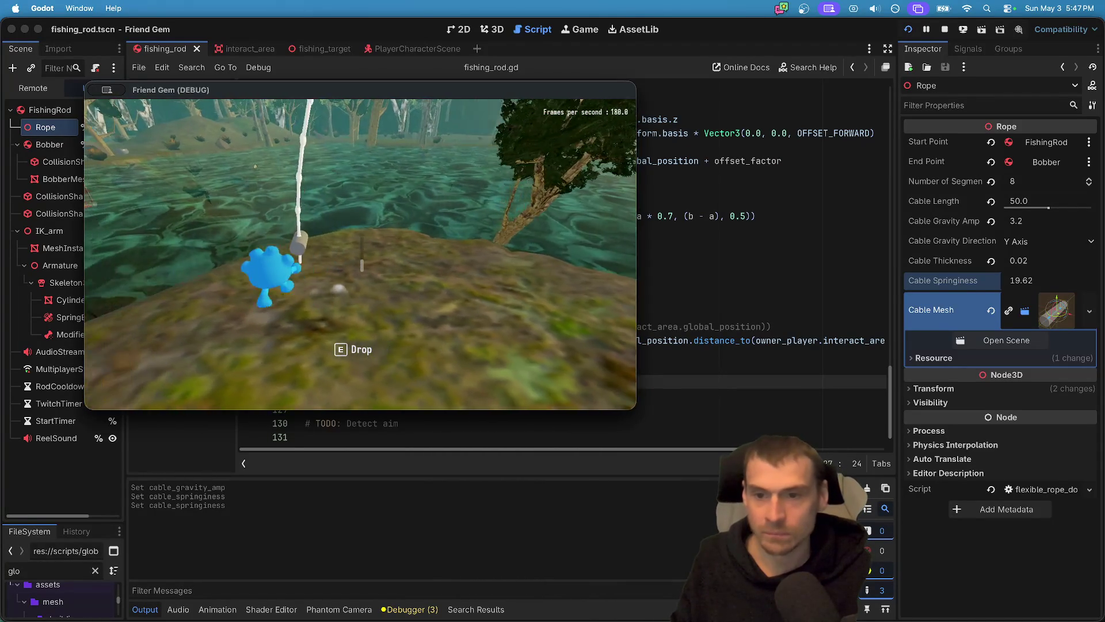
# Enlarge the Debugger panel and start the Network Profiler in the first debug session.
pyautogui.click(438, 507)
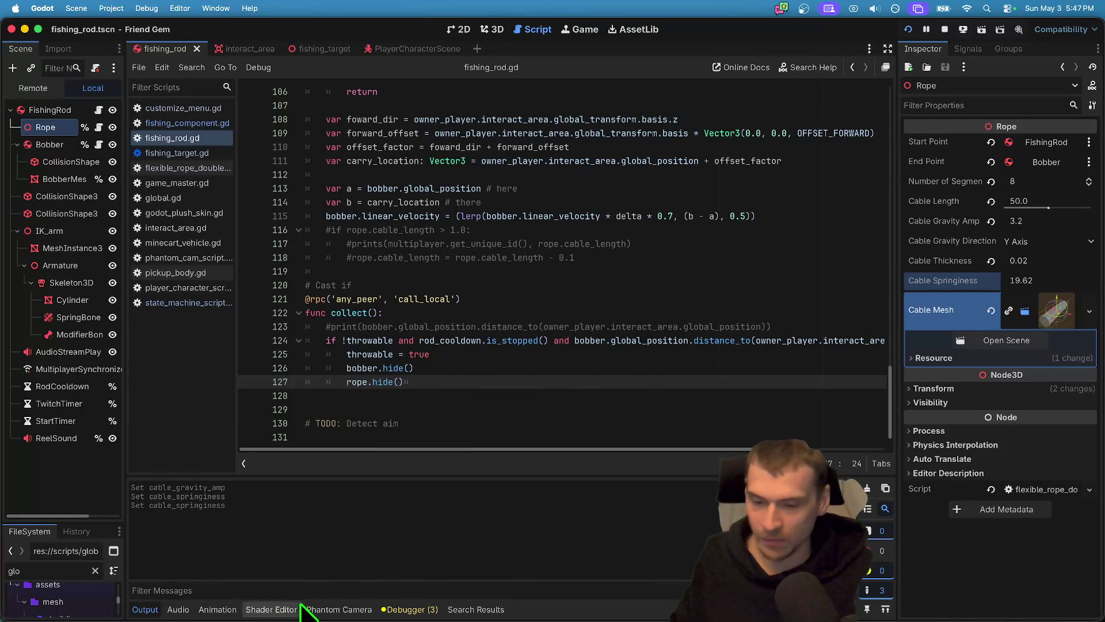
pyautogui.click(406, 610)
pyautogui.click(528, 467)
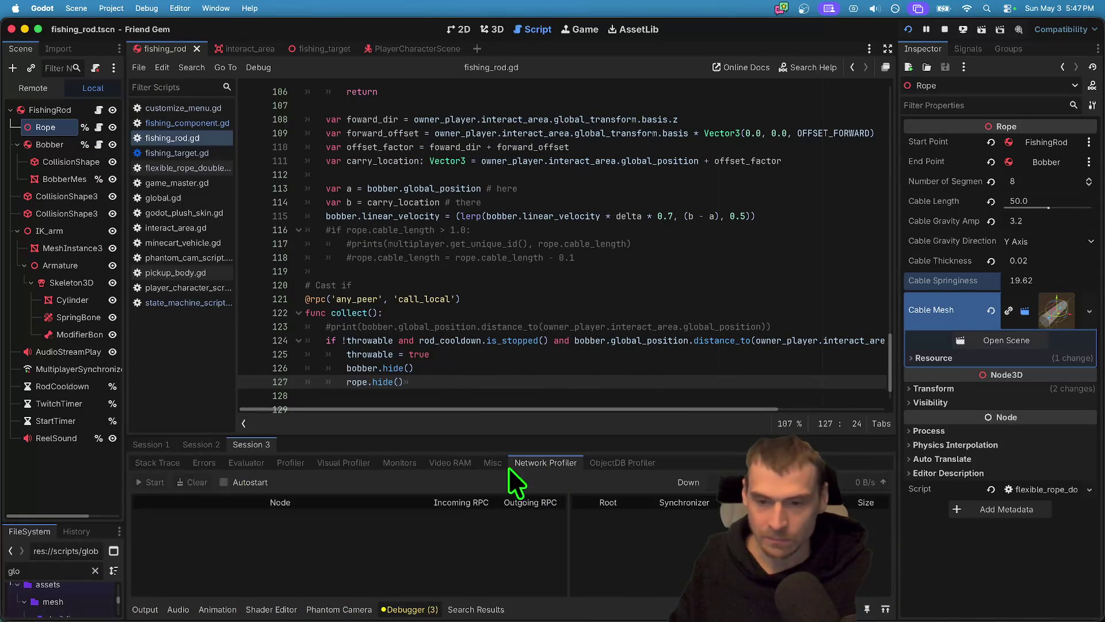
pyautogui.click(139, 447)
pyautogui.click(203, 444)
pyautogui.click(137, 448)
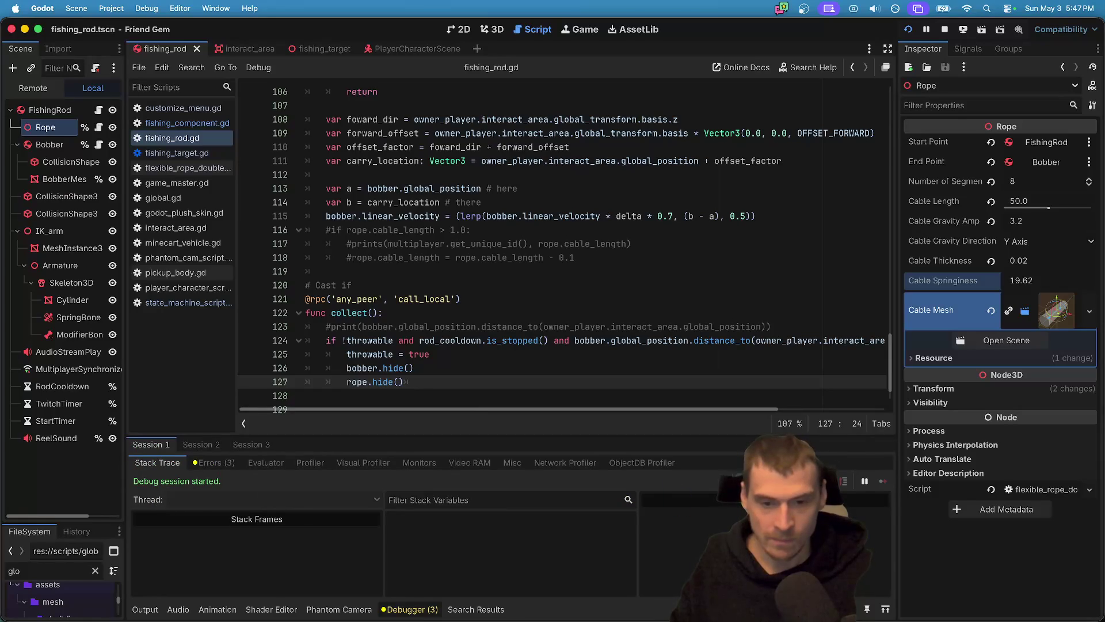
pyautogui.moveTo(605, 438); pyautogui.dragTo(633, 335)
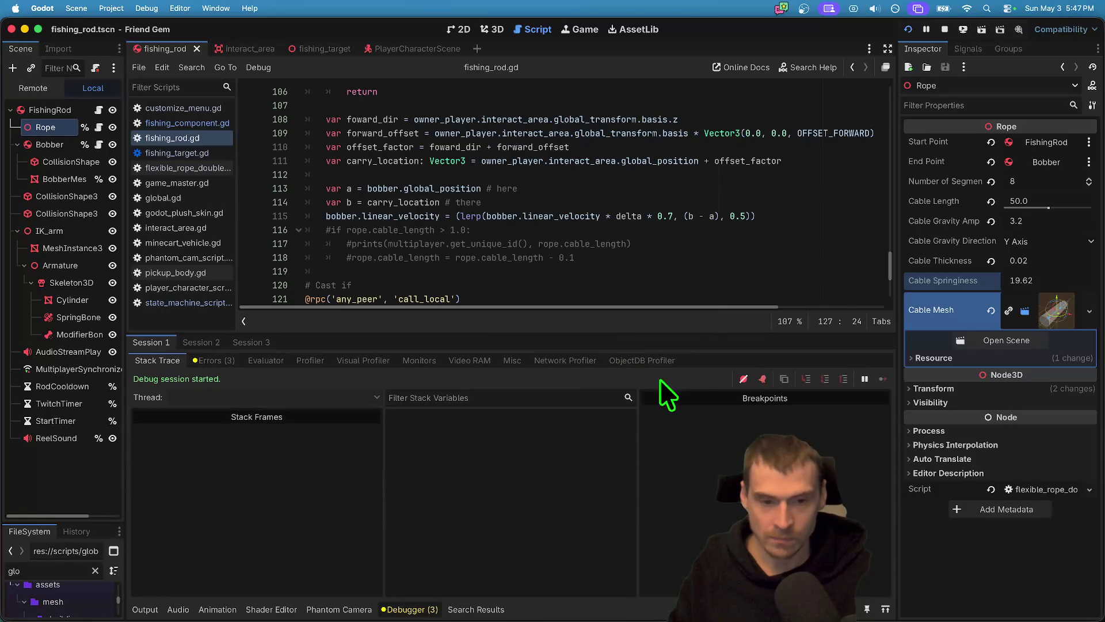
pyautogui.click(616, 361)
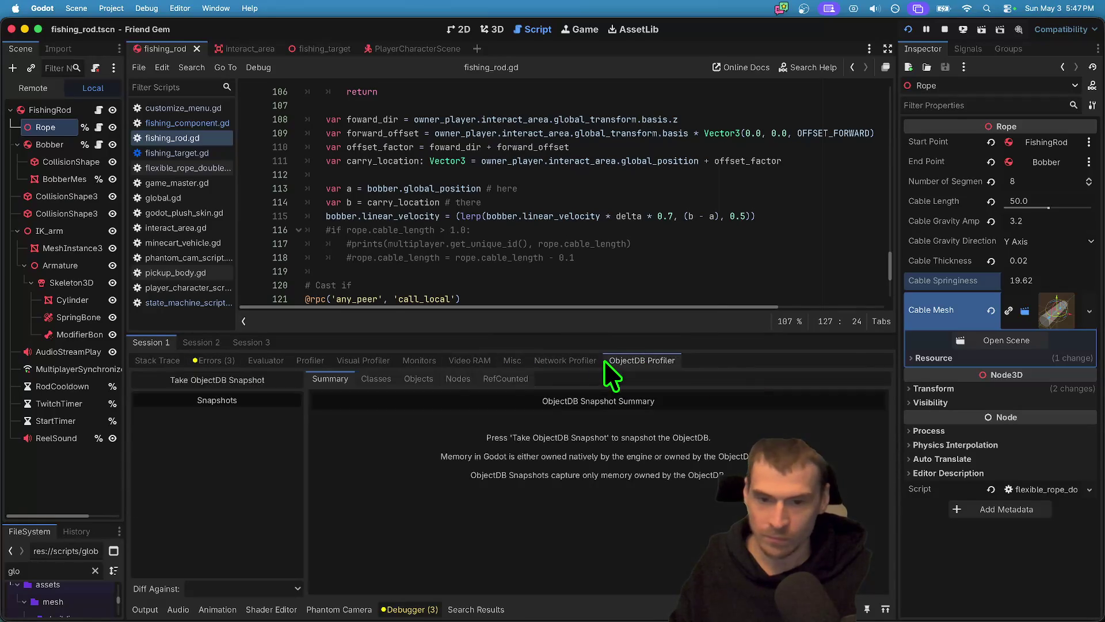
pyautogui.click(576, 361)
pyautogui.click(150, 380)
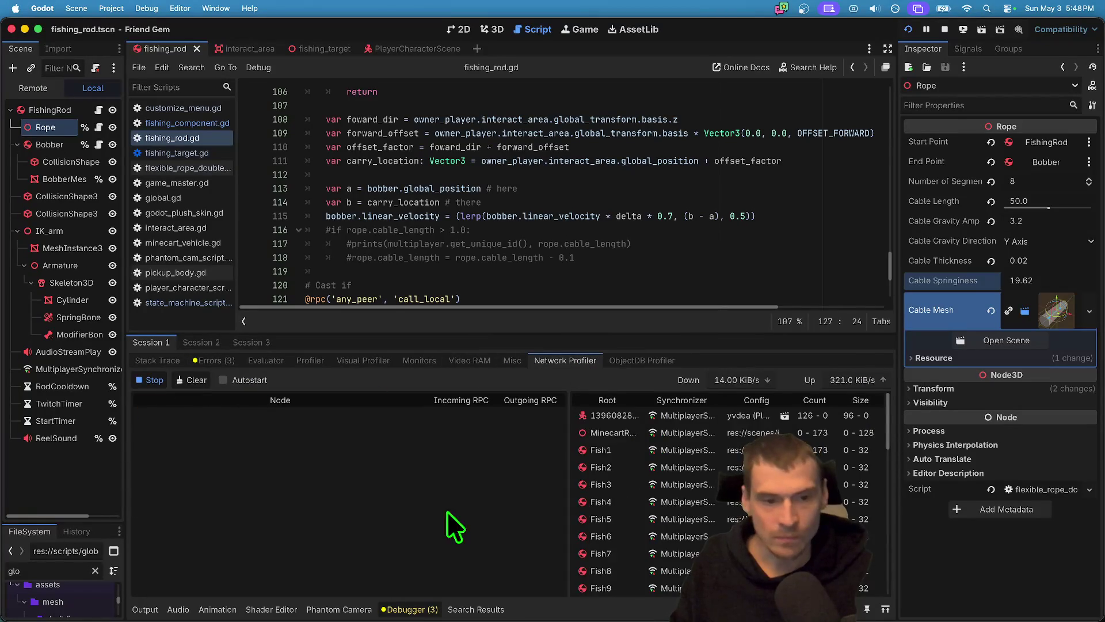
# Give the debugger more room and start network profiling in the second session too.
pyautogui.moveTo(703, 333); pyautogui.dragTo(705, 204)
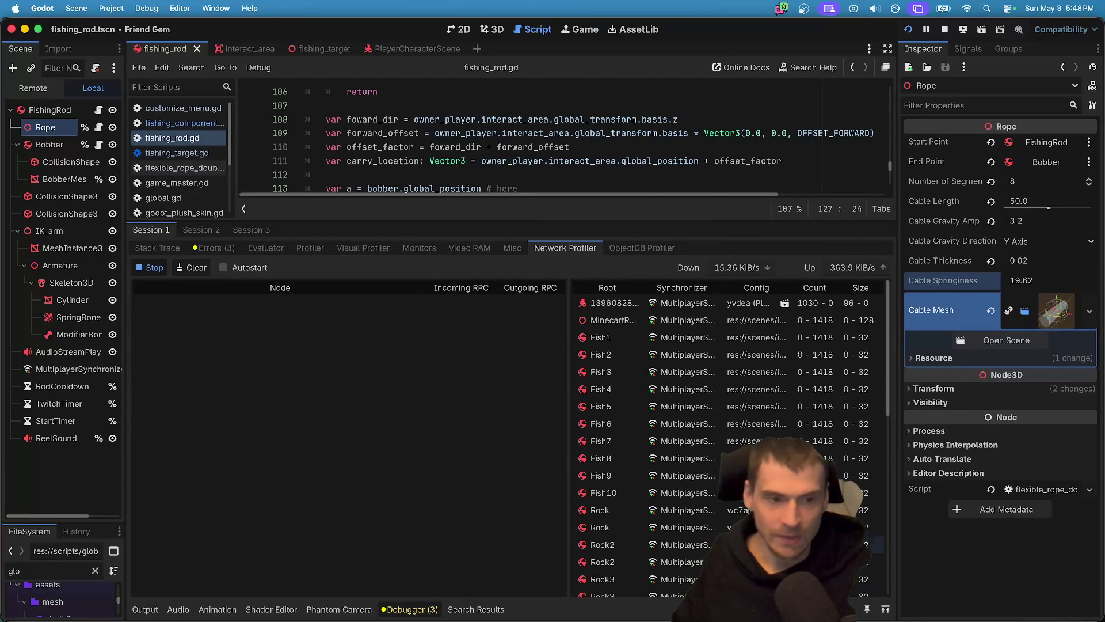
pyautogui.click(193, 230)
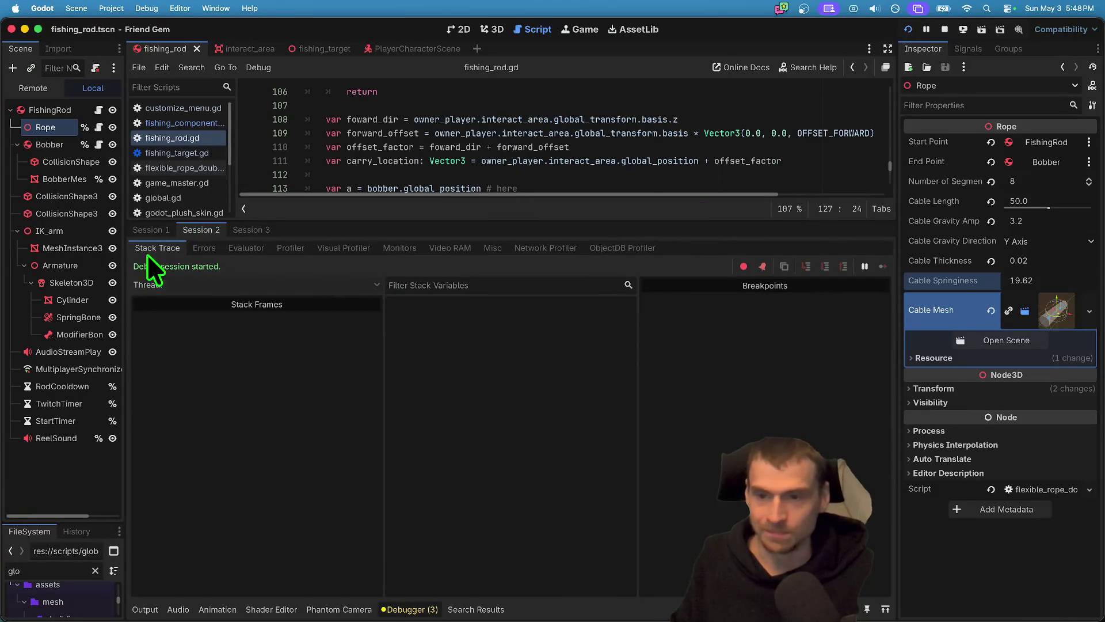
pyautogui.click(533, 248)
pyautogui.click(151, 267)
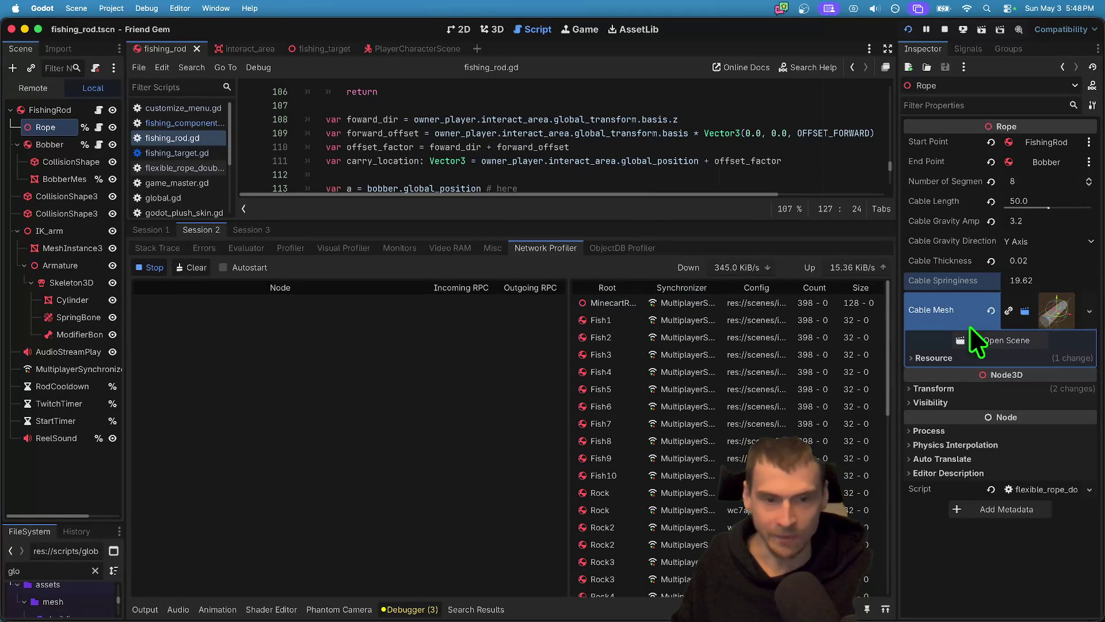
pyautogui.click(151, 230)
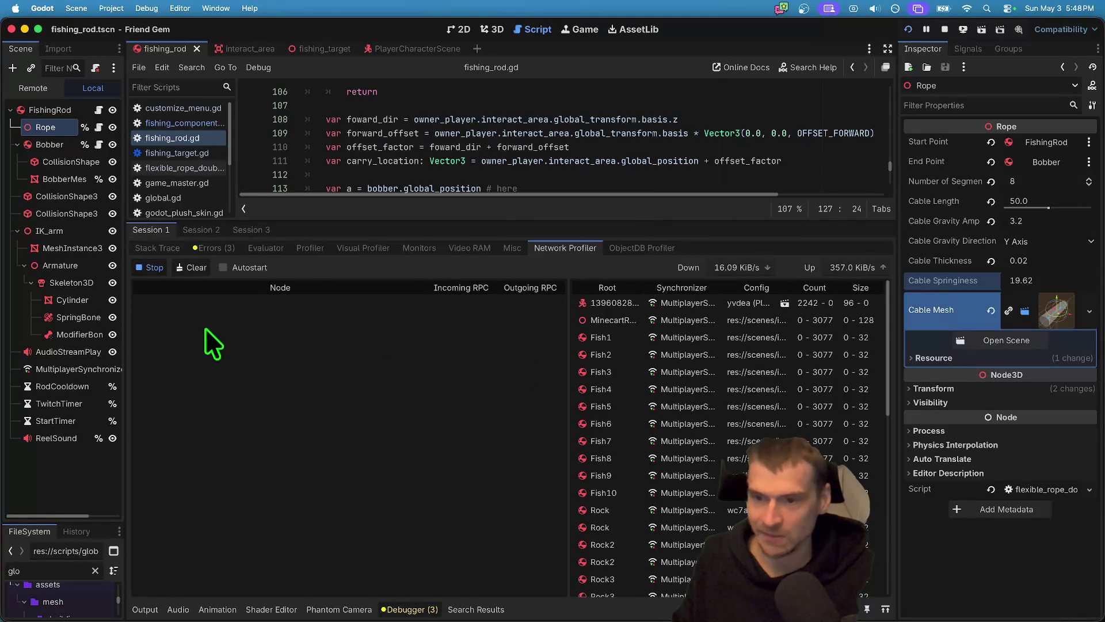
# In the game window, walk toward the tree and turn the camera toward the glowing ring.
pyautogui.press('super+Tab')
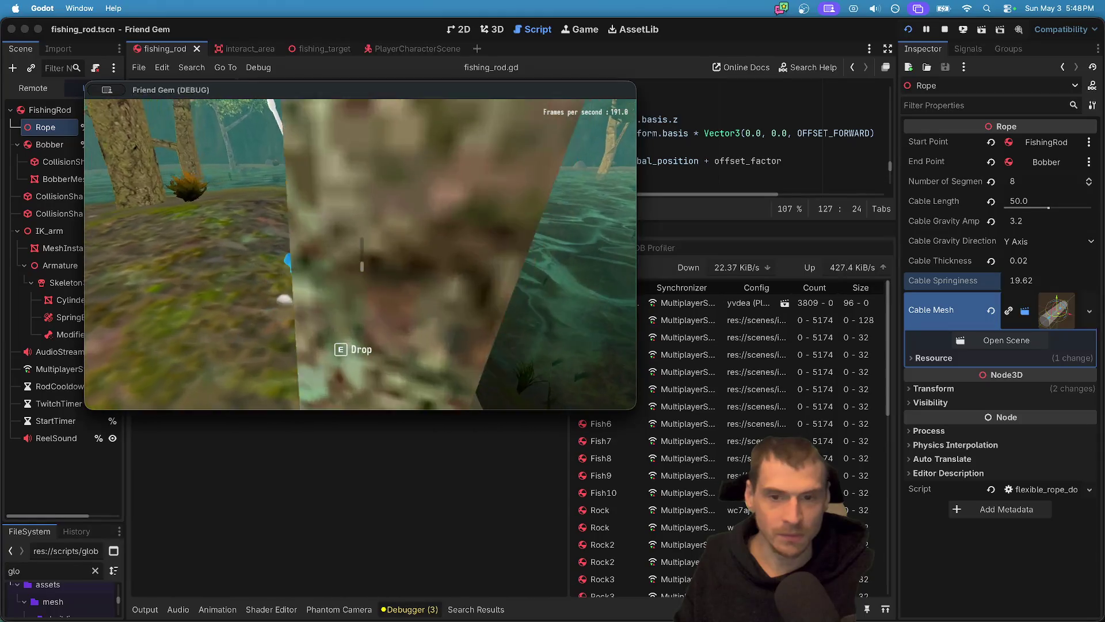
pyautogui.press('w')
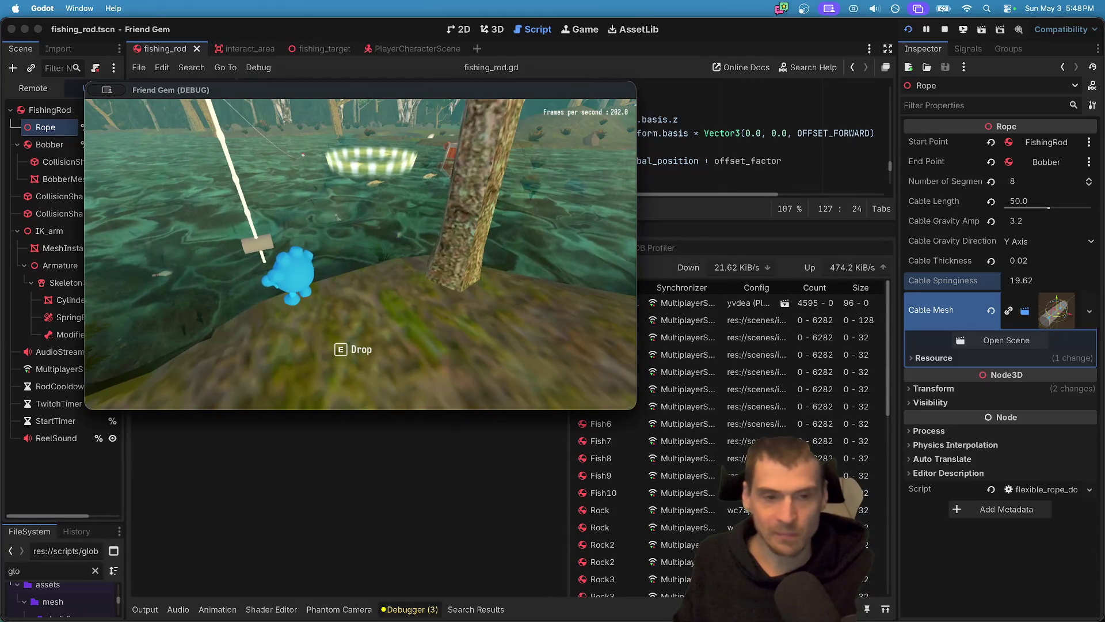
pyautogui.press('d')
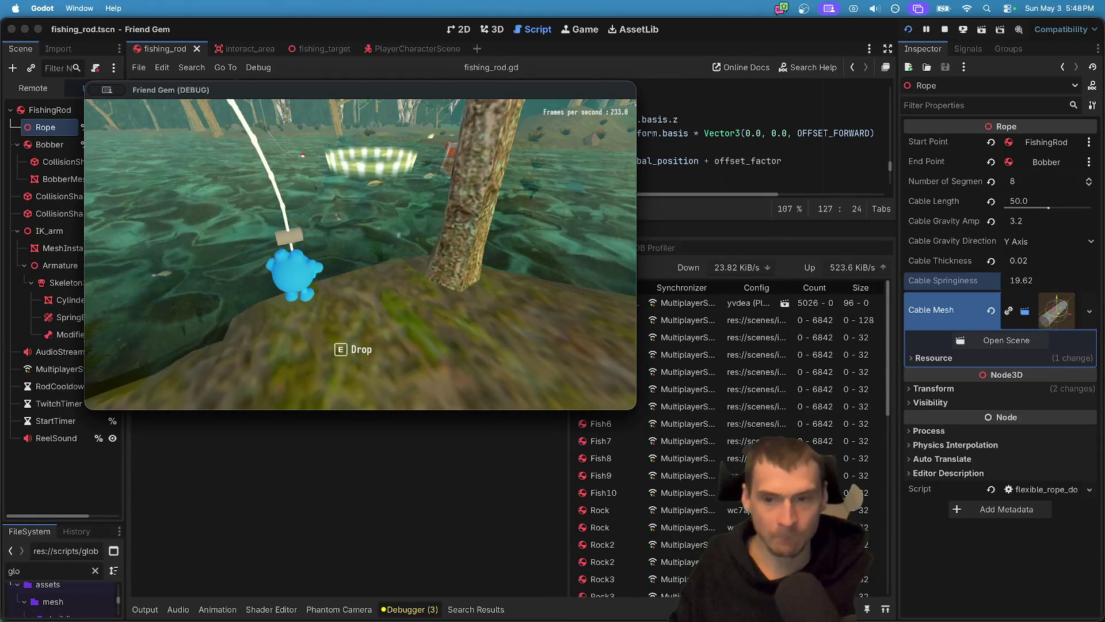
pyautogui.press('a')
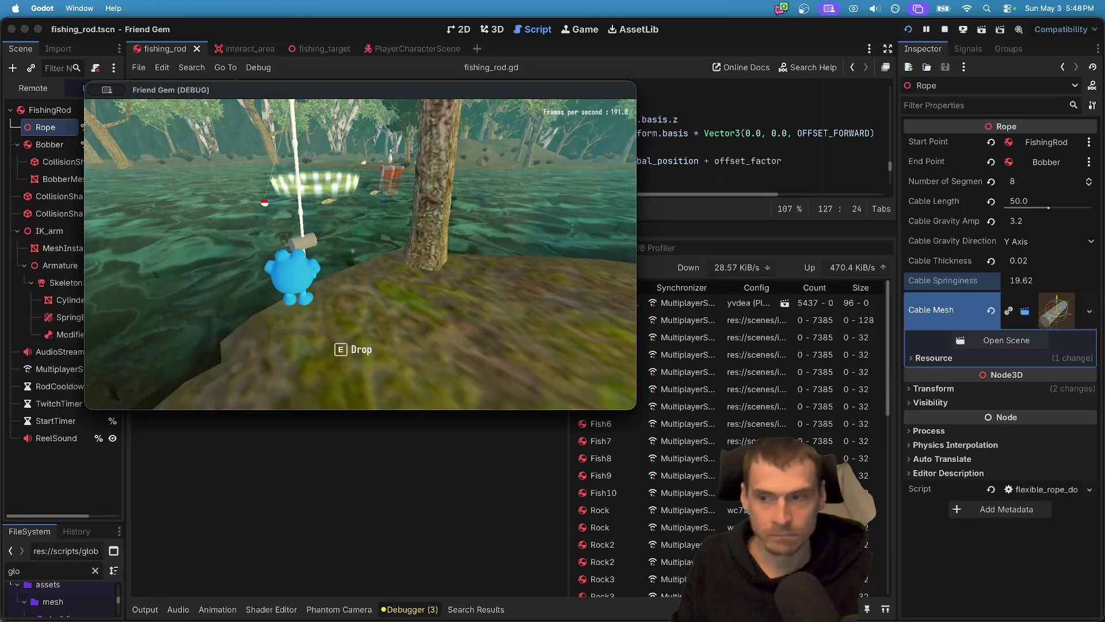
pyautogui.press('a')
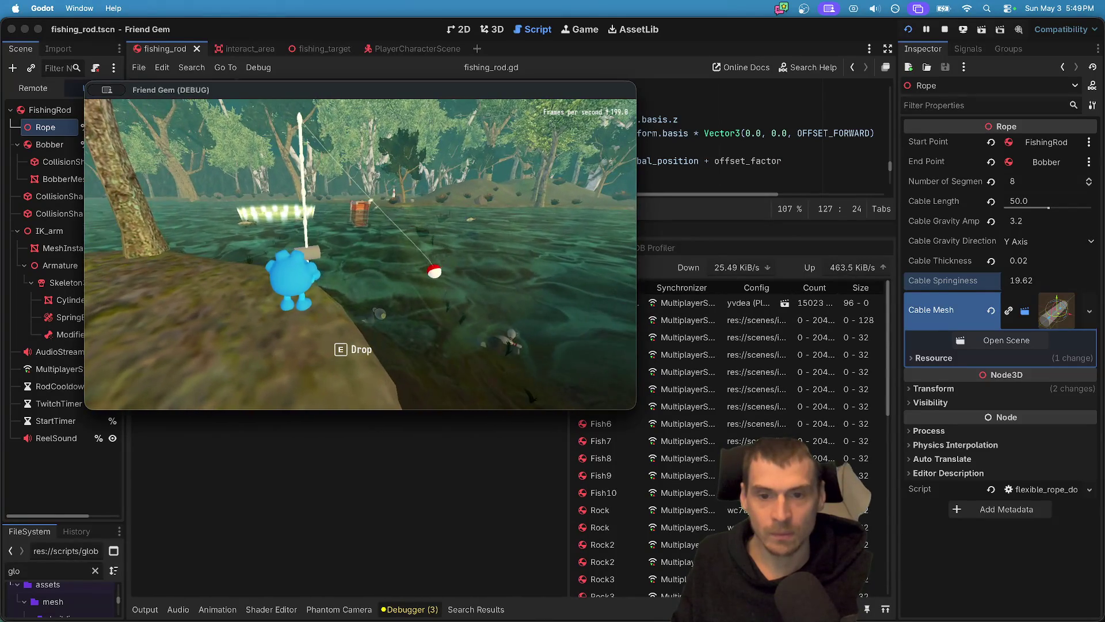
# Delete the " * 0.7" multiplier from line 115 of fishing_rod.gd and save the script.
pyautogui.press('super+Tab')
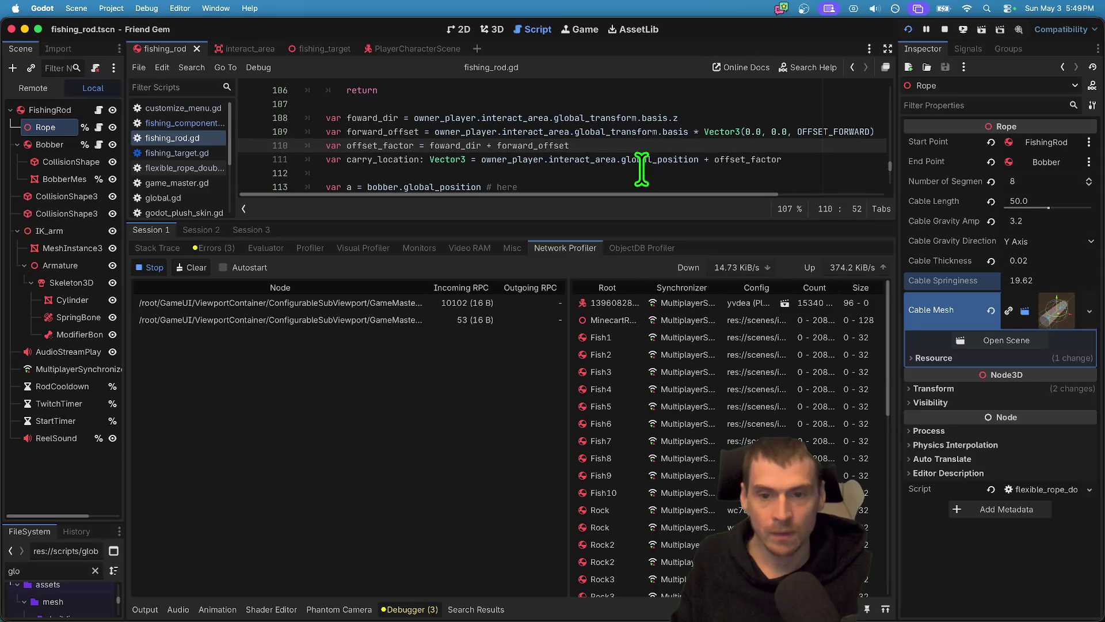
pyautogui.moveTo(523, 218); pyautogui.dragTo(521, 358)
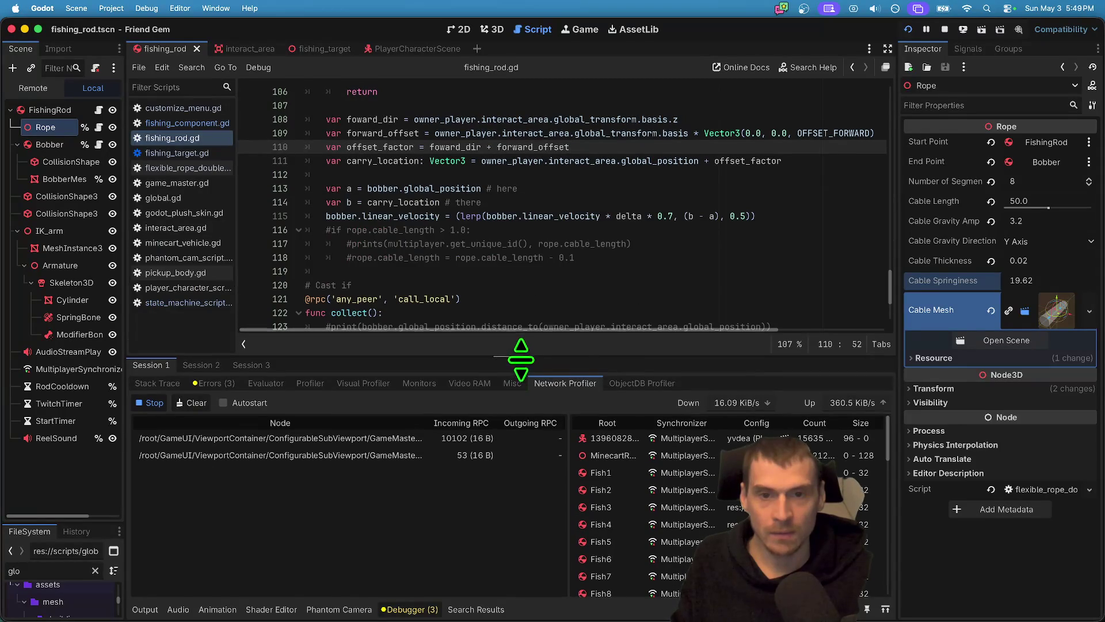
pyautogui.scroll(2, 637, 254)
pyautogui.scroll(-4, 638, 258)
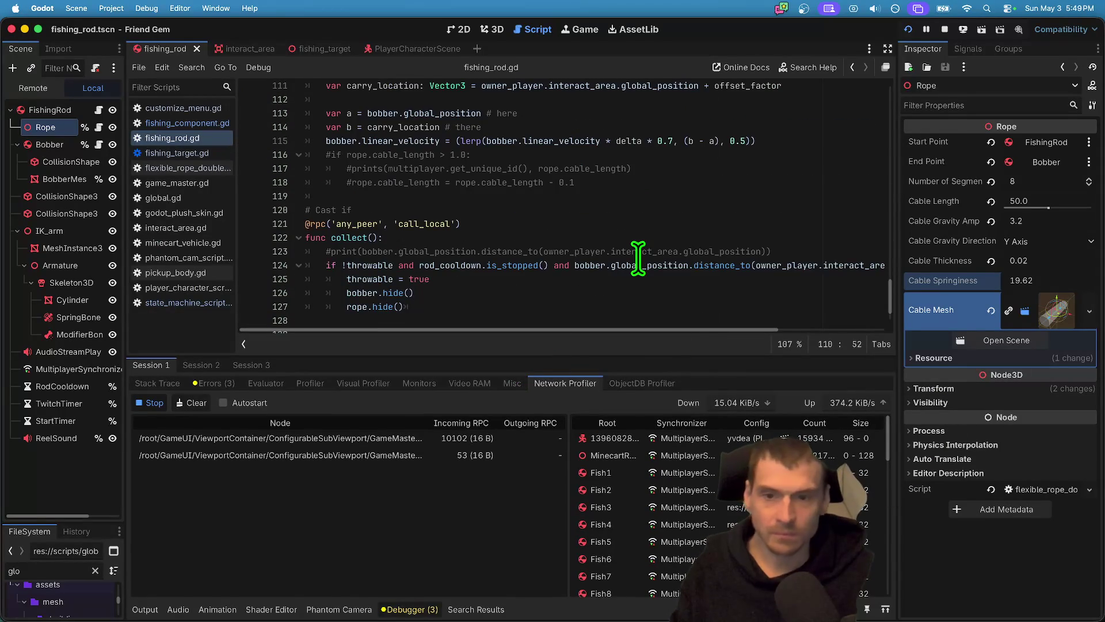
pyautogui.click(573, 141)
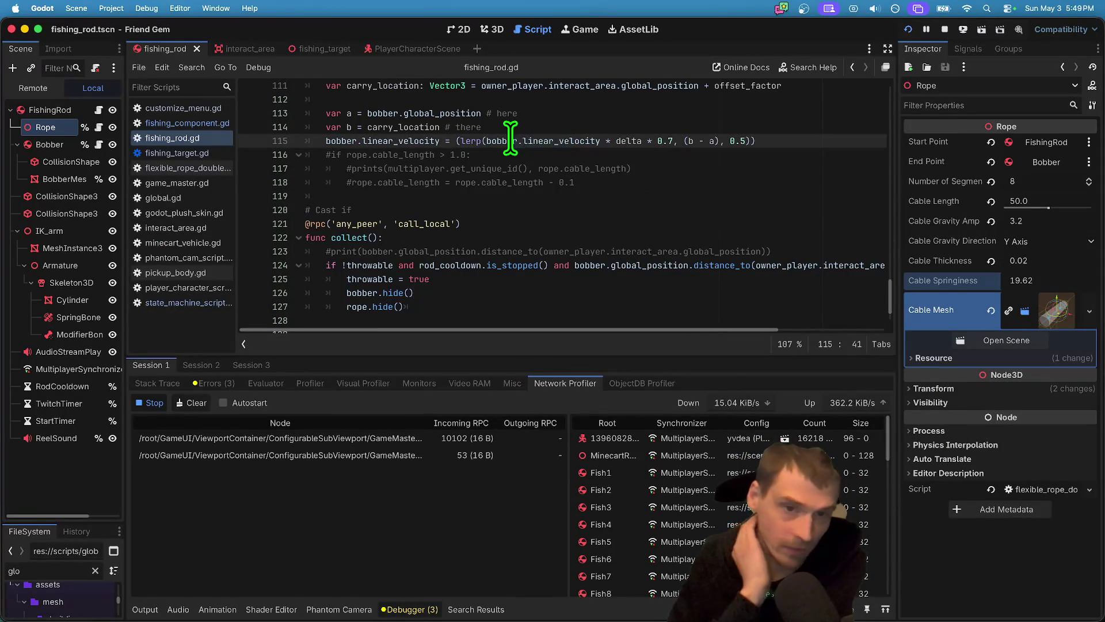
pyautogui.doubleClick(552, 141)
pyautogui.moveTo(652, 140); pyautogui.dragTo(675, 141)
pyautogui.press('BackSpace')
pyautogui.press('super+s')
# Switch from Godot over to the Antigravity app.
pyautogui.press('super+Tab')
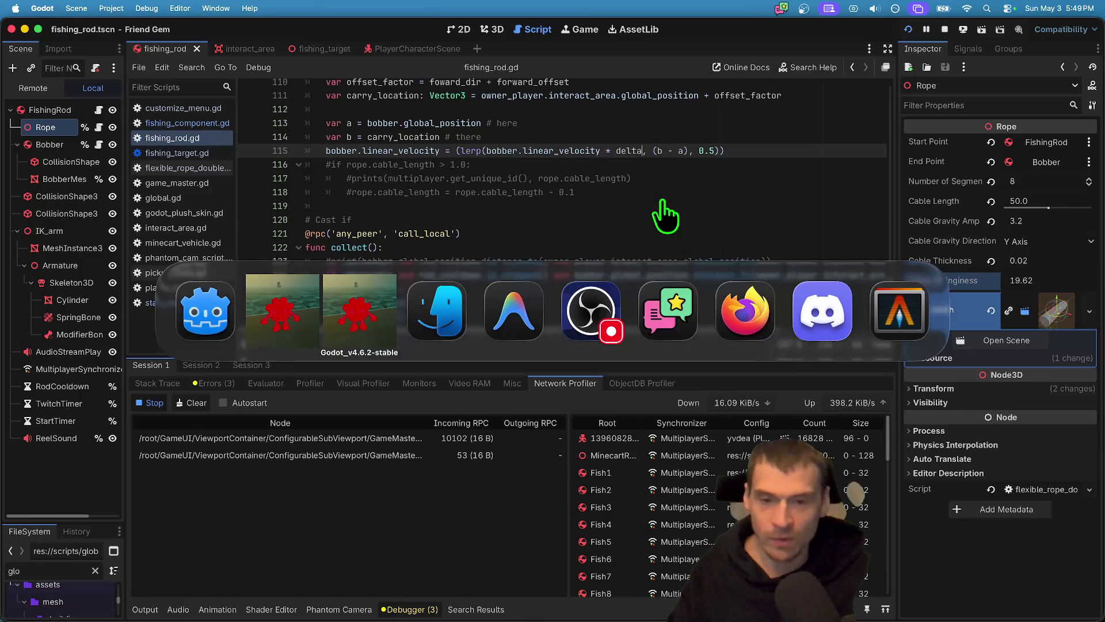
pyautogui.press('Tab')
pyautogui.press('super+Tab')
pyautogui.press('Tab')
pyautogui.press('Tab')
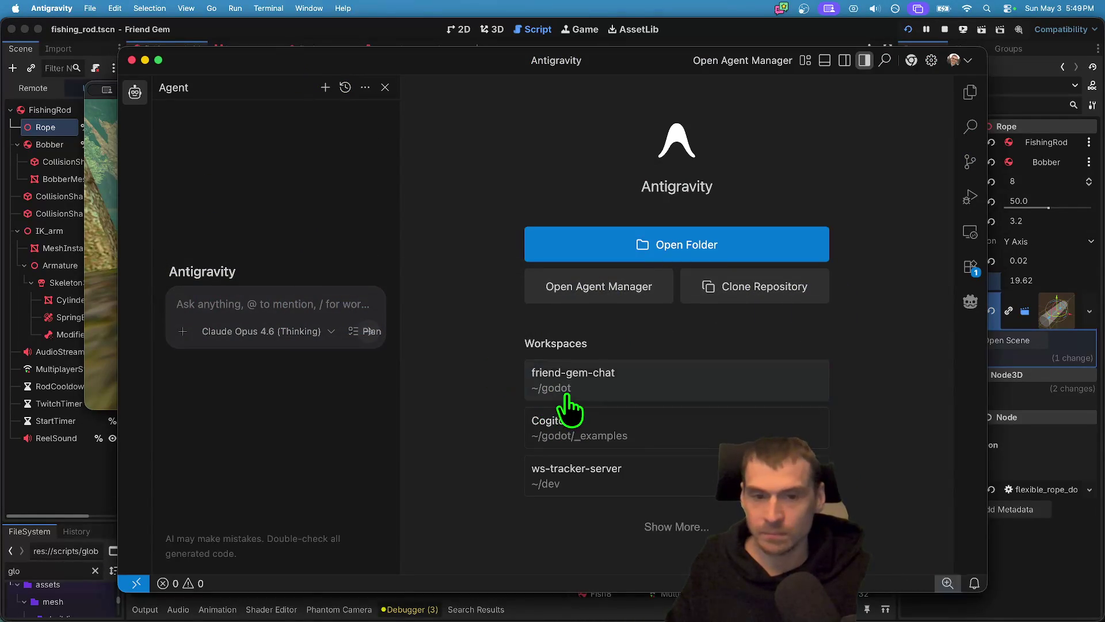
# Open the friend-gem-chat workspace and close flexible_rope.gd, map_demo.gd and the other open tab.
pyautogui.click(535, 380)
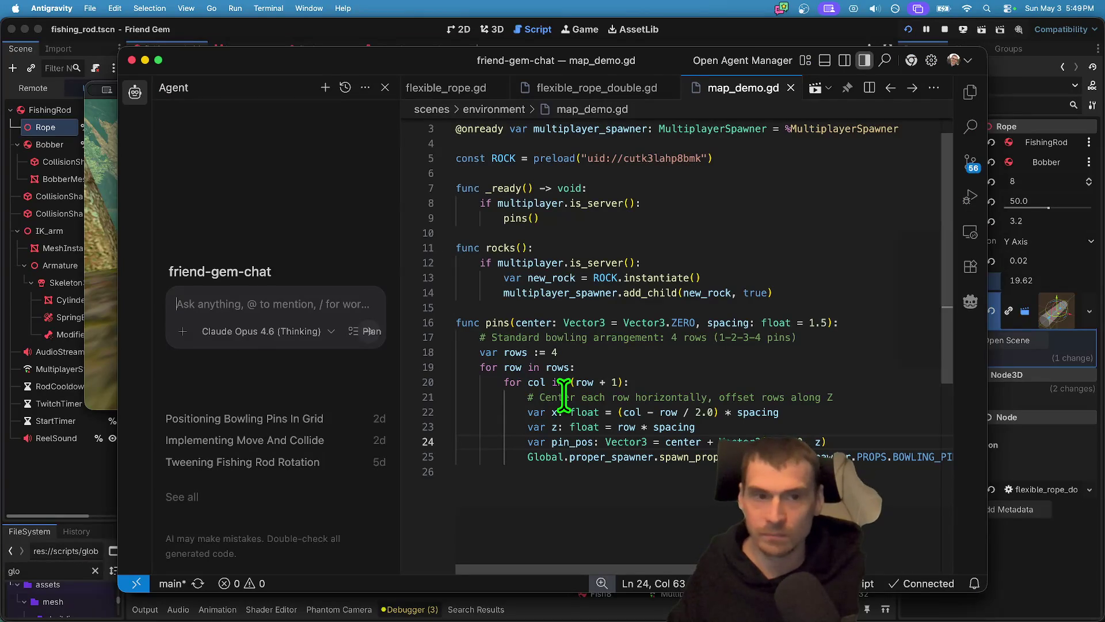
pyautogui.hotkey('ctrl', 'Tab')
pyautogui.hotkey('ctrl', 'Tab')
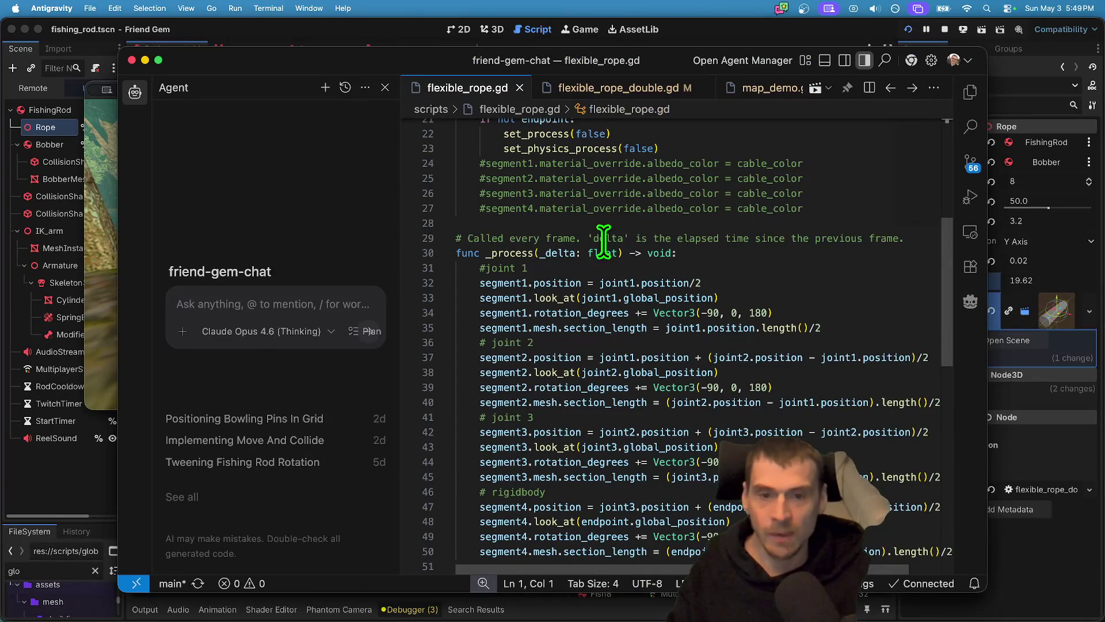
pyautogui.scroll(5, 640, 258)
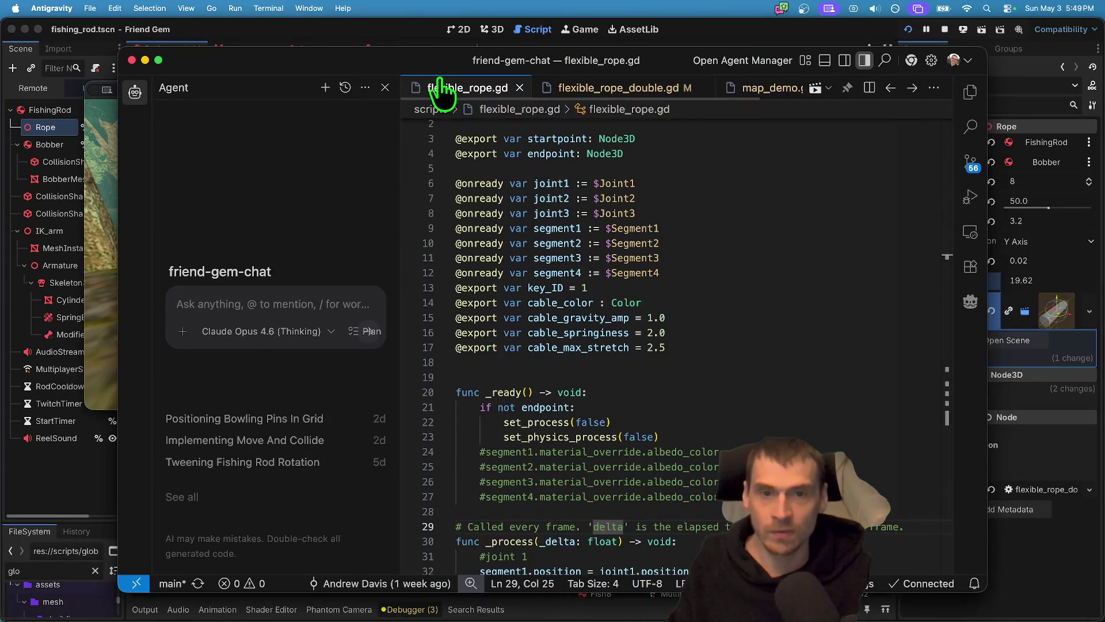
pyautogui.middleClick(440, 86)
pyautogui.middleClick(604, 89)
pyautogui.middleClick(506, 86)
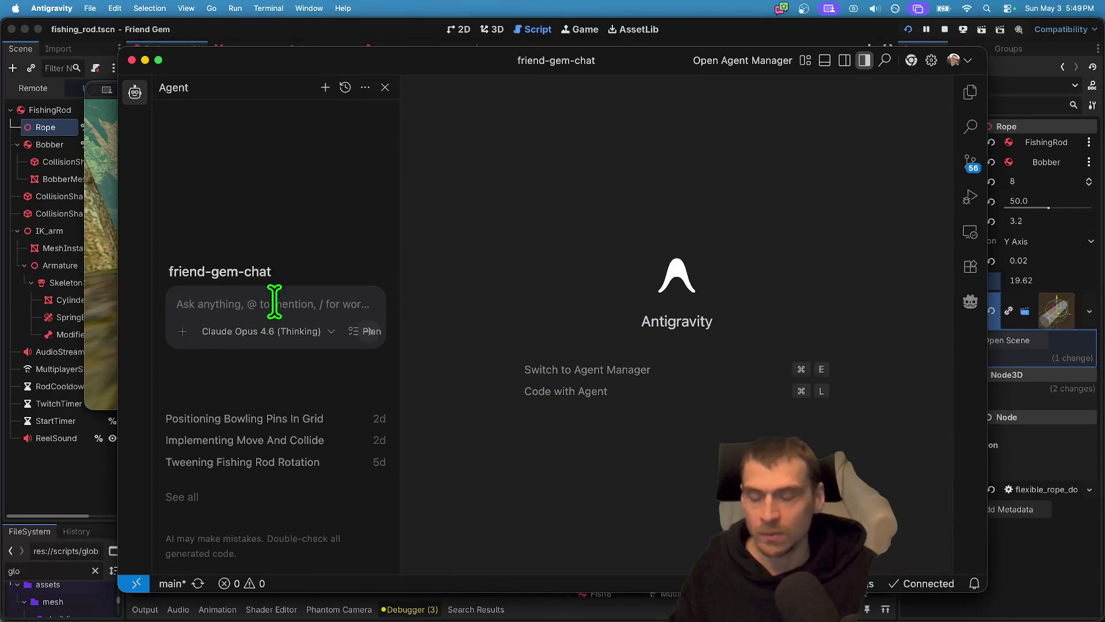
# Open fishing_rod.gd via quick search for 'fish' and begin a prompt in the Agent chat.
pyautogui.press('super+t')
pyautogui.press('BackSpace')
pyautogui.write('fish')
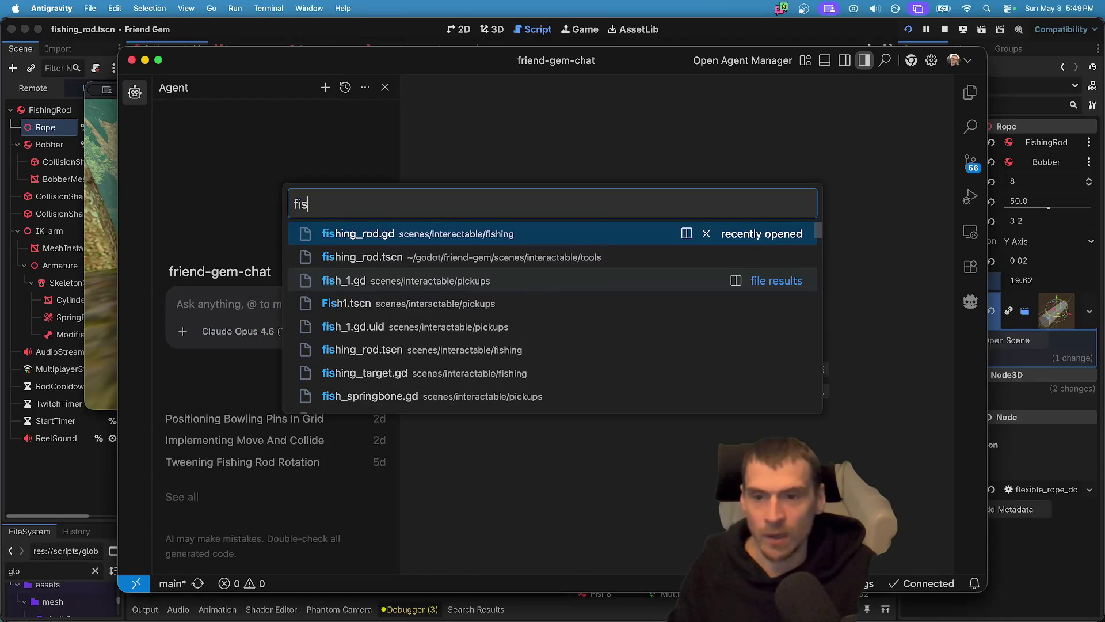
pyautogui.press('Return')
pyautogui.click(274, 303)
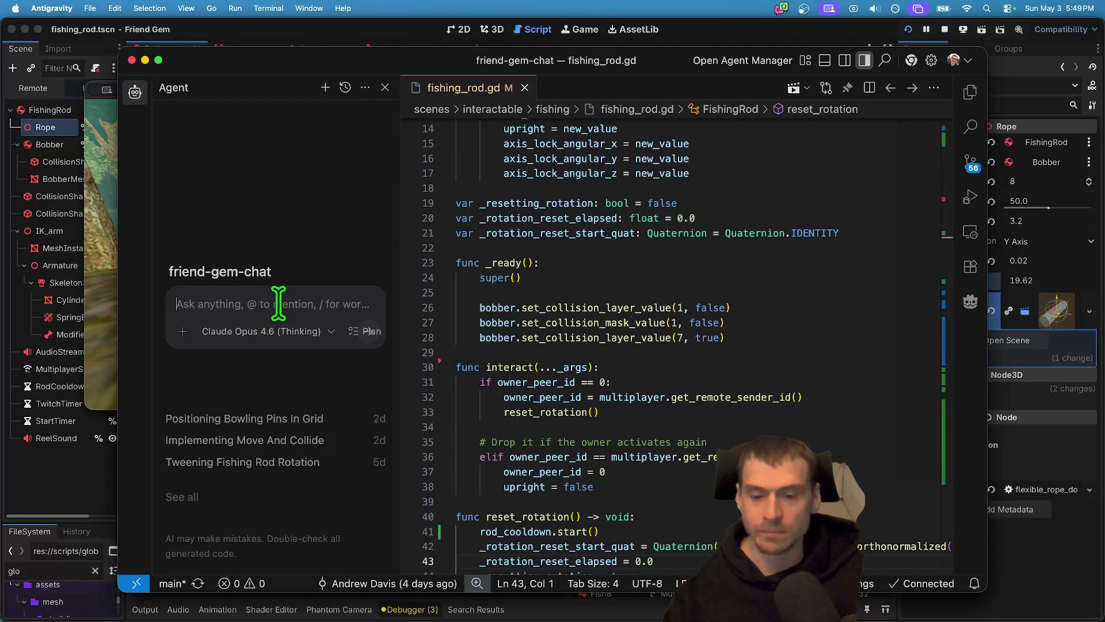
pyautogui.write('add a')
pyautogui.press('super+Tab')
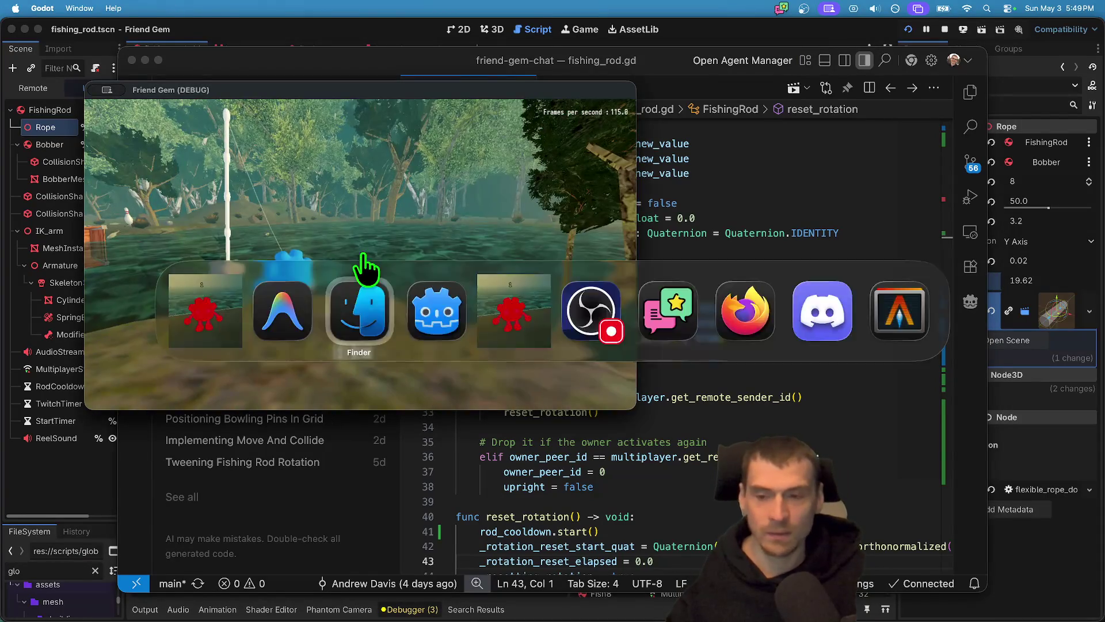
# Copy the bobber velocity line 115 from Godot's script editor.
pyautogui.press('super+Tab')
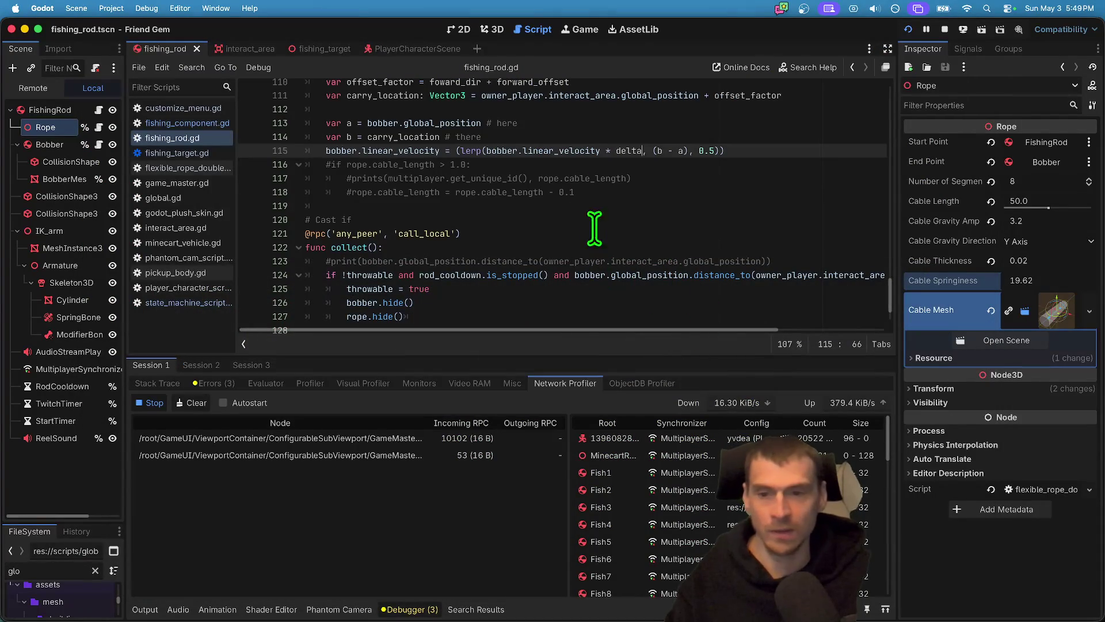
pyautogui.tripleClick(538, 150)
pyautogui.press('super+c')
pyautogui.press('super+Tab')
pyautogui.press('super+Tab')
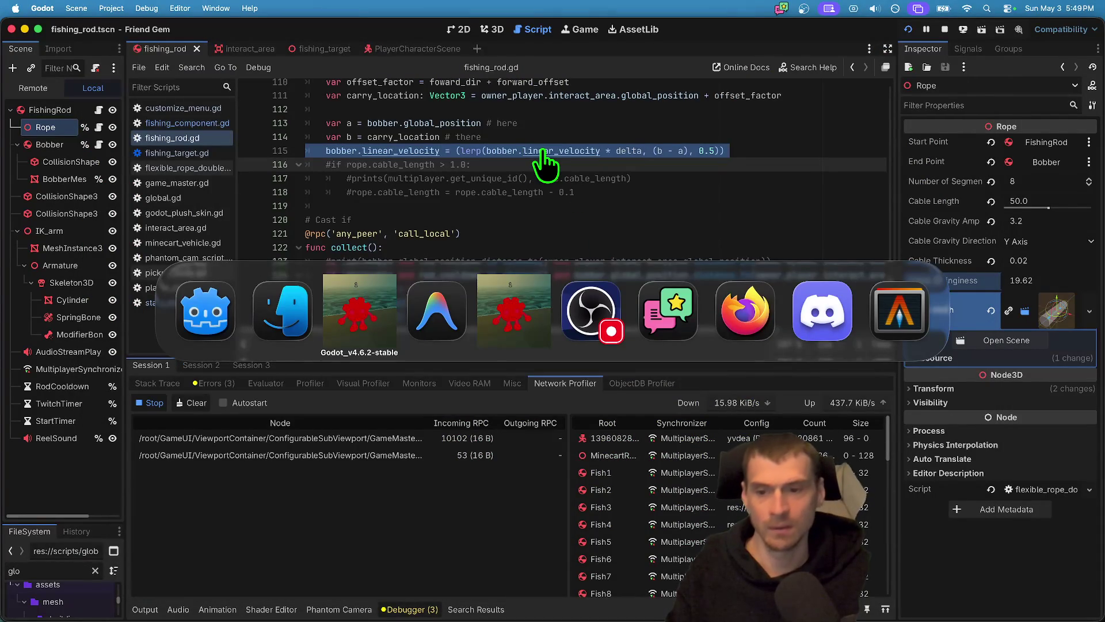
pyautogui.press('super+Tab')
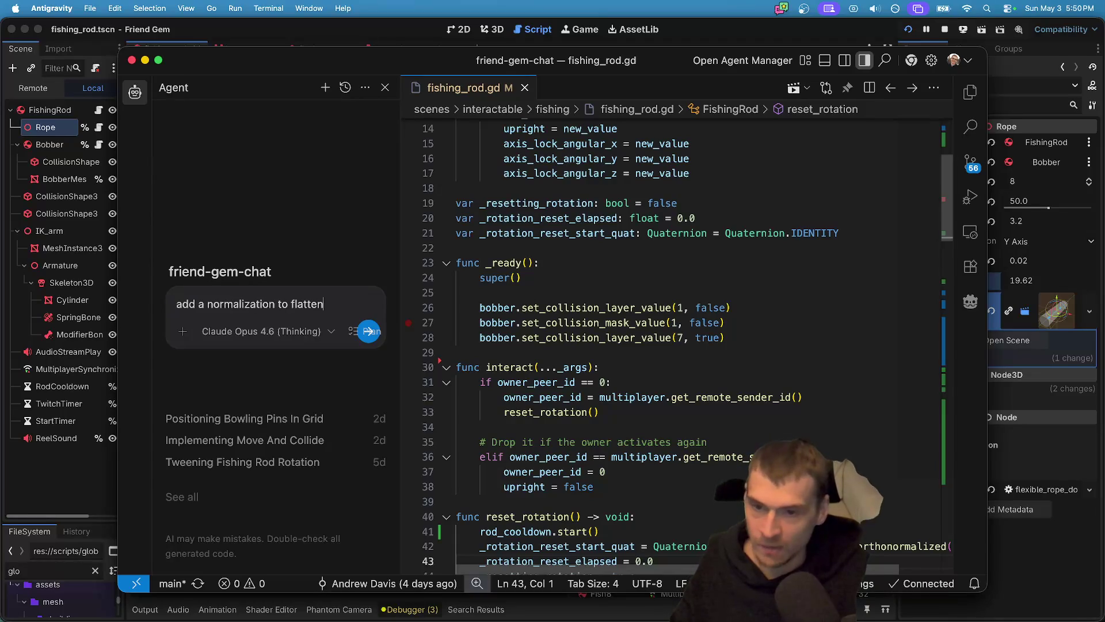
# Ask the agent to normalize the speed with the pasted line, then accept its changes.
pyautogui.write(' the speed here')
pyautogui.press('super+v')
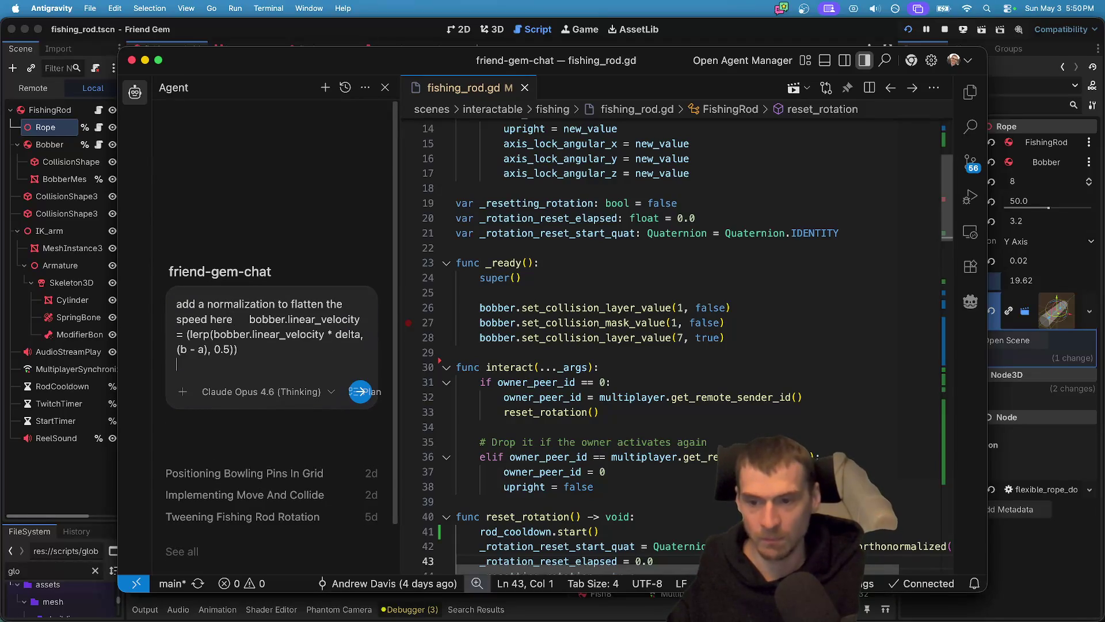
pyautogui.press('Return')
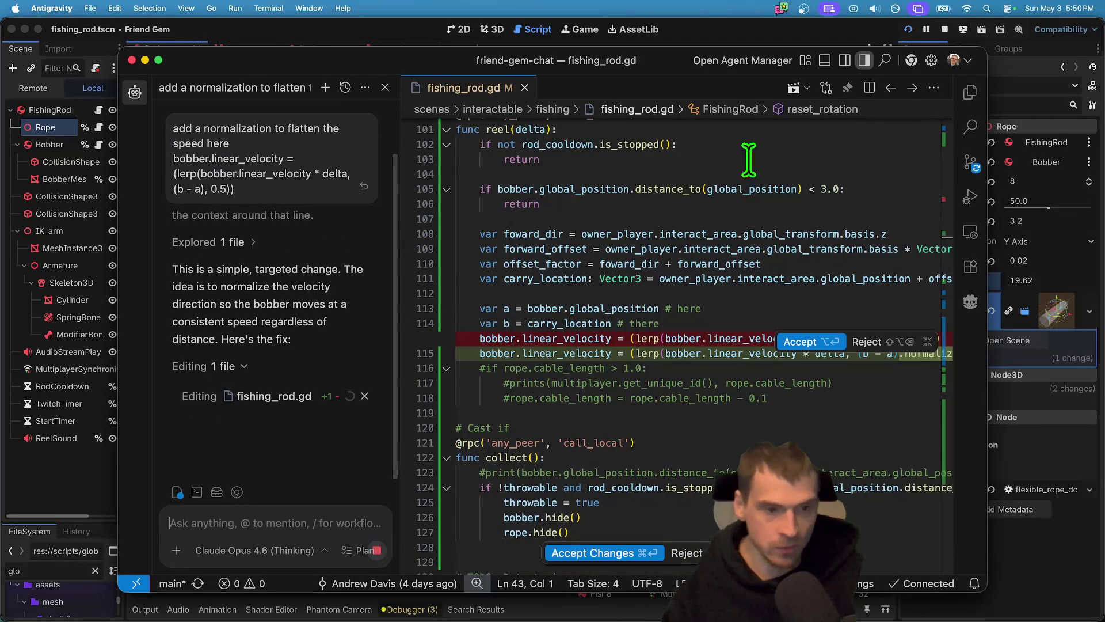
pyautogui.click(633, 552)
pyautogui.click(793, 360)
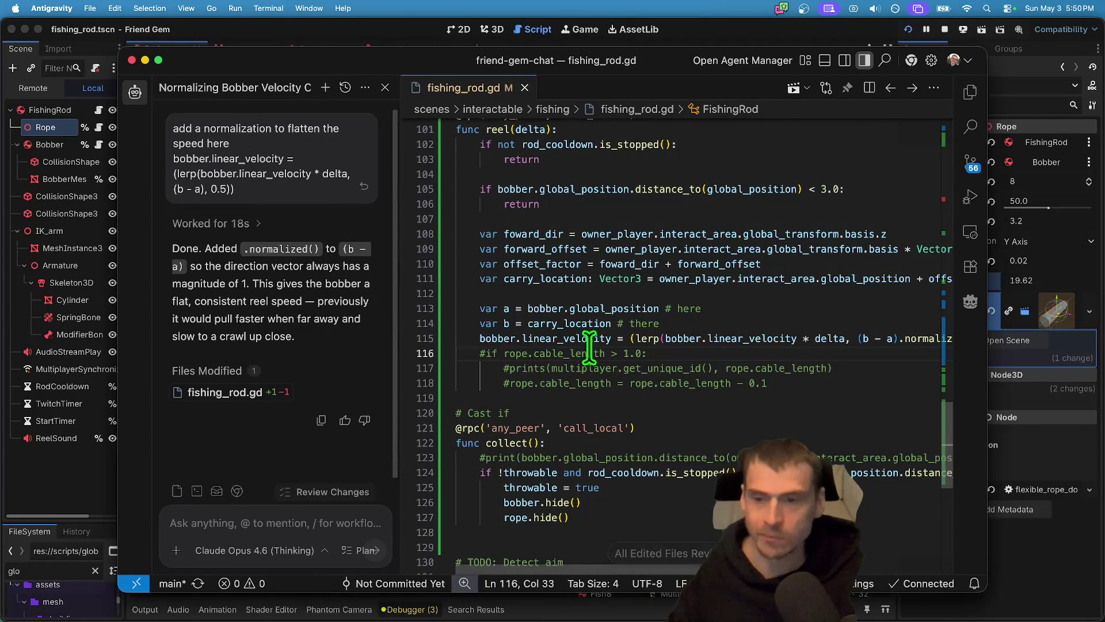
pyautogui.press('Tab')
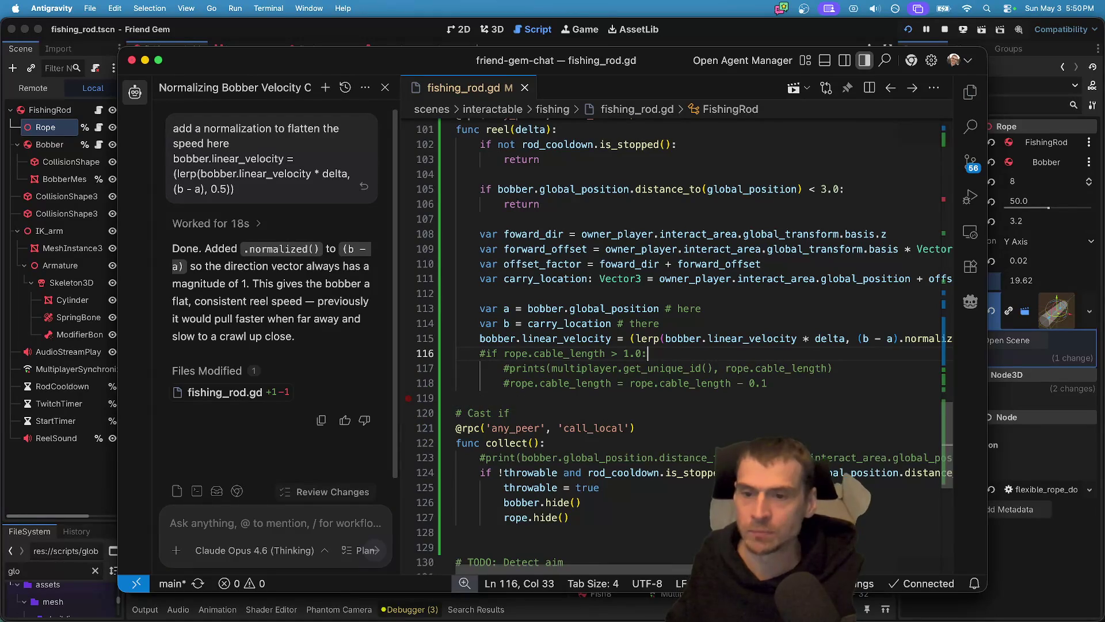
pyautogui.press('super+Tab')
pyautogui.press('super+Tab')
pyautogui.press('super+Tab')
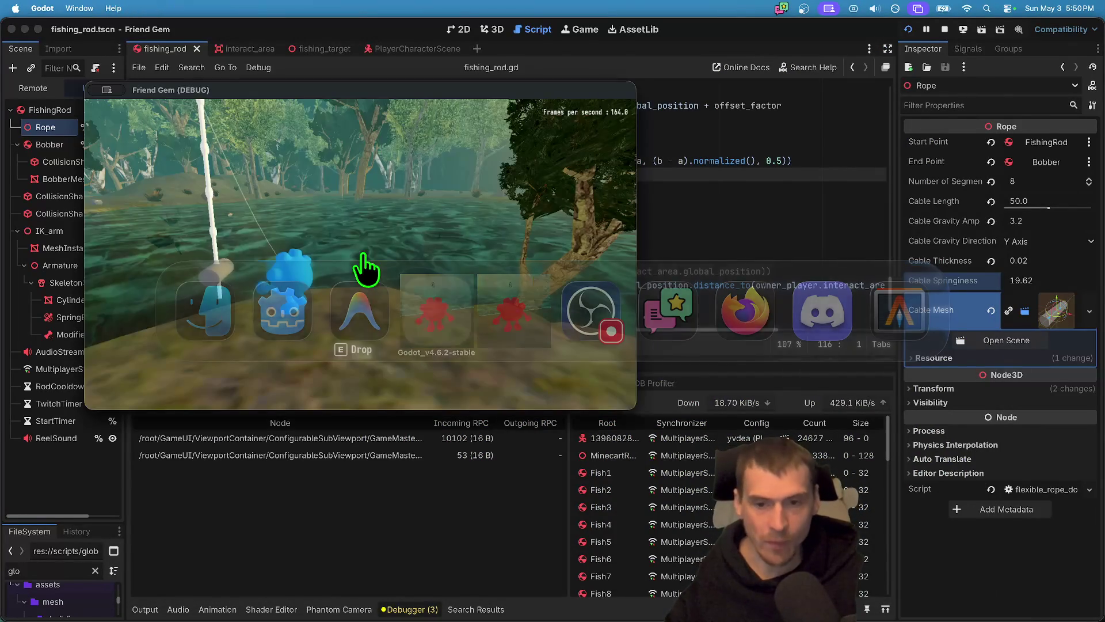
# Cast the bobber onto the water in the running game, then return to fishing_rod.gd.
pyautogui.press('w')
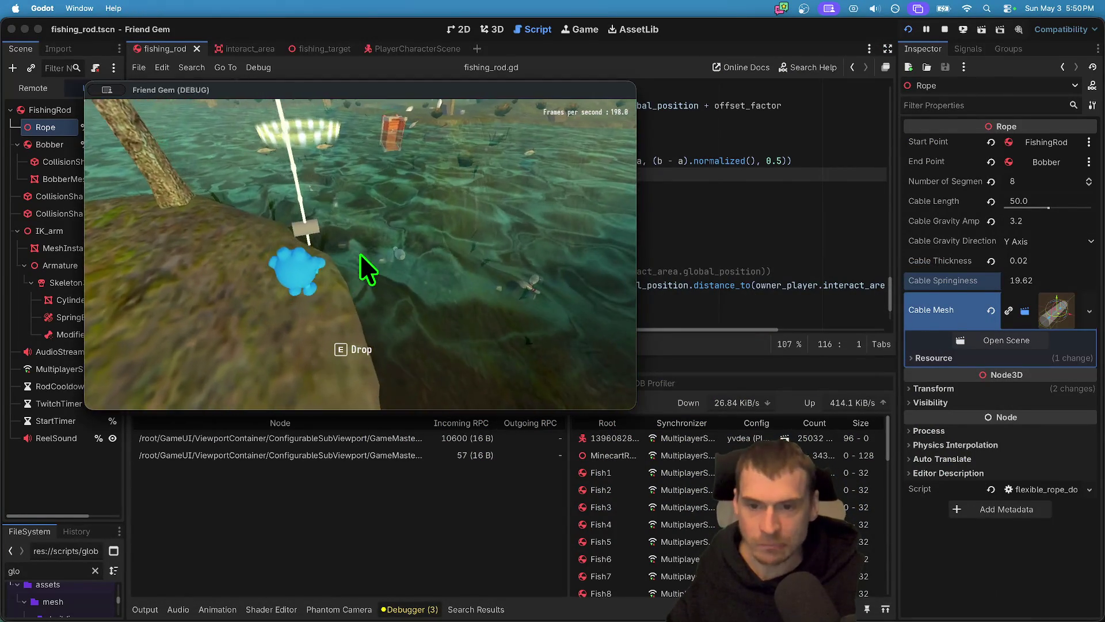
pyautogui.click(361, 254)
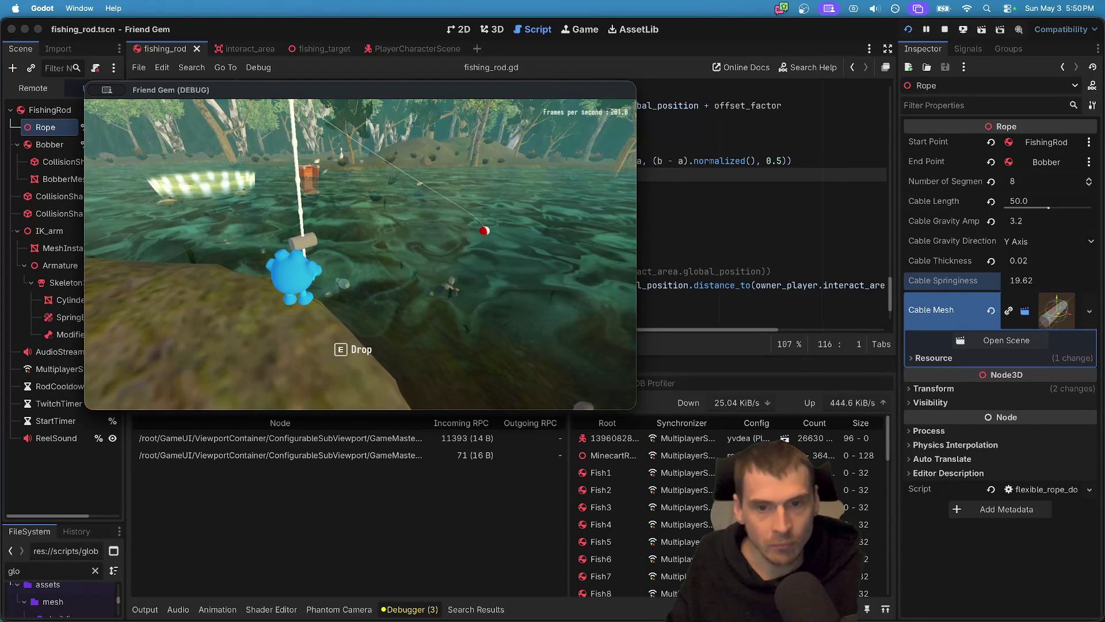
pyautogui.click(795, 220)
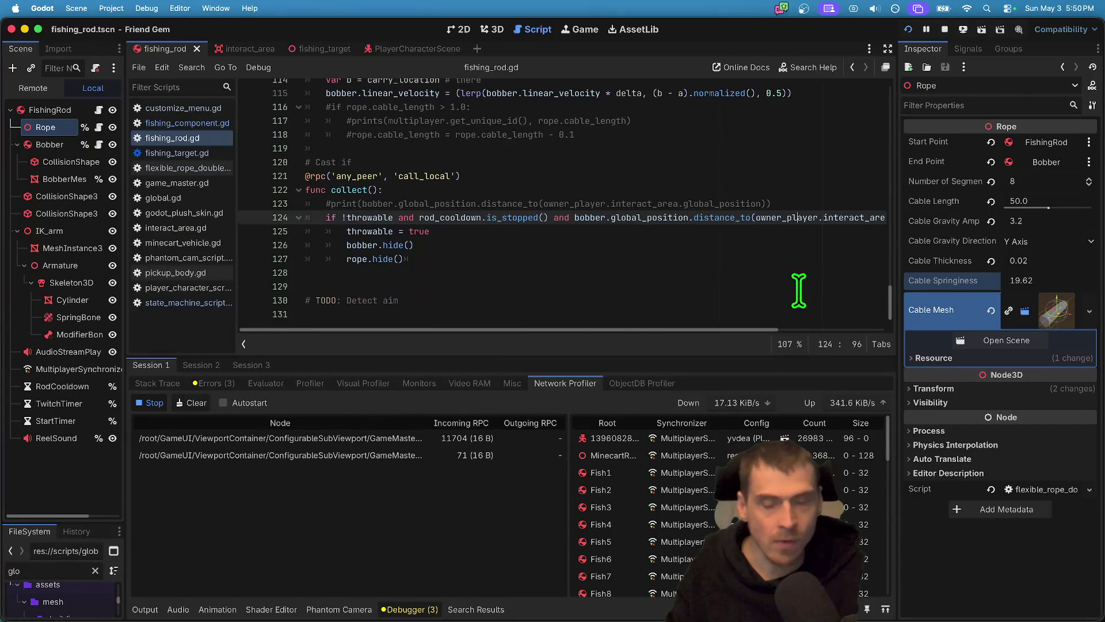
# Place the caret just after normalized() on line 115 of fishing_rod.gd.
pyautogui.scroll(5, 728, 283)
pyautogui.scroll(-3, 728, 283)
pyautogui.click(843, 204)
pyautogui.doubleClick(728, 203)
pyautogui.press('Right')
pyautogui.press('Right')
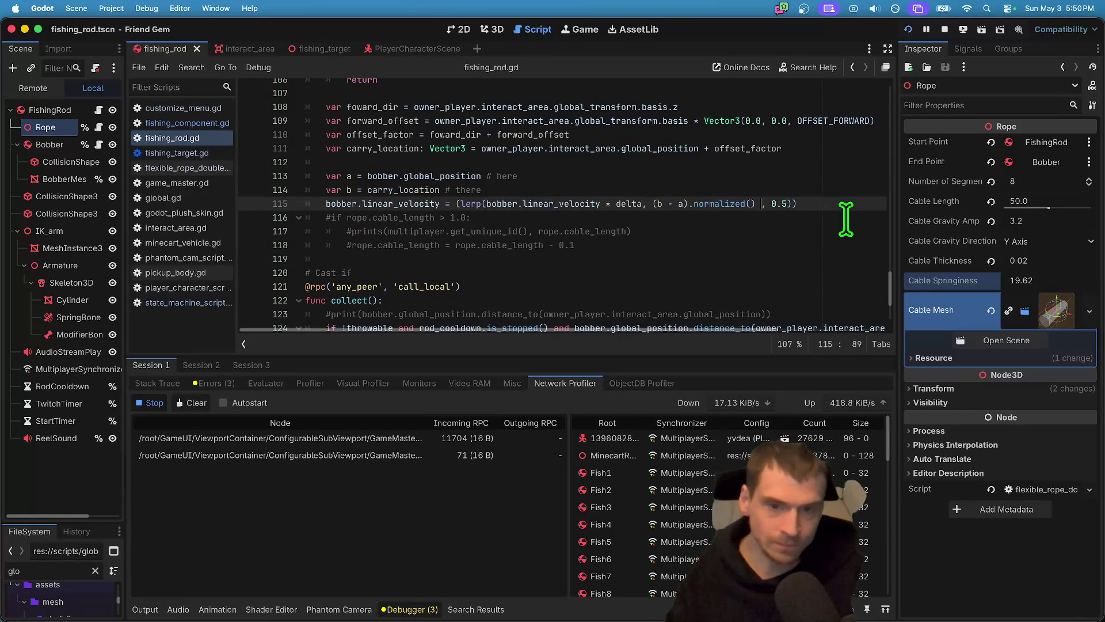
# Relaunch the game, walk to the fishing rod, pick it up and cast the line.
pyautogui.press('super+Tab')
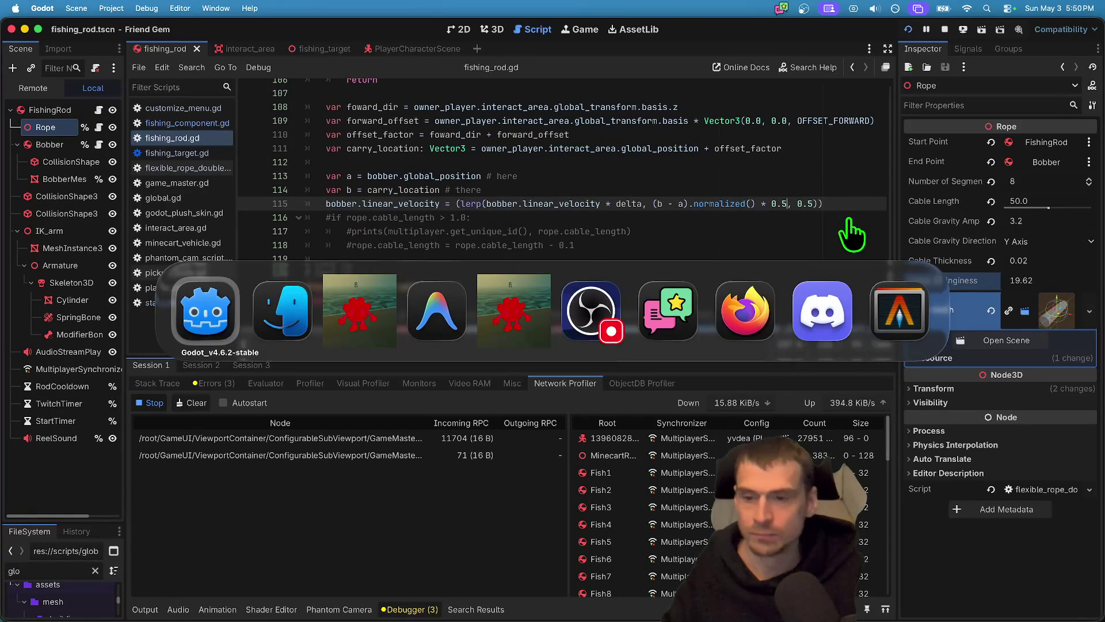
pyautogui.press('super+b')
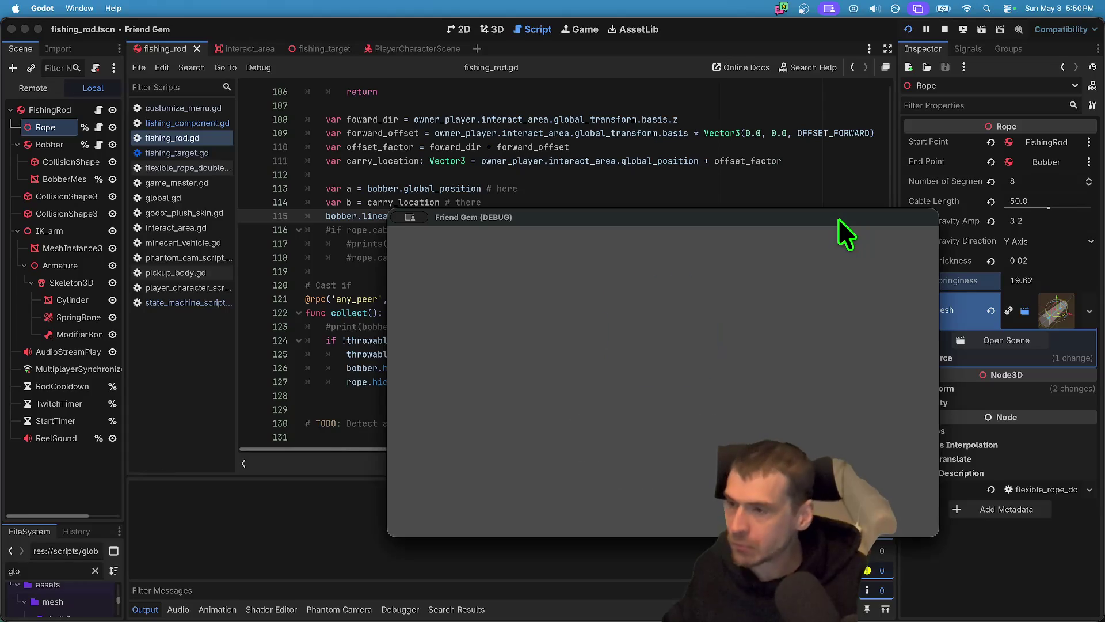
pyautogui.moveTo(756, 220); pyautogui.dragTo(588, 196)
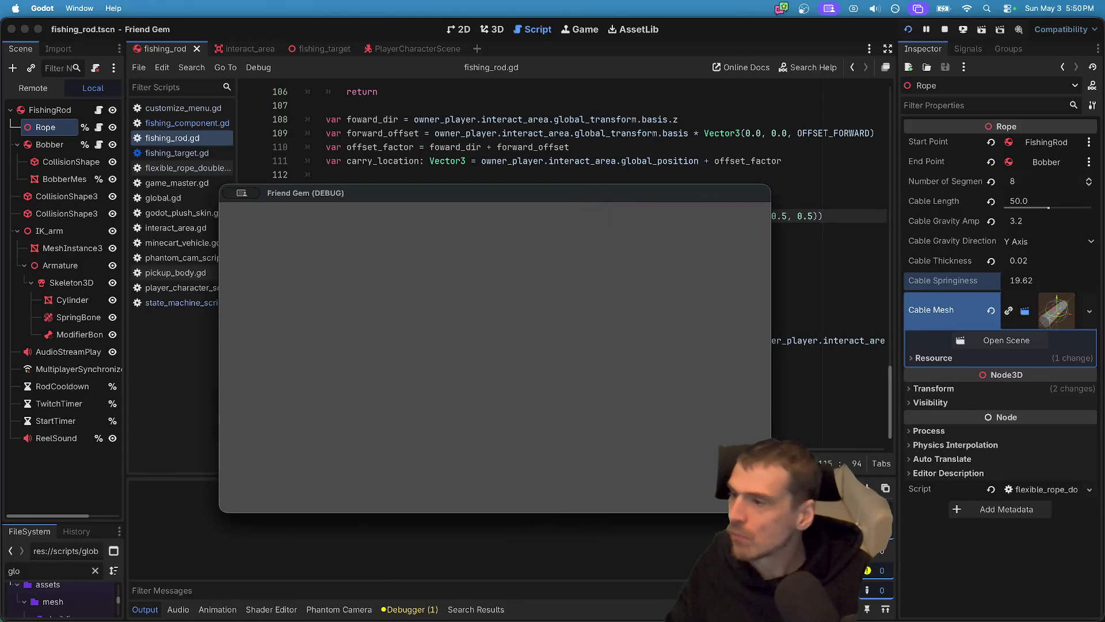
pyautogui.press('w')
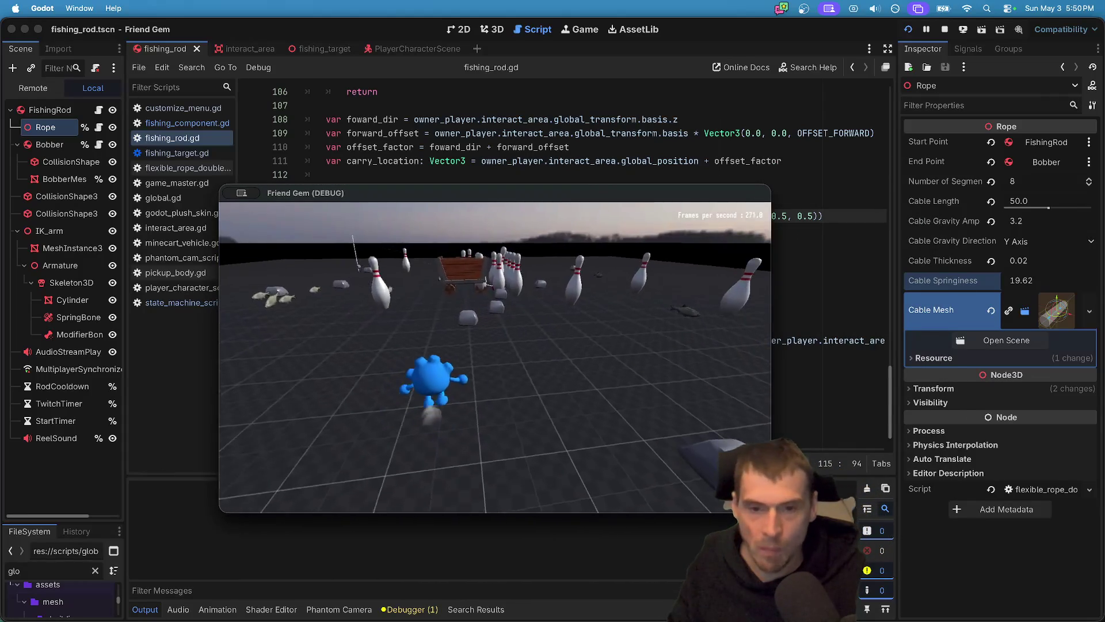
pyautogui.press('w')
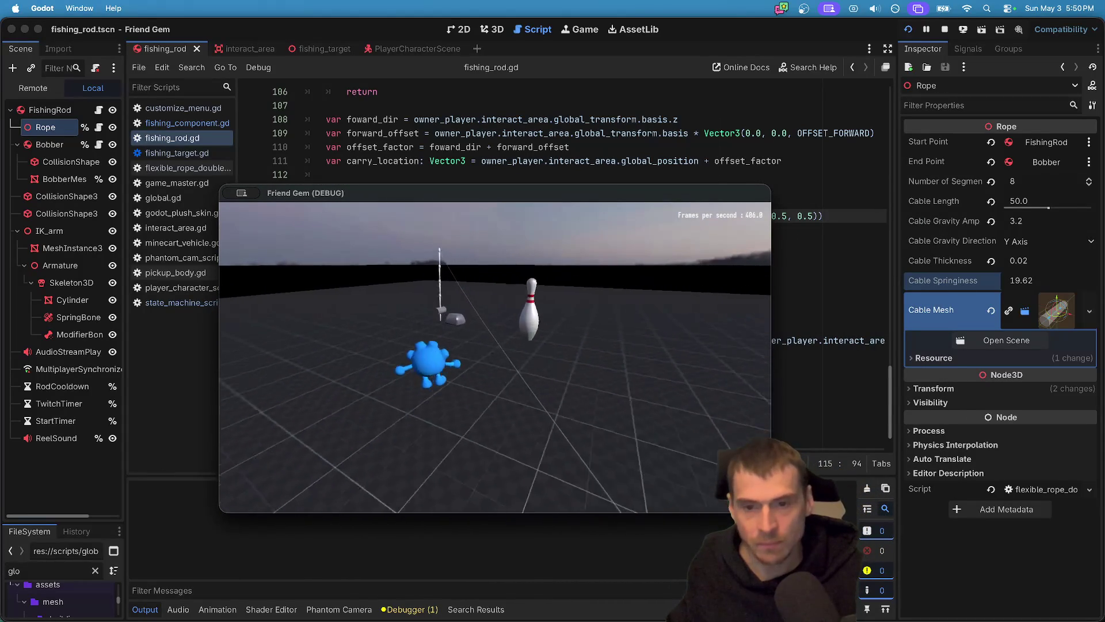
pyautogui.press('e')
pyautogui.press('space')
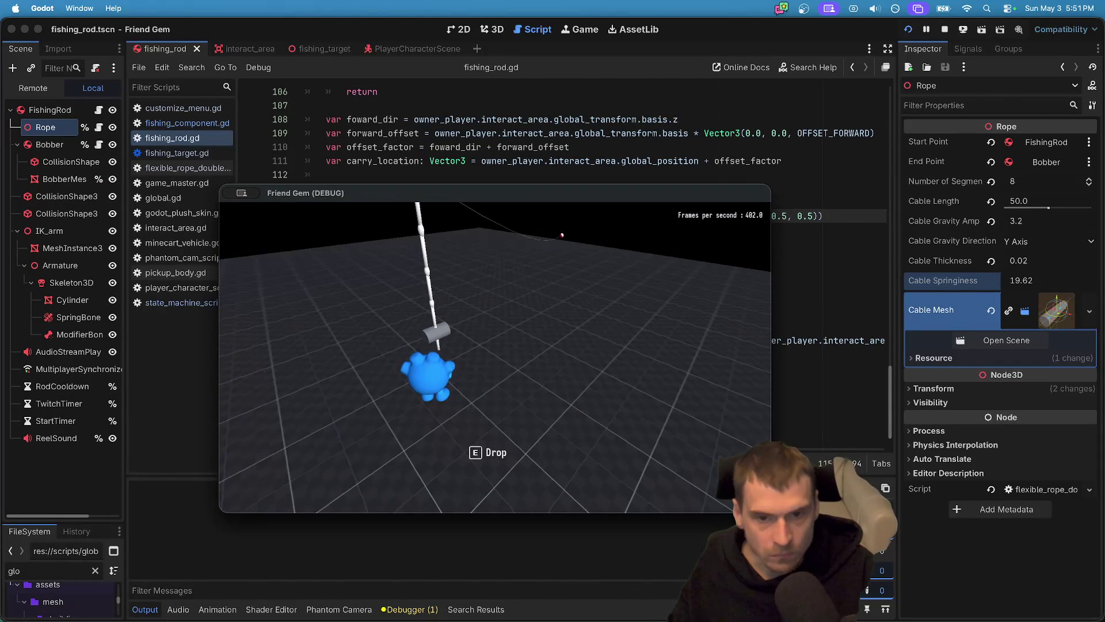
pyautogui.press('super+Tab')
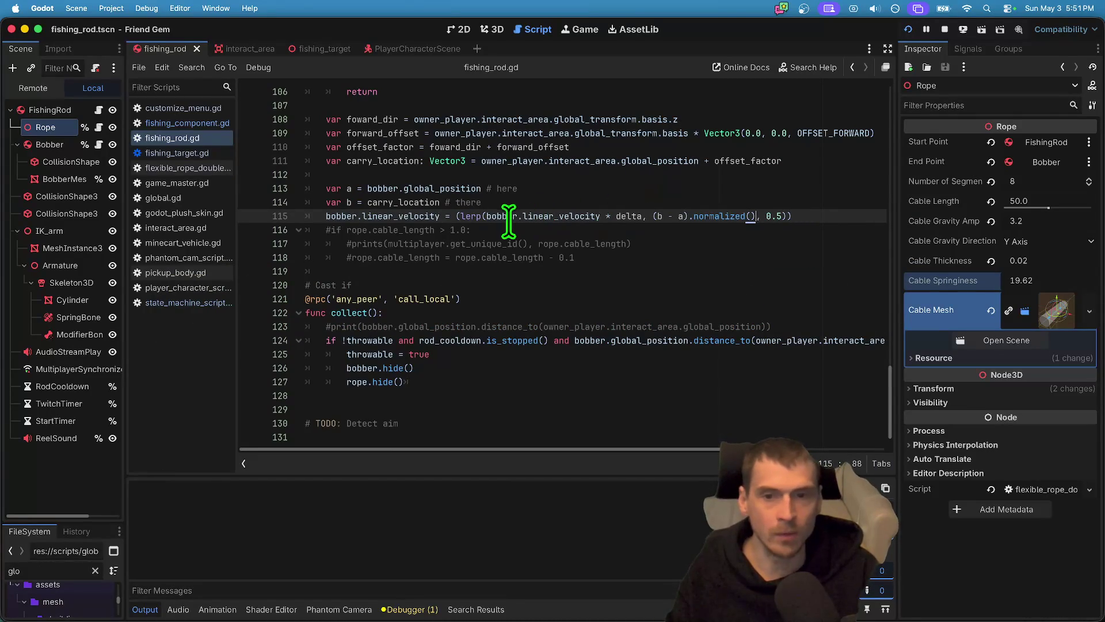
# Append a * 1.0 multiplier to the end of line 115 and launch the game.
pyautogui.moveTo(470, 217)
pyautogui.click(817, 217)
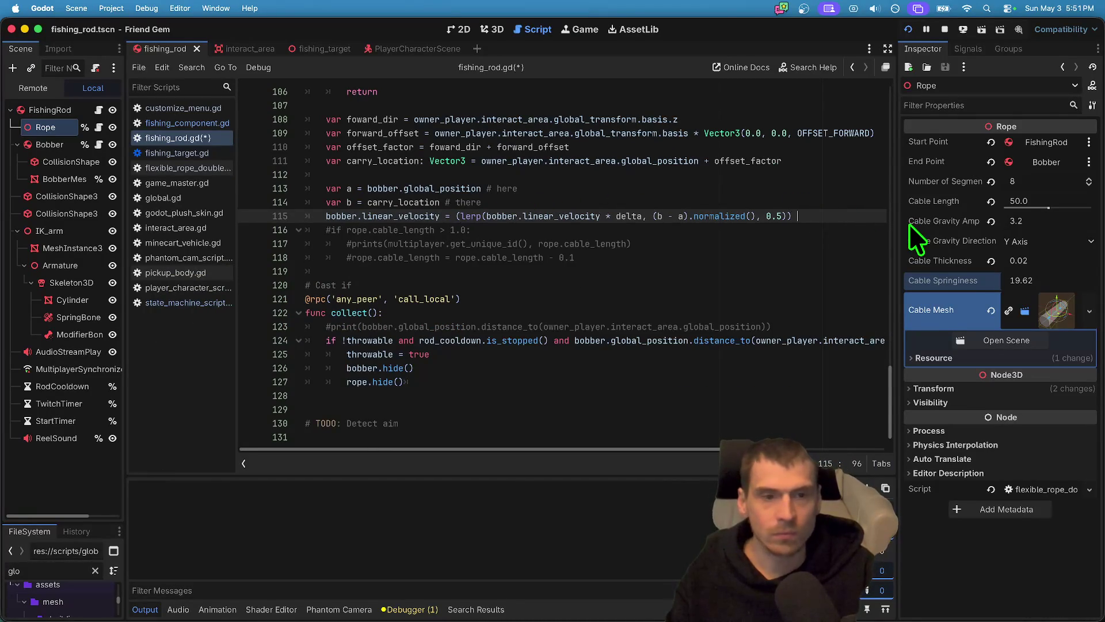
pyautogui.write('*')
pyautogui.write(' 10')
pyautogui.press('super+b')
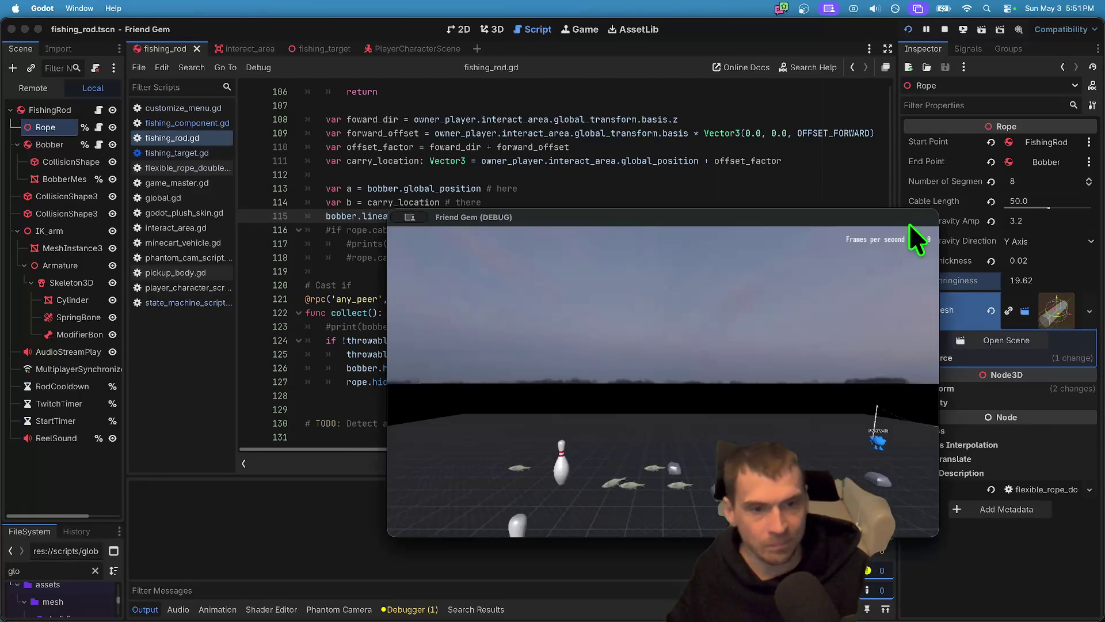
pyautogui.press('super+Tab')
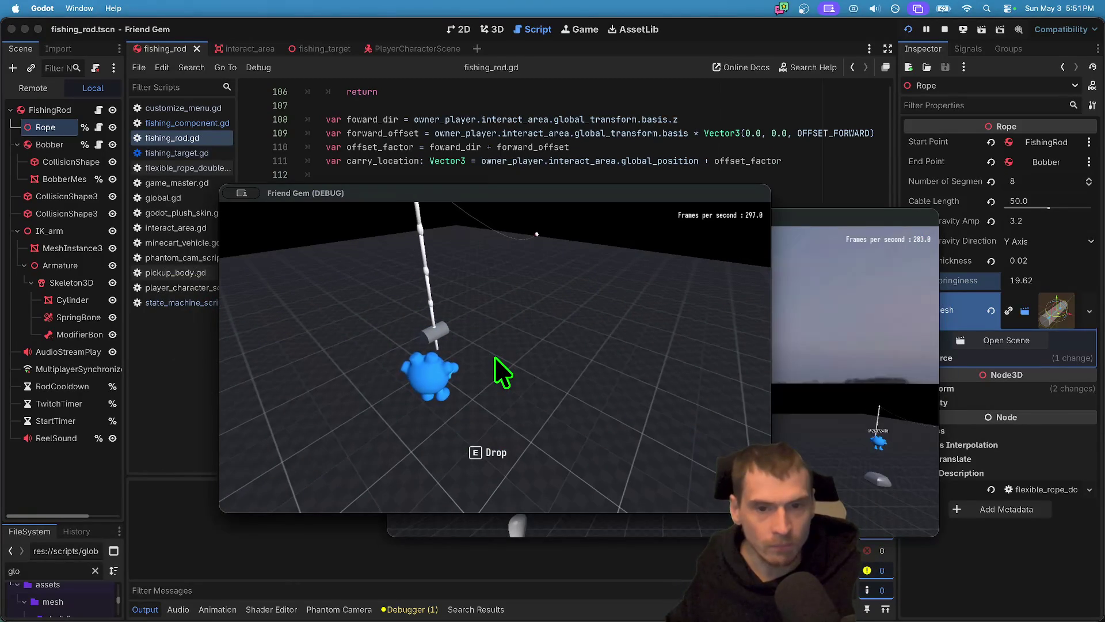
# Test the multiplier in the running game, then change it to 0.5 in the script.
pyautogui.press('super+Tab')
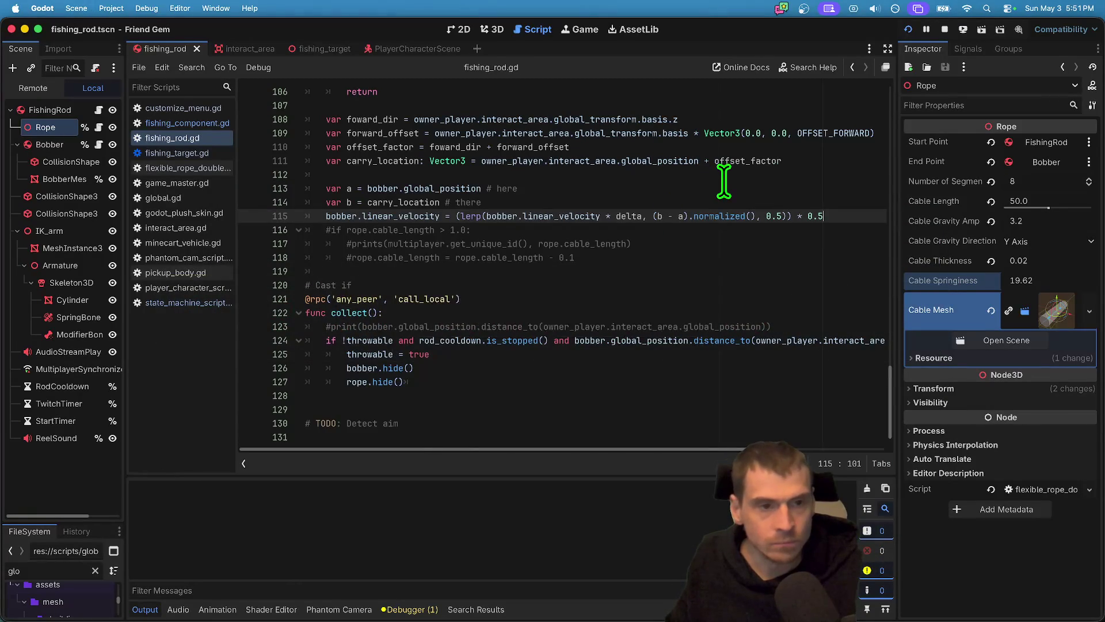
pyautogui.press('super+Tab')
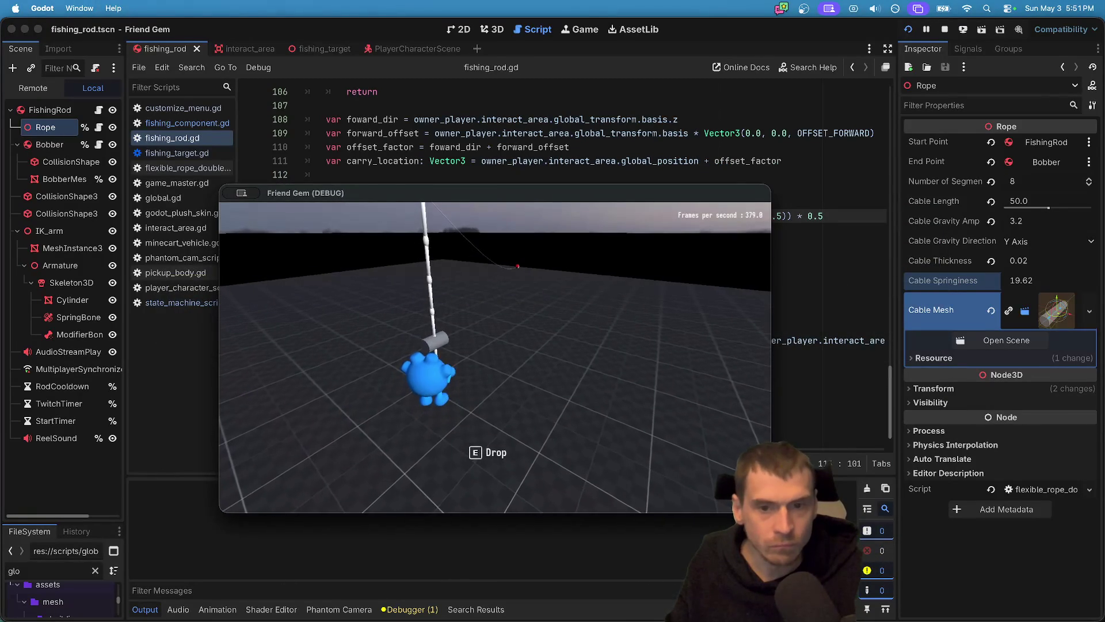
pyautogui.press('super+Tab')
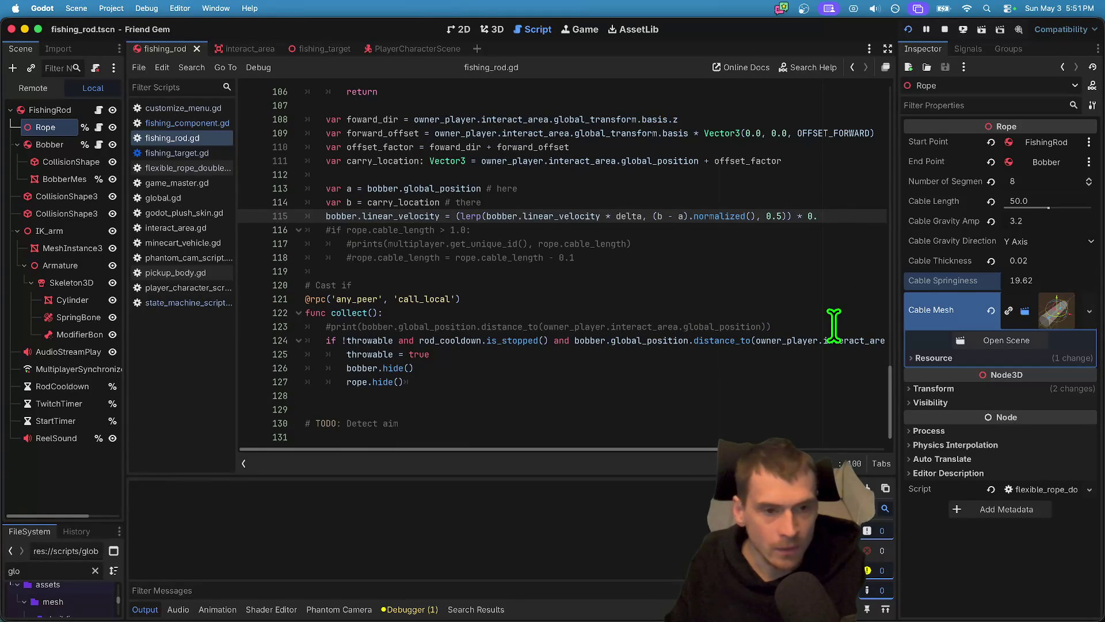
pyautogui.press('super+Tab')
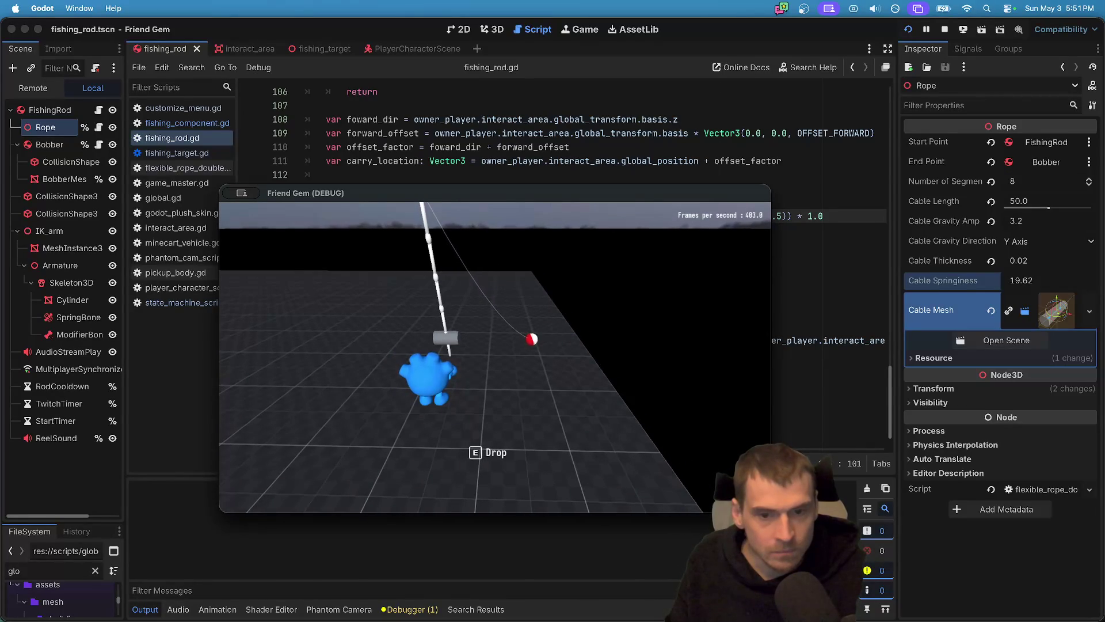
pyautogui.press('super+Tab')
pyautogui.write('0.5')
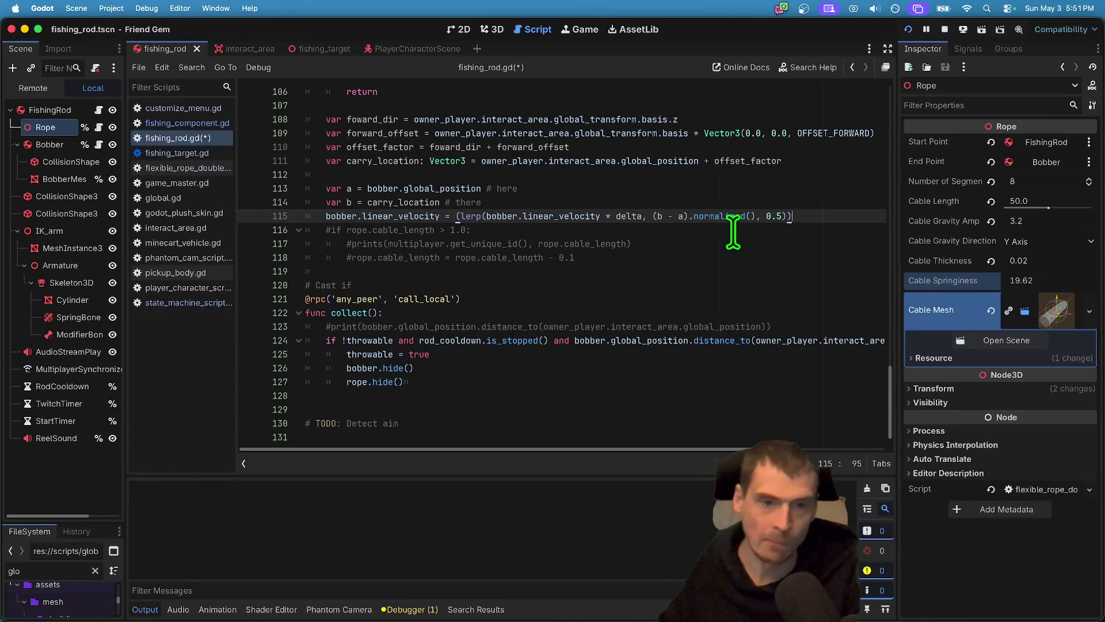
# Cast the bobber far out in the running game, then relaunch it to test again.
pyautogui.click(639, 216)
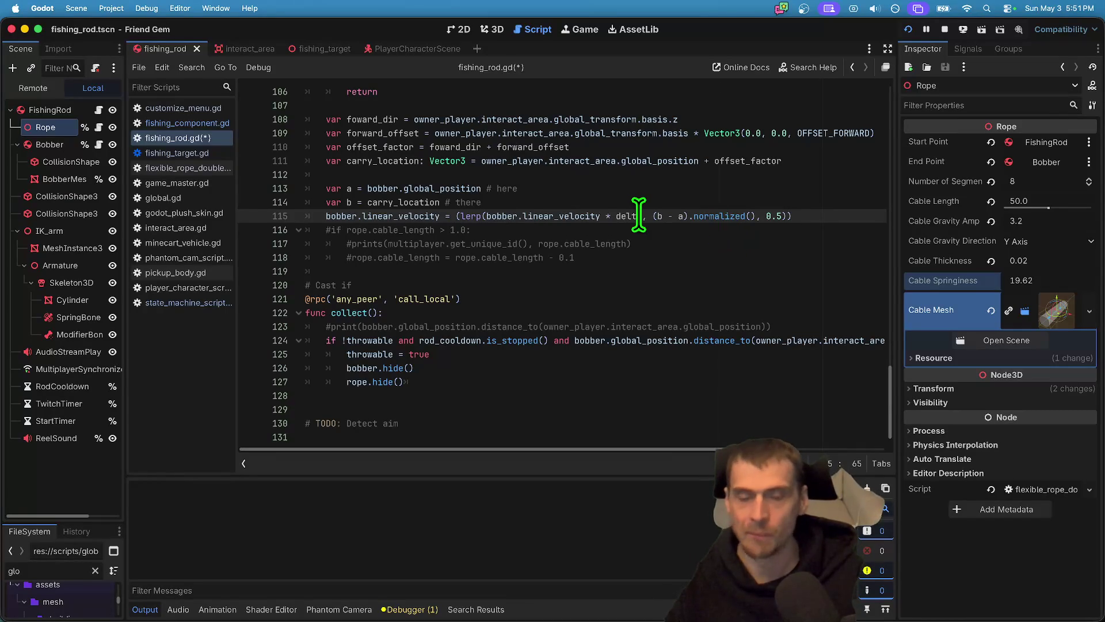
pyautogui.press('Right')
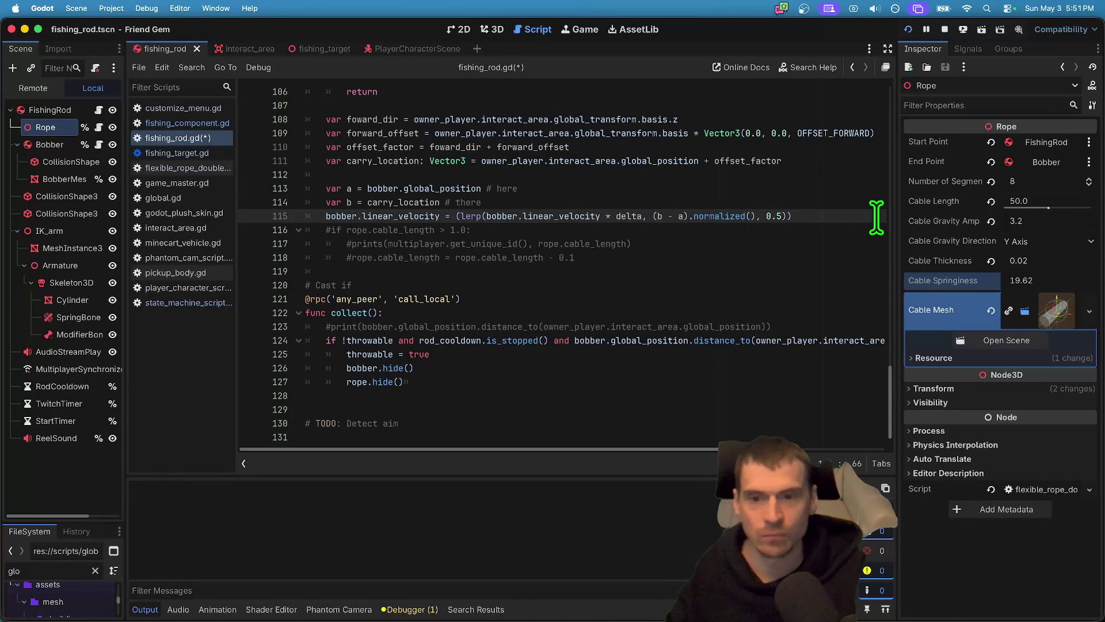
pyautogui.press('super+b')
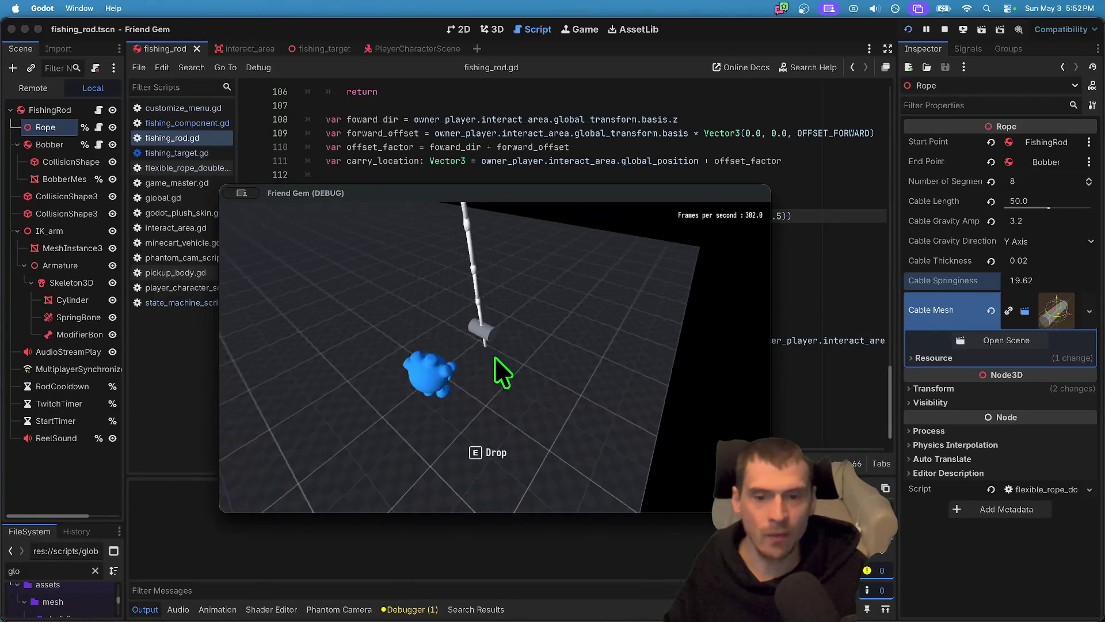
pyautogui.click(495, 357)
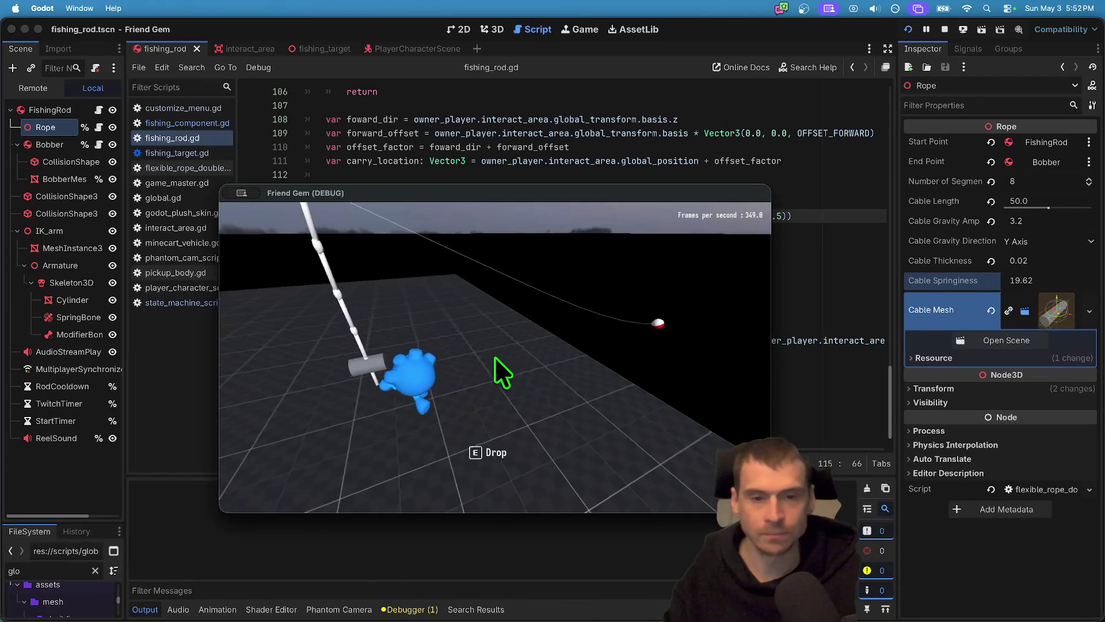
pyautogui.press('super+q')
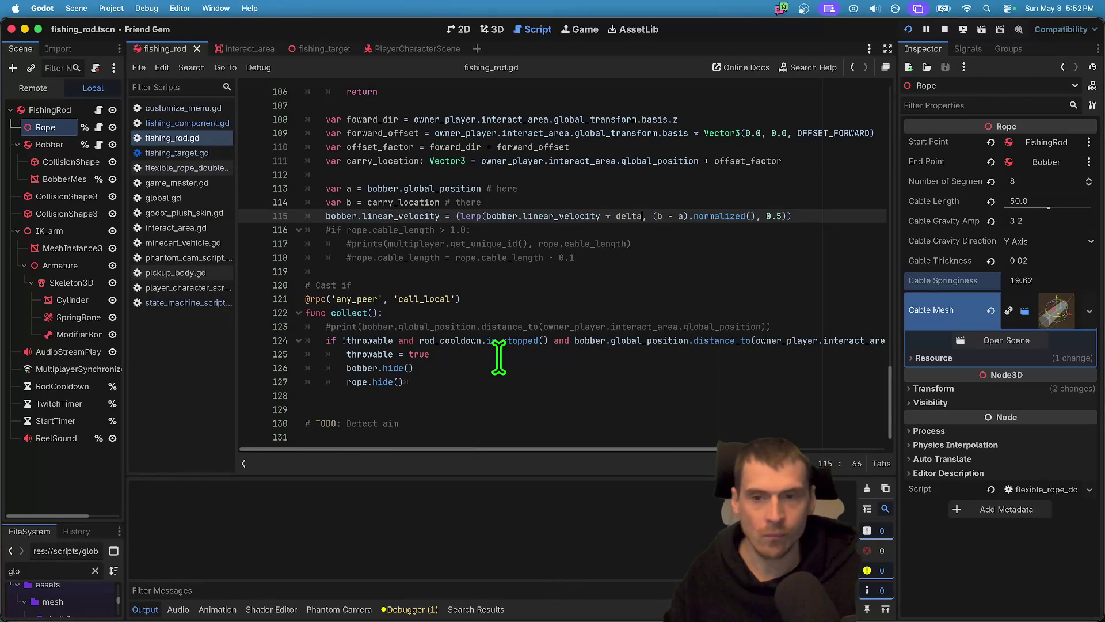
pyautogui.scroll(2, 455, 414)
pyautogui.press('super+b')
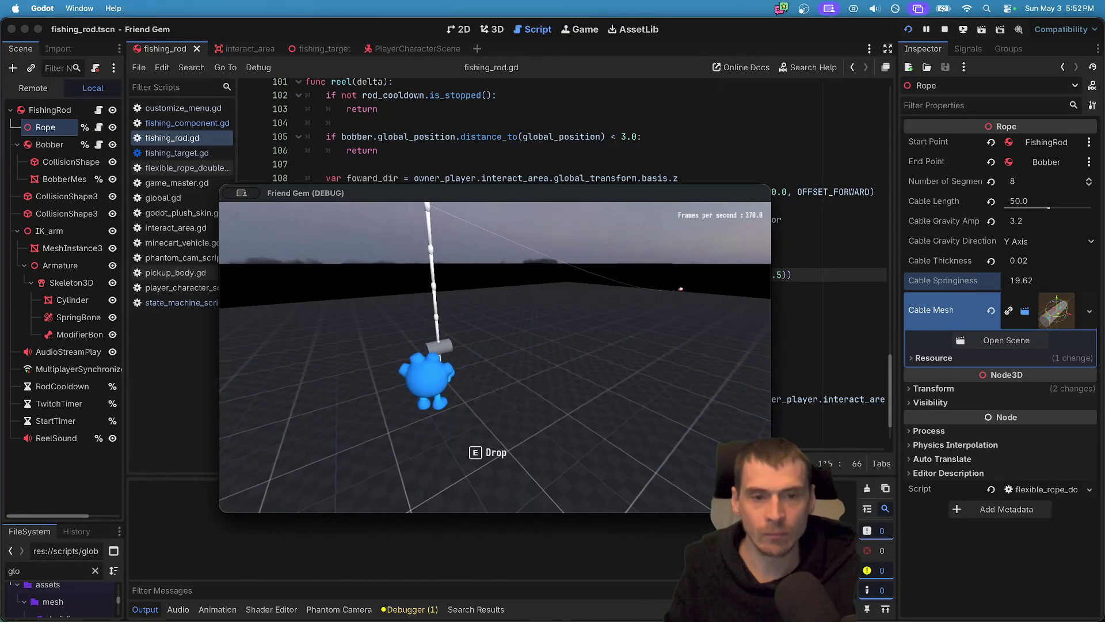
pyautogui.press('super+Tab')
pyautogui.press('super+Tab')
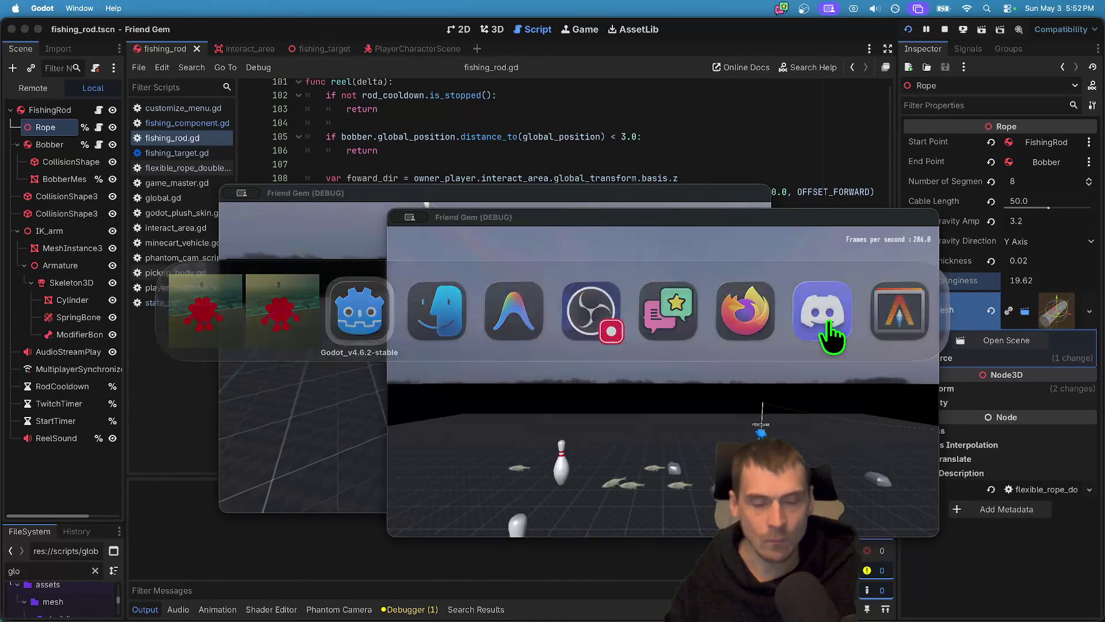
# Try deleting the normalized() call on line 115, restore it, and save the script.
pyautogui.doubleClick(743, 276)
pyautogui.press('BackSpace')
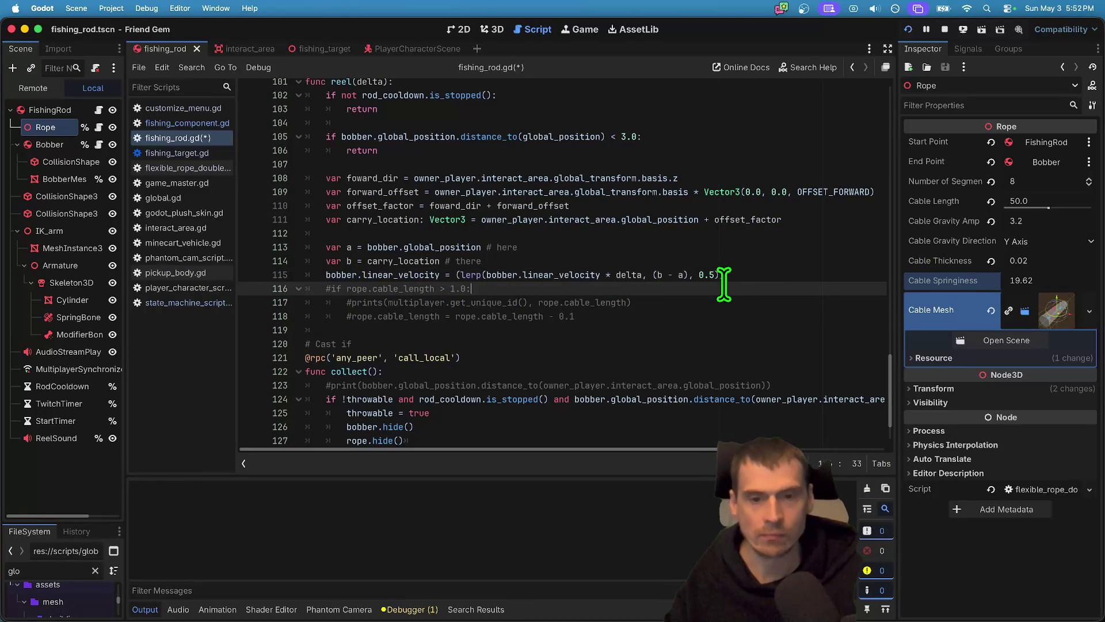
pyautogui.press('Down')
pyautogui.press('Down')
pyautogui.press('Home')
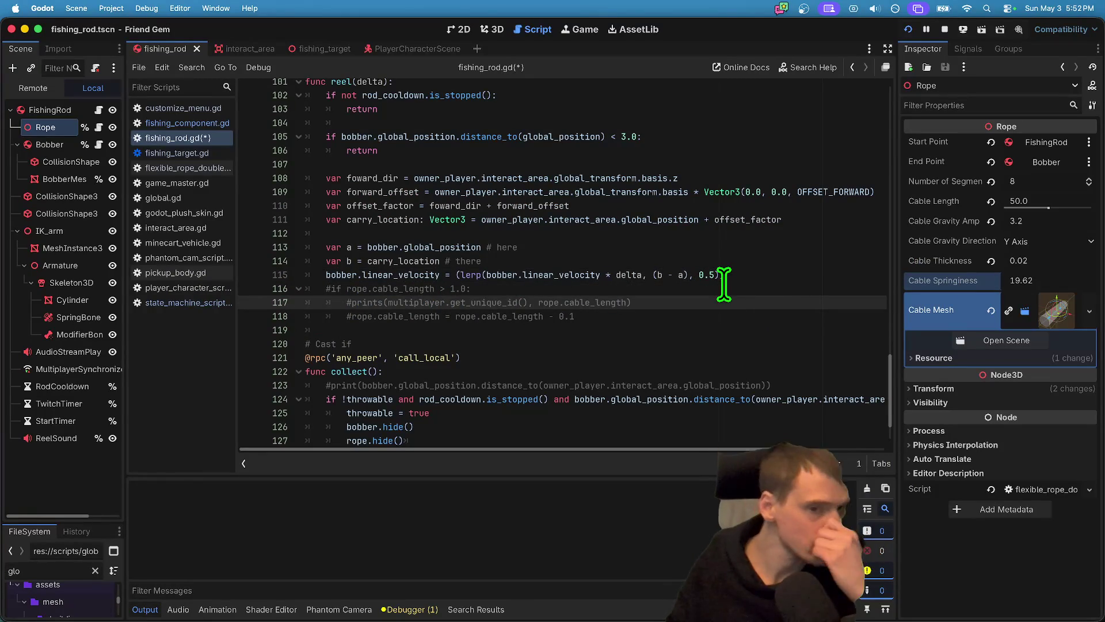
pyautogui.press('super+z')
pyautogui.press('super+z')
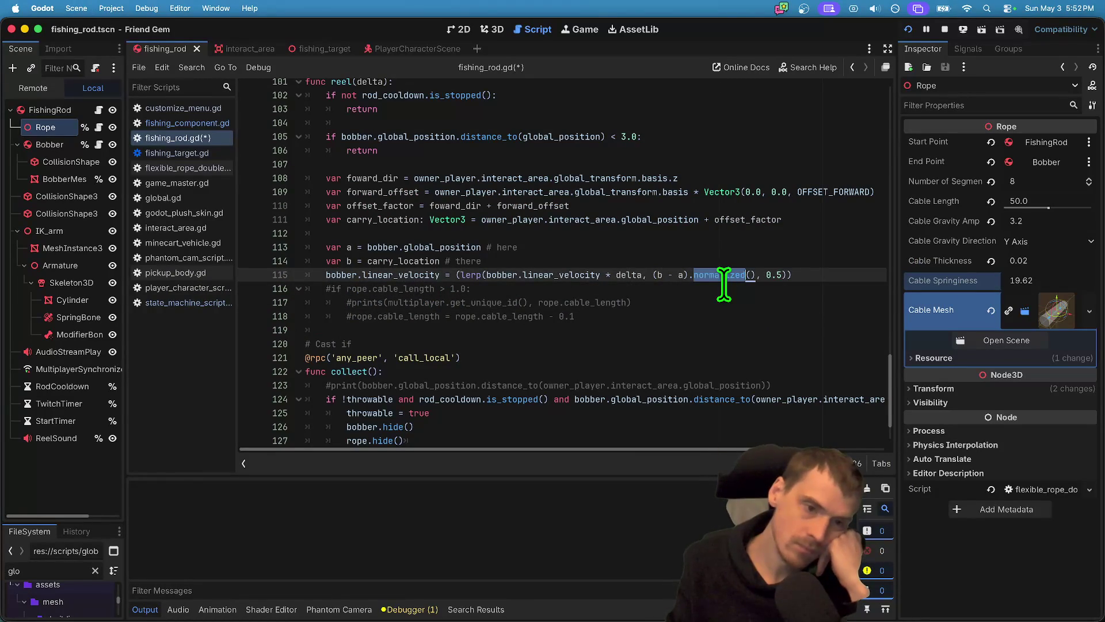
pyautogui.press('super+s')
# Drop the * delta factor from line 115 and relaunch the game to test.
pyautogui.doubleClick(631, 274)
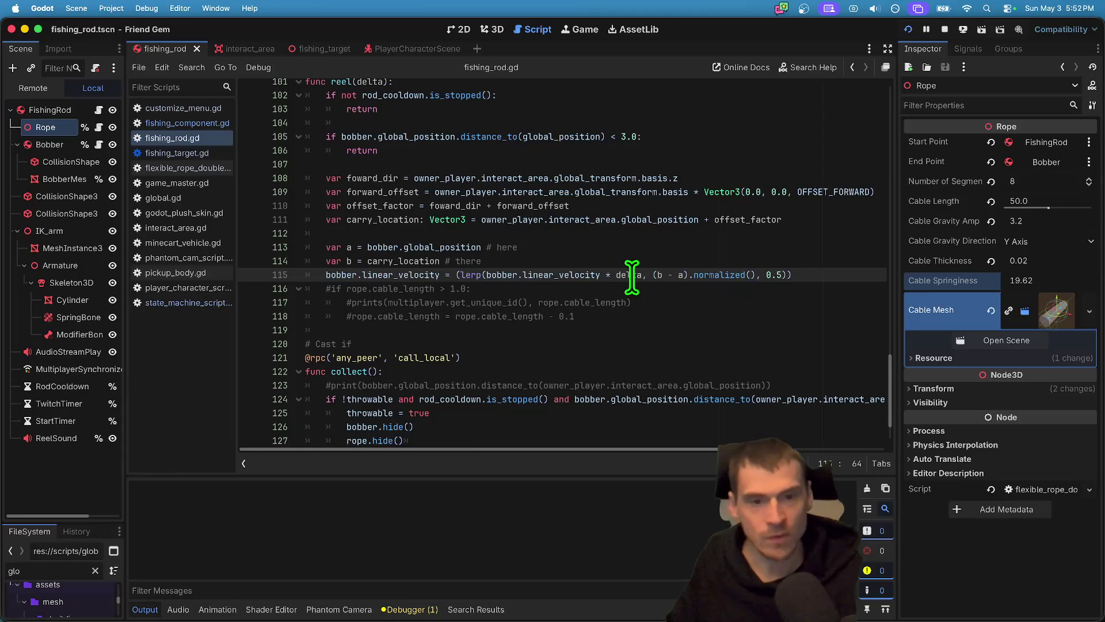
pyautogui.press('BackSpace')
pyautogui.press('super+b')
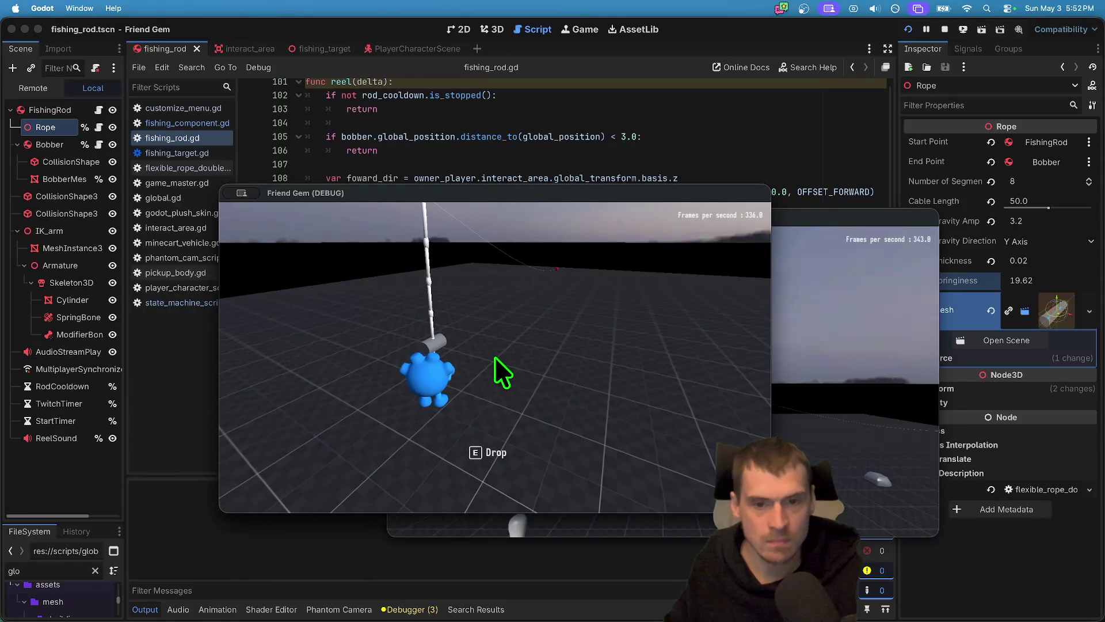
pyautogui.press('super+period')
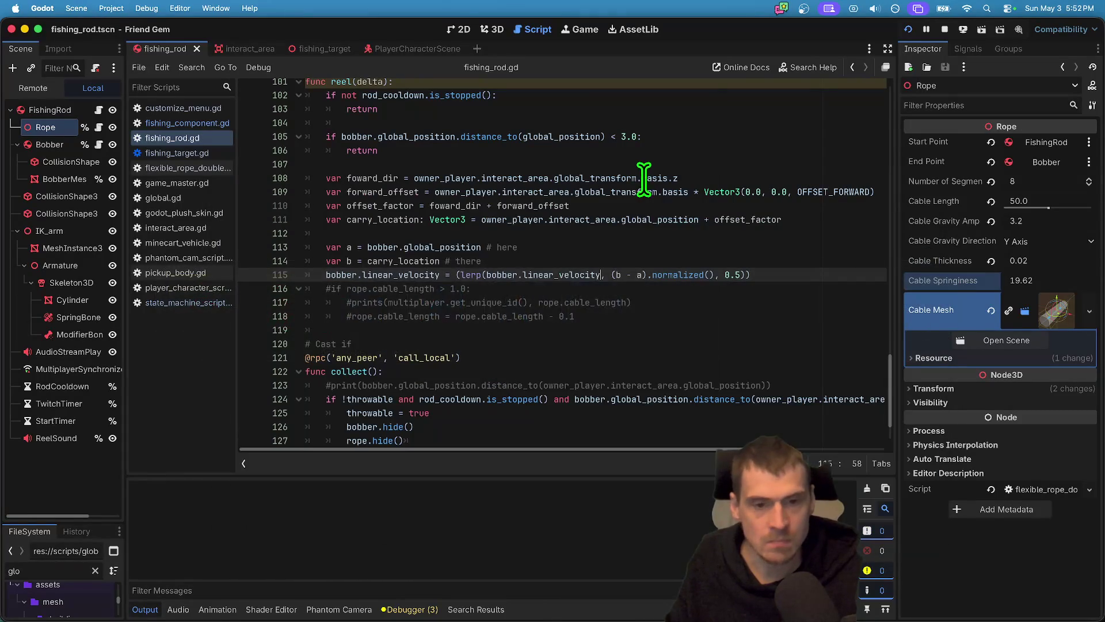
# Run the game to test the reel, then return to the script editor.
pyautogui.press('super+b')
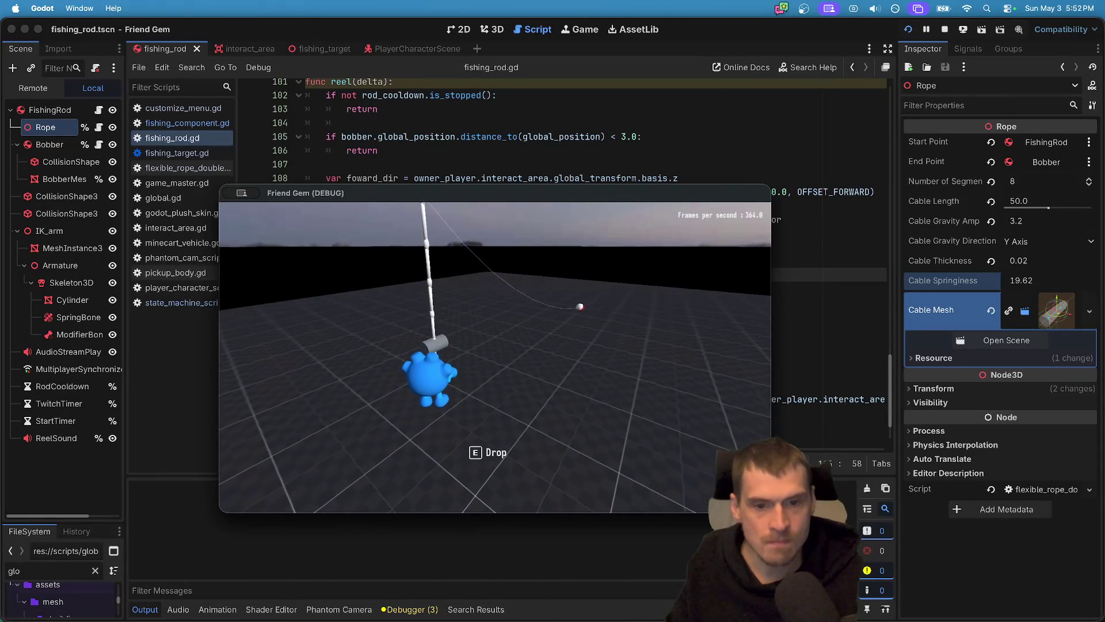
pyautogui.press('super+Tab')
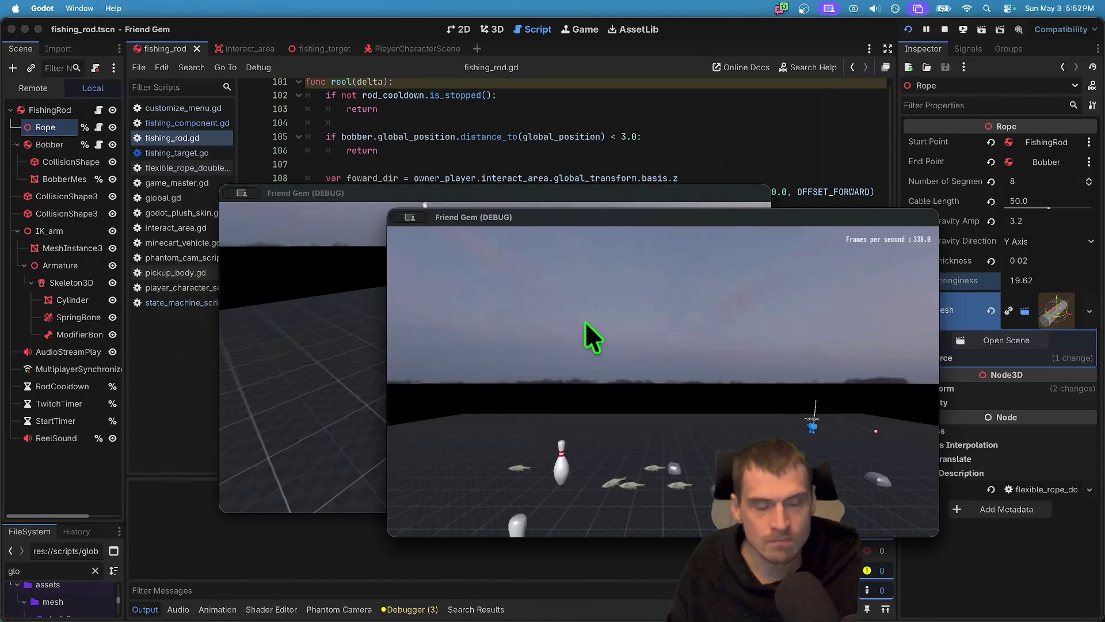
pyautogui.press('super+Tab')
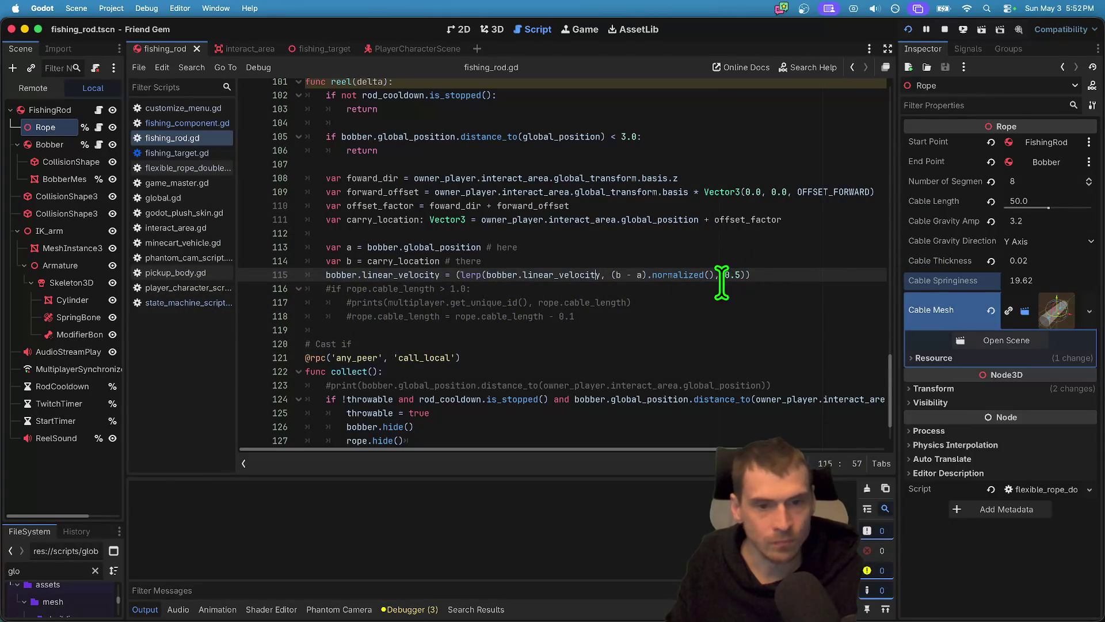
# Append ' * 5 * ' after normalized() on line 115, save, and rerun the game.
pyautogui.press('Right')
pyautogui.write('*')
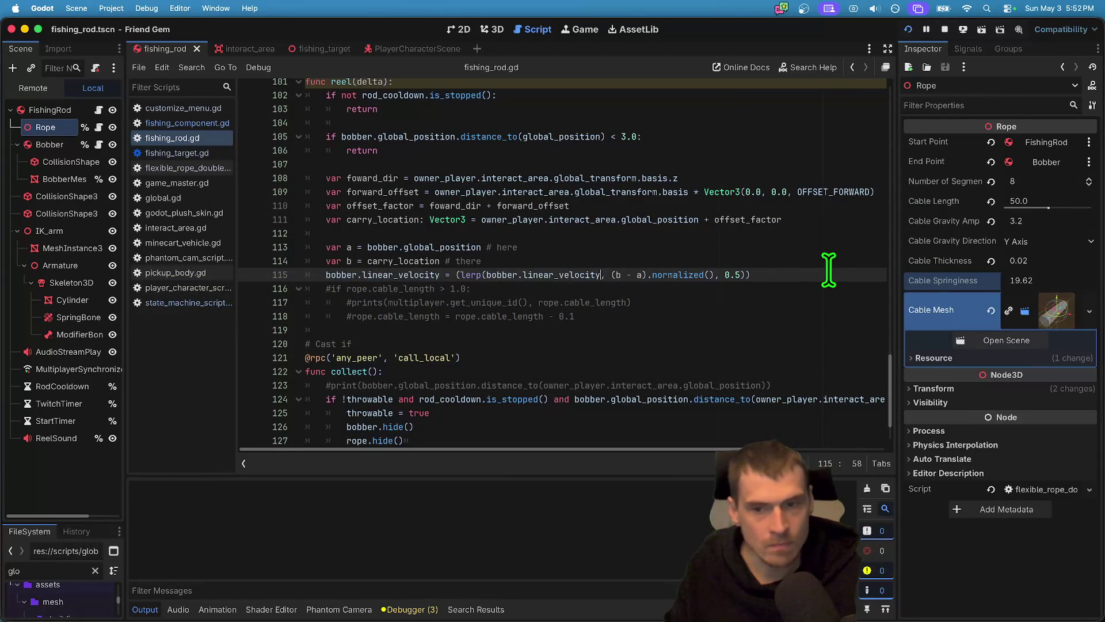
pyautogui.click(723, 275)
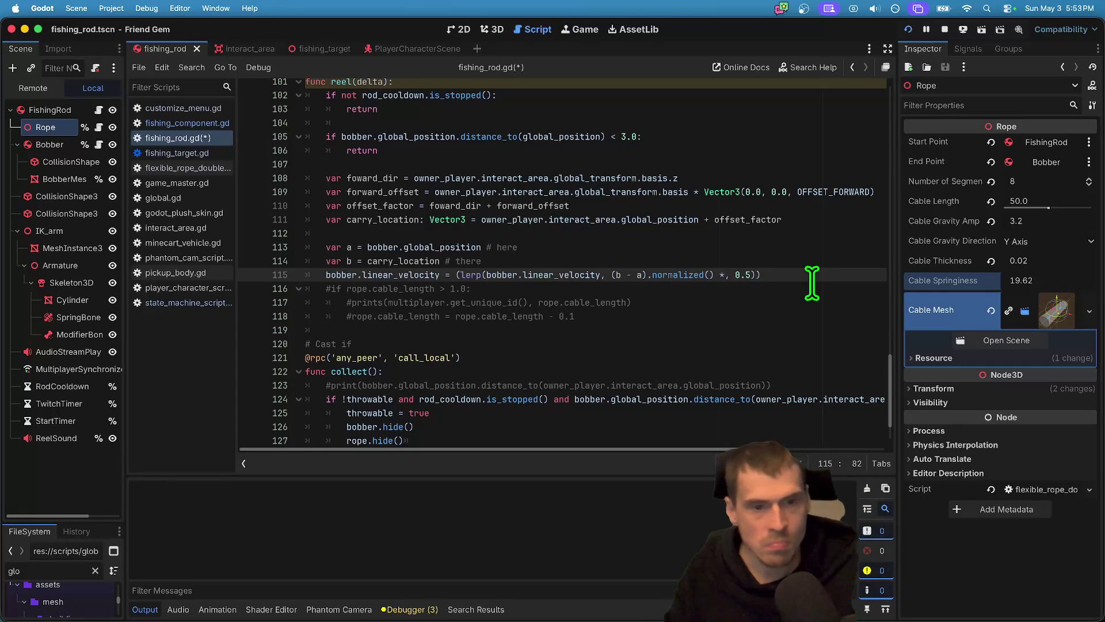
pyautogui.press('super+b')
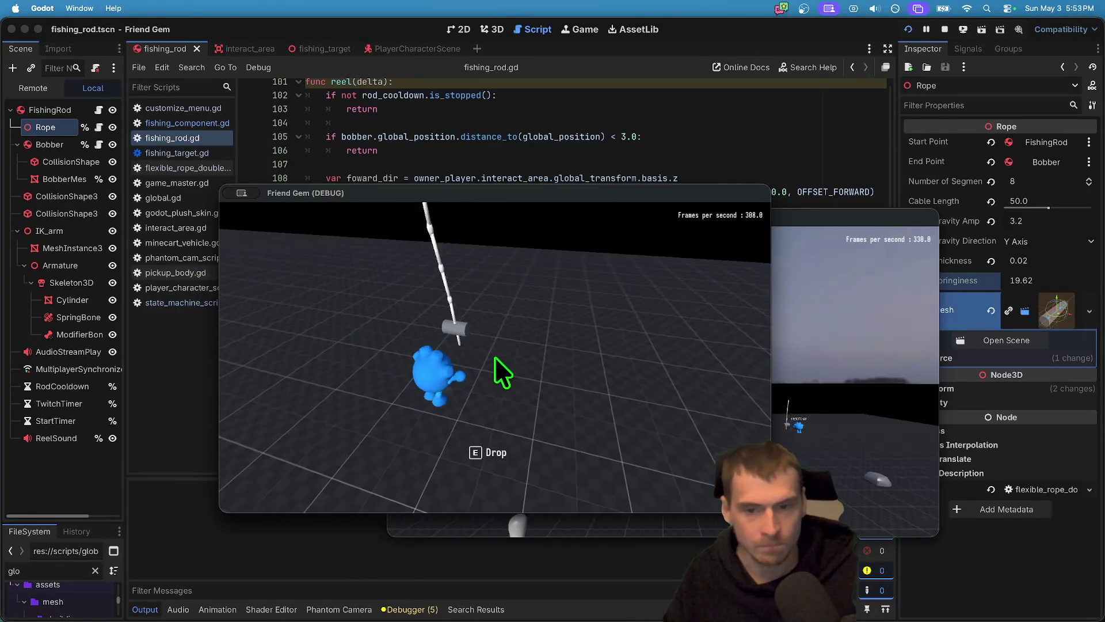
pyautogui.press('super+period')
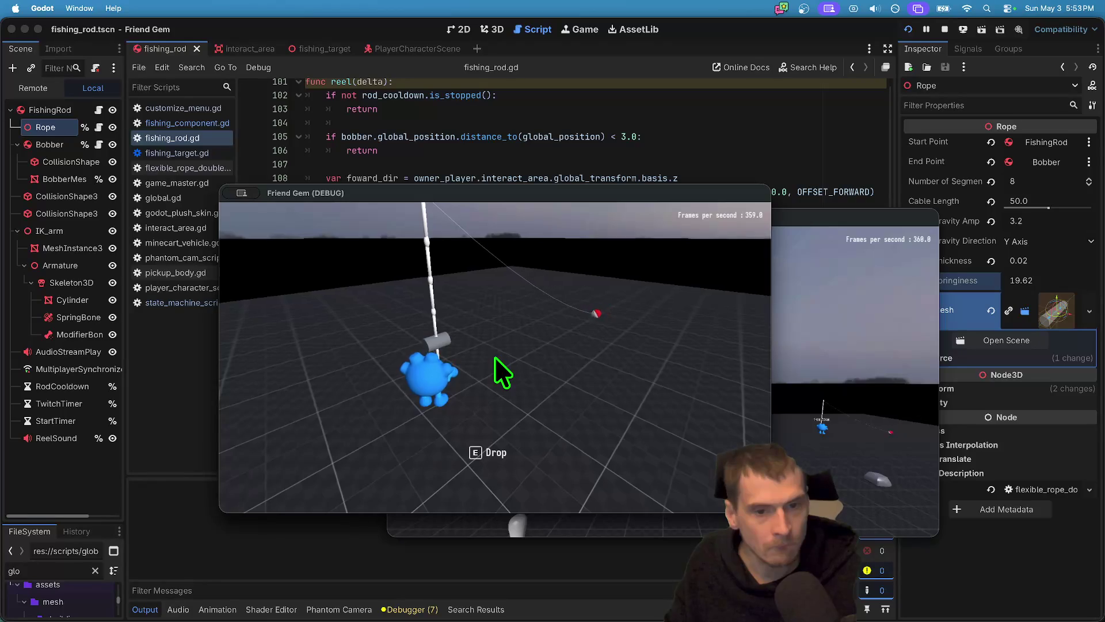
pyautogui.press('super+Tab')
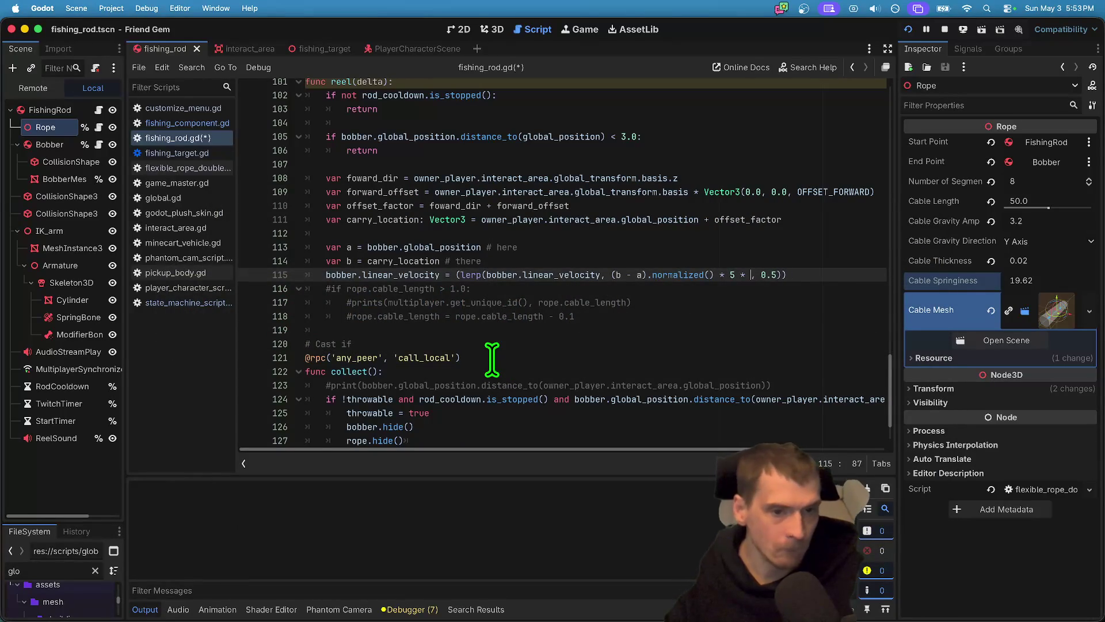
# Add delta to the 5 multiplier, save, and cast the bobber in-game to test.
pyautogui.write('delta')
pyautogui.press('super+b')
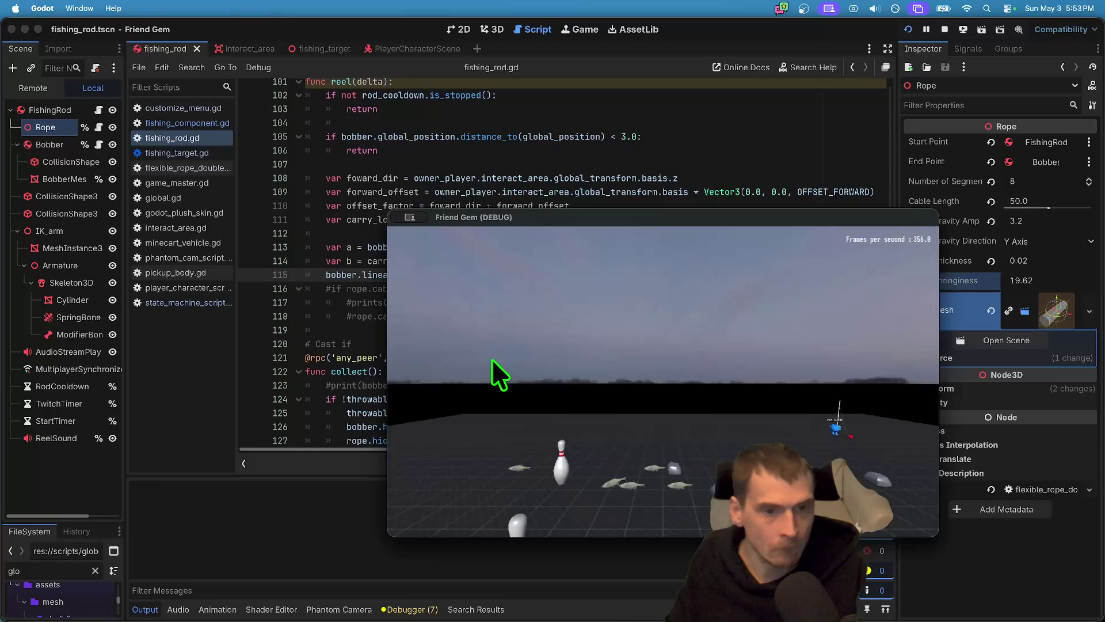
pyautogui.press('super+Tab')
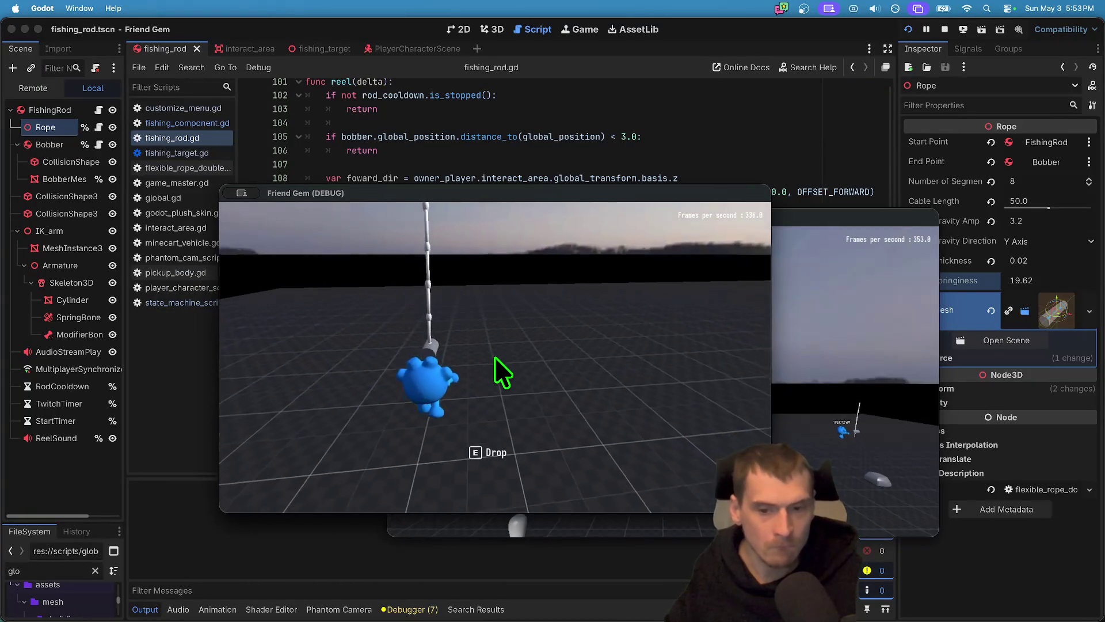
pyautogui.click(501, 371)
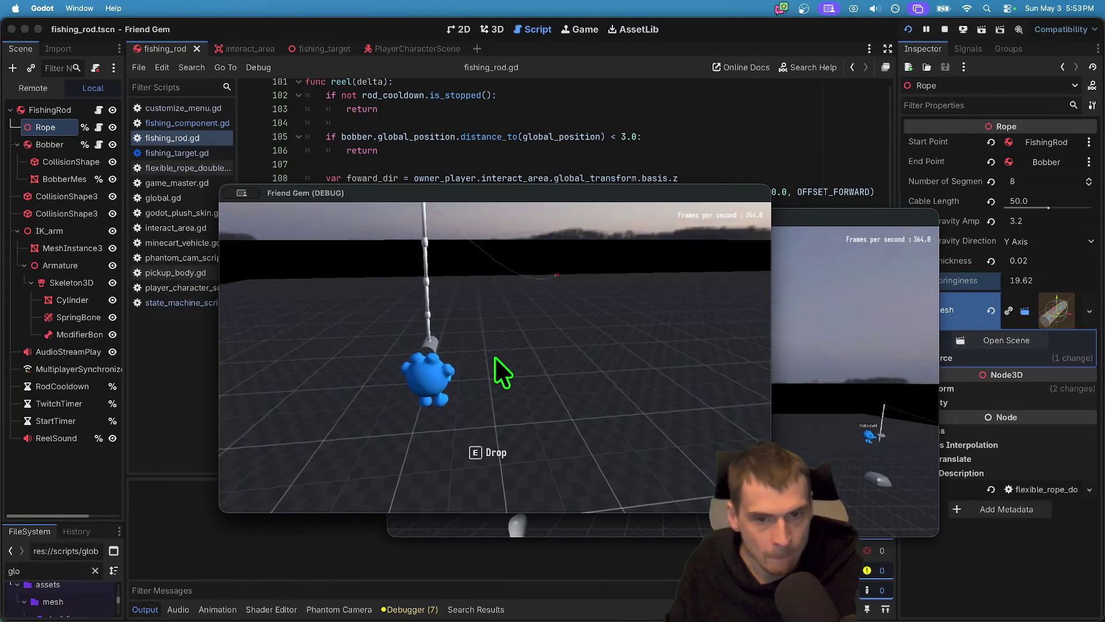
pyautogui.press('super+Tab')
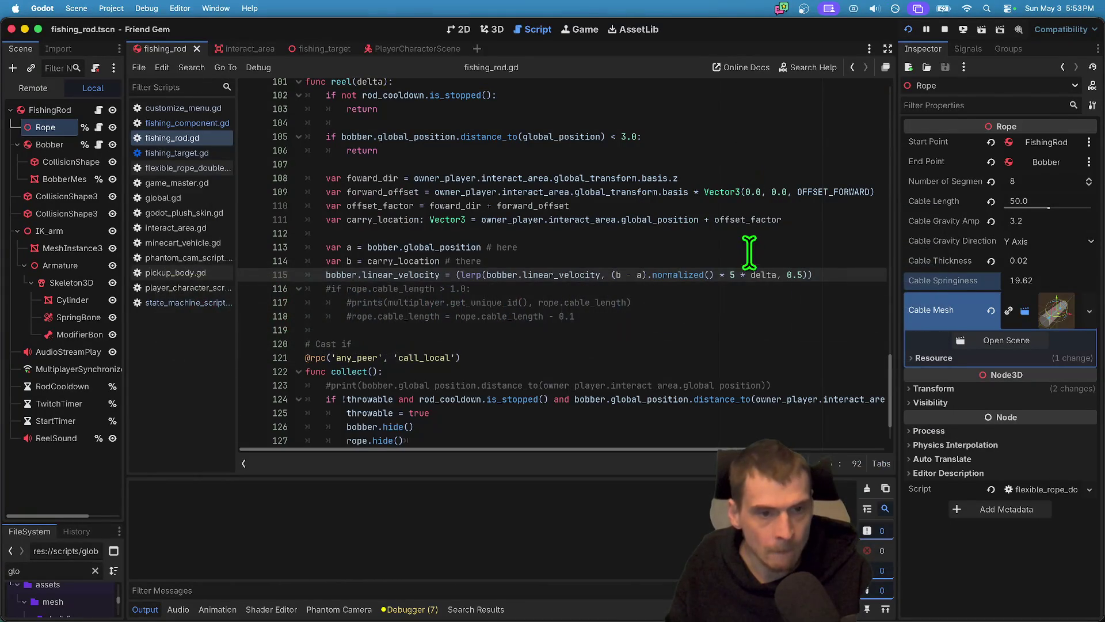
# Rework line 115's speed factor to normalized() * 2, removing the delta factor.
pyautogui.click(732, 271)
pyautogui.write('5')
pyautogui.press('super+Tab')
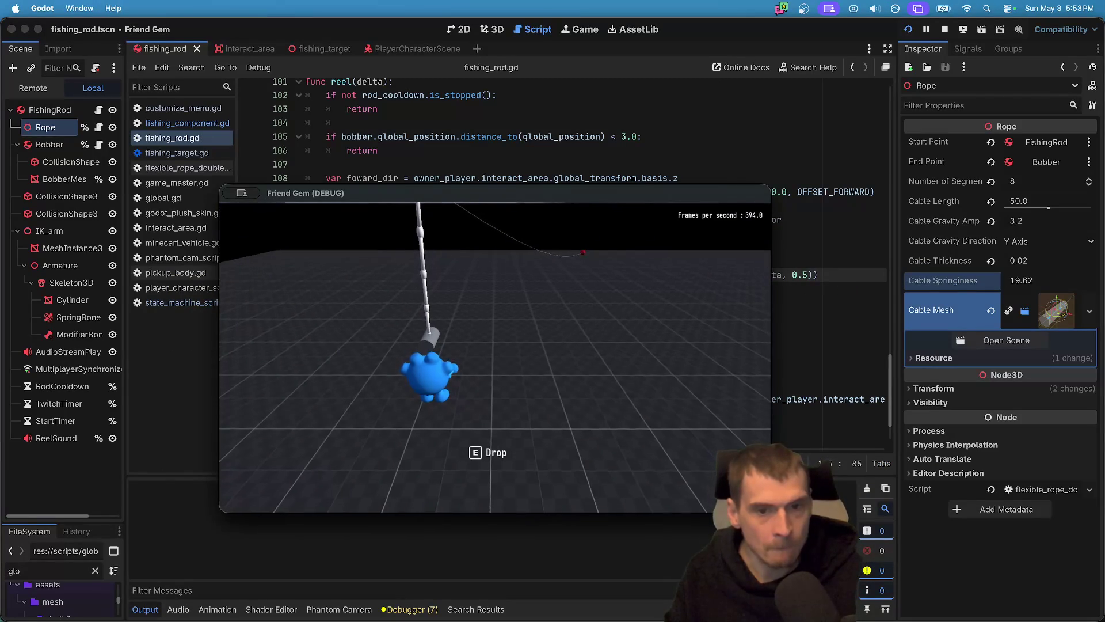
pyautogui.press('super+Tab')
pyautogui.press('Right')
pyautogui.press('Right')
pyautogui.press('Right')
pyautogui.press('BackSpace')
pyautogui.press('BackSpace')
pyautogui.press('BackSpace')
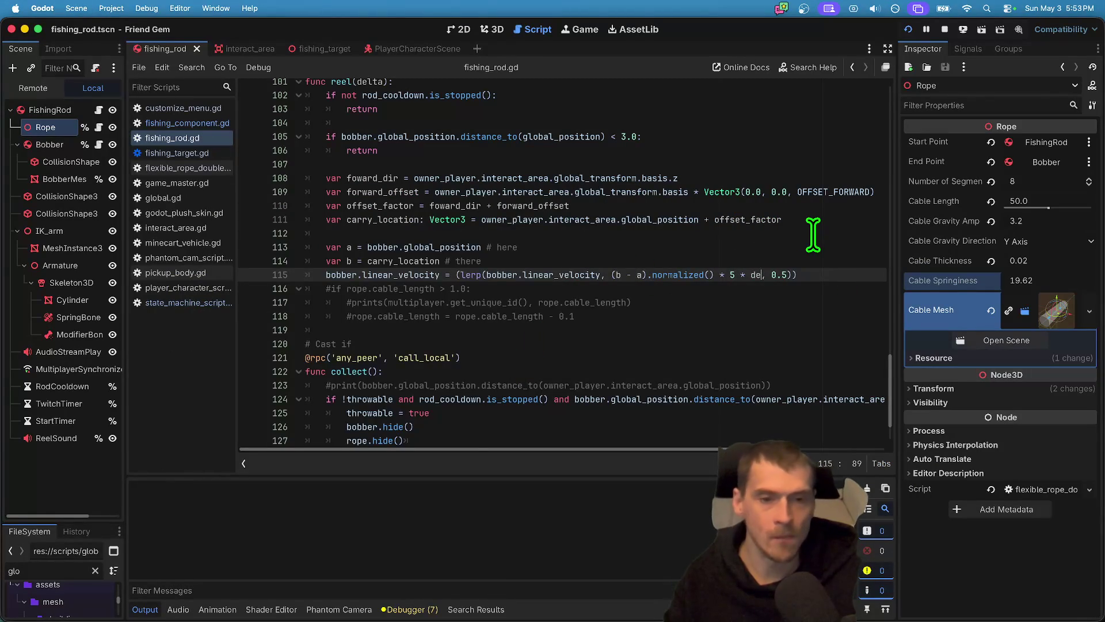
pyautogui.press('BackSpace')
pyautogui.press('BackSpace')
pyautogui.press('BackSpace')
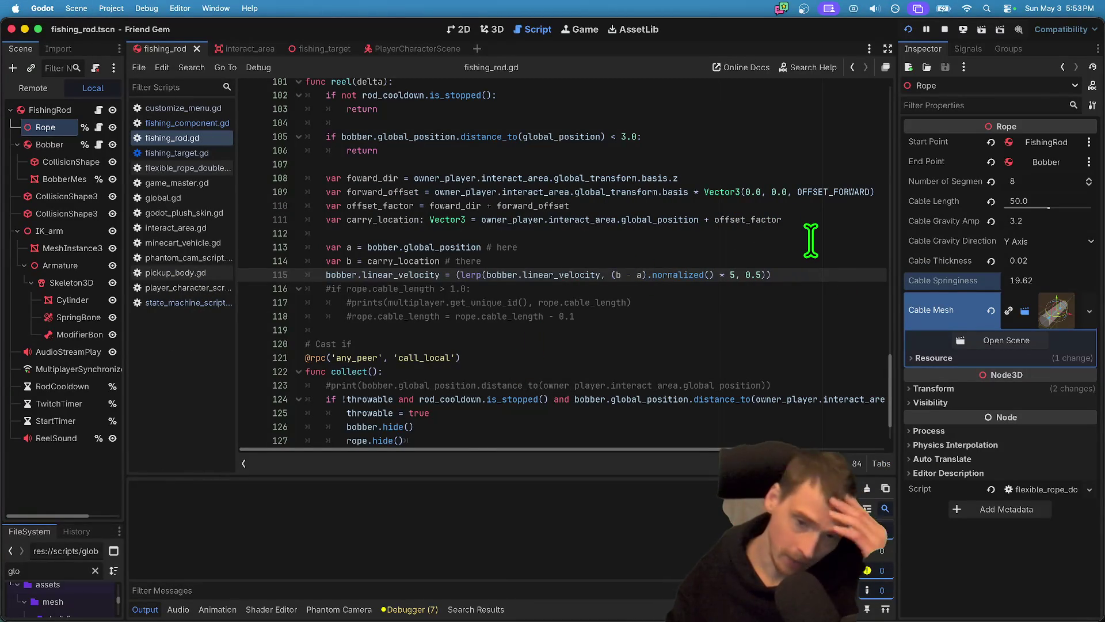
pyautogui.press('BackSpace')
pyautogui.write('2')
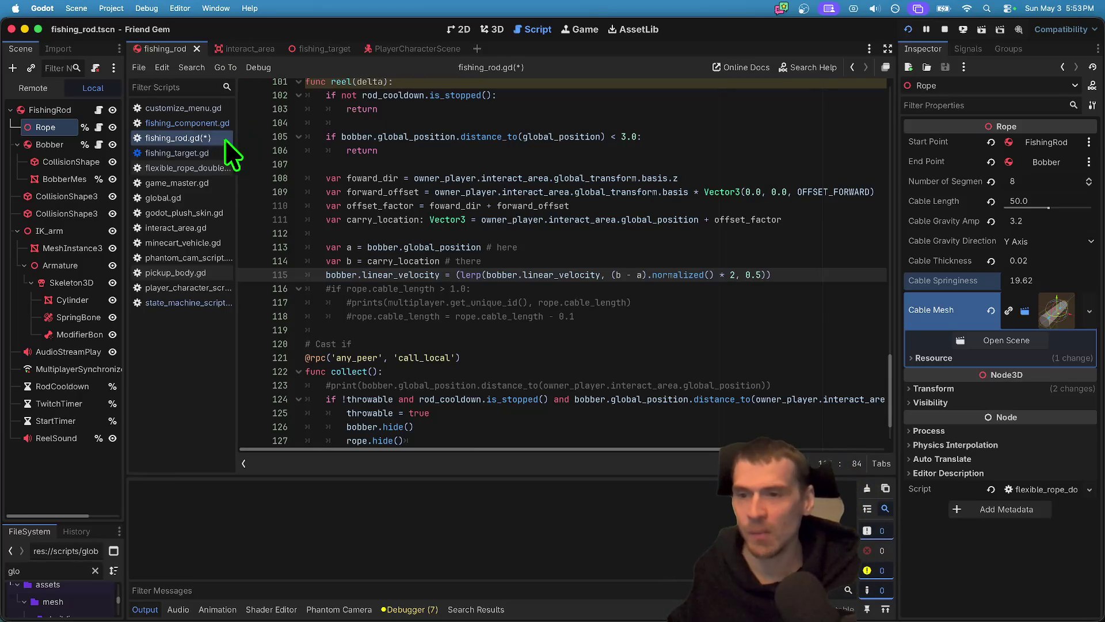
# Open pickup_body.gd and search for 'del' to reach the carry-velocity line 93.
pyautogui.click(196, 246)
pyautogui.click(194, 268)
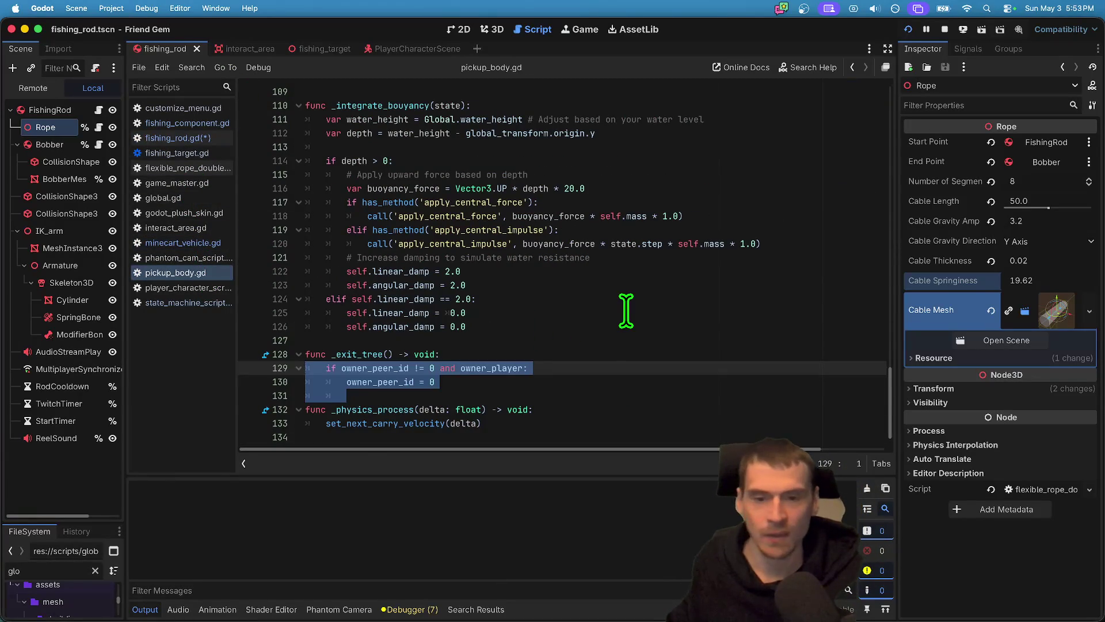
pyautogui.hotkey('ctrl', 'f')
pyautogui.write('del')
pyautogui.hotkey('shift', 'Return')
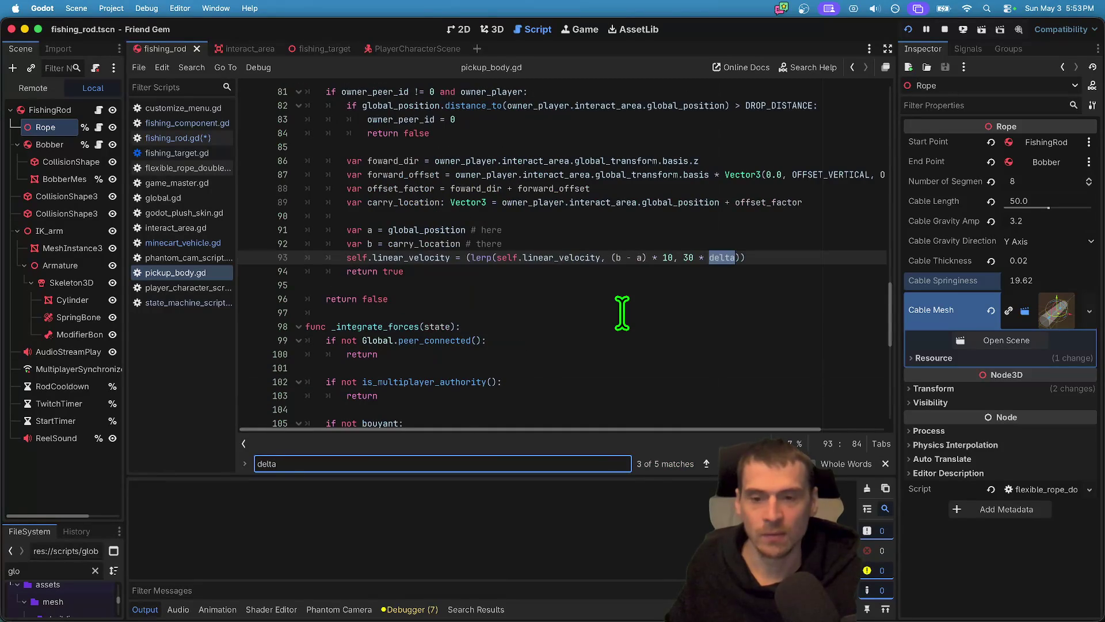
pyautogui.press('Return')
pyautogui.hotkey('shift', 'Return')
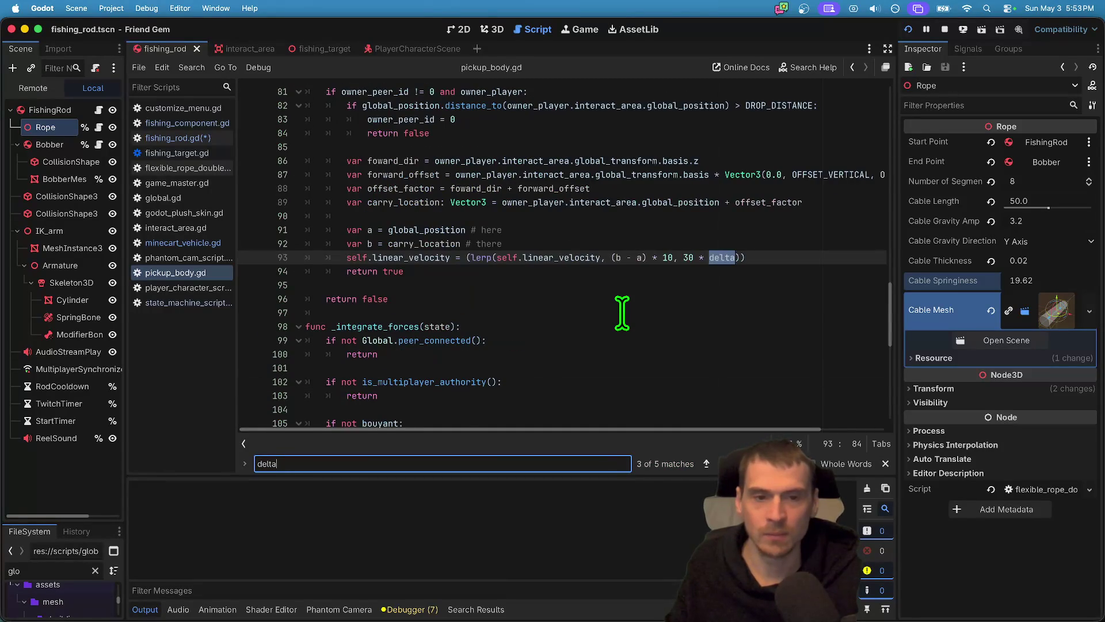
# Inspect line 93's lerp weight and multiplier, then start a '# CRITICAL: Why' comment above it.
pyautogui.moveTo(678, 257); pyautogui.dragTo(726, 258)
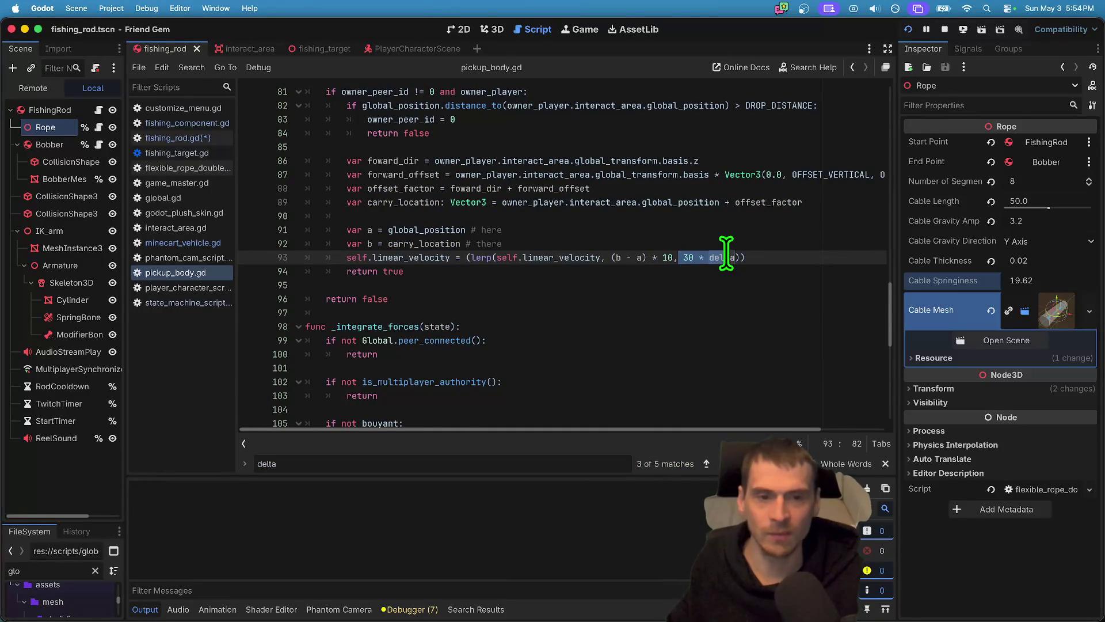
pyautogui.scroll(3, 799, 261)
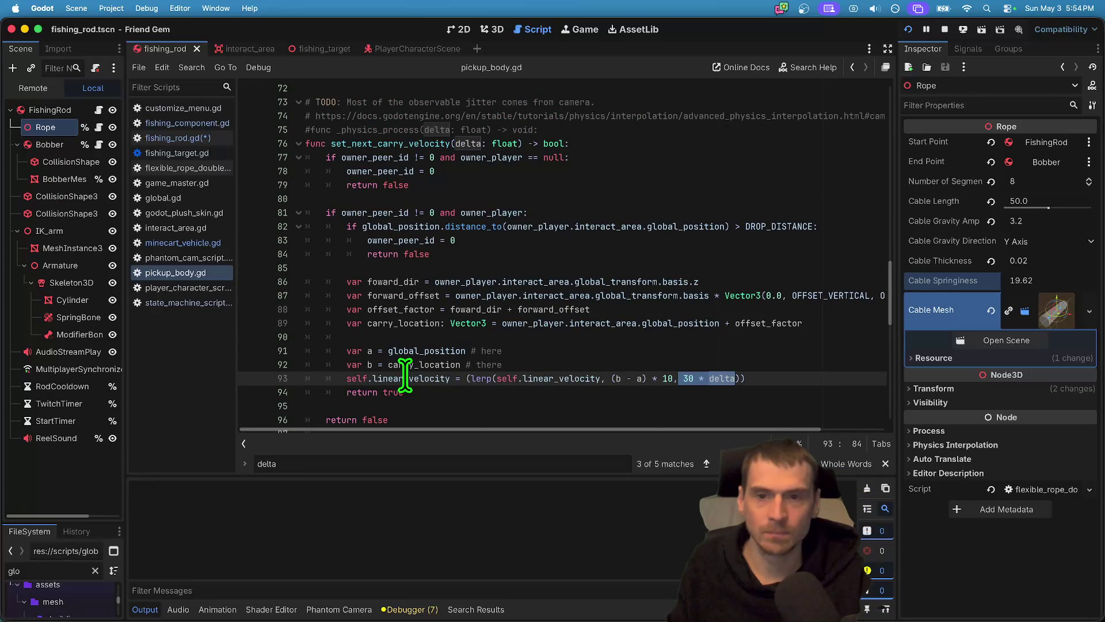
pyautogui.click(660, 378)
pyautogui.moveTo(672, 378)
pyautogui.mouseDown()
pyautogui.moveTo(629, 380)
pyautogui.moveTo(640, 378)
pyautogui.mouseUp()
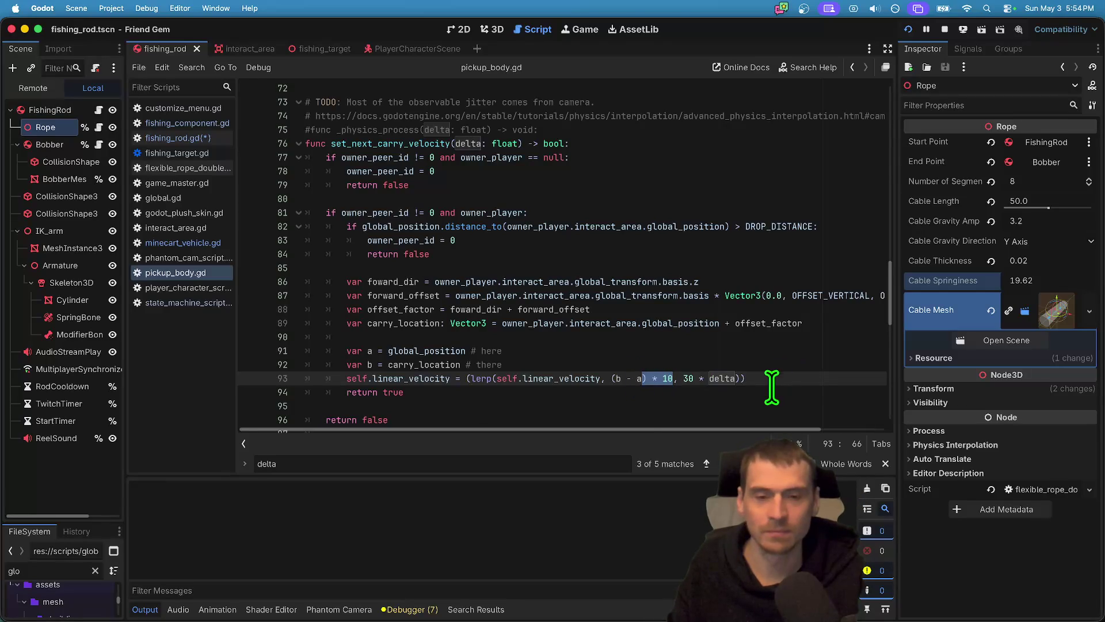
pyautogui.moveTo(771, 393); pyautogui.dragTo(165, 343)
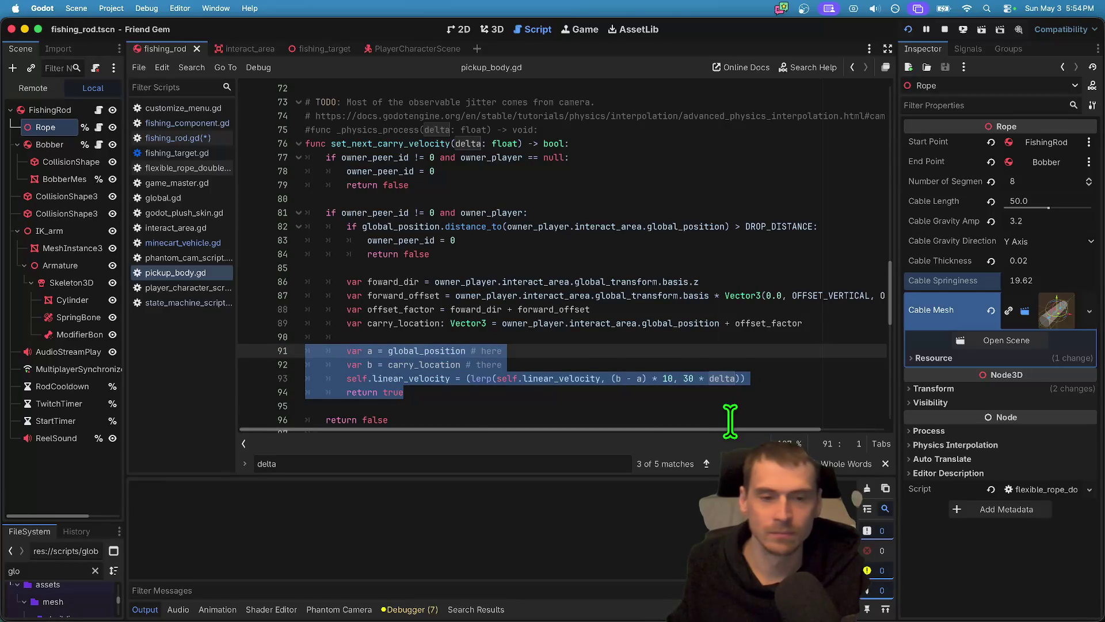
pyautogui.hscroll(3, 797, 426)
pyautogui.hscroll(-3, 797, 427)
pyautogui.click(734, 385)
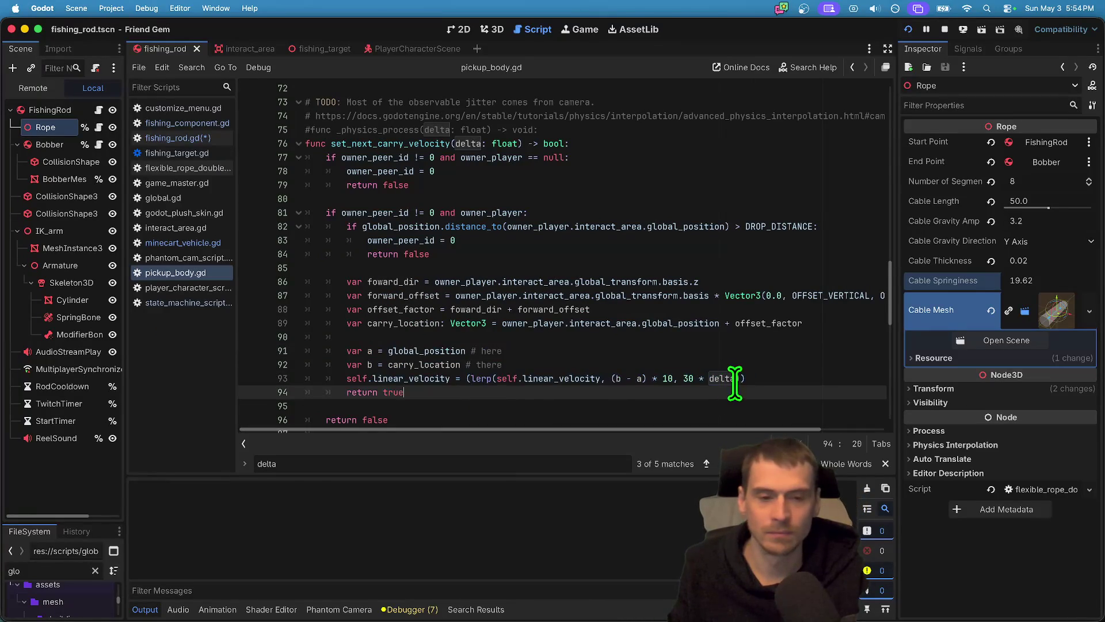
pyautogui.moveTo(745, 379); pyautogui.dragTo(656, 375)
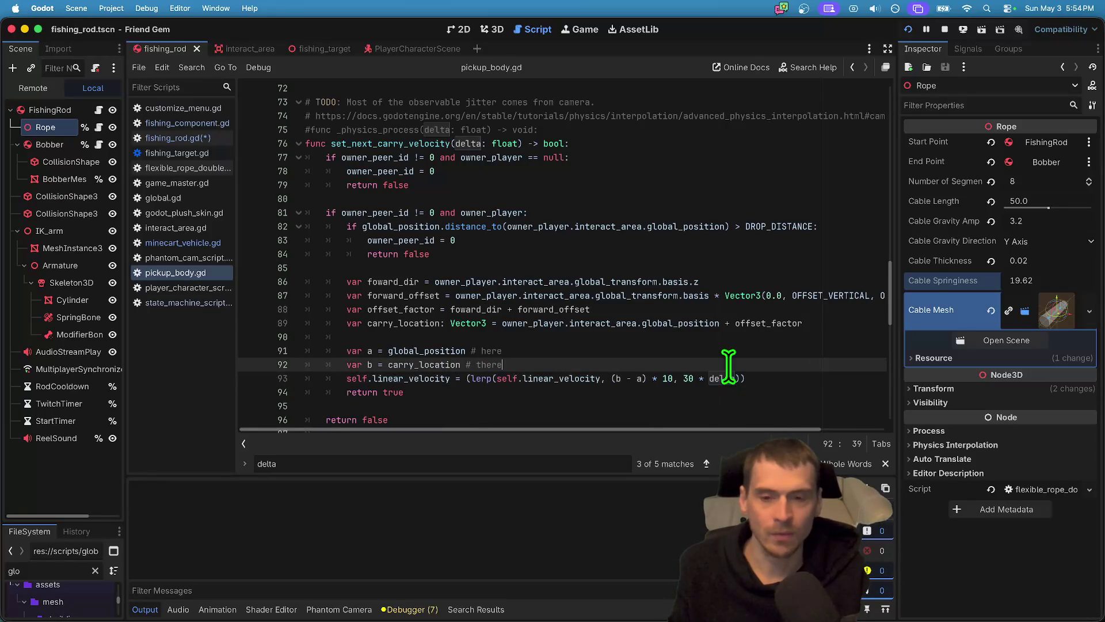
pyautogui.press('super+shift+Return')
pyautogui.write('# CRITICAL: WHy')
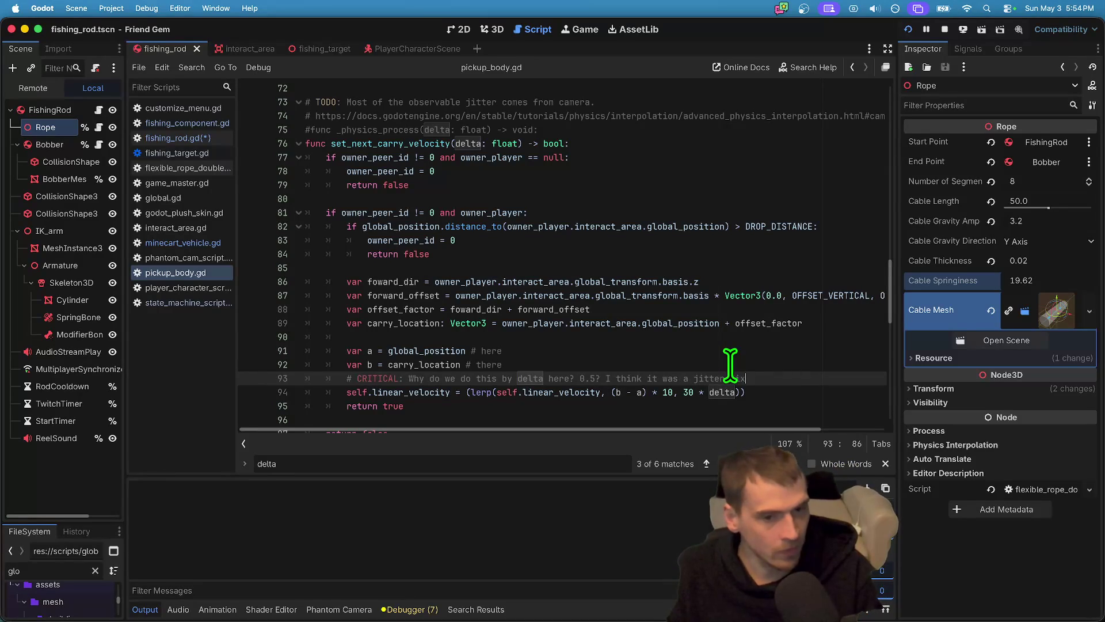
# Save pickup_body.gd, run the game, and cast the fishing line to test.
pyautogui.press('Escape')
pyautogui.press('Down')
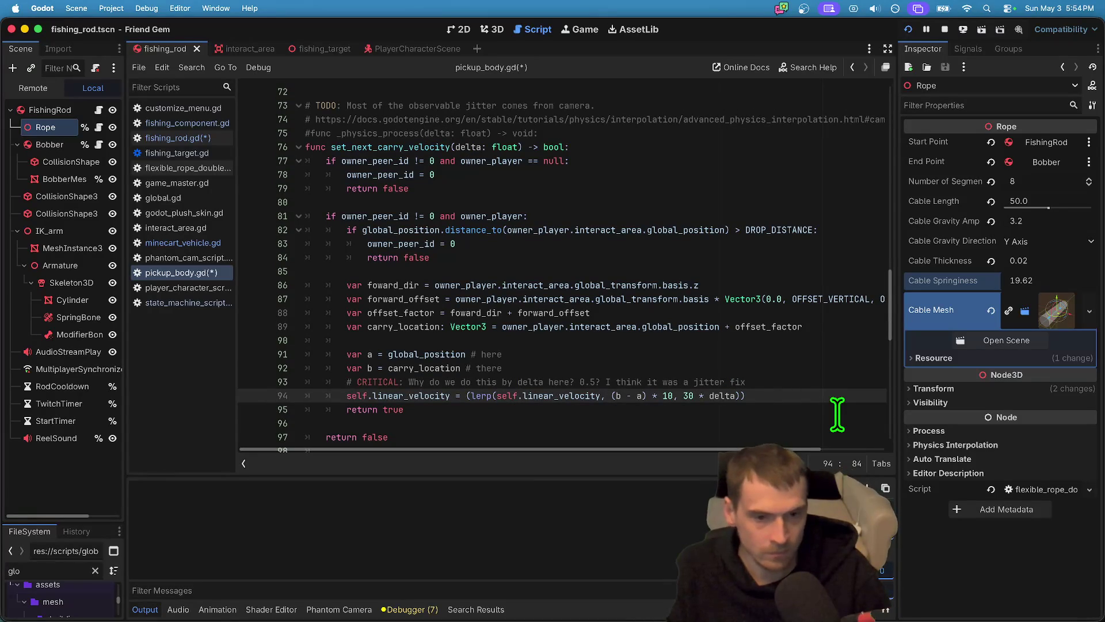
pyautogui.press('Left')
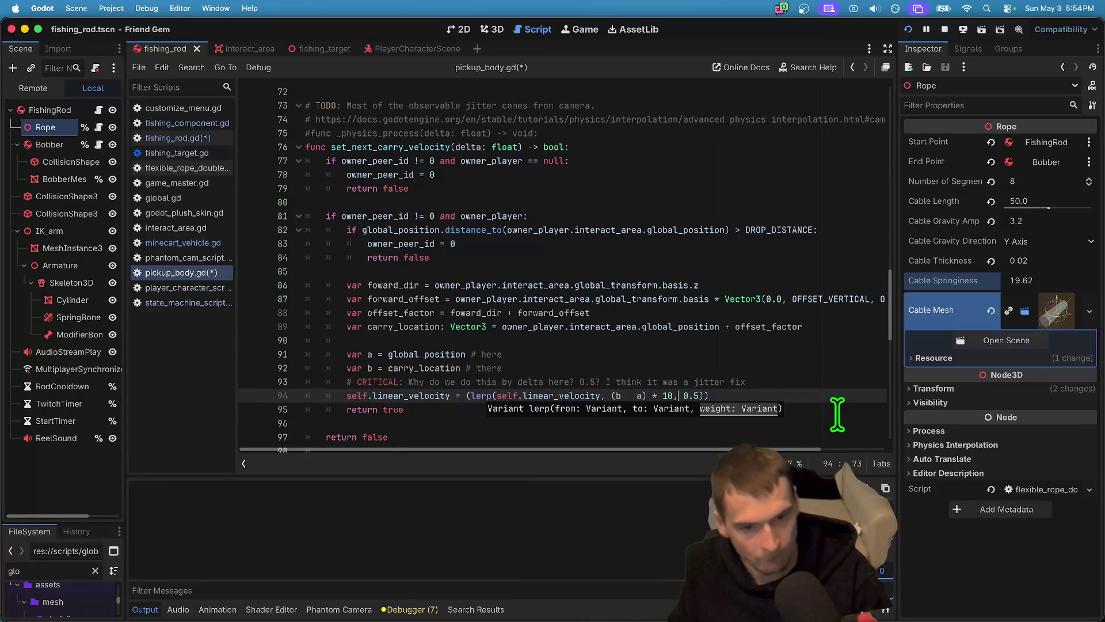
pyautogui.press('super+b')
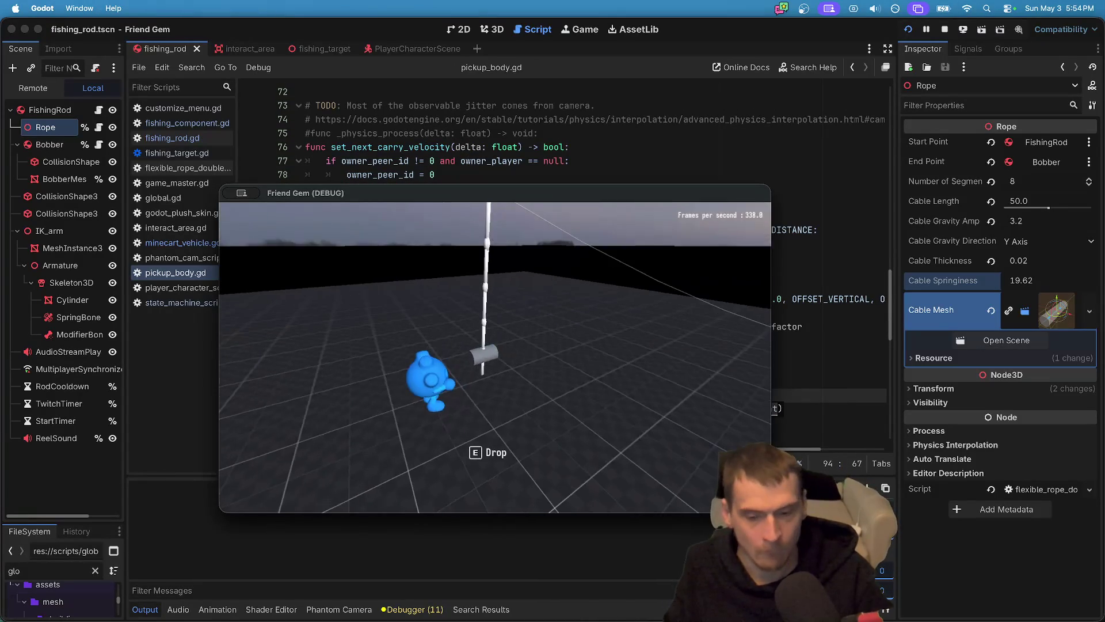
pyautogui.click(478, 361)
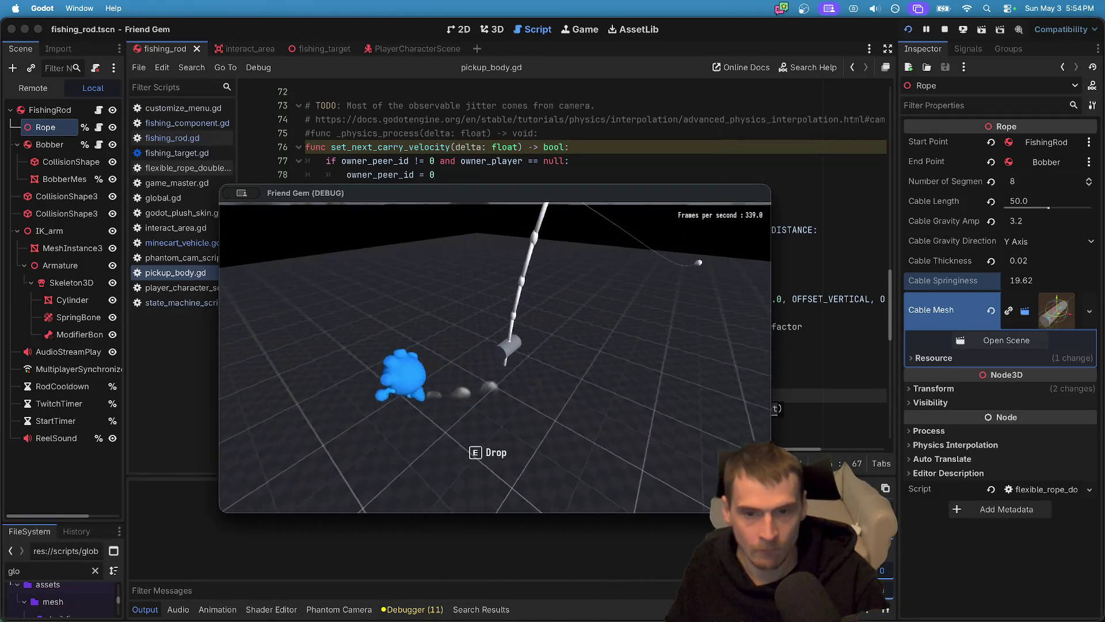
pyautogui.press('super+period')
pyautogui.click(668, 395)
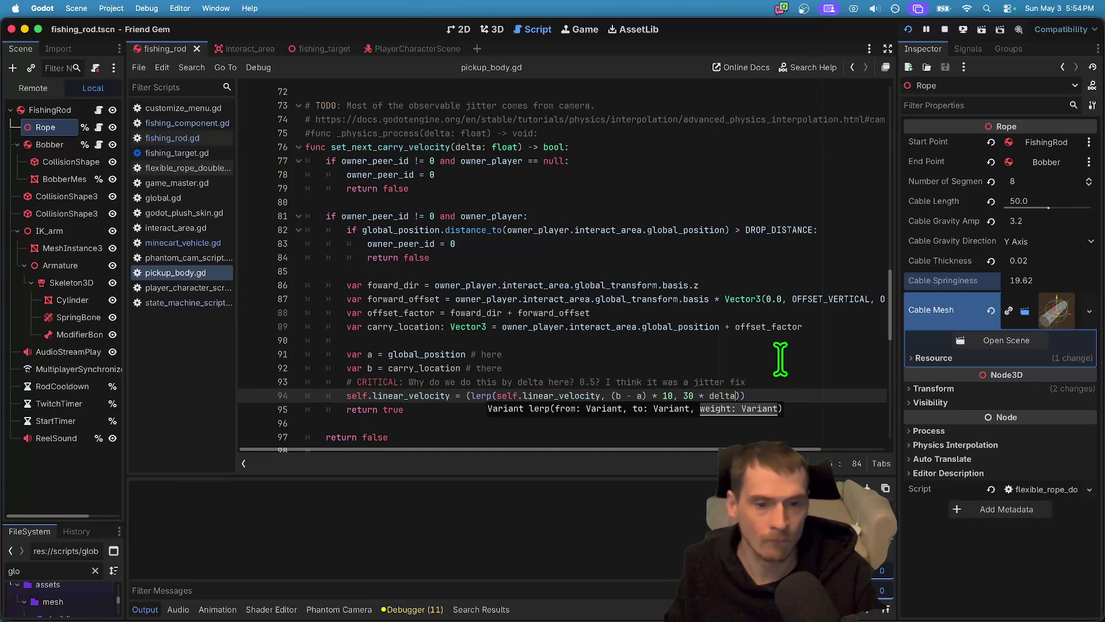
# Relaunch and walk the character forward, then select line 94's lerp target and weight.
pyautogui.press('super+b')
pyautogui.press('w')
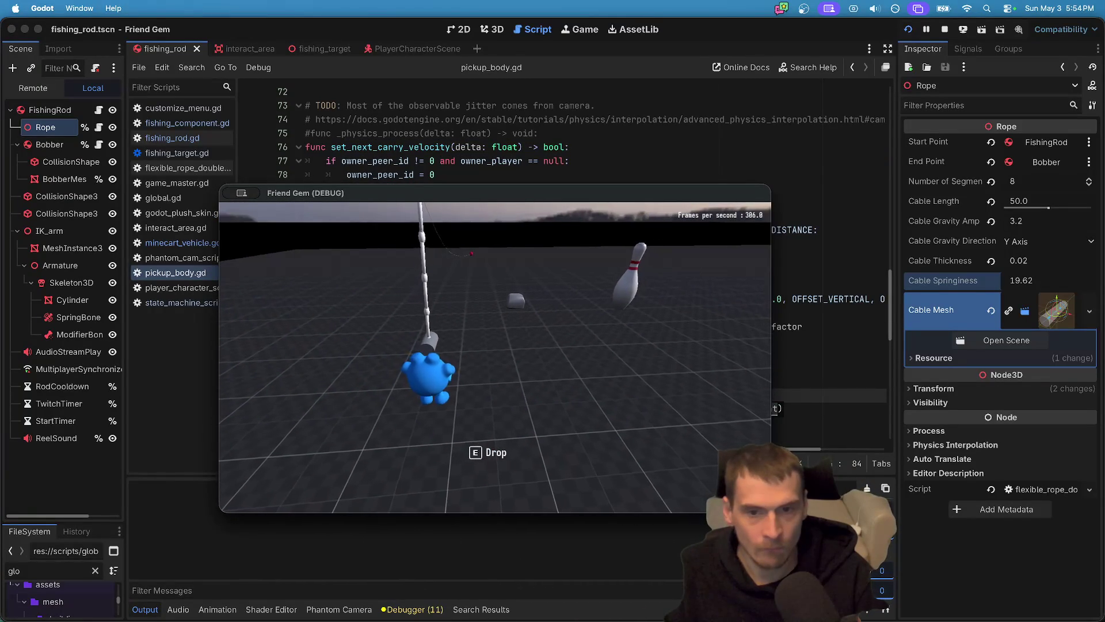
pyautogui.click(593, 194)
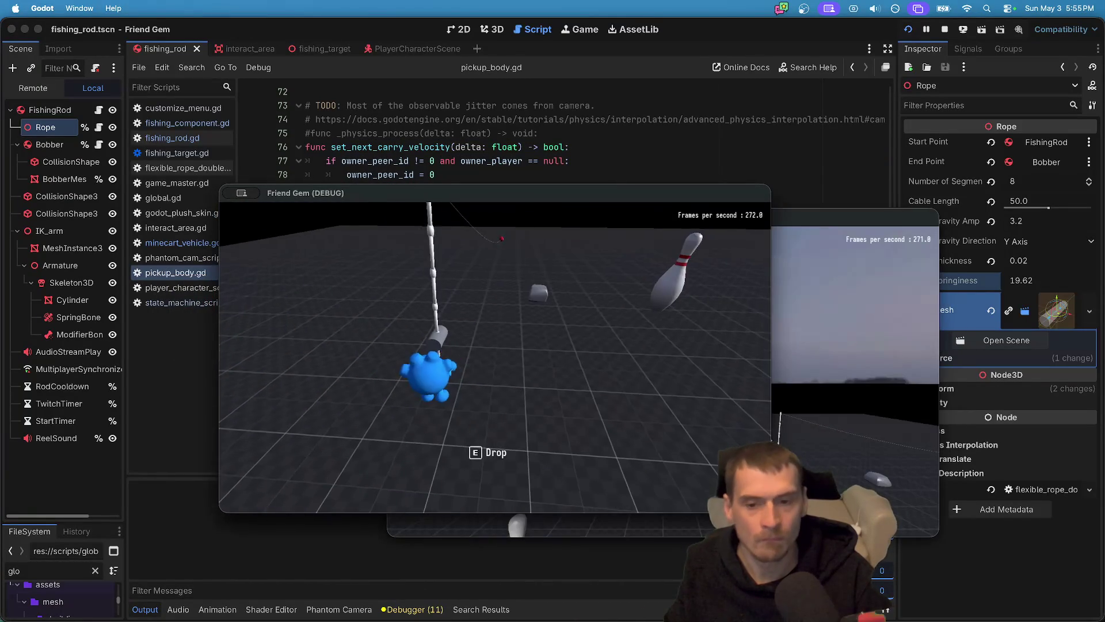
pyautogui.press('super+Tab')
pyautogui.click(495, 358)
pyautogui.press('super+Tab')
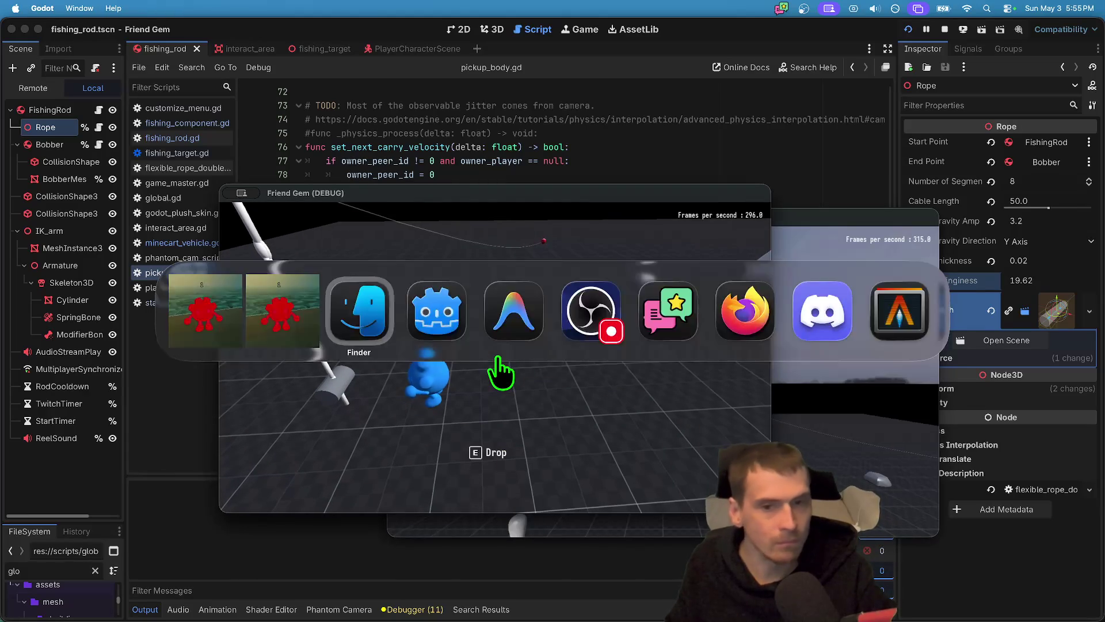
pyautogui.click(571, 163)
pyautogui.moveTo(758, 389); pyautogui.dragTo(602, 390)
pyautogui.hotkey('ctrl', 'c')
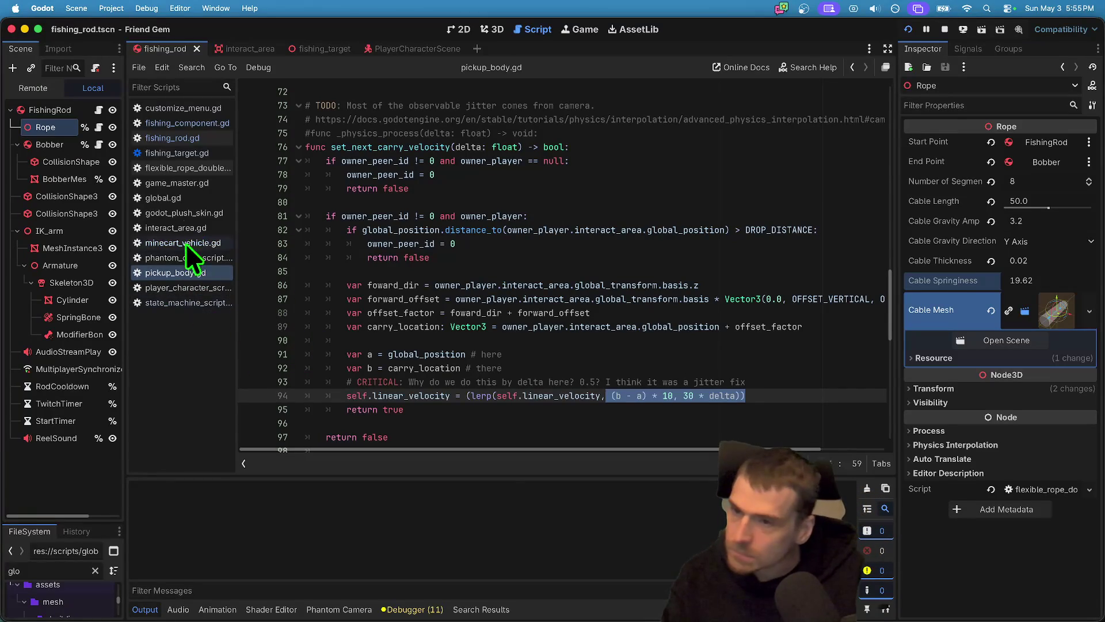
# Paste the copied lerp arguments over line 115 of fishing_rod.gd and add .normalized() after (b - a).
pyautogui.click(166, 138)
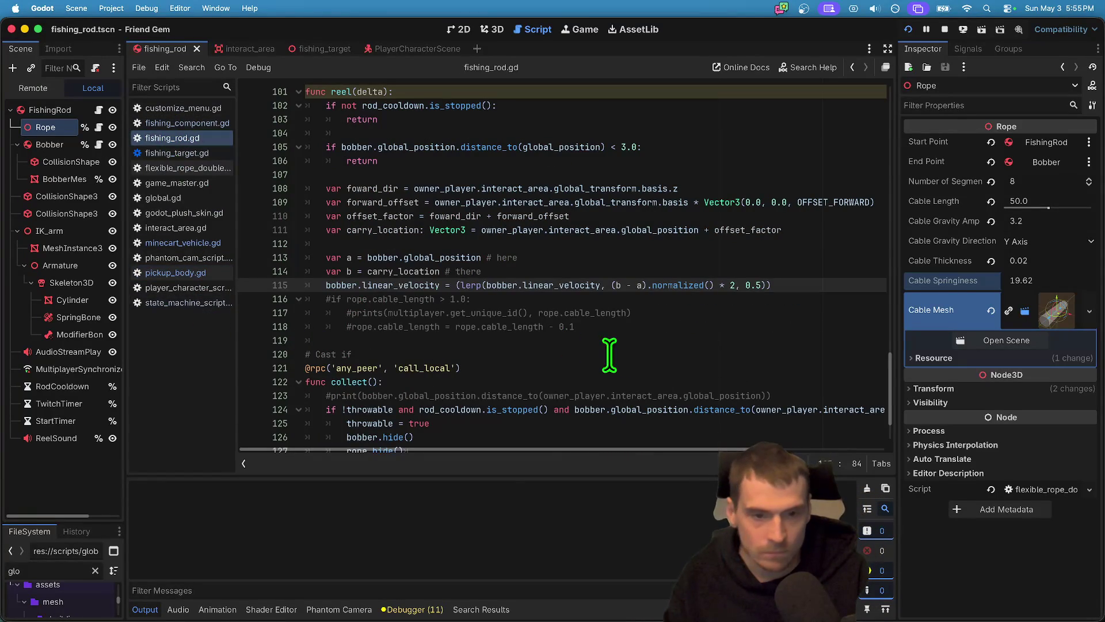
pyautogui.moveTo(787, 285)
pyautogui.mouseDown()
pyautogui.moveTo(588, 282)
pyautogui.moveTo(609, 283)
pyautogui.mouseUp()
pyautogui.hotkey('ctrl', 'v')
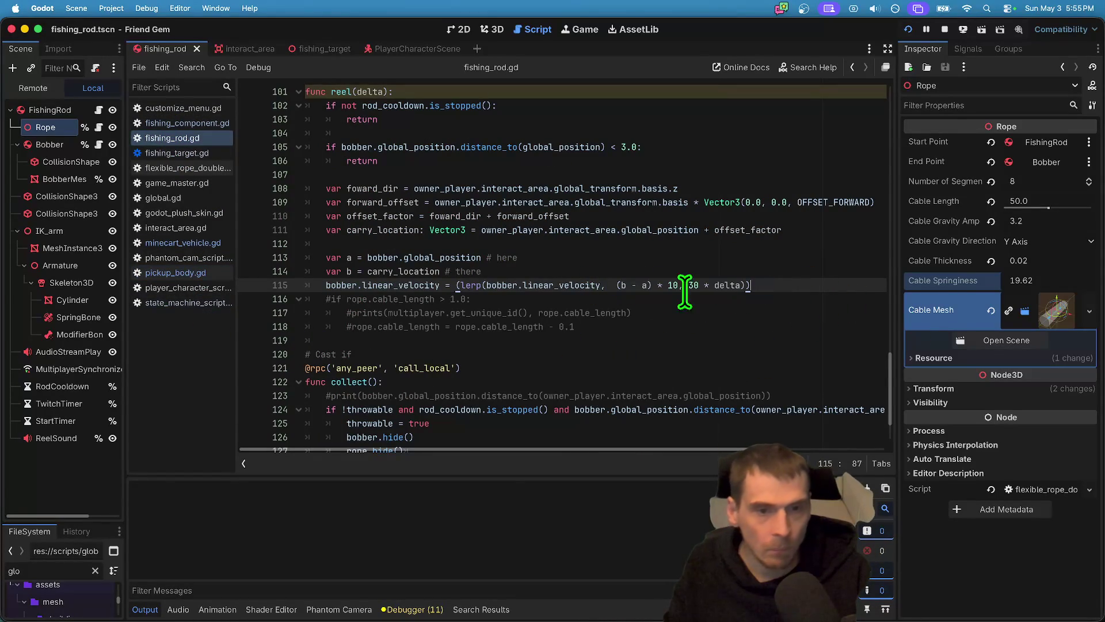
pyautogui.press('Left')
pyautogui.write('.')
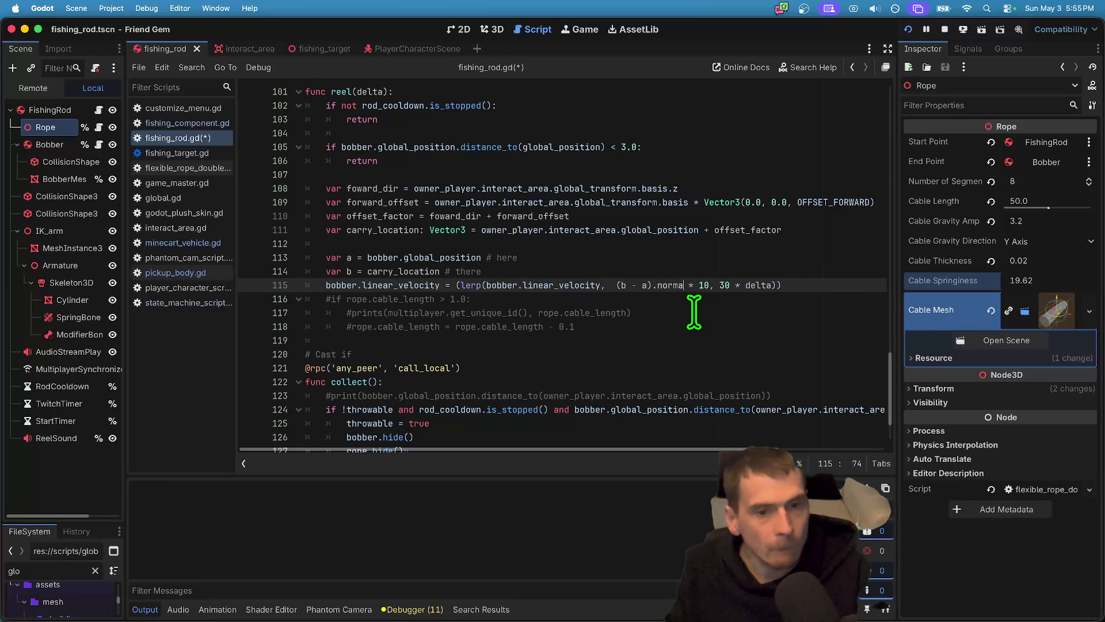
pyautogui.write('d')
pyautogui.press('Return')
pyautogui.click(612, 285)
pyautogui.press('BackSpace')
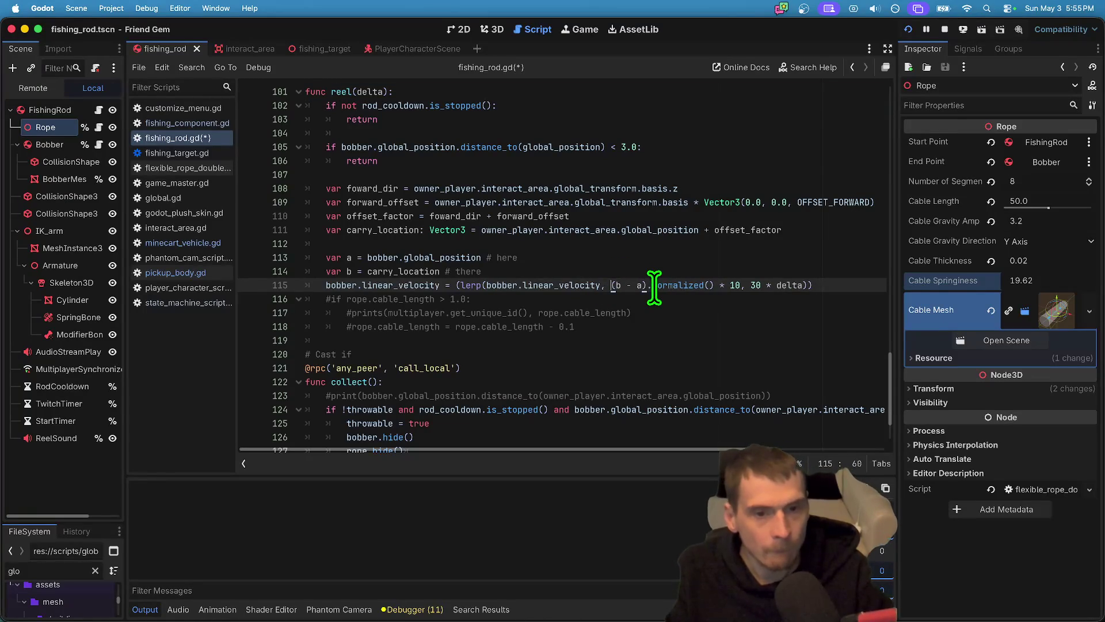
# Play-test the reel, trim line 115's speed multiplier, and save and rerun the game.
pyautogui.press('cmd+b')
pyautogui.press('cmd+Tab')
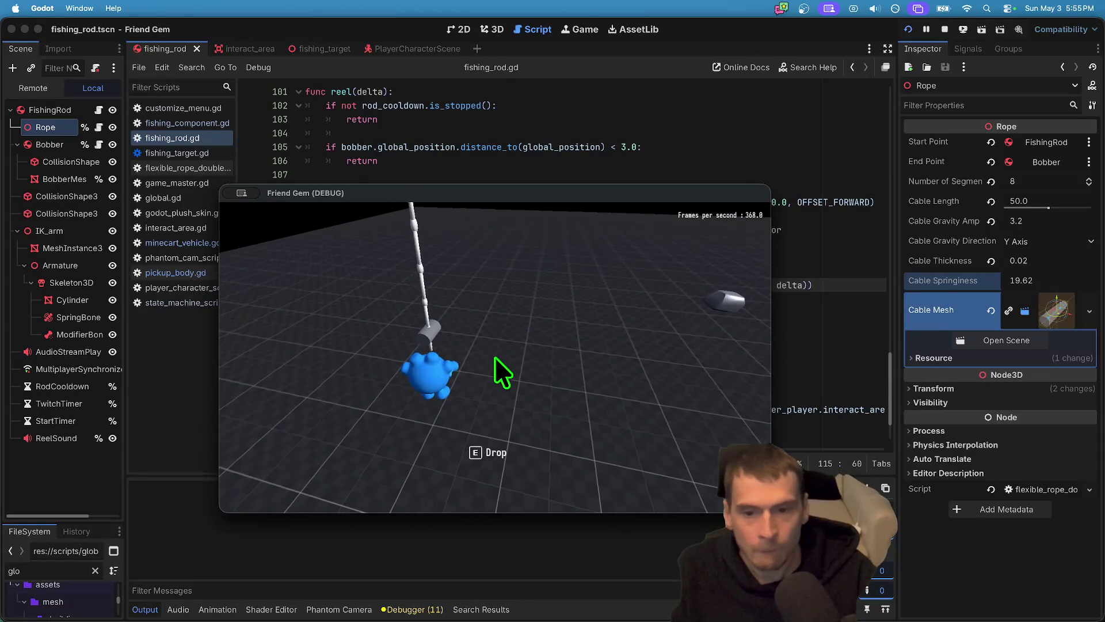
pyautogui.press('super+Tab')
pyautogui.click(742, 294)
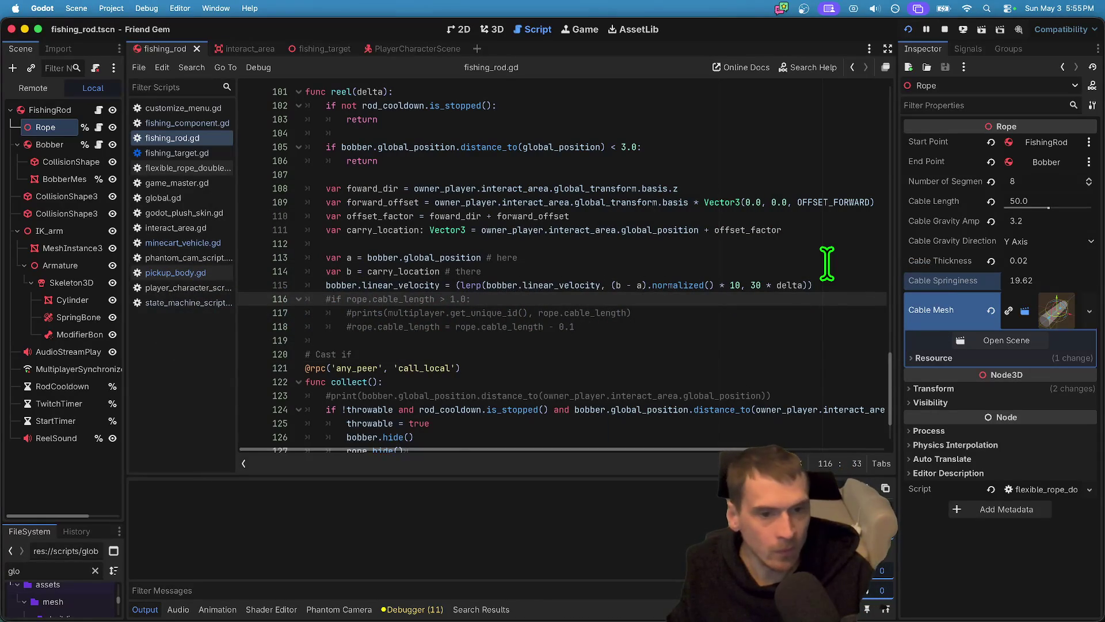
pyautogui.click(740, 285)
pyautogui.press('BackSpace')
pyautogui.press('super+s')
pyautogui.press('super+b')
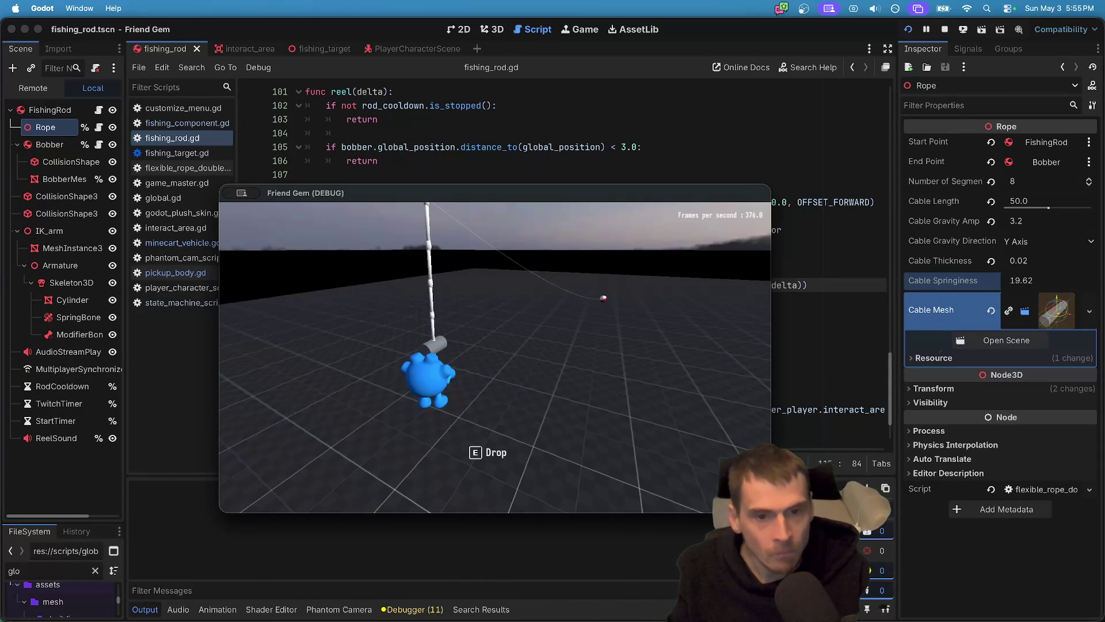
pyautogui.click(761, 288)
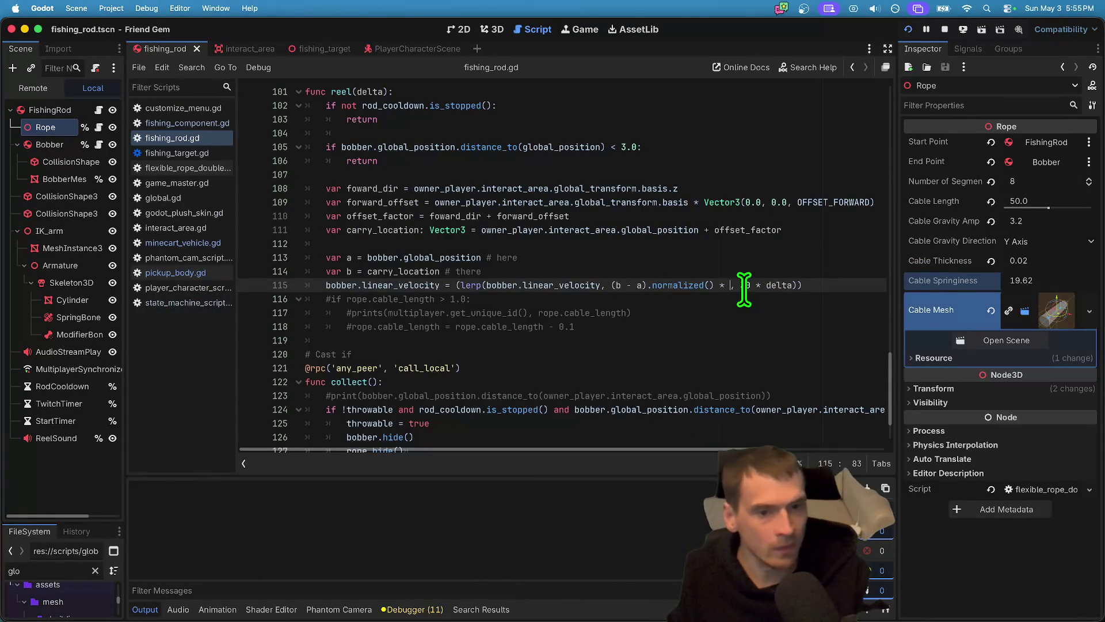
# Change line 115's multiplier from 10 to 5, play-test the cast, and stop the game.
pyautogui.write('s')
pyautogui.press('super+Tab')
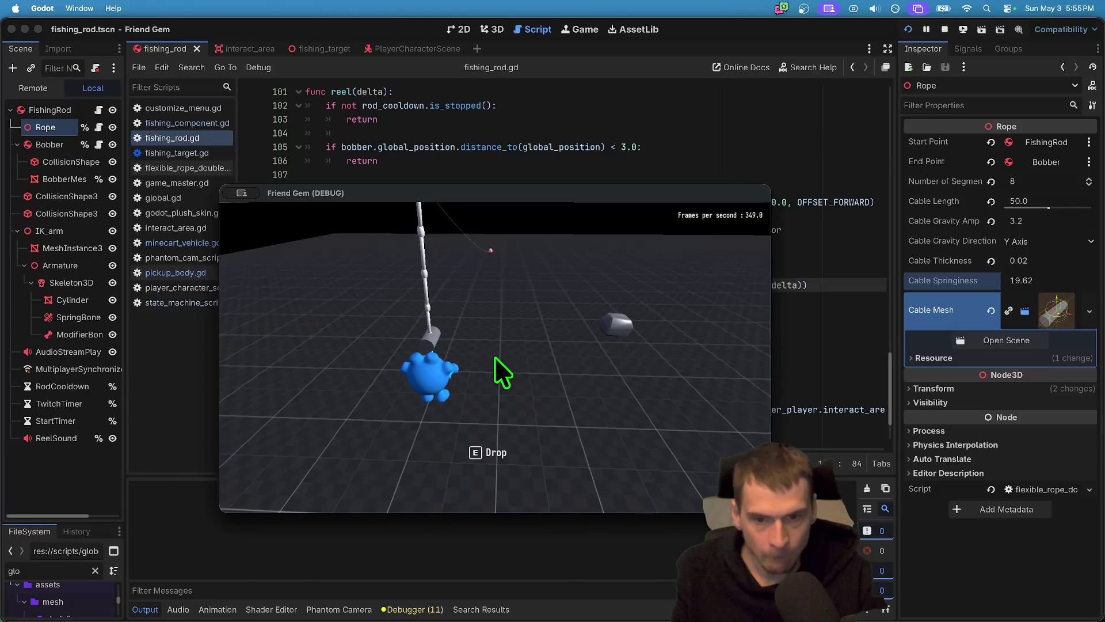
pyautogui.click(790, 285)
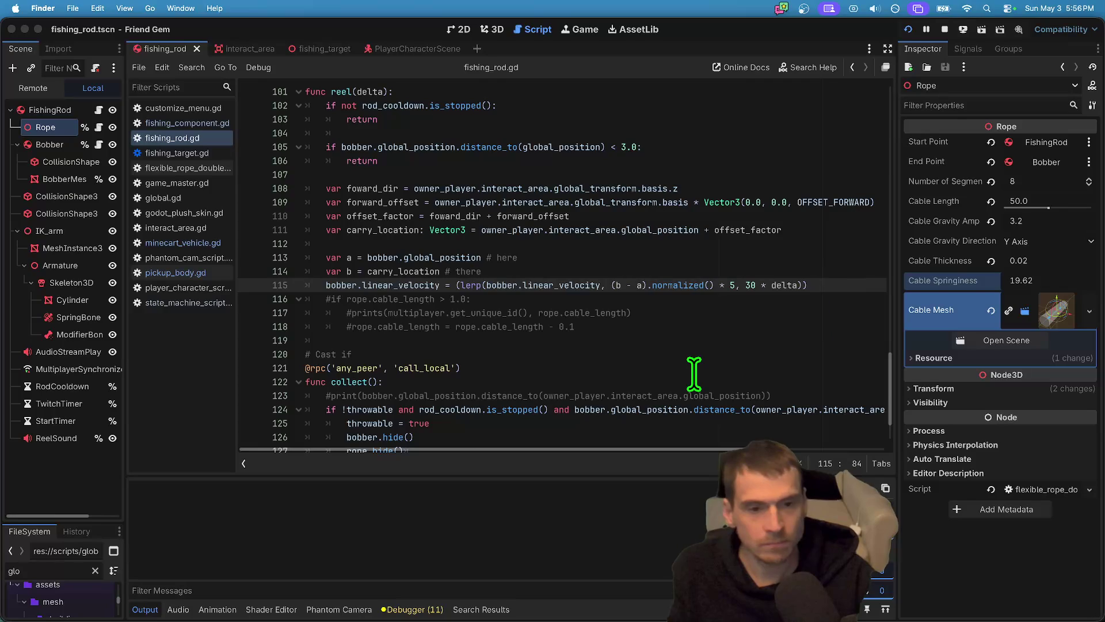
pyautogui.click(713, 288)
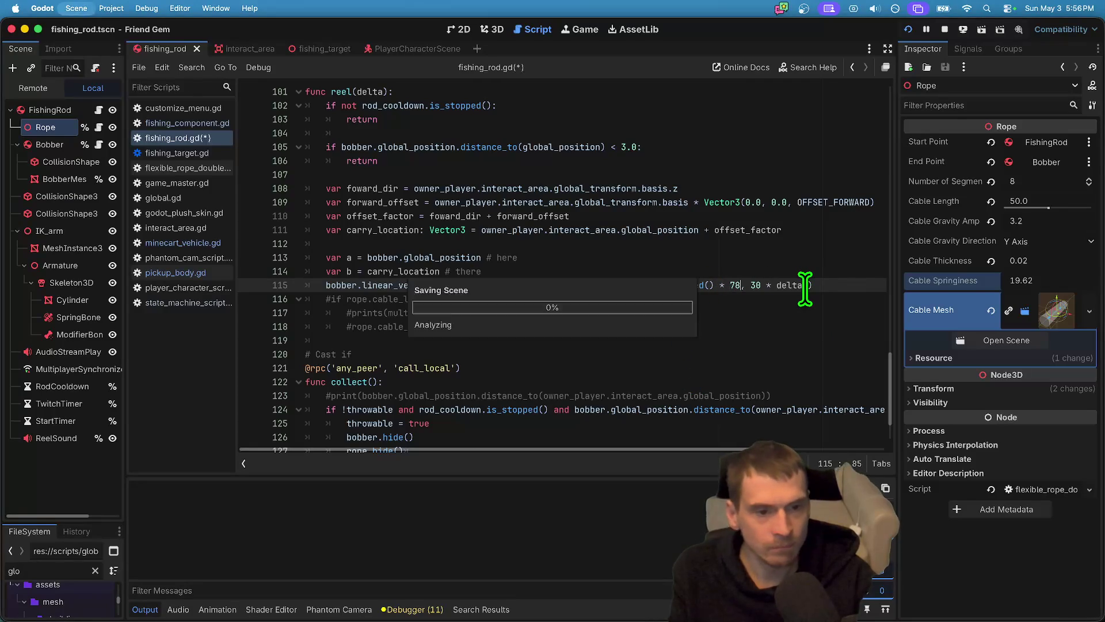
pyautogui.press('BackSpace')
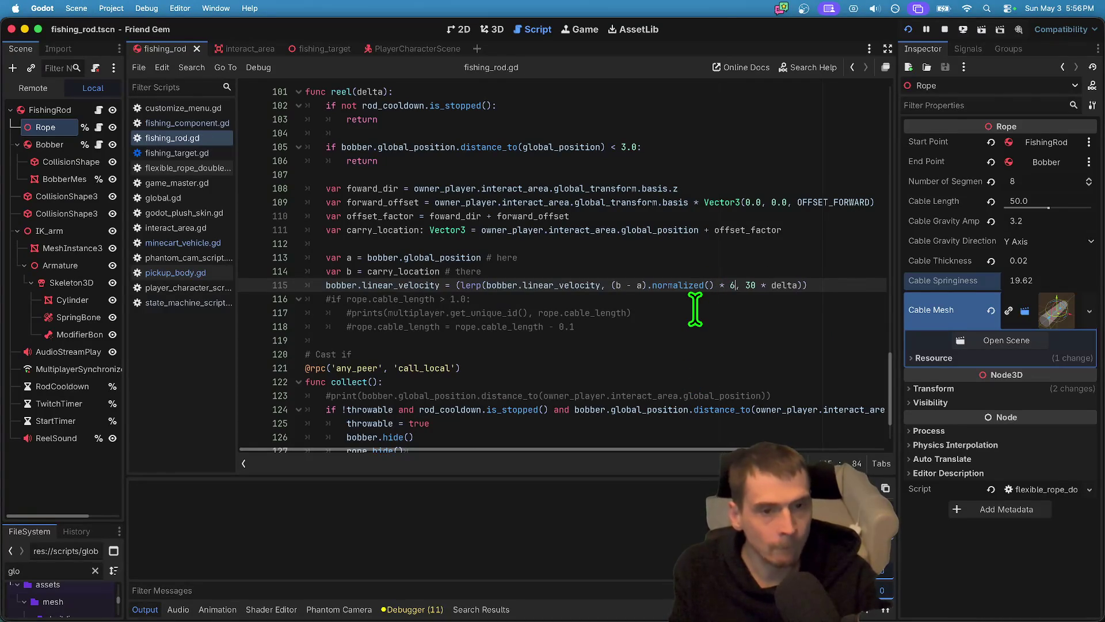
pyautogui.press('super+Tab')
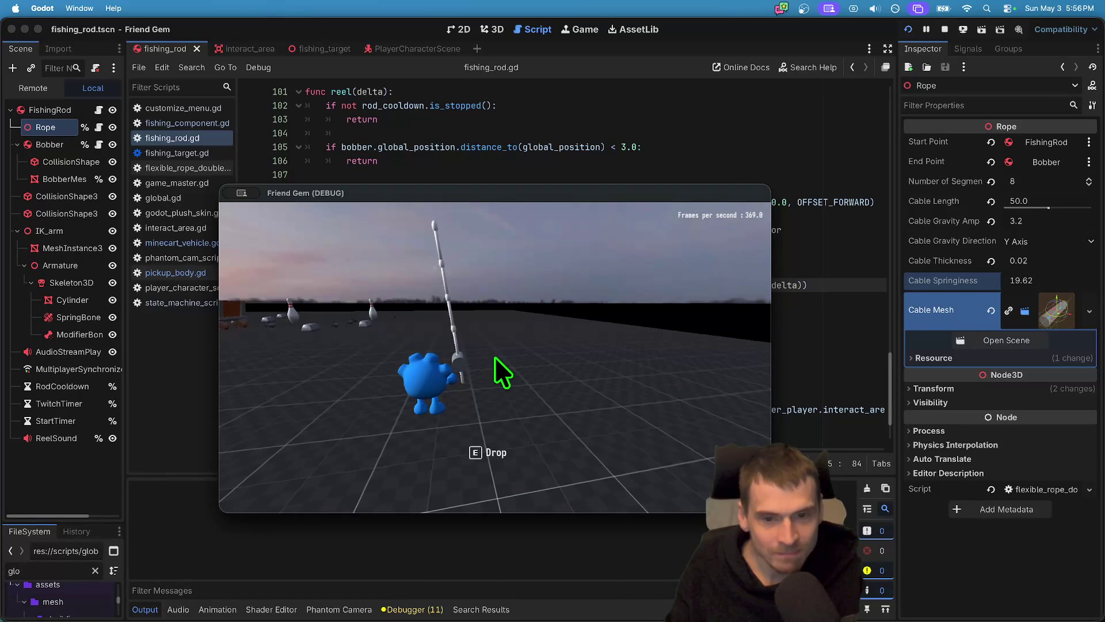
pyautogui.press('super+q')
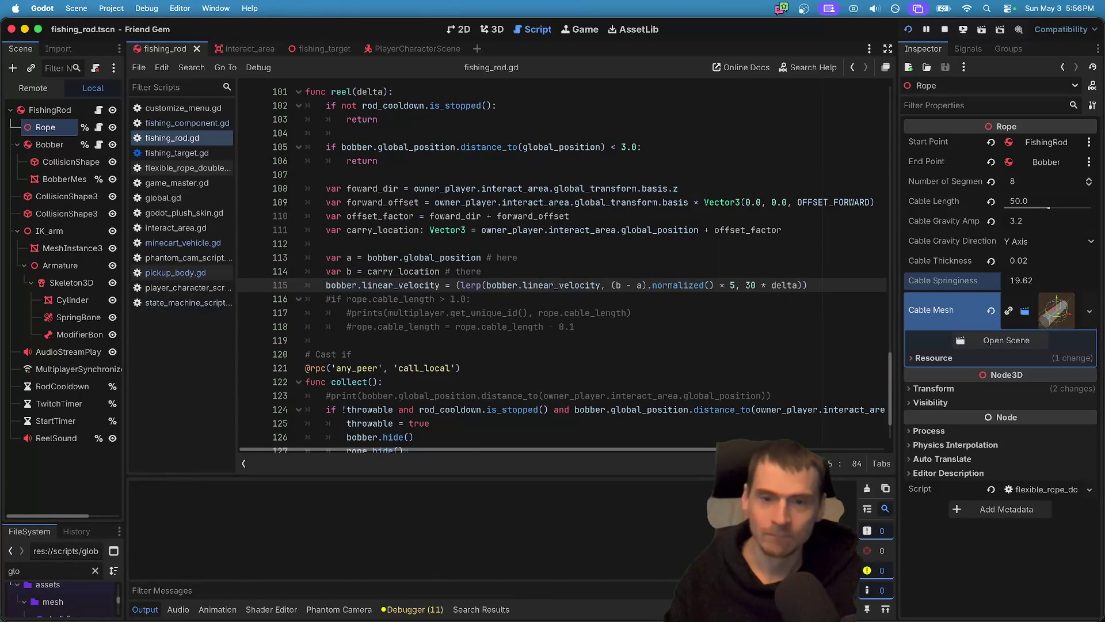
# Select the second linear_velocity on line 115.
pyautogui.doubleClick(565, 285)
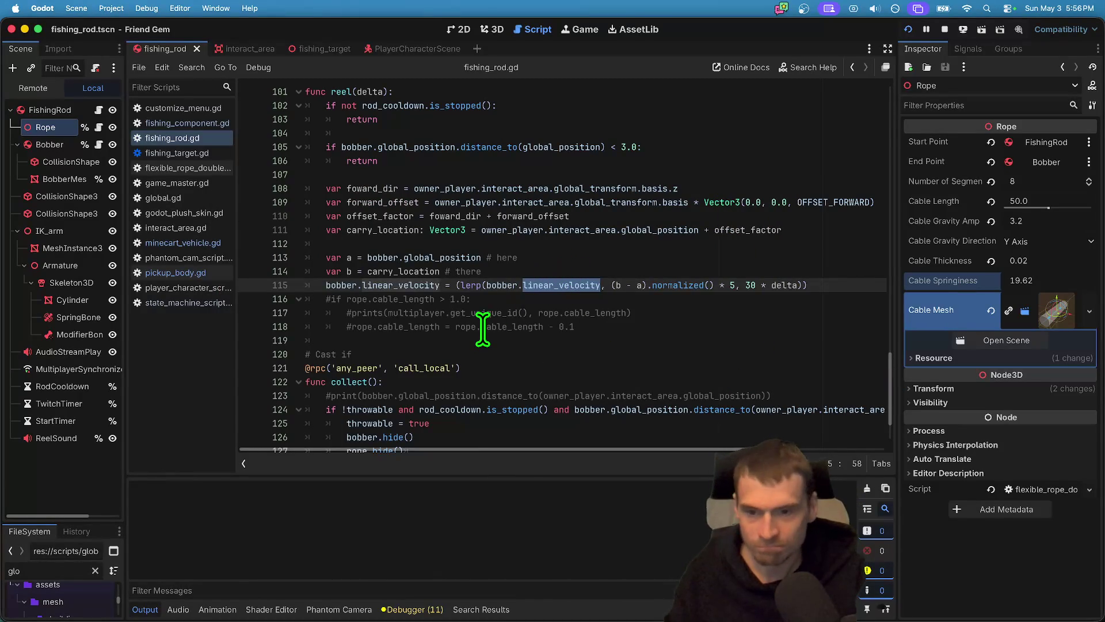
pyautogui.hotkey('alt', 'Tab')
pyautogui.hotkey('alt', 'shift', 'Tab')
# In Antigravity, select bobber.linear_velocity on line 115.
pyautogui.press('super+Tab')
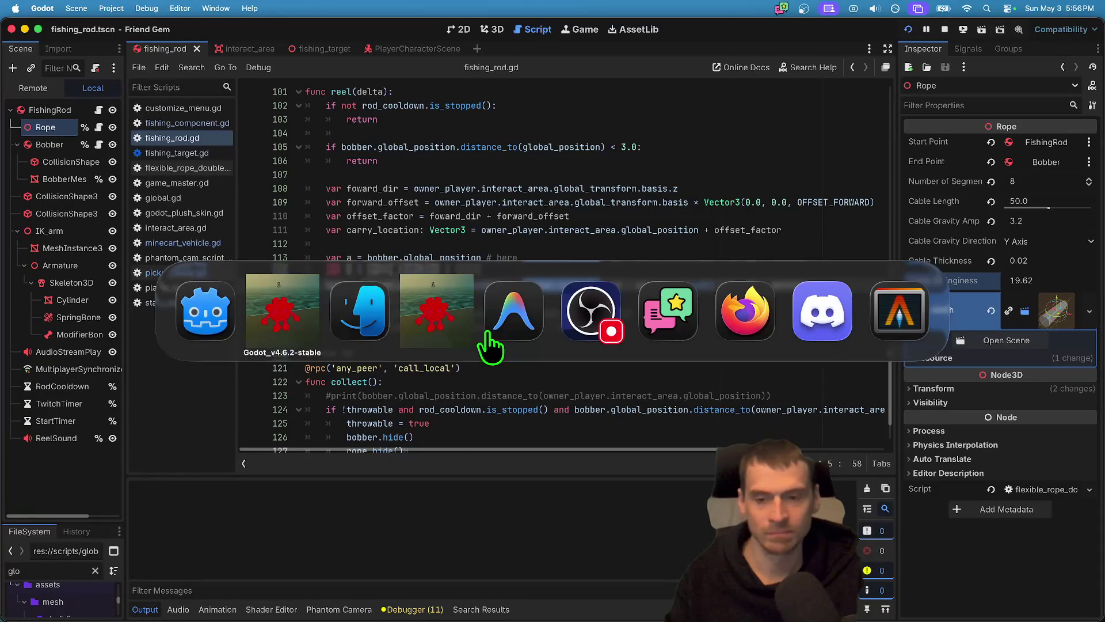
pyautogui.press('super+Tab')
pyautogui.press('super+Tab')
pyautogui.press('super+Tab')
pyautogui.press('super+shift+Tab')
pyautogui.press('super+shift+Tab')
pyautogui.press('super+shift+Tab')
pyautogui.click(490, 345)
pyautogui.press('super+Tab')
pyautogui.press('super+Tab')
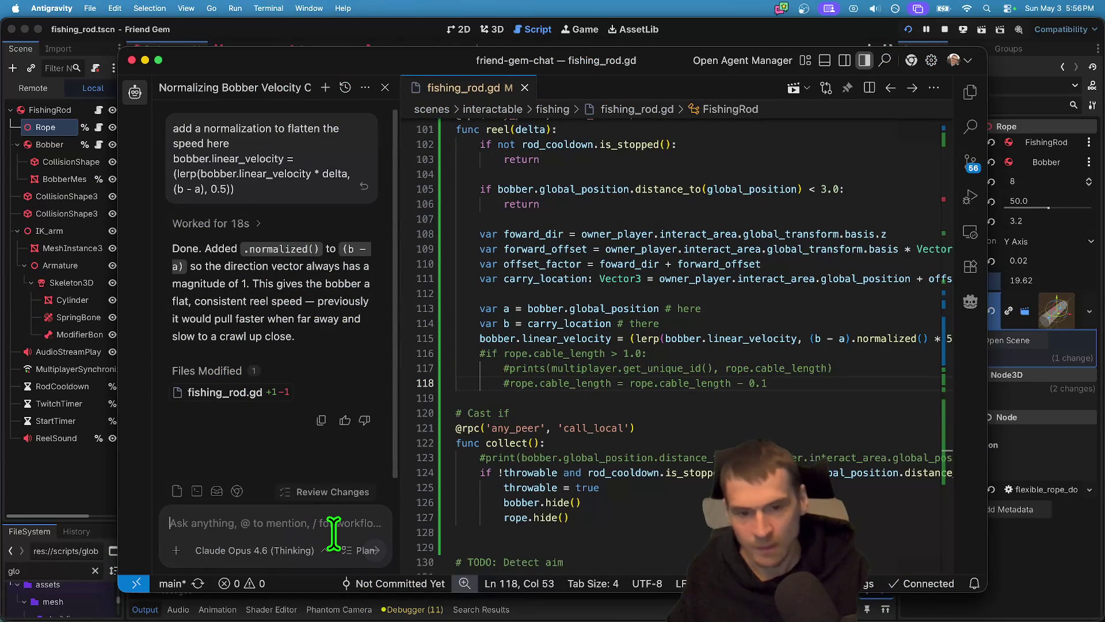
pyautogui.doubleClick(567, 339)
pyautogui.moveTo(567, 339); pyautogui.dragTo(479, 339)
# Ask the agent to preserve the bobber's y velocity, accept its edit, and return to Godot.
pyautogui.click(302, 511)
pyautogui.write('shou')
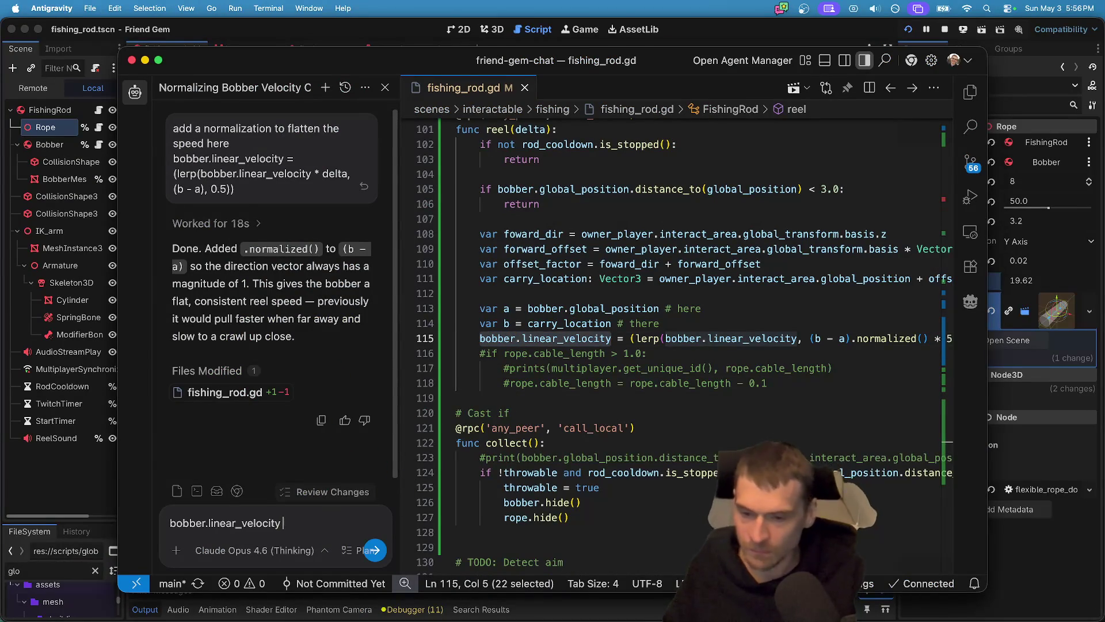
pyautogui.write("it's w")
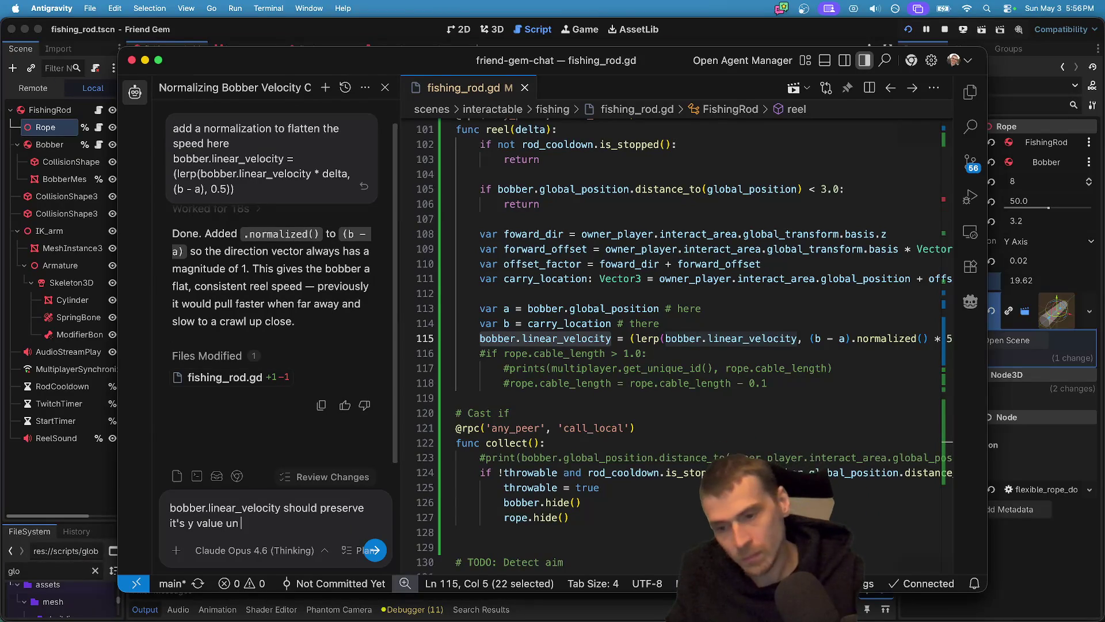
pyautogui.write('impeded')
pyautogui.press('Return')
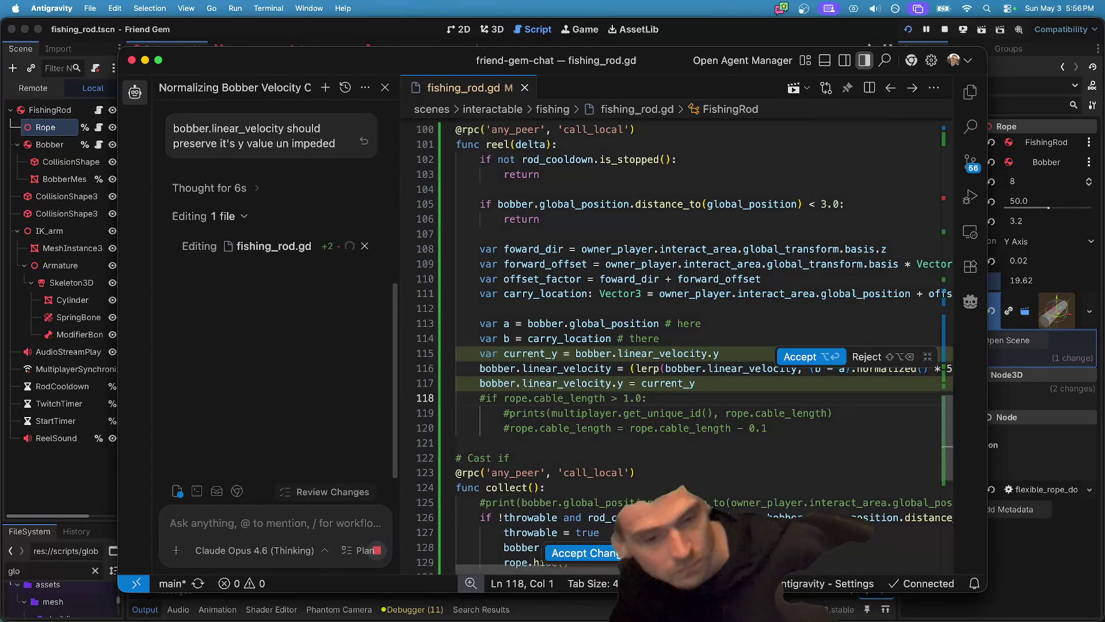
pyautogui.click(810, 363)
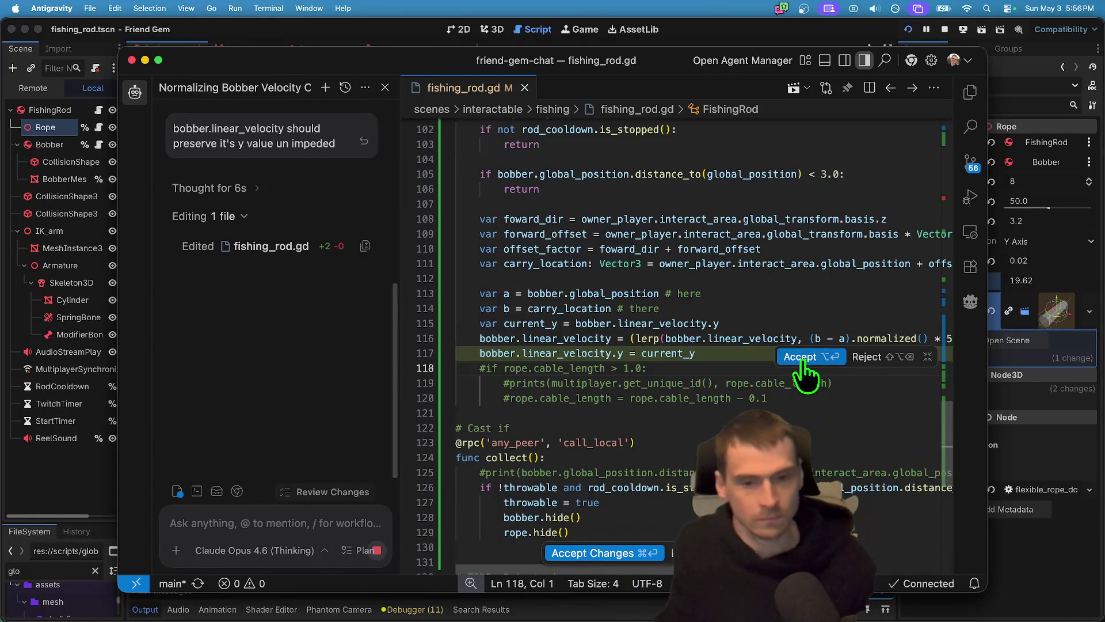
pyautogui.press('super+Tab')
pyautogui.press('super+Tab')
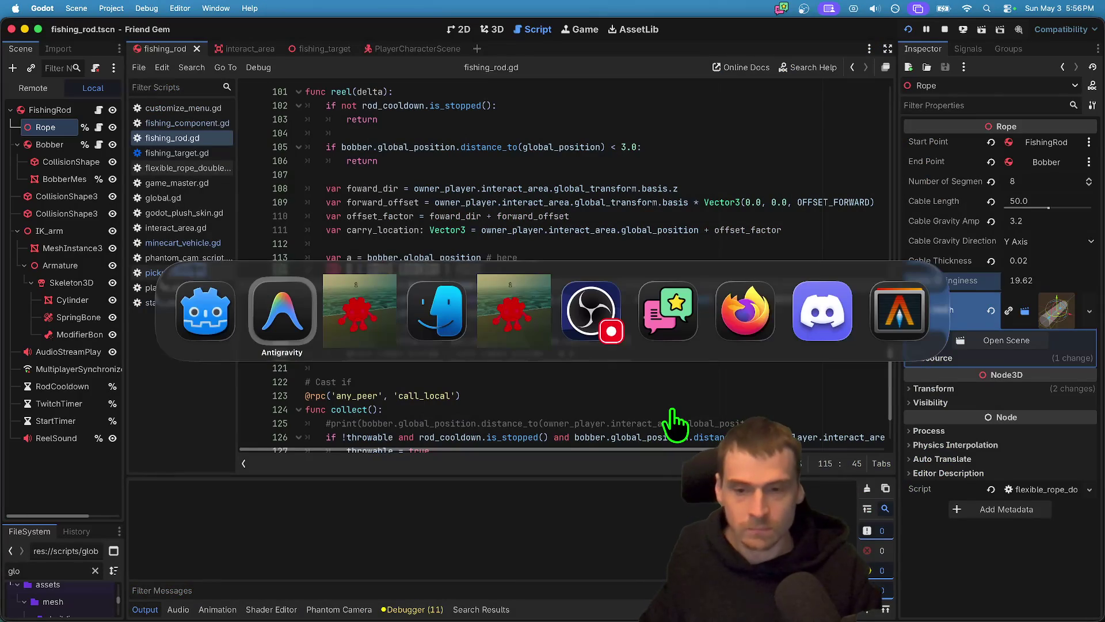
pyautogui.press('super+Tab')
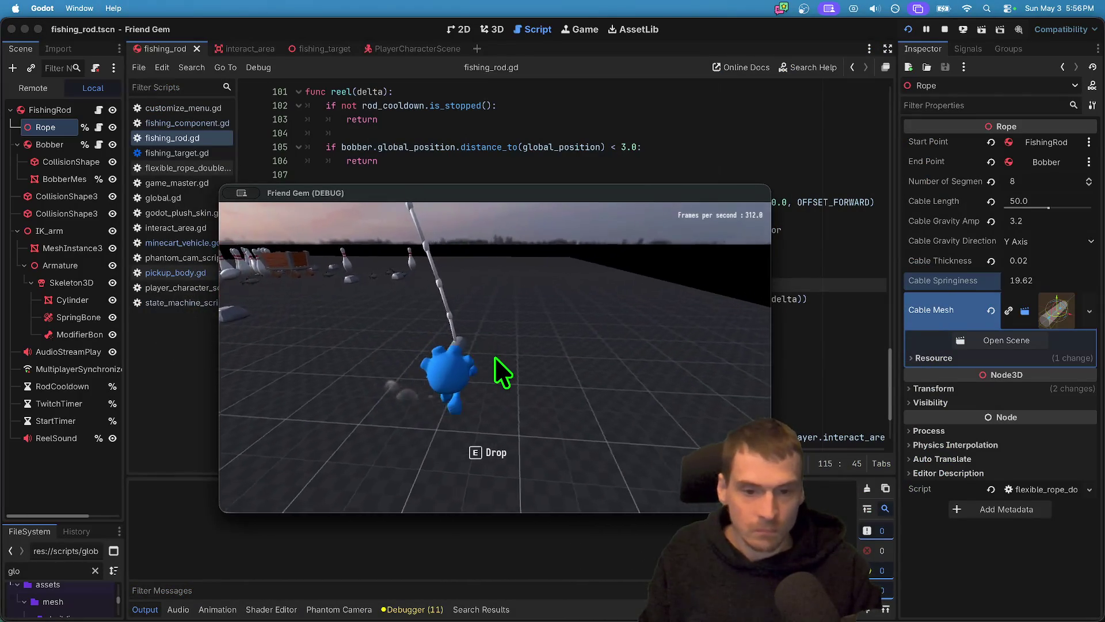
# Cast the bobber out across the ground in the running debug game.
pyautogui.click(495, 357)
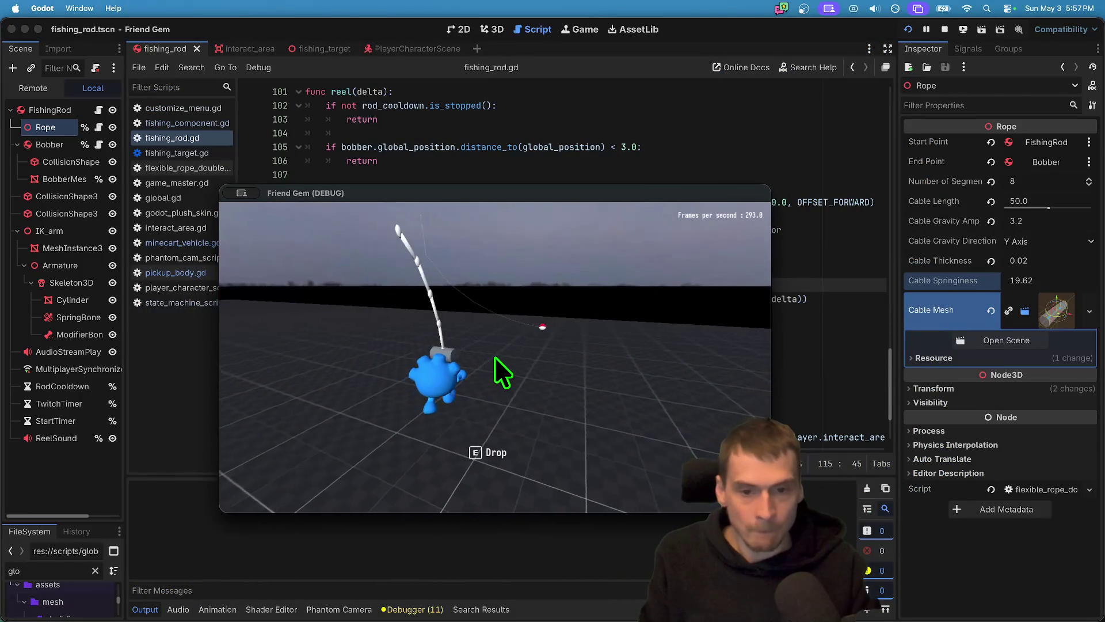
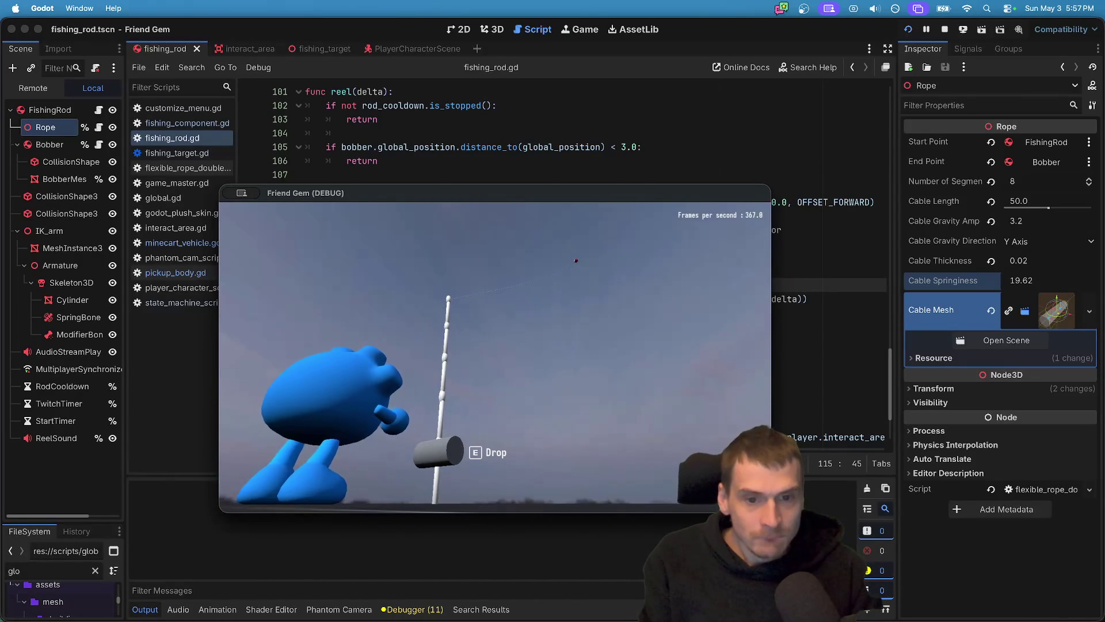
# Close the game and accept the agent's edit restoring the bobber's original Y velocity.
pyautogui.press('super+period')
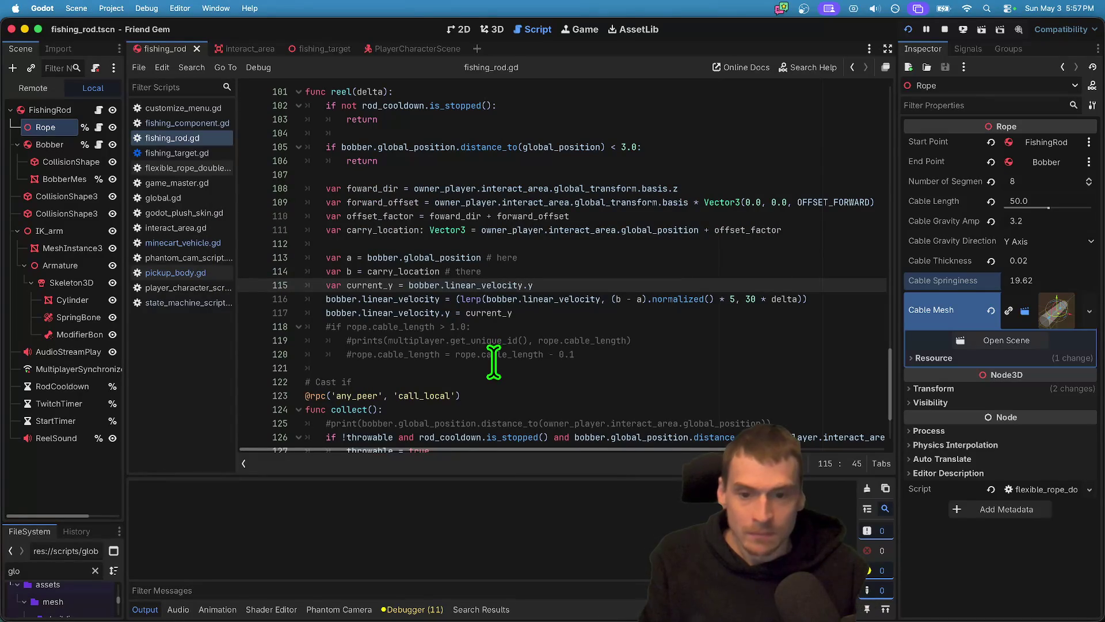
pyautogui.press('super+Tab')
pyautogui.press('super+Tab')
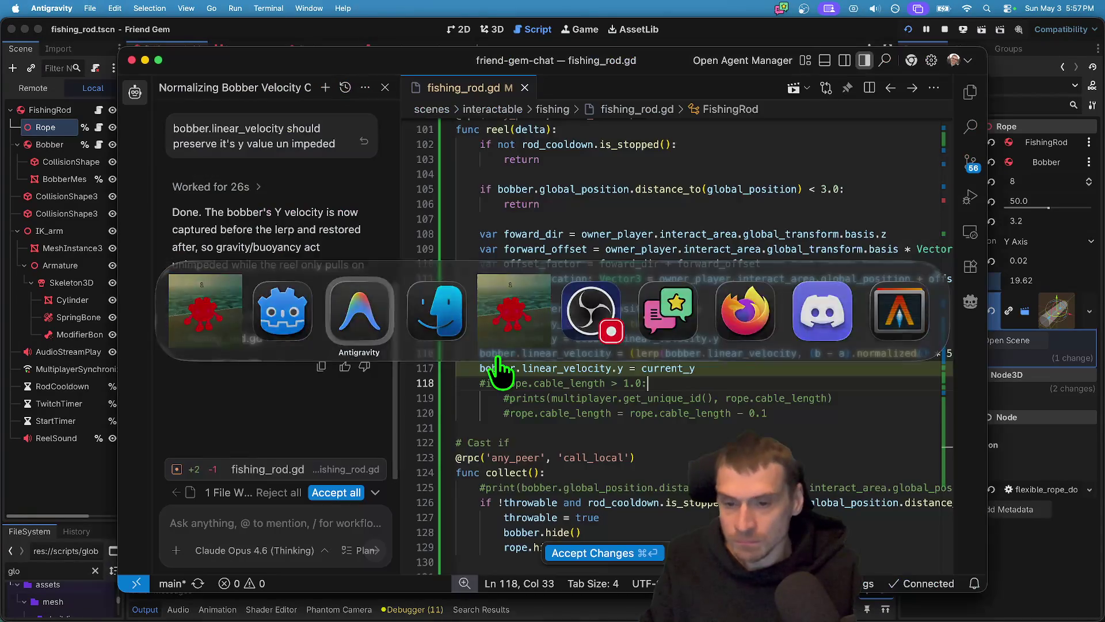
pyautogui.press('super+Tab')
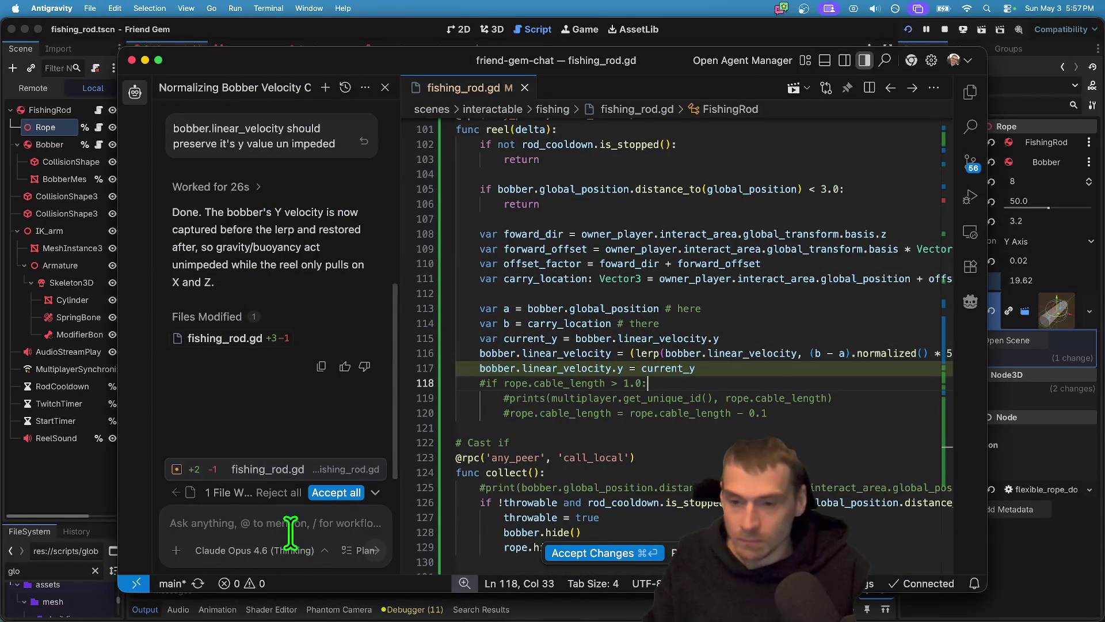
pyautogui.click(596, 552)
# Test casting the bobber in the running game, then return to Antigravity.
pyautogui.press('super+Tab')
pyautogui.press('super+Tab')
pyautogui.press('super+Tab')
pyautogui.press('super+Tab')
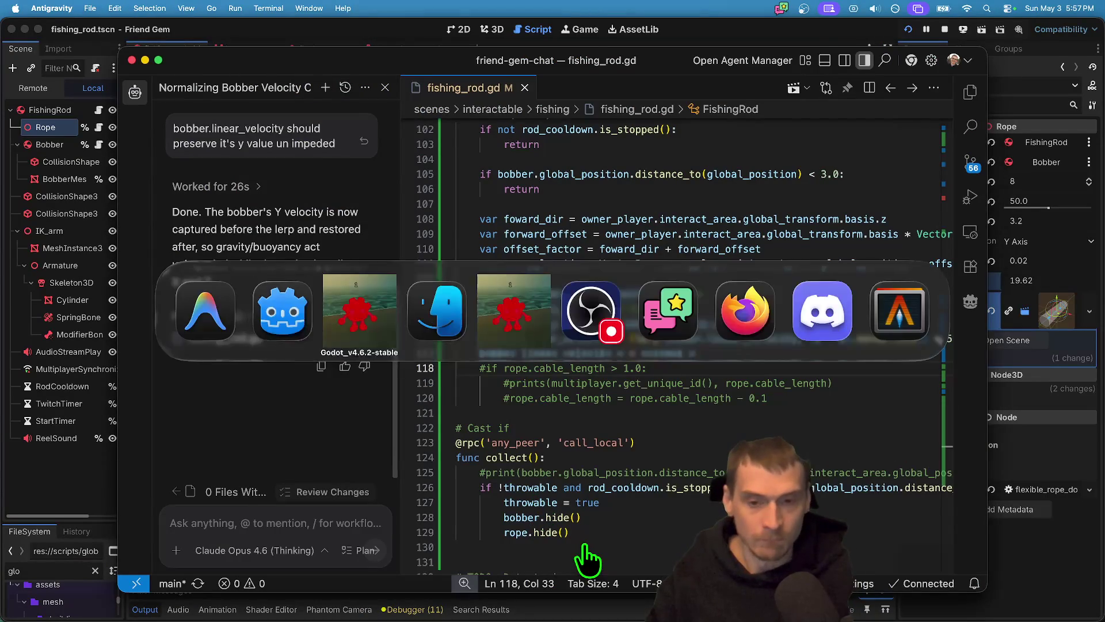
pyautogui.press('super+Tab')
pyautogui.click(502, 419)
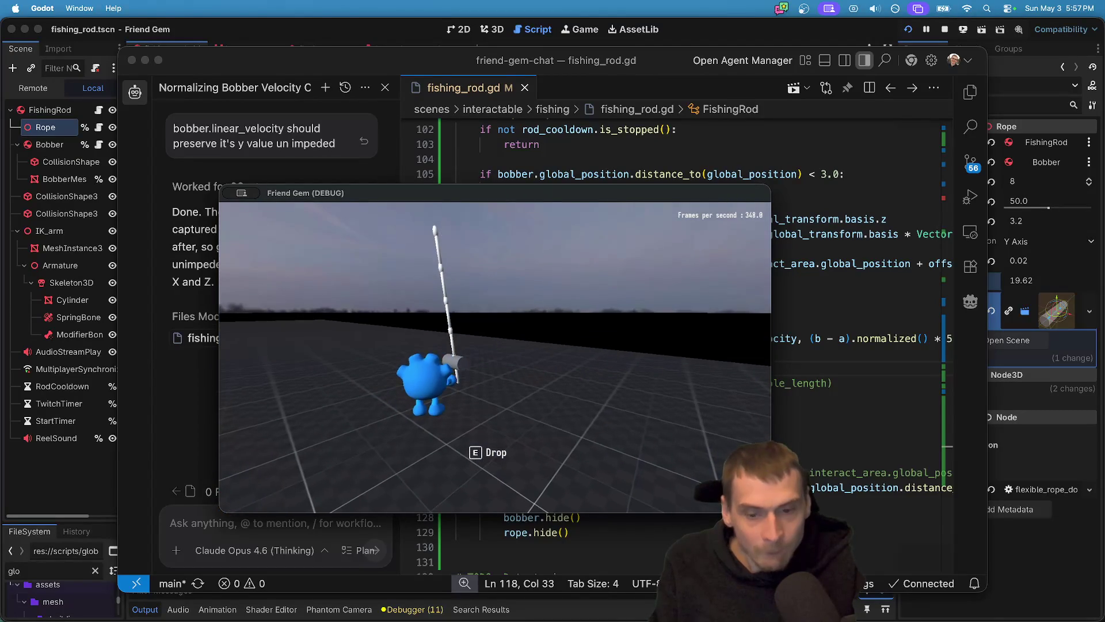
pyautogui.press('super+Tab')
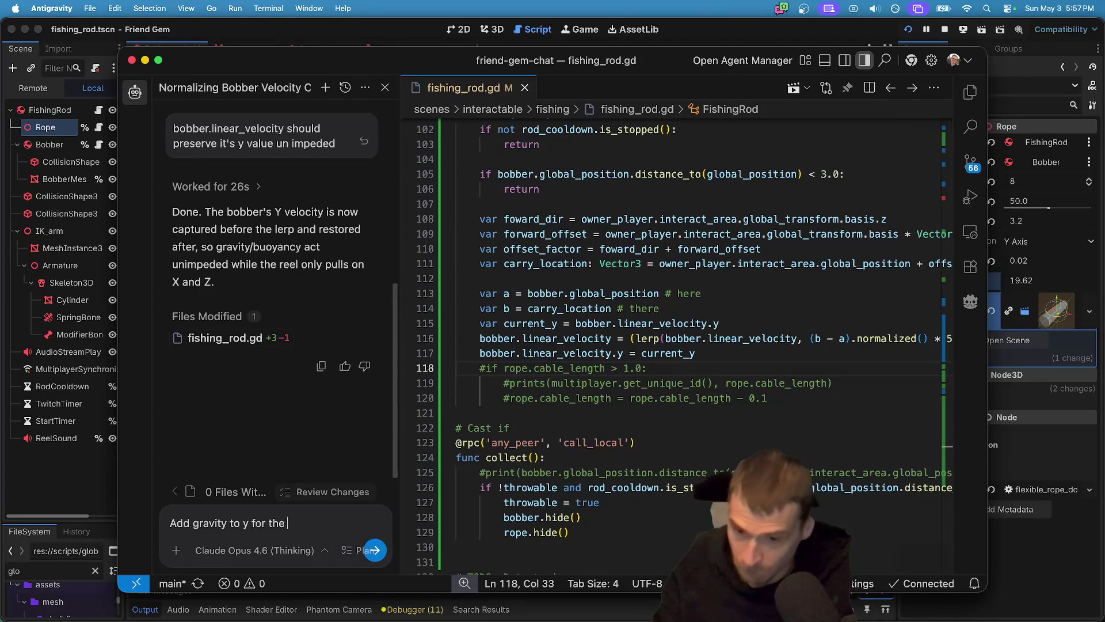
# Ask the agent to add gravity to the bobber's Y, accept the 9.8 * delta edit, and relaunch.
pyautogui.write('er')
pyautogui.press('Return')
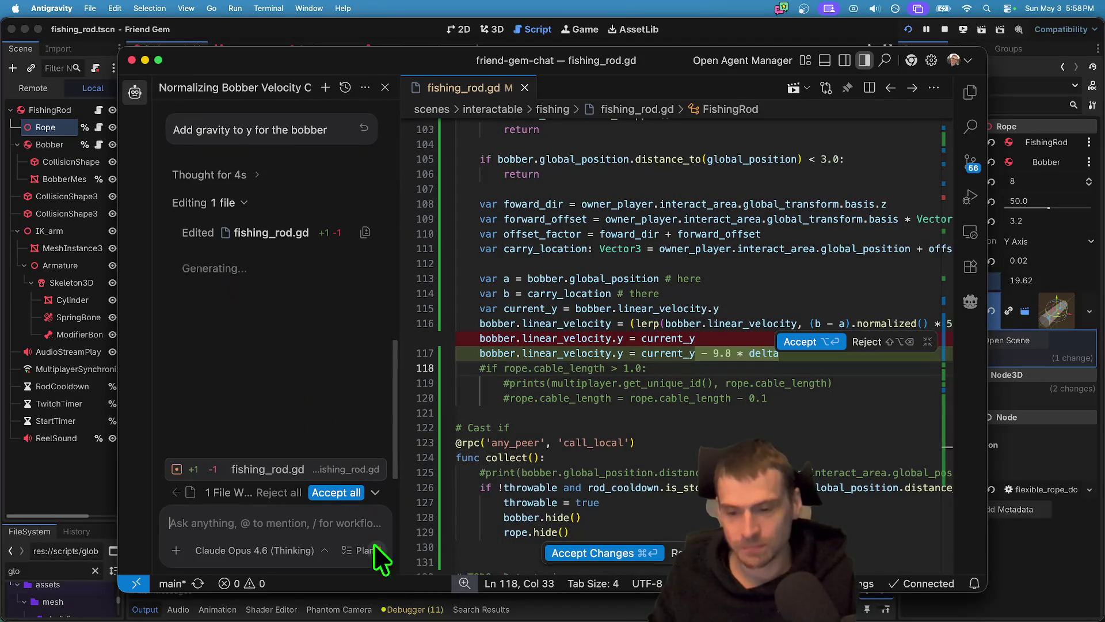
pyautogui.click(331, 494)
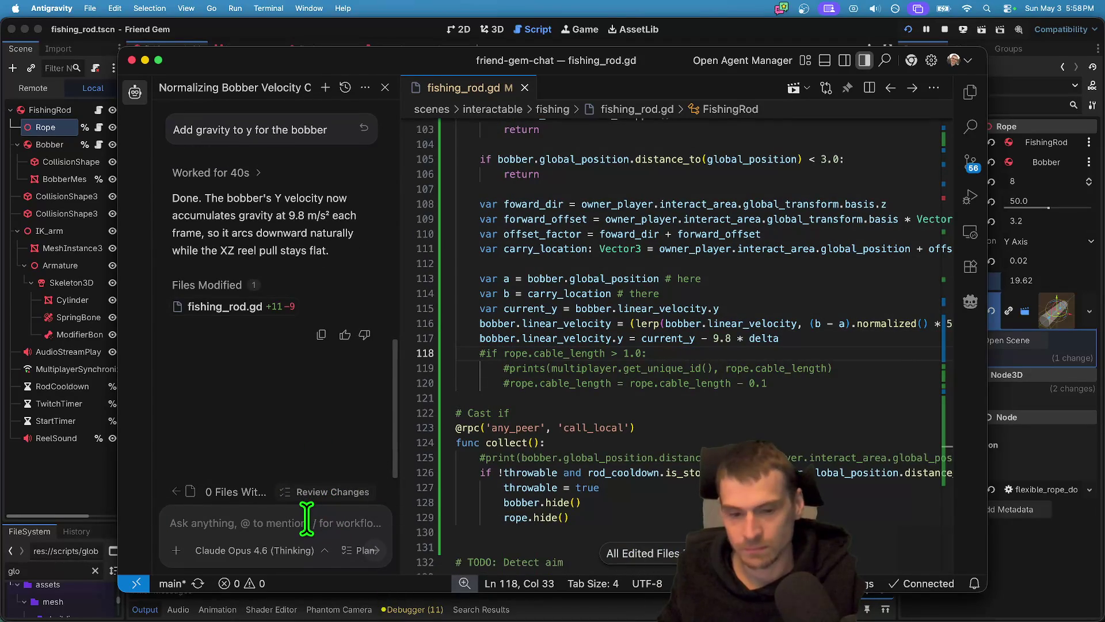
pyautogui.press('F5')
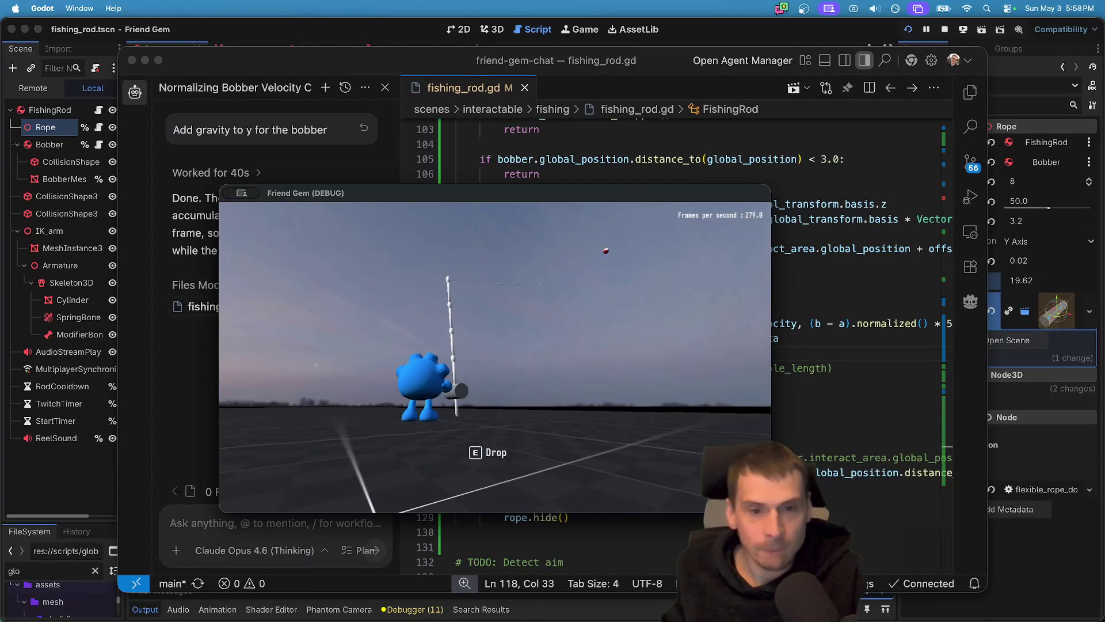
pyautogui.press('super+Tab')
pyautogui.press('super+Tab')
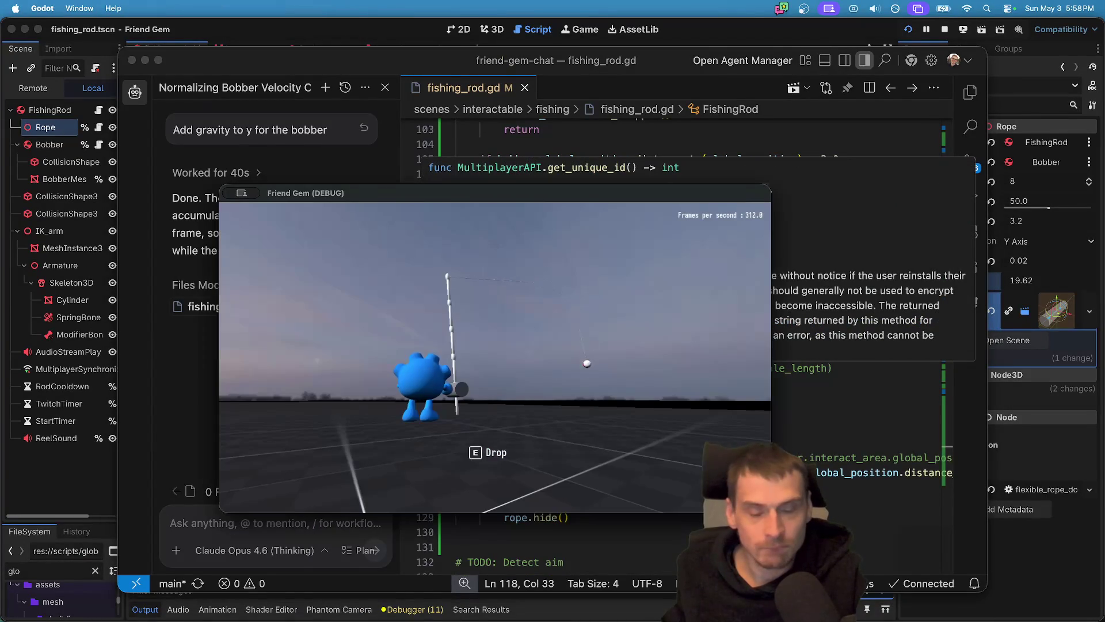
pyautogui.press('super+Tab')
pyautogui.press('Tab')
pyautogui.press('super+Tab')
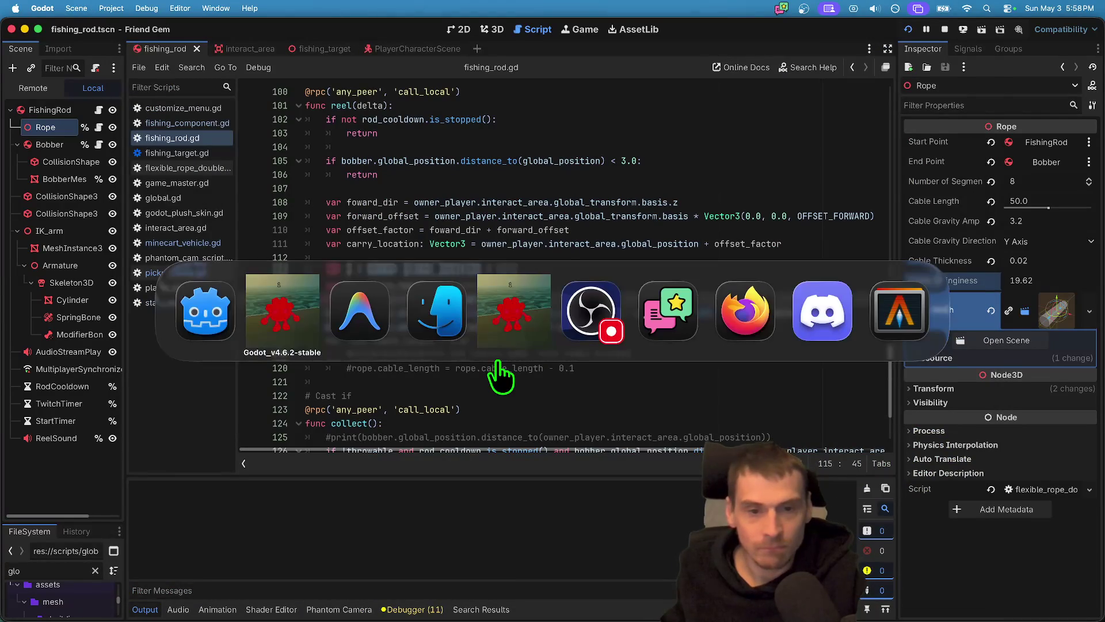
pyautogui.press('super+Tab')
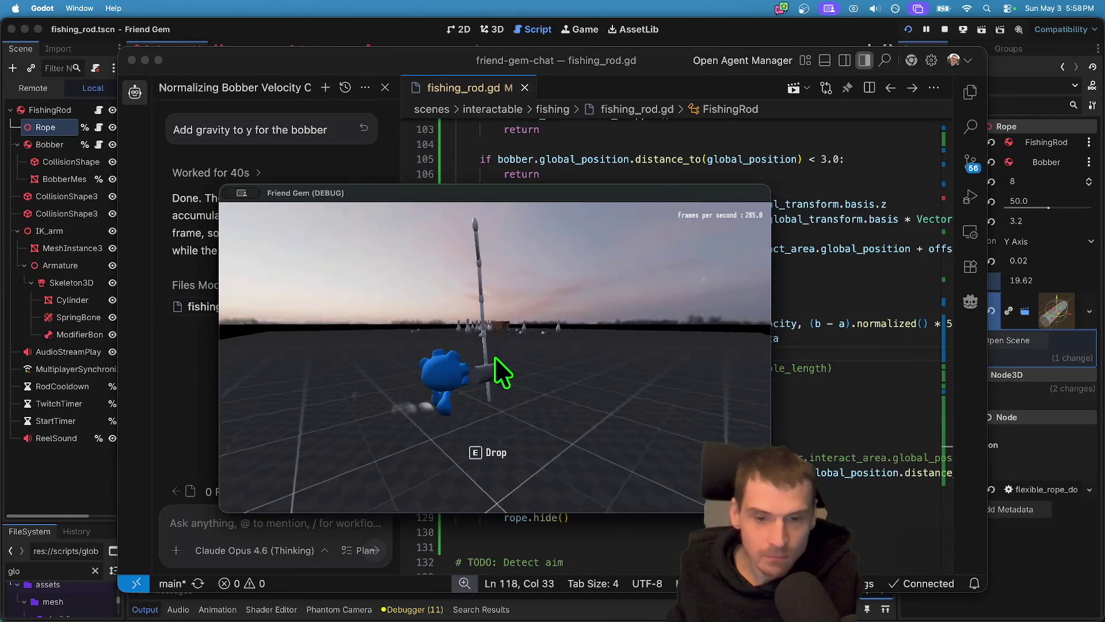
pyautogui.press('space')
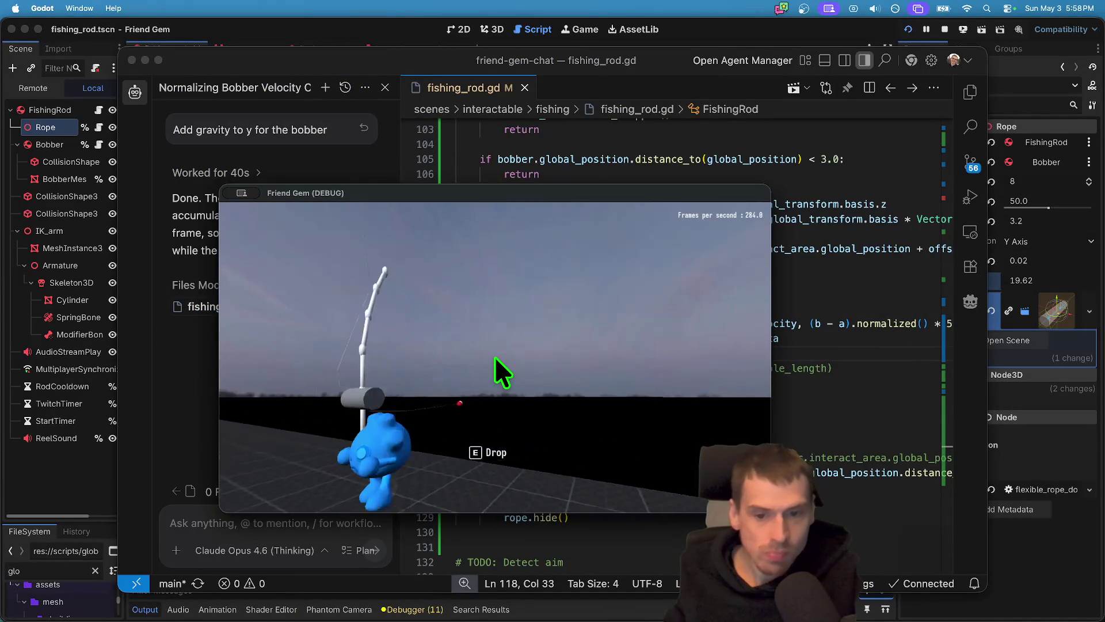
pyautogui.press('a')
pyautogui.press('a')
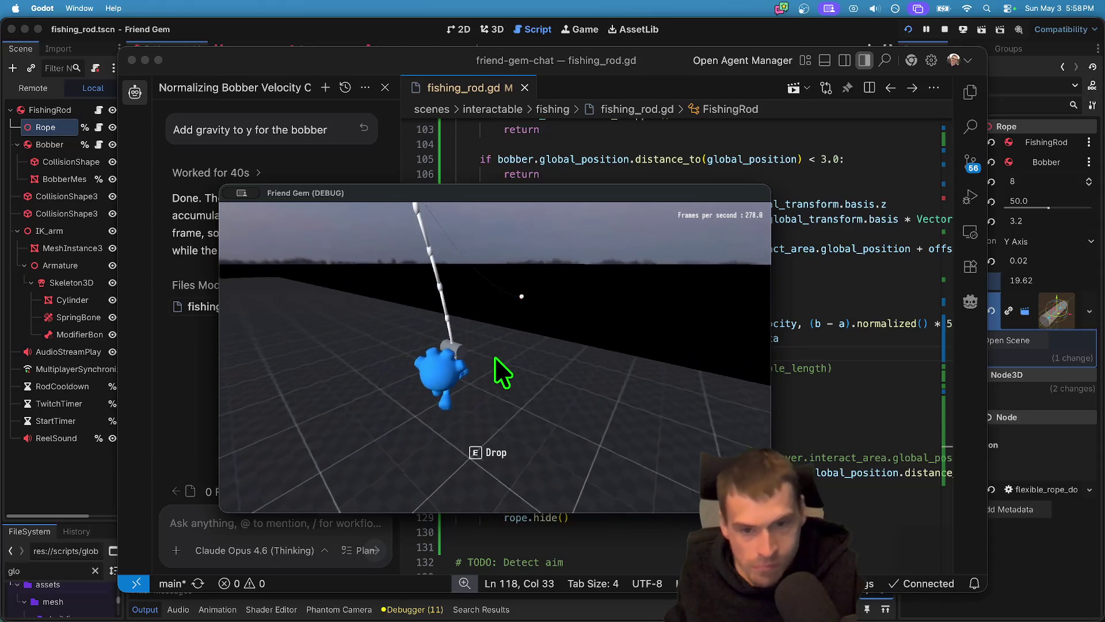
pyautogui.press('a')
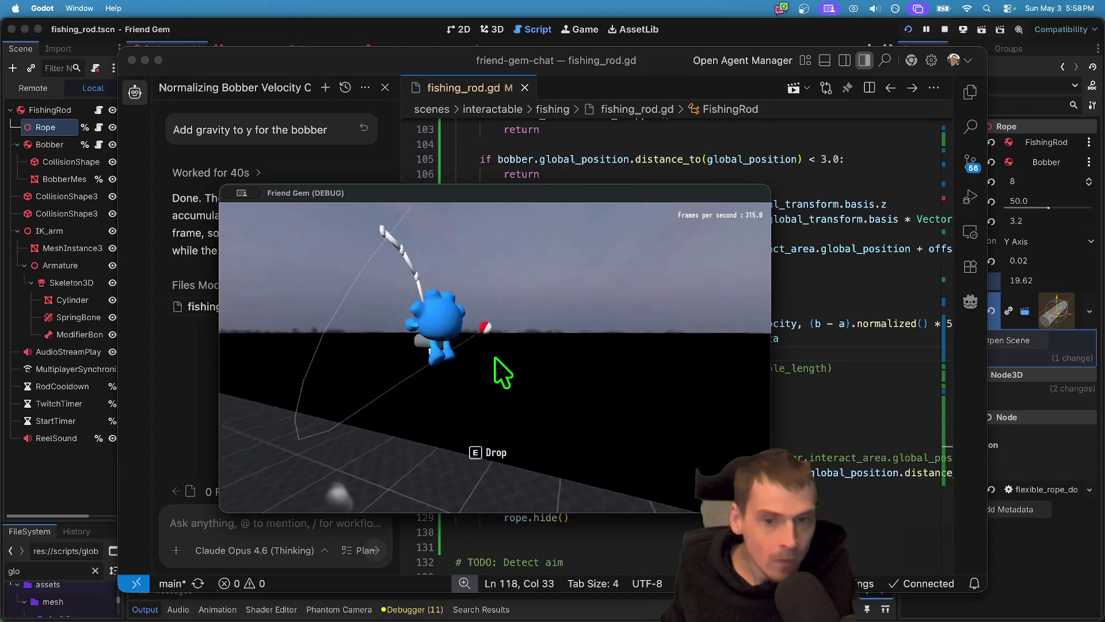
pyautogui.click(495, 357)
pyautogui.press('super+Tab')
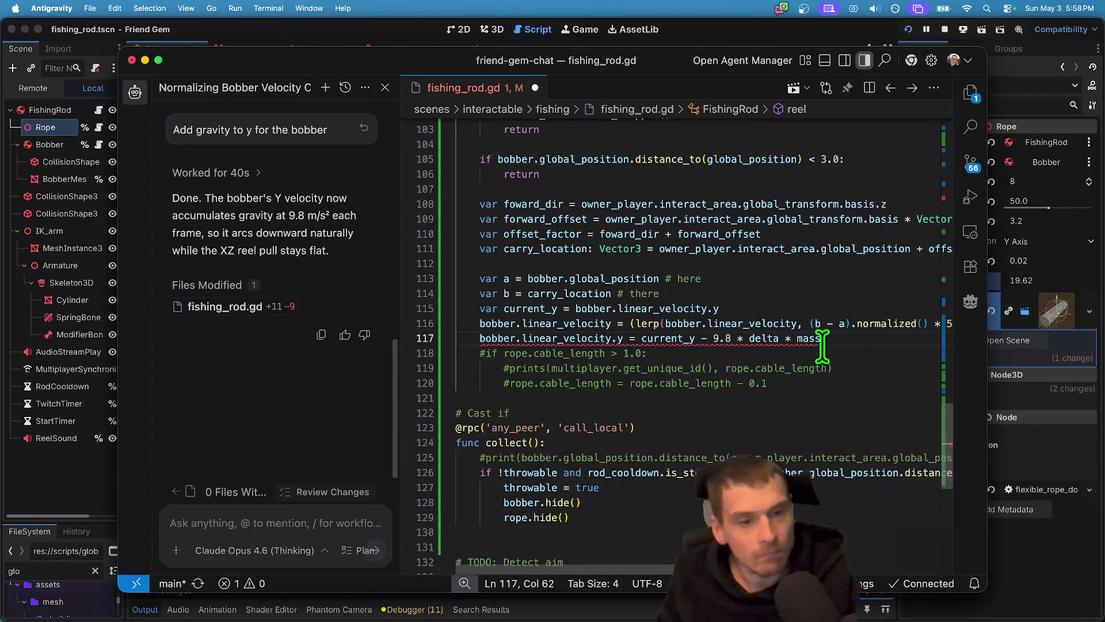
pyautogui.press('BackSpace')
pyautogui.press('BackSpace')
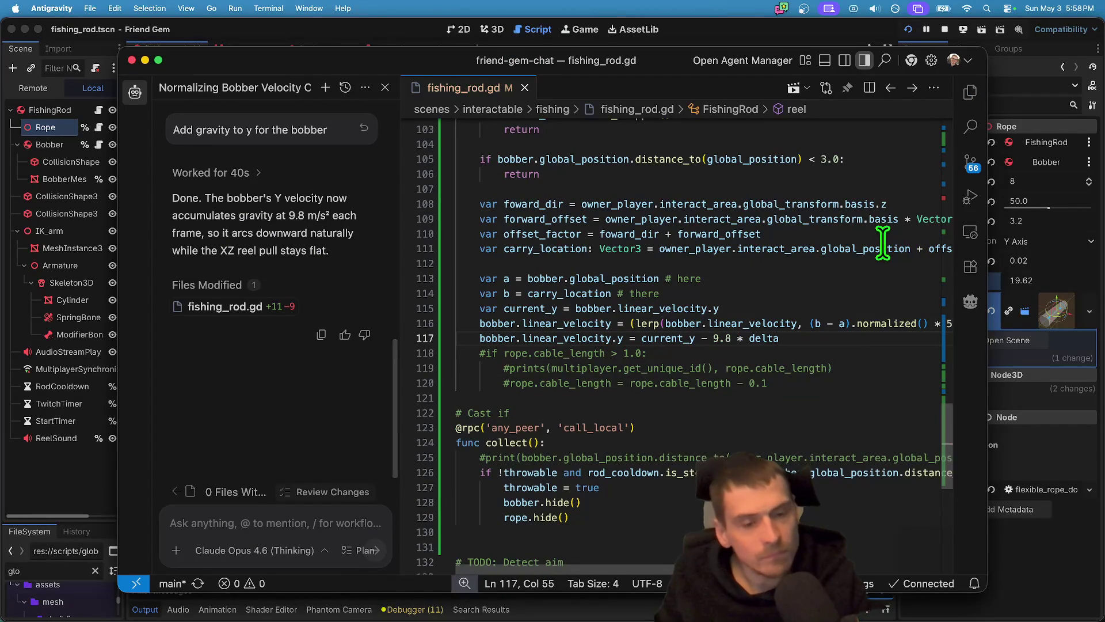
pyautogui.press('super+Tab')
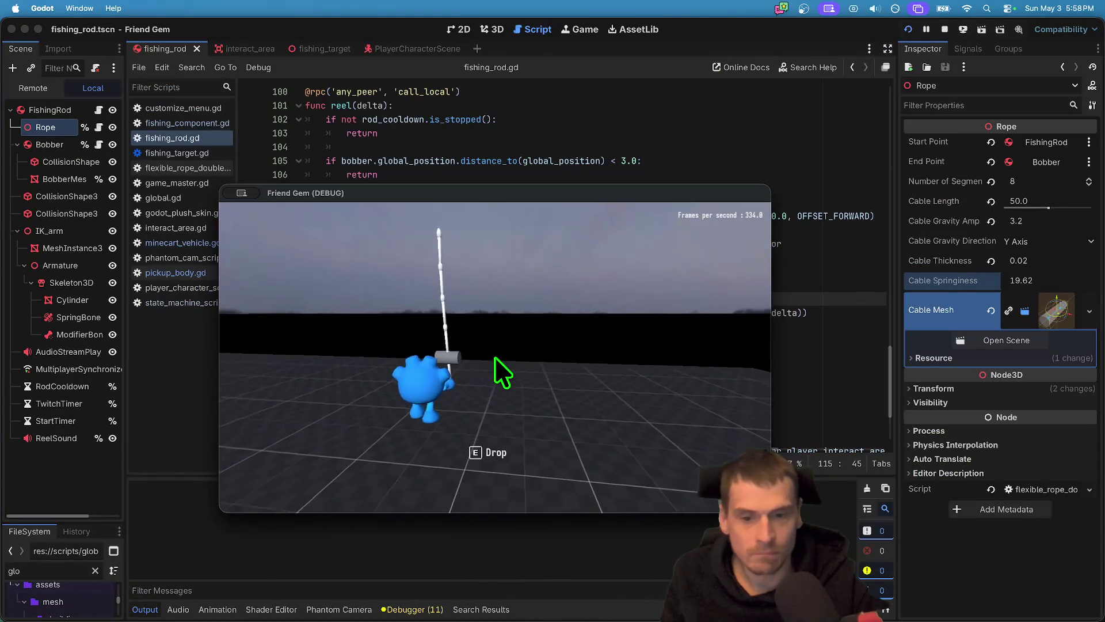
# Cast the line and walk toward the bobber, then quit the running game.
pyautogui.click(495, 357)
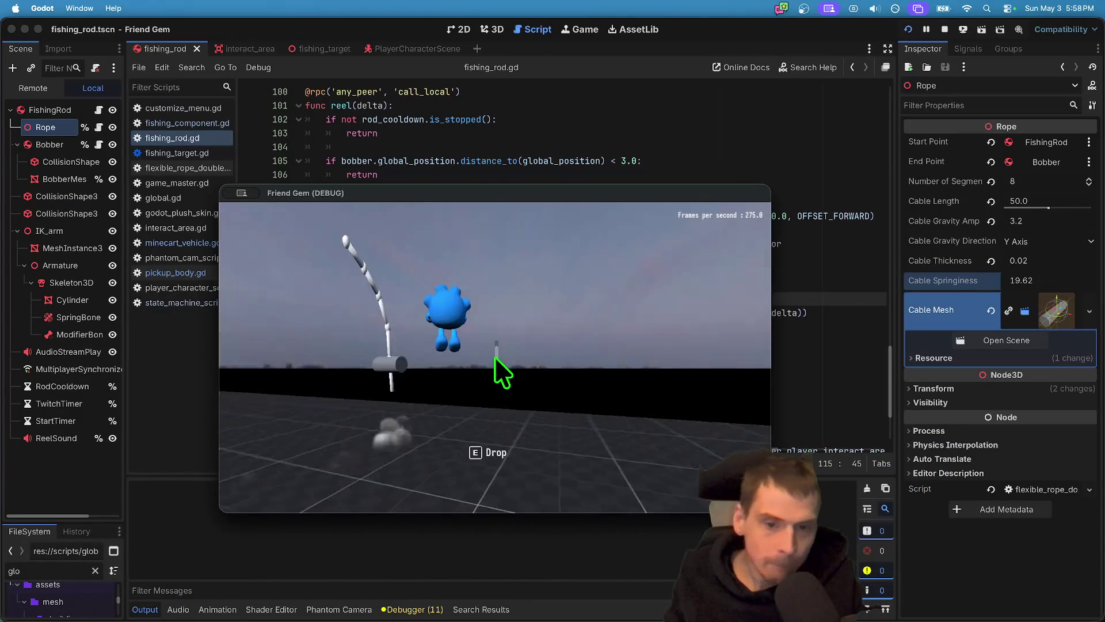
pyautogui.press('w')
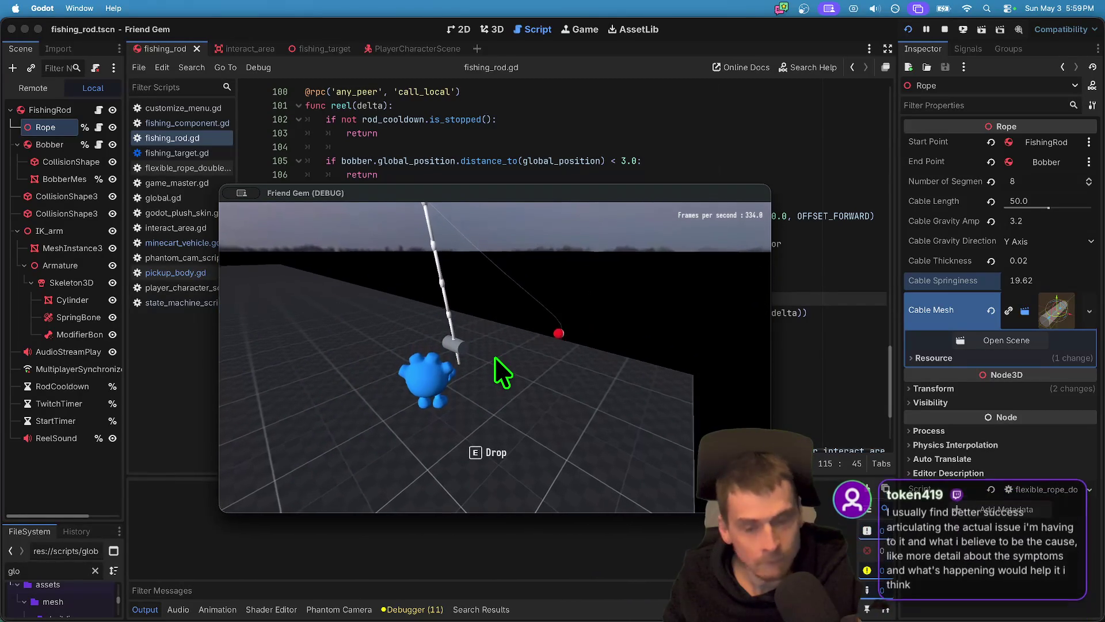
pyautogui.press('Escape')
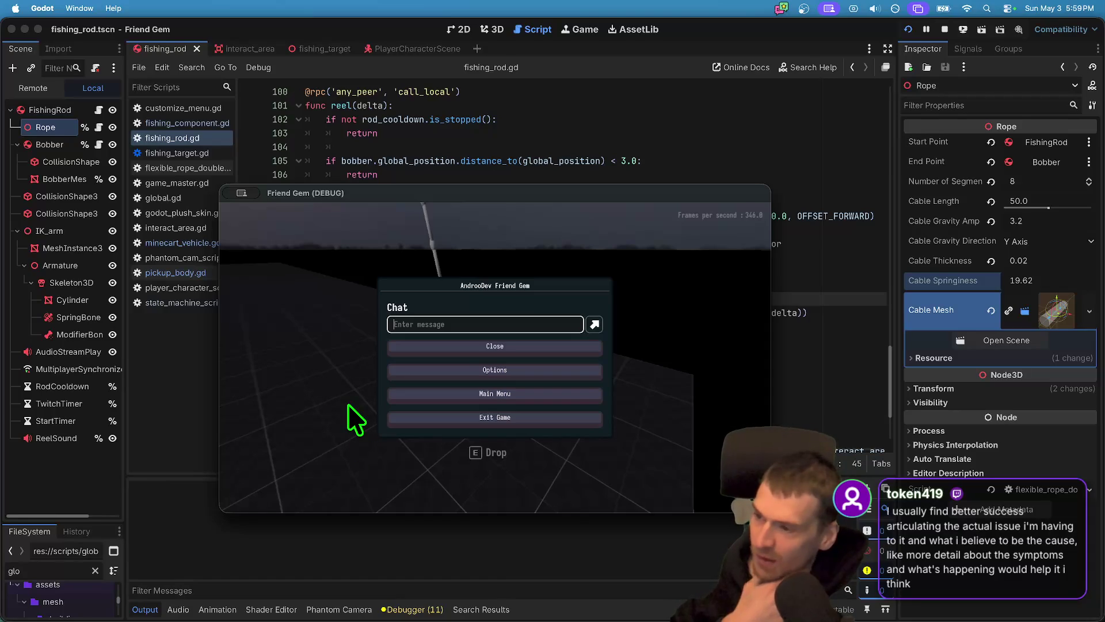
pyautogui.click(486, 373)
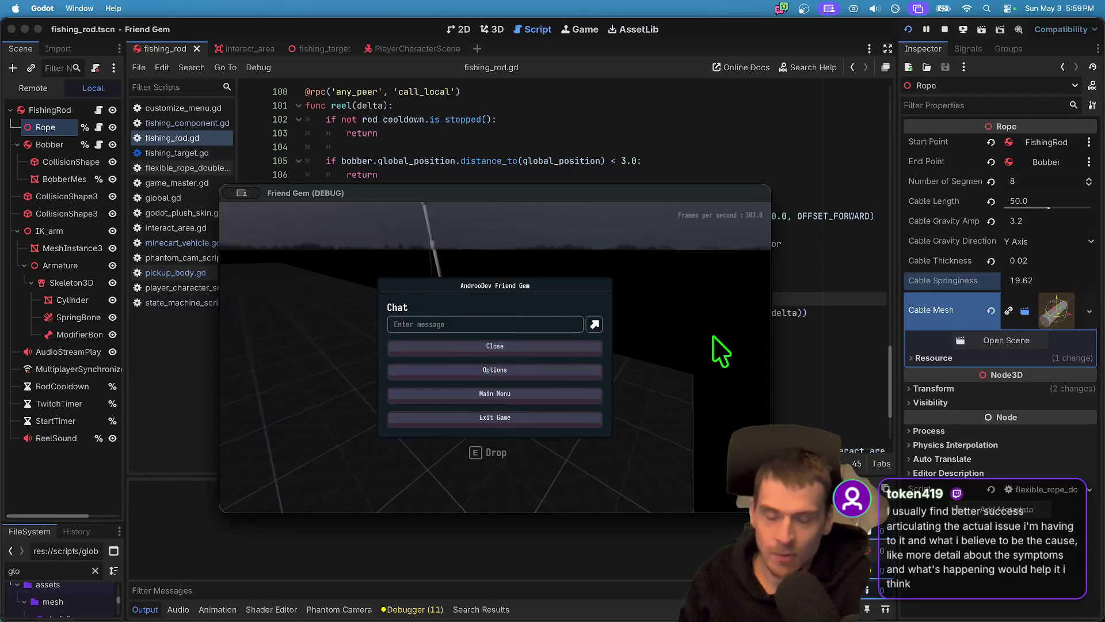
pyautogui.press('super+q')
# Load the MapLakeFlat level through the in-game Admin panel.
pyautogui.press('super+Tab')
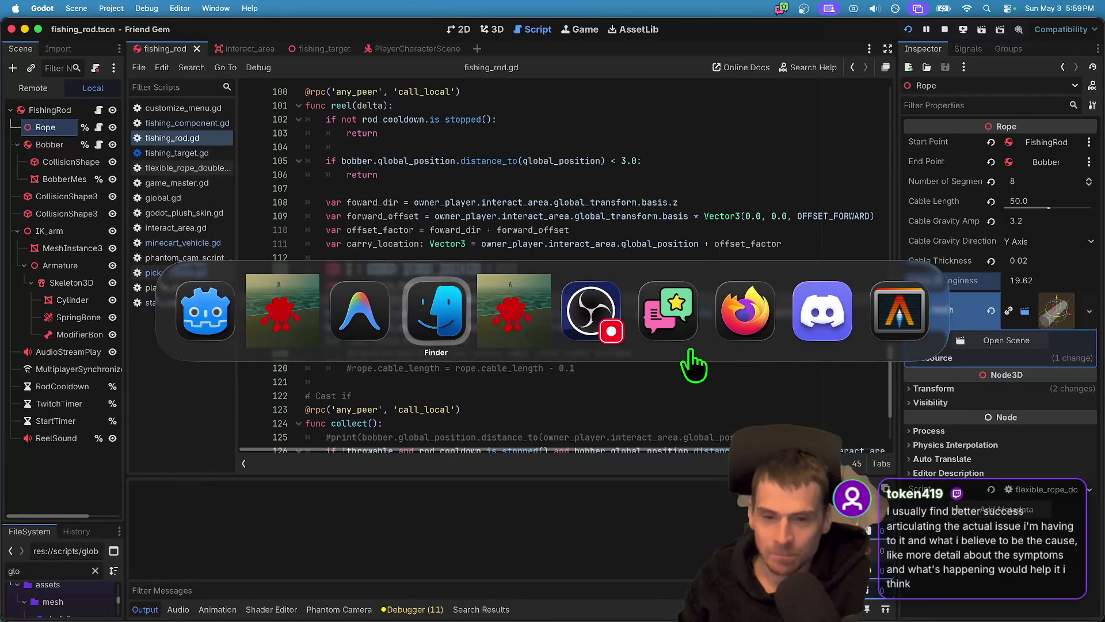
pyautogui.press('super+Tab')
pyautogui.press('Escape')
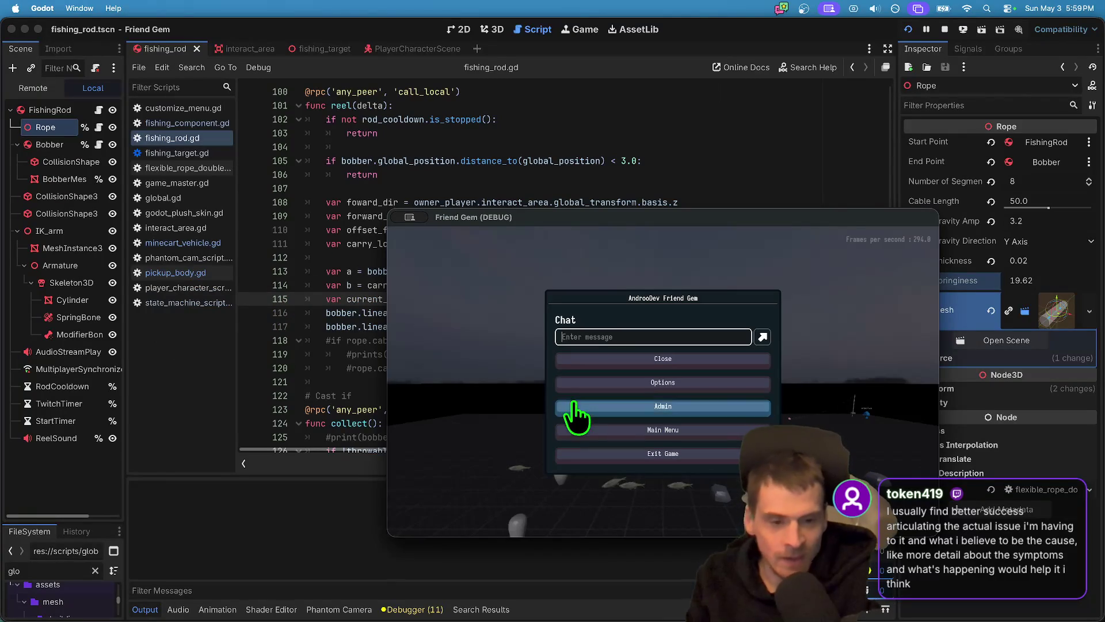
pyautogui.click(573, 406)
pyautogui.click(914, 257)
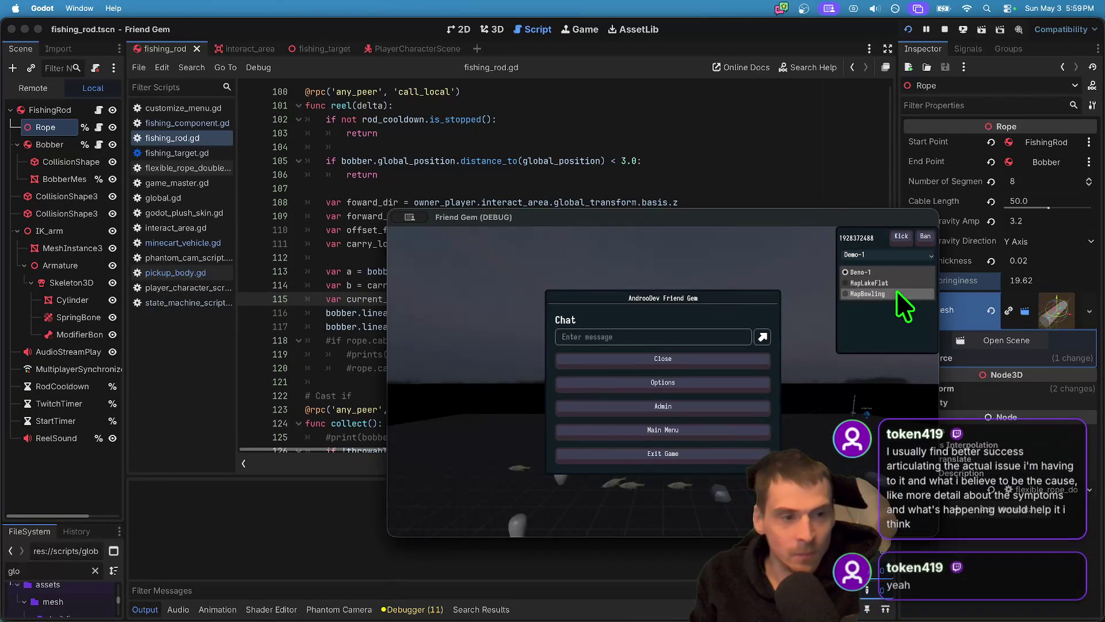
pyautogui.click(897, 283)
pyautogui.click(898, 272)
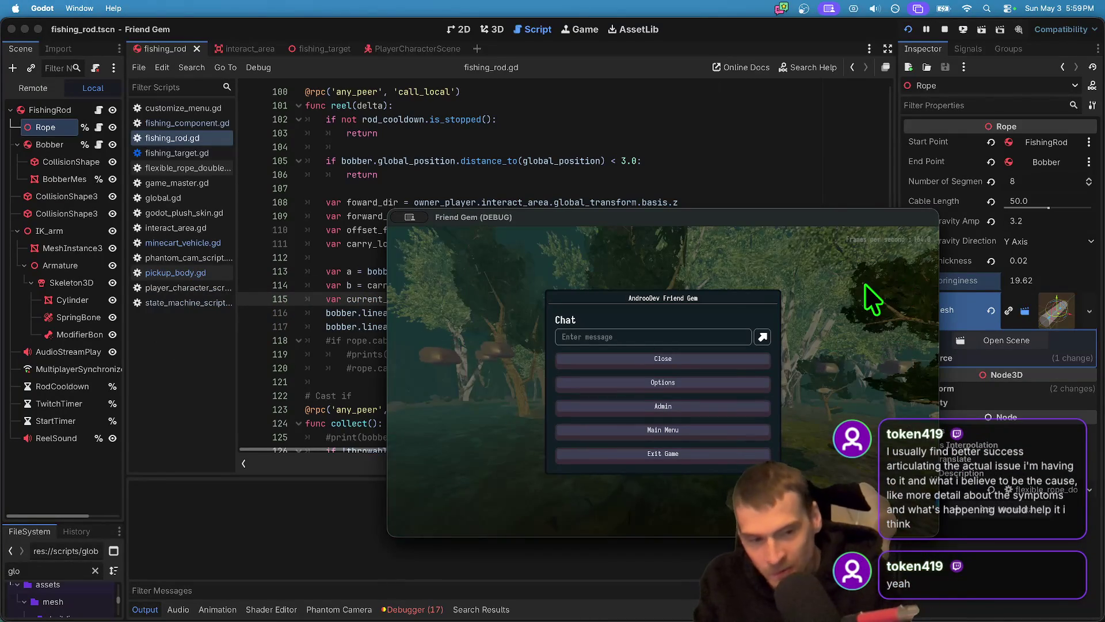
# Cast the fishing line into the lake and move the character toward the water.
pyautogui.press('super+Tab')
pyautogui.press('super+Tab')
pyautogui.press('e')
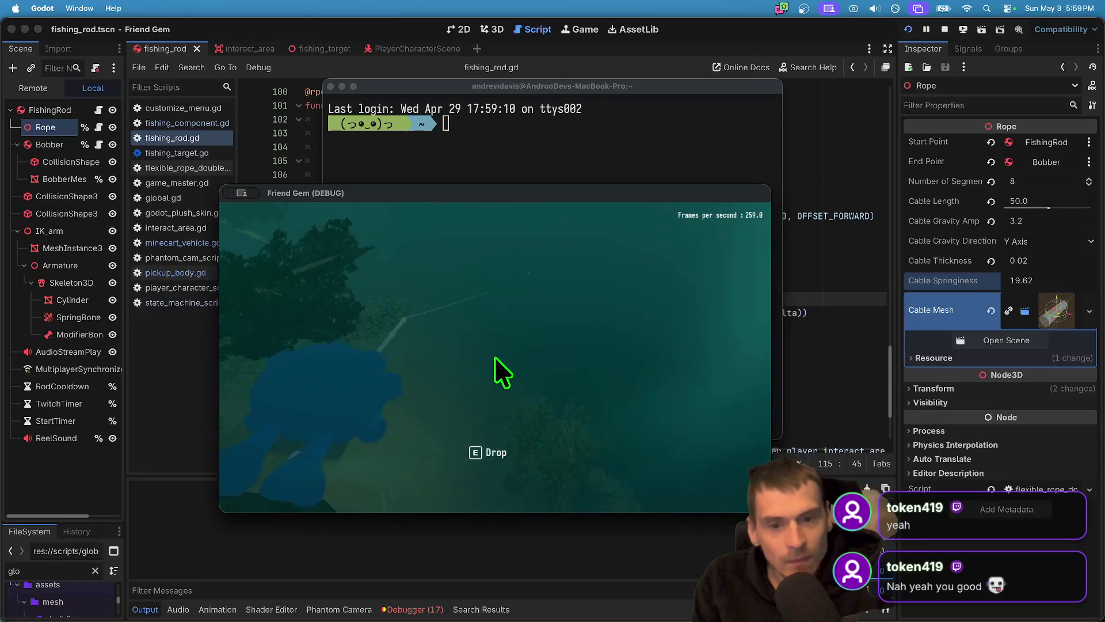
pyautogui.press('a')
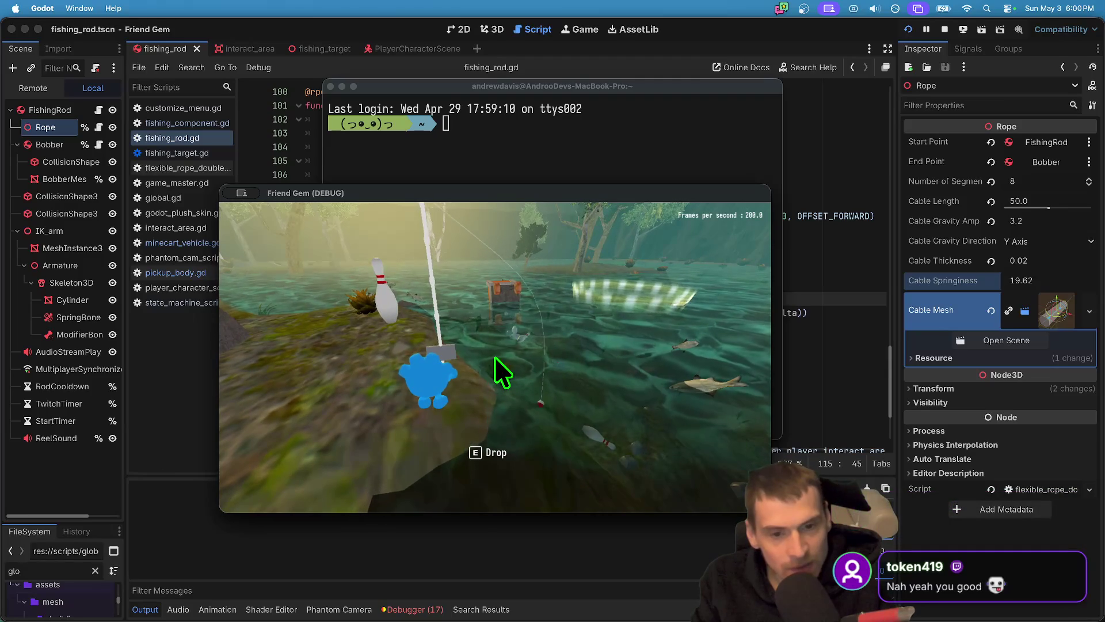
pyautogui.press('a')
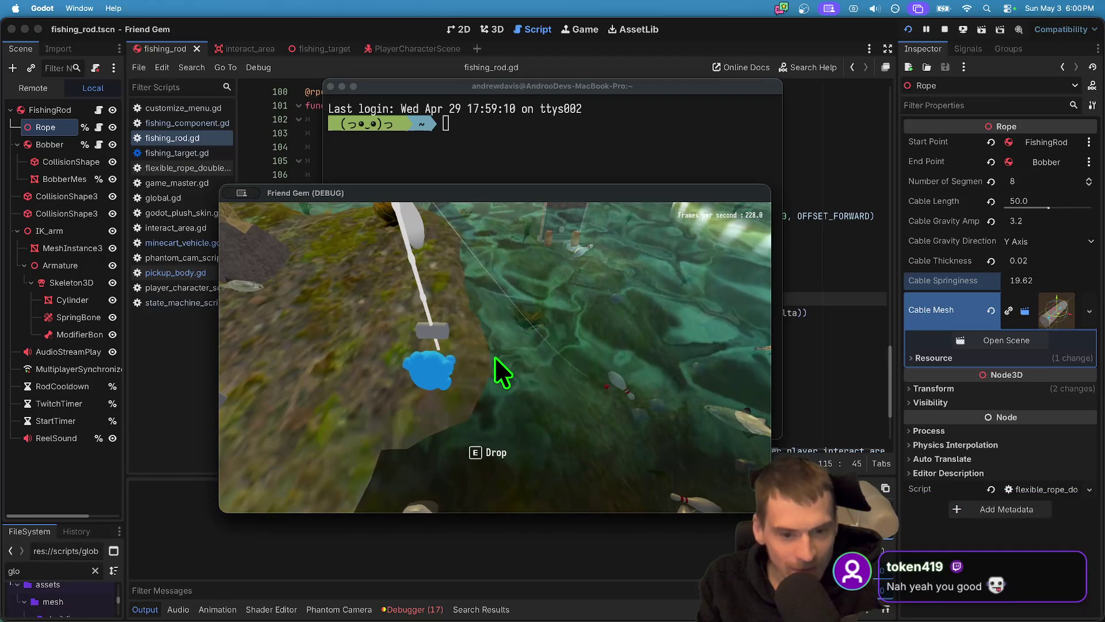
pyautogui.press('super+Tab')
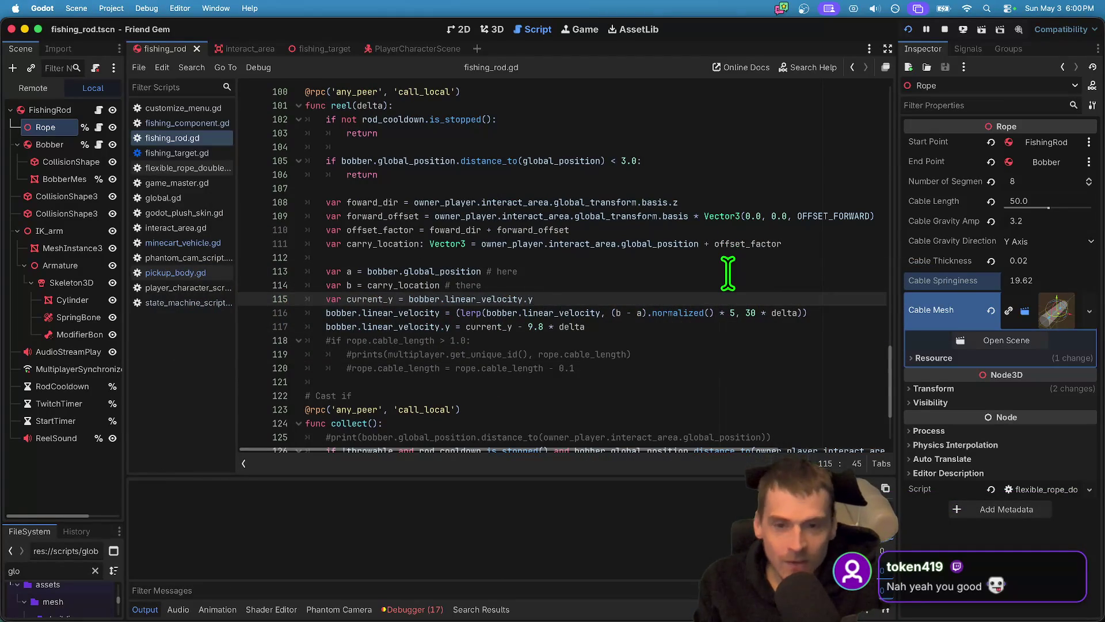
# Stop the game and delete the 9.8 * delta gravity line from reel().
pyautogui.press('super+z')
pyautogui.press('super+Down')
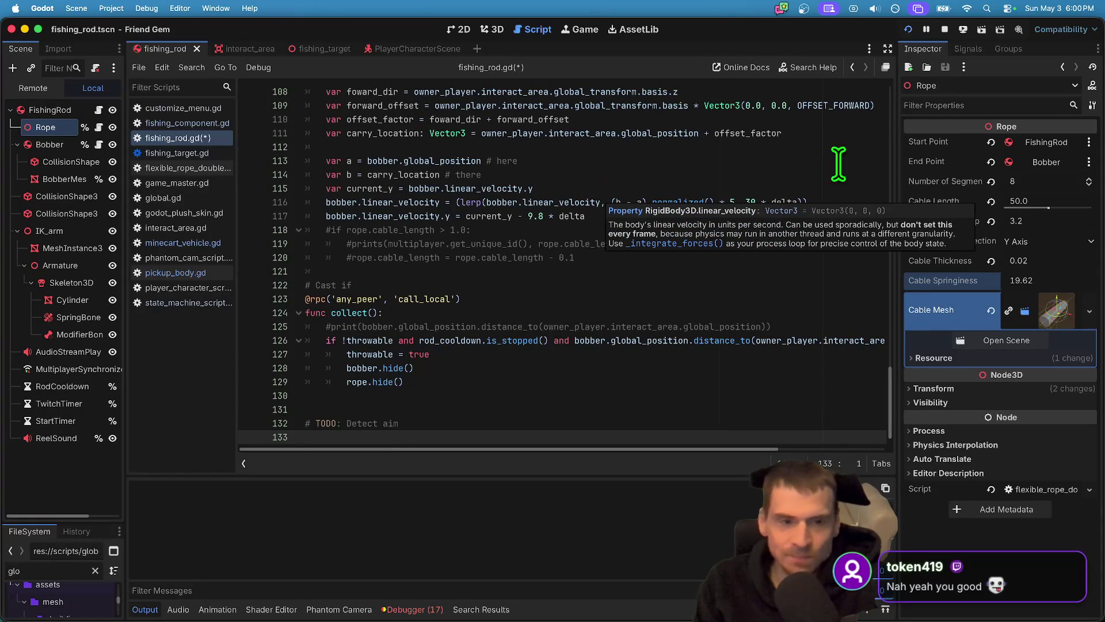
pyautogui.click(942, 28)
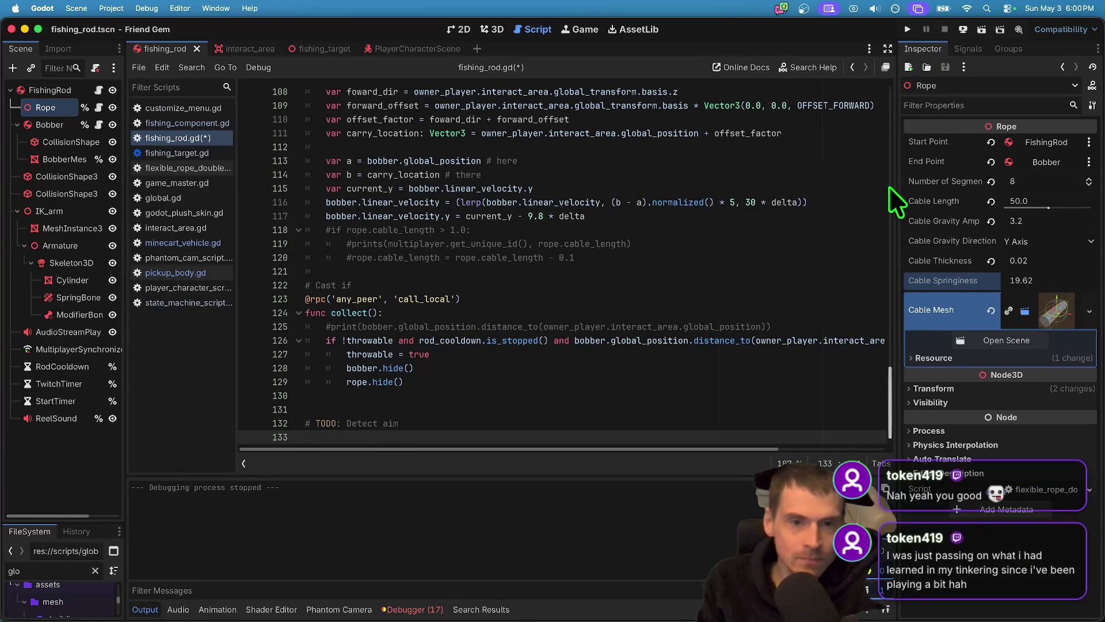
pyautogui.doubleClick(770, 202)
pyautogui.moveTo(769, 202); pyautogui.dragTo(770, 217)
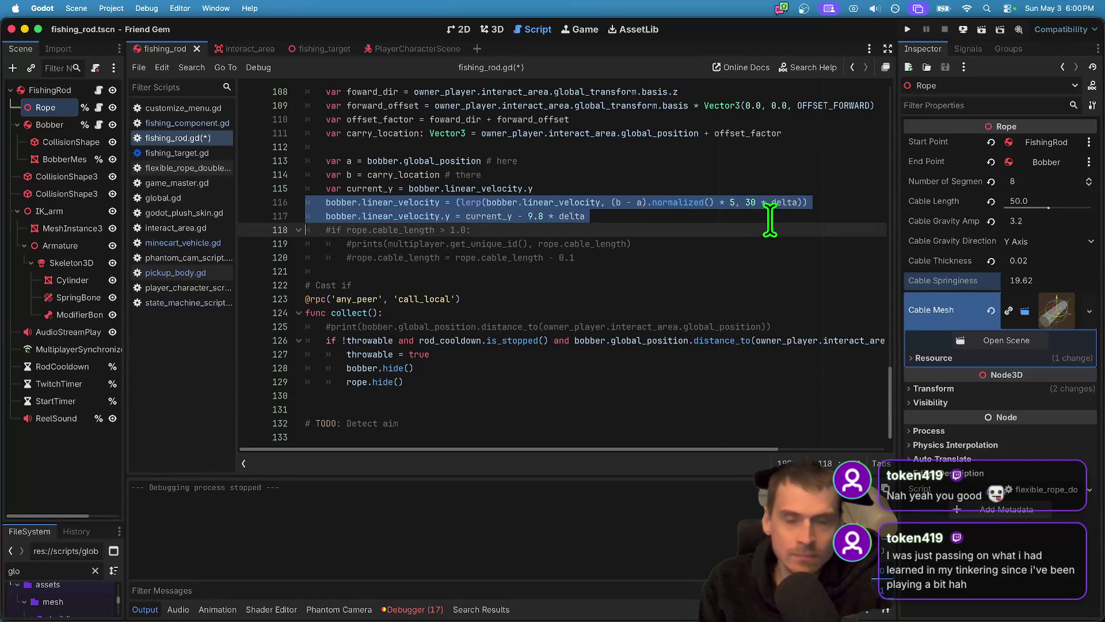
pyautogui.click(770, 218)
pyautogui.doubleClick(792, 202)
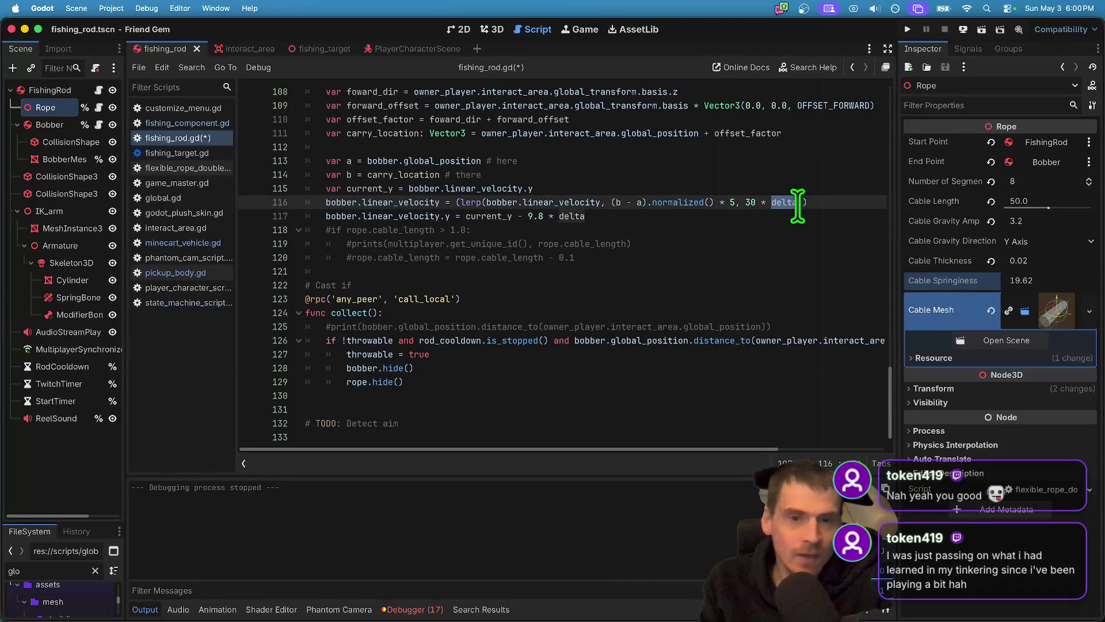
pyautogui.moveTo(795, 205); pyautogui.dragTo(794, 214)
pyautogui.press('BackSpace')
pyautogui.press('Up')
# Delete the current_y line, leaving only the lerp velocity, and run the game.
pyautogui.doubleClick(806, 167)
pyautogui.moveTo(807, 168); pyautogui.dragTo(807, 180)
pyautogui.press('BackSpace')
pyautogui.press('Down')
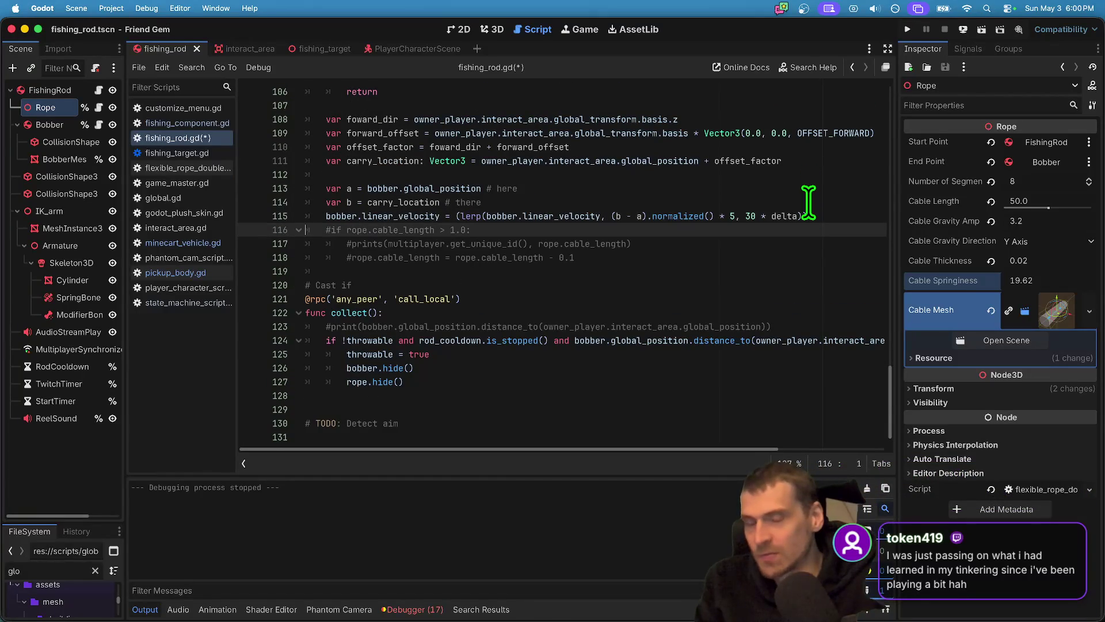
pyautogui.press('super+b')
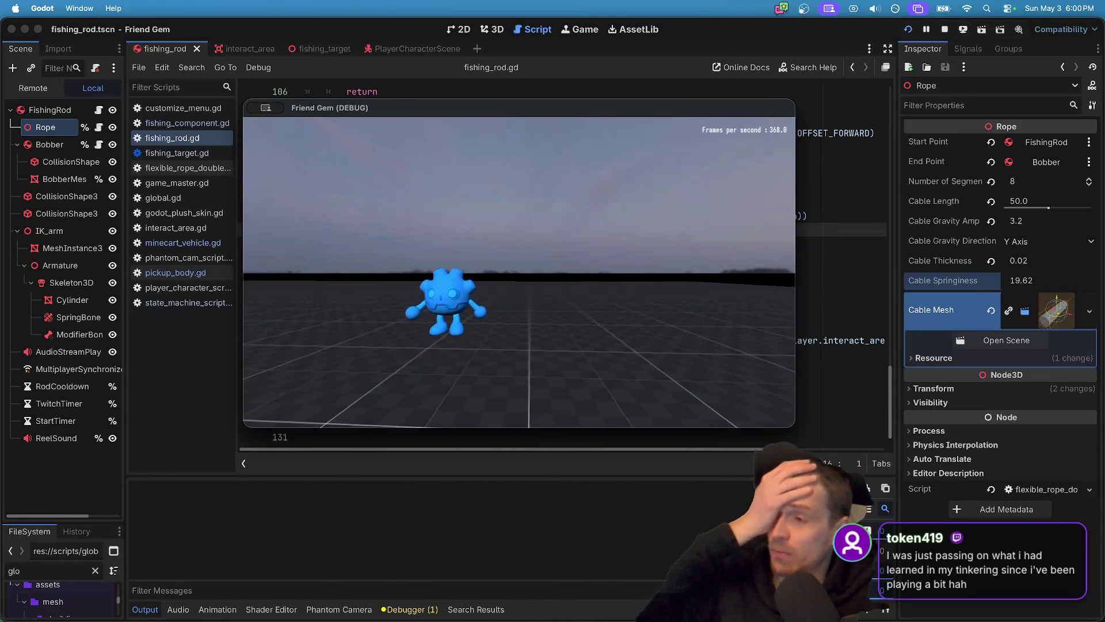
# Walk the character toward the bowling pins on the empty grid.
pyautogui.press('w')
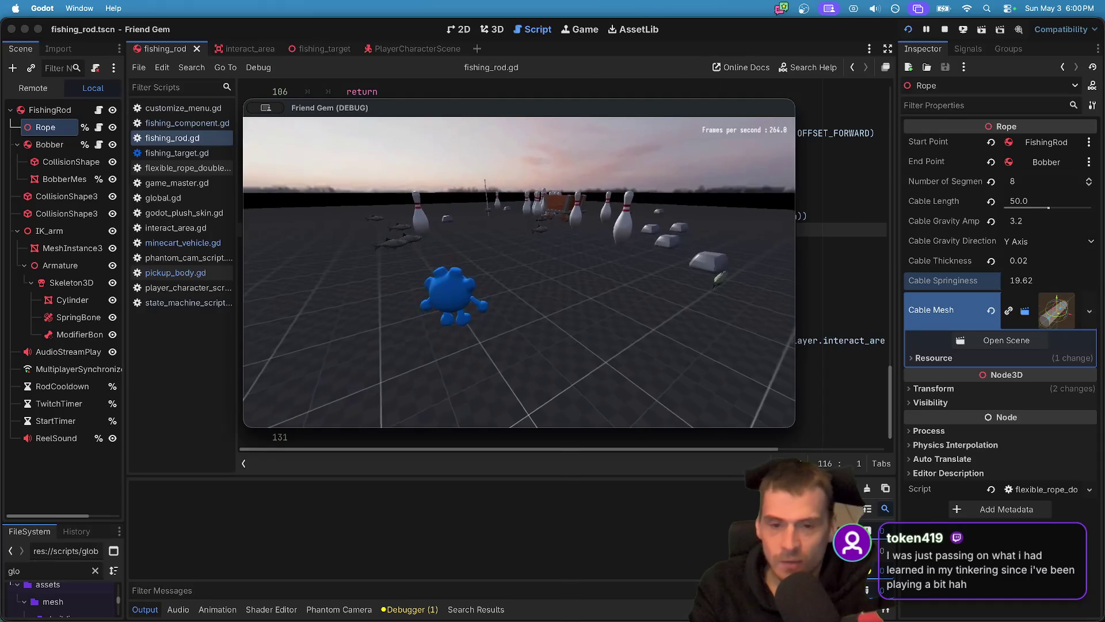
pyautogui.press('Escape')
pyautogui.press('super+Tab')
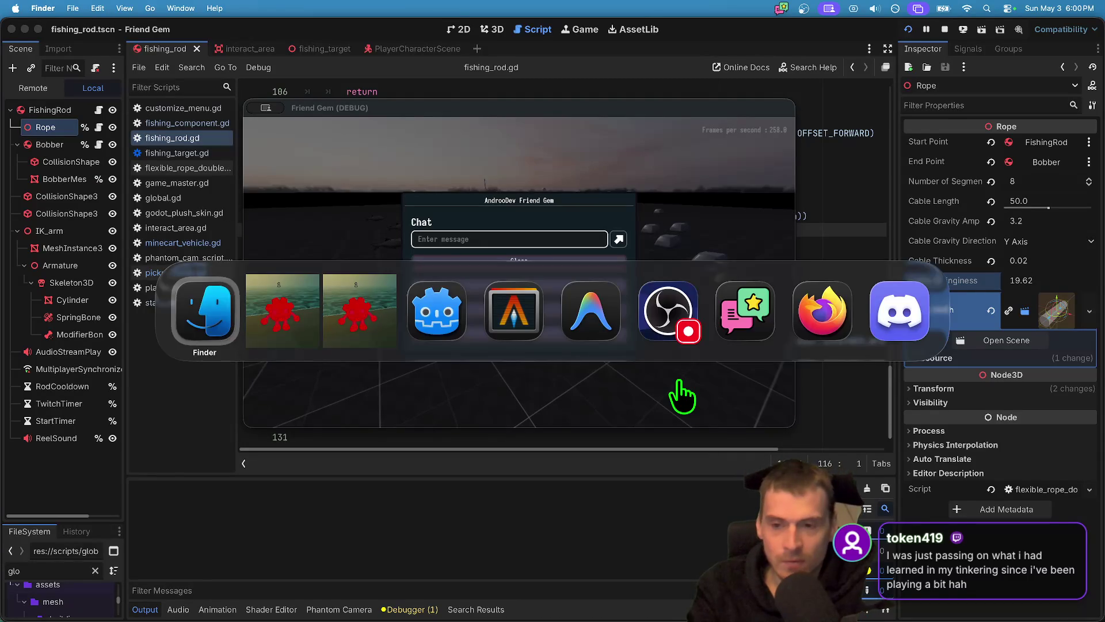
pyautogui.press('Escape')
pyautogui.press('super+Tab')
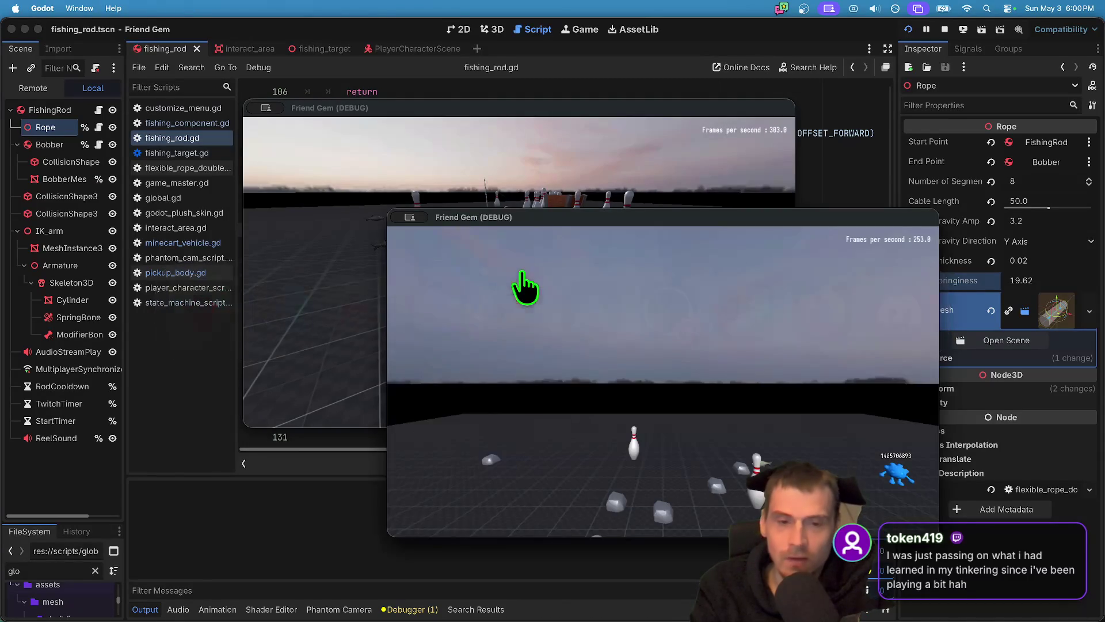
# Load the MapLakeFlat map from the in-game Admin panel.
pyautogui.press('Escape')
pyautogui.click(662, 406)
pyautogui.click(879, 254)
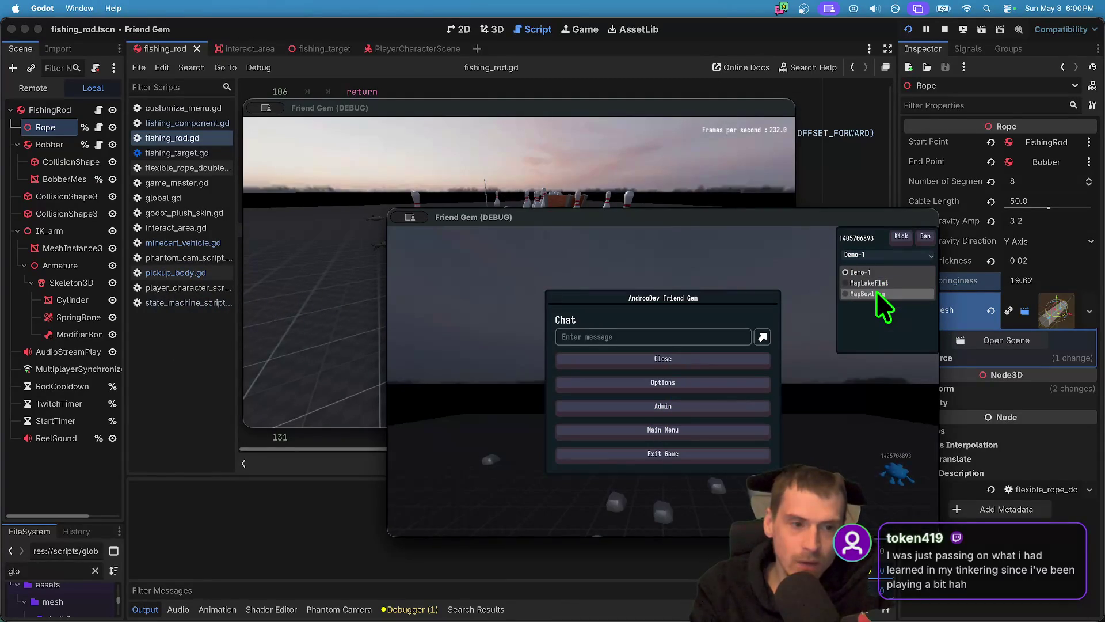
pyautogui.click(875, 282)
pyautogui.click(875, 269)
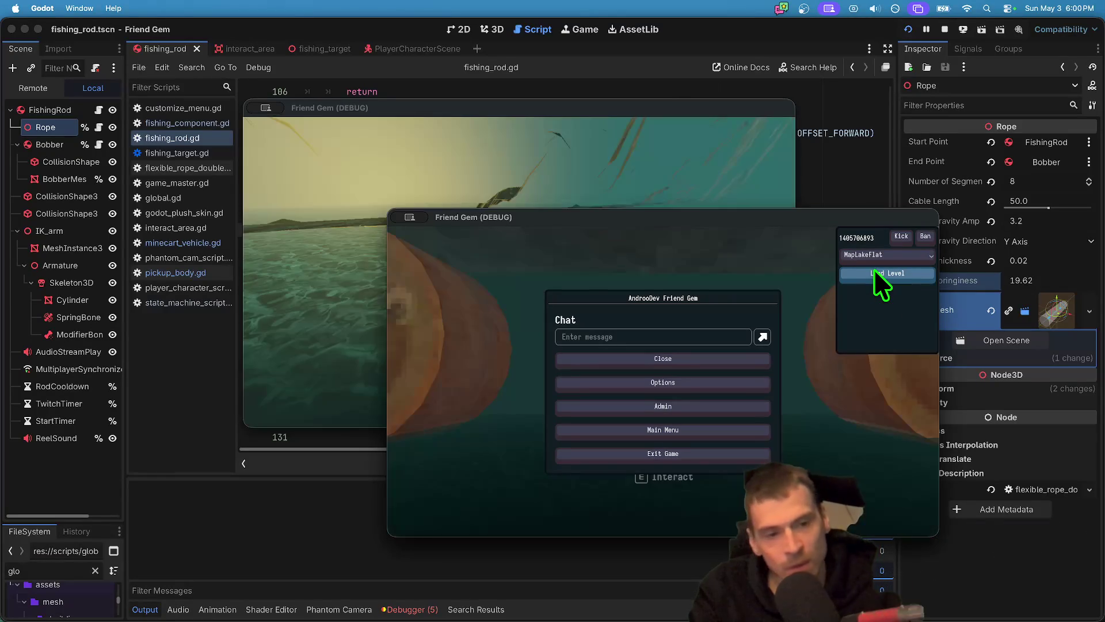
pyautogui.press('Escape')
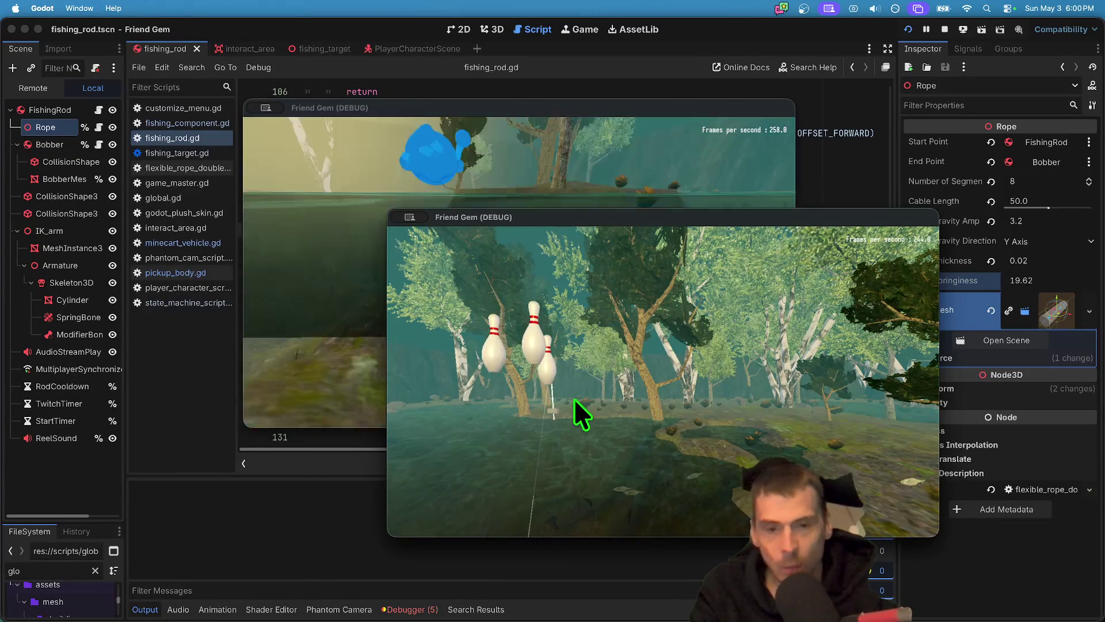
# Bring both debug game windows forward and pause the game.
pyautogui.click(518, 172)
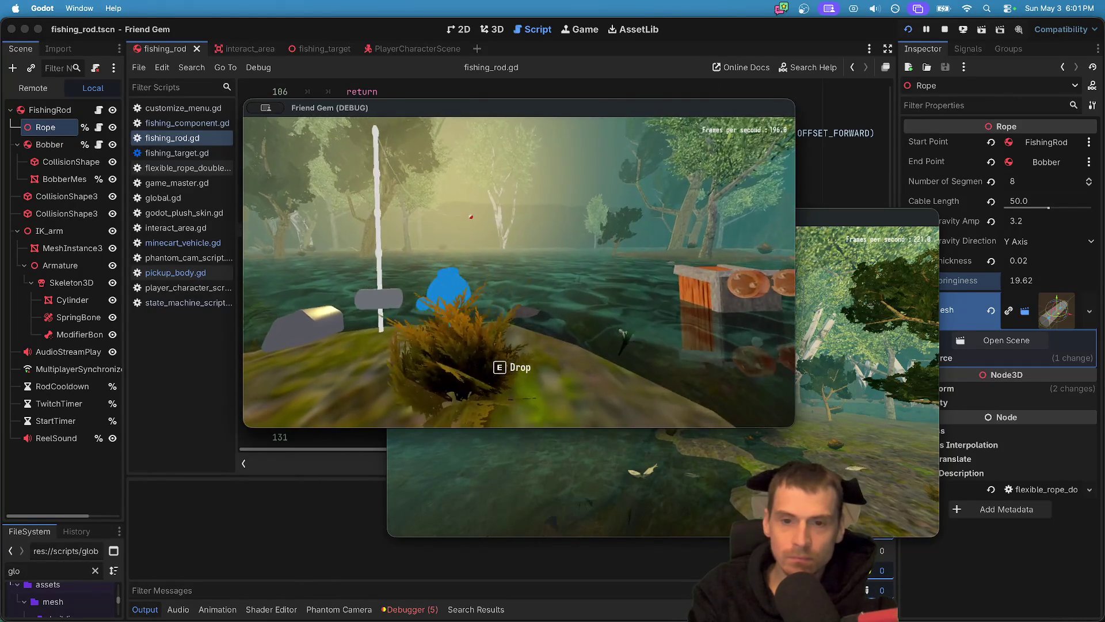
pyautogui.click(519, 460)
pyautogui.press('Escape')
pyautogui.press('super+Tab')
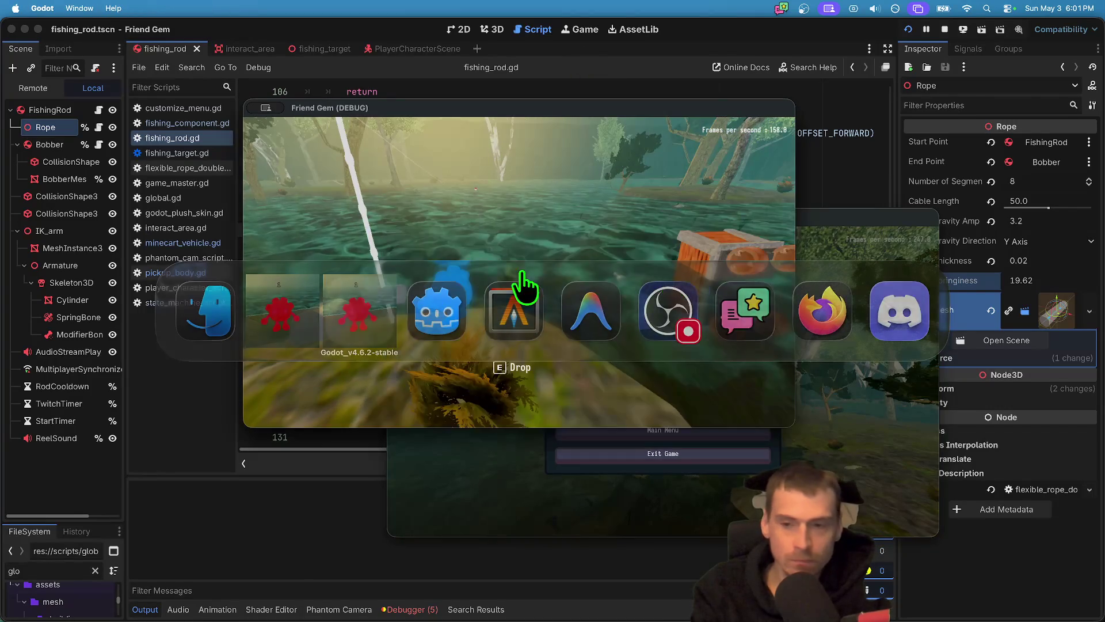
# Select bobber.linear_velocity on line 115 of reel() in Godot, then return to Antigravity.
pyautogui.press('super+Tab')
pyautogui.scroll(9, 562, 224)
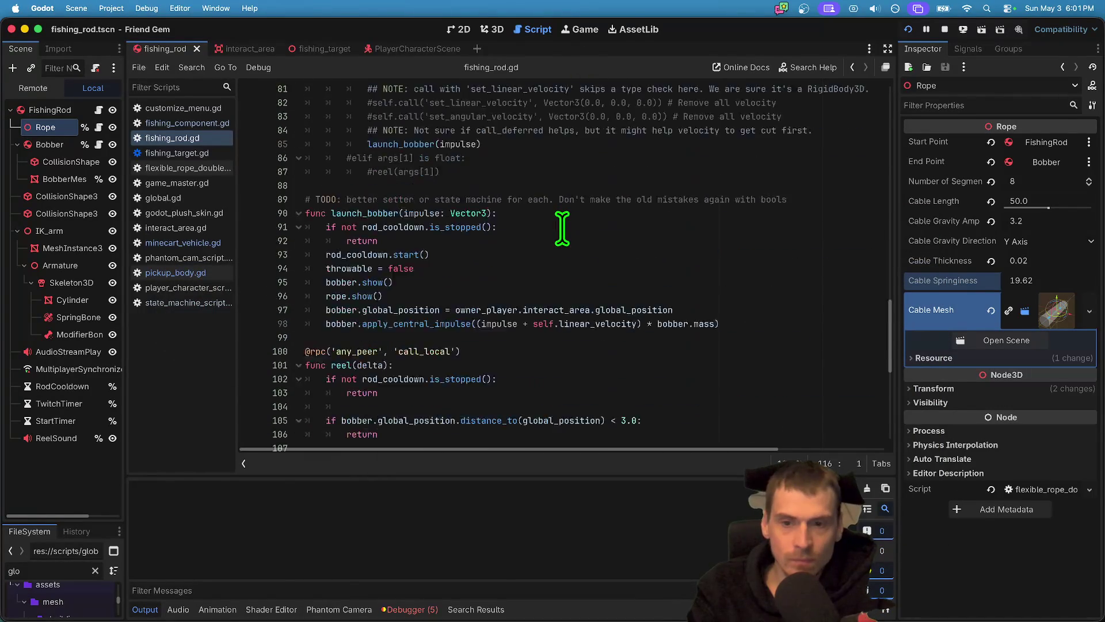
pyautogui.scroll(-6, 562, 227)
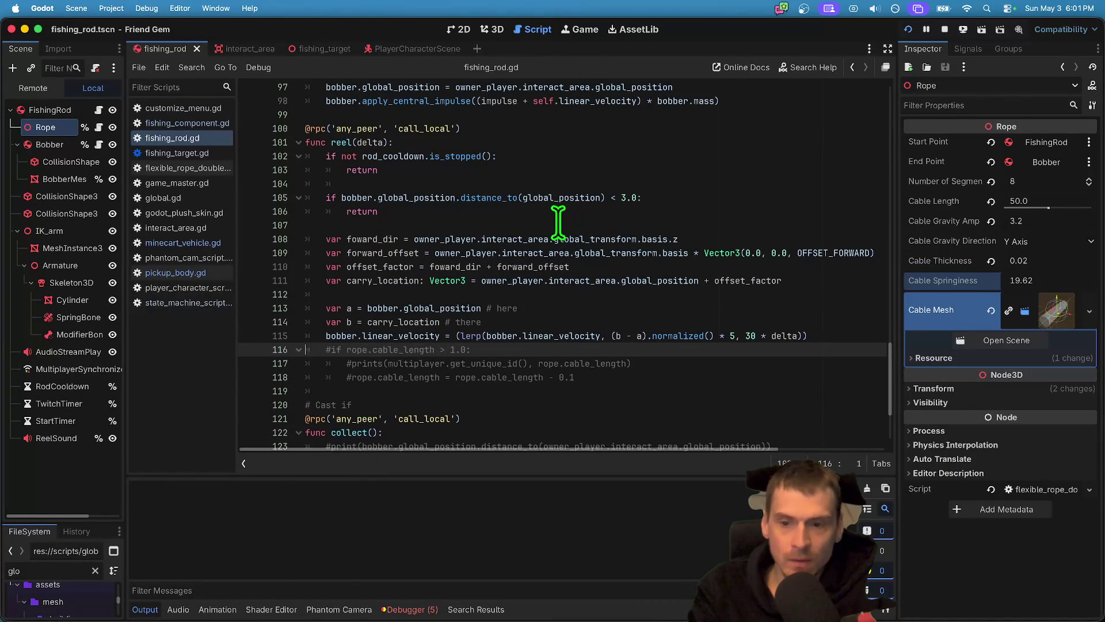
pyautogui.doubleClick(426, 334)
pyautogui.moveTo(426, 334); pyautogui.dragTo(336, 332)
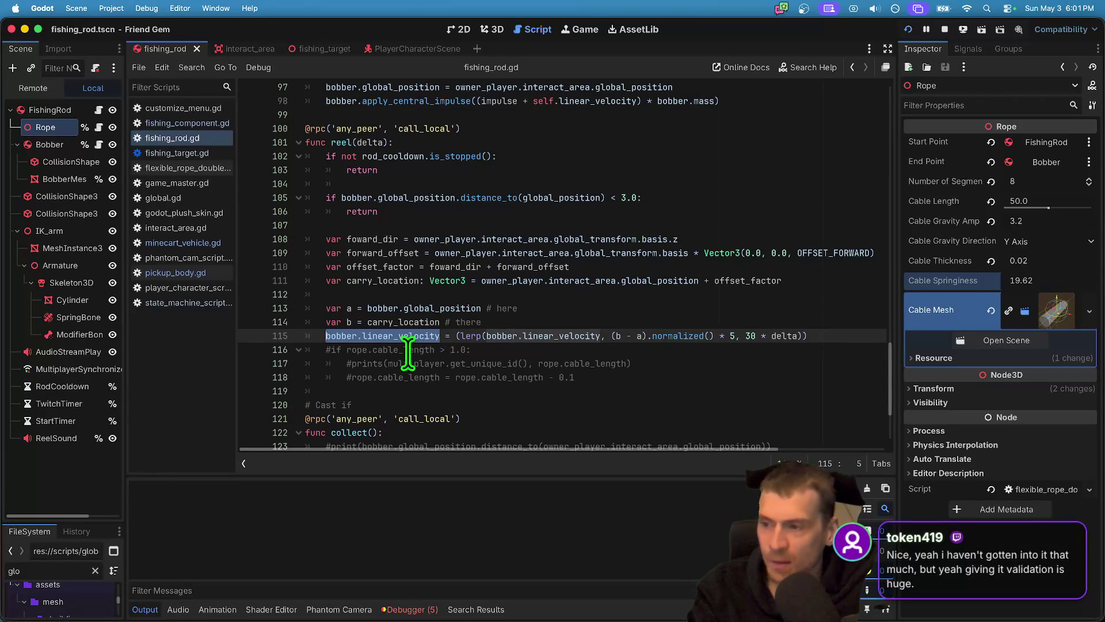
pyautogui.press('super+Tab')
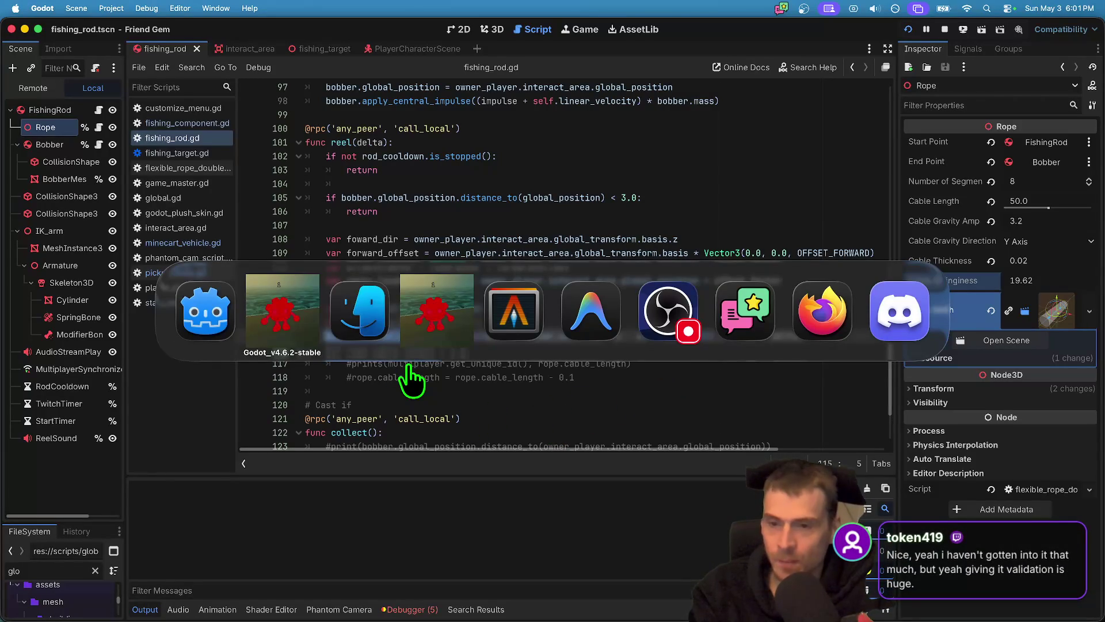
pyautogui.press('Escape')
pyautogui.press('super+Tab')
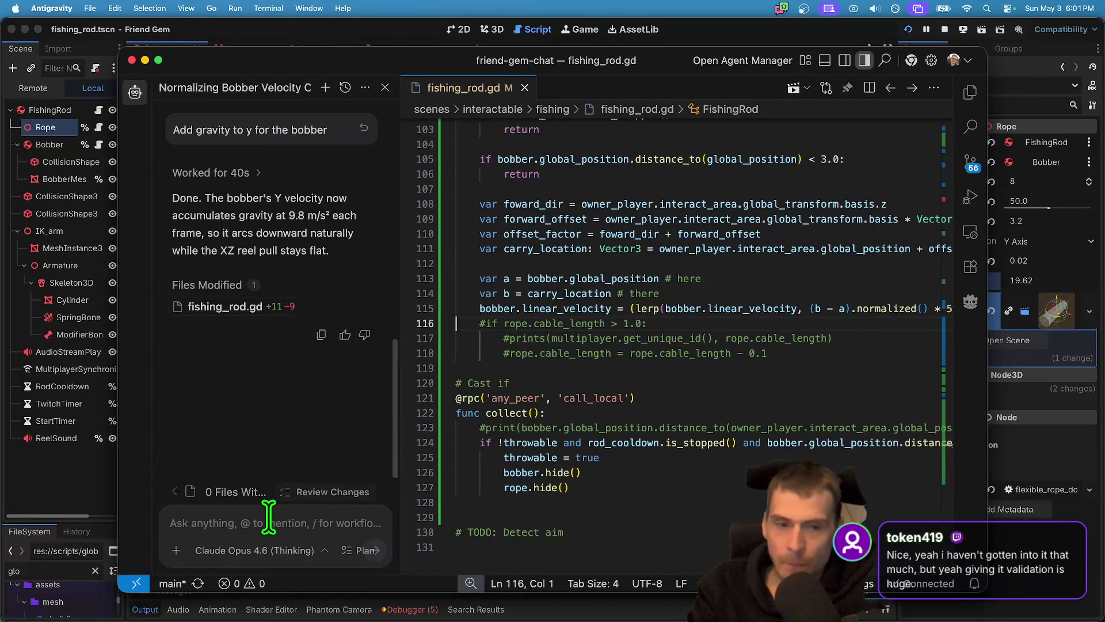
# Have the agent replace the velocity line with apply_central_force(direction * 5) and accept it.
pyautogui.write('L')
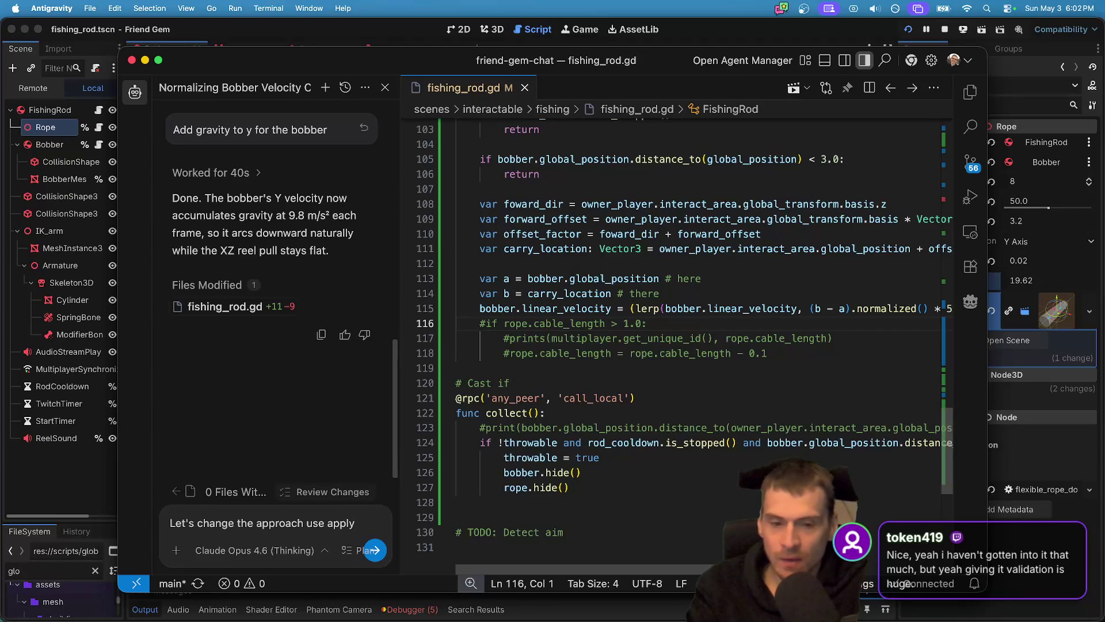
pyautogui.write('ntral force instead of setting linear ve')
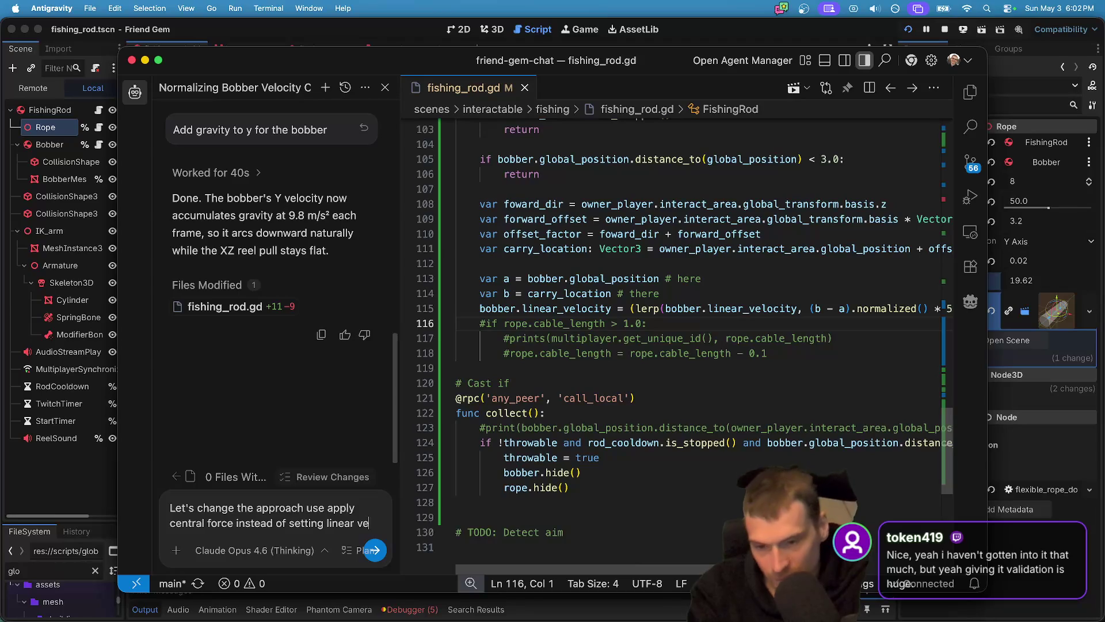
pyautogui.write('locity')
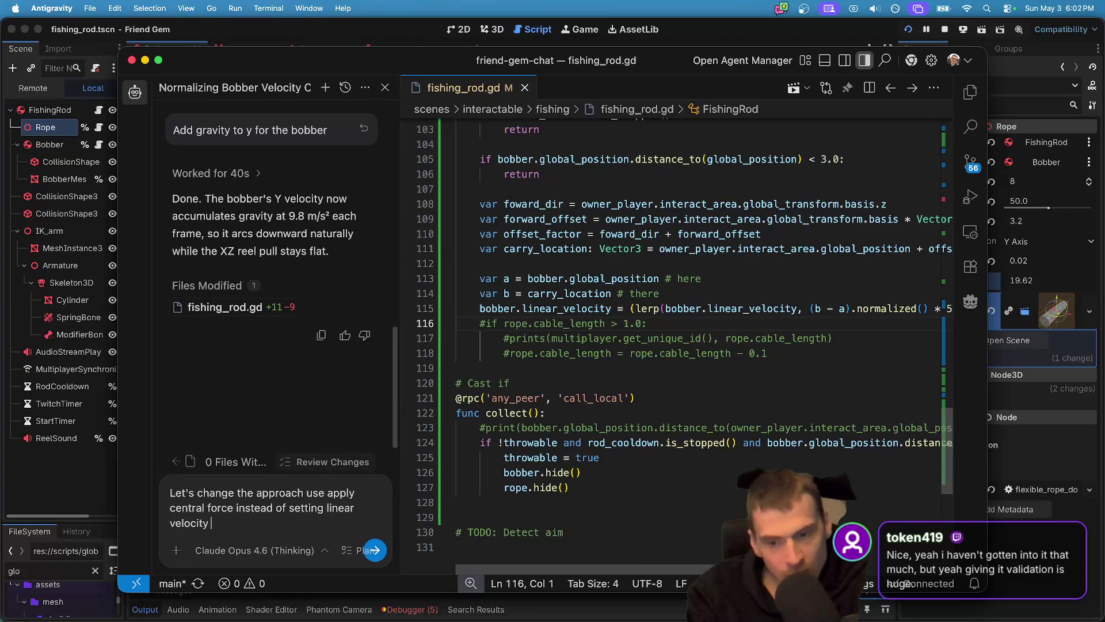
pyautogui.press('Return')
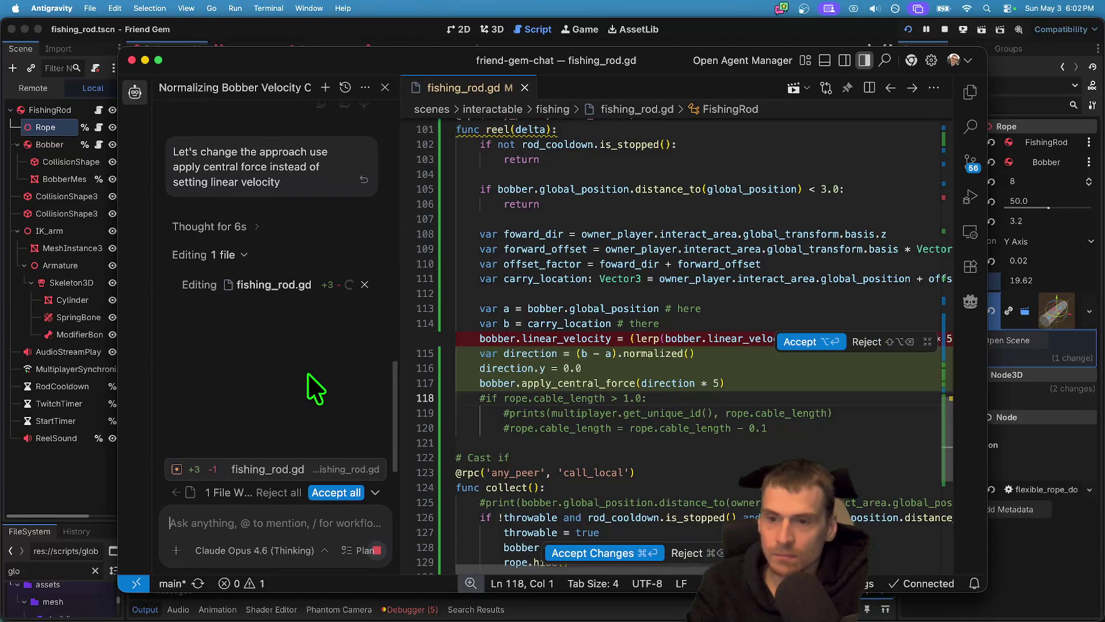
pyautogui.click(583, 554)
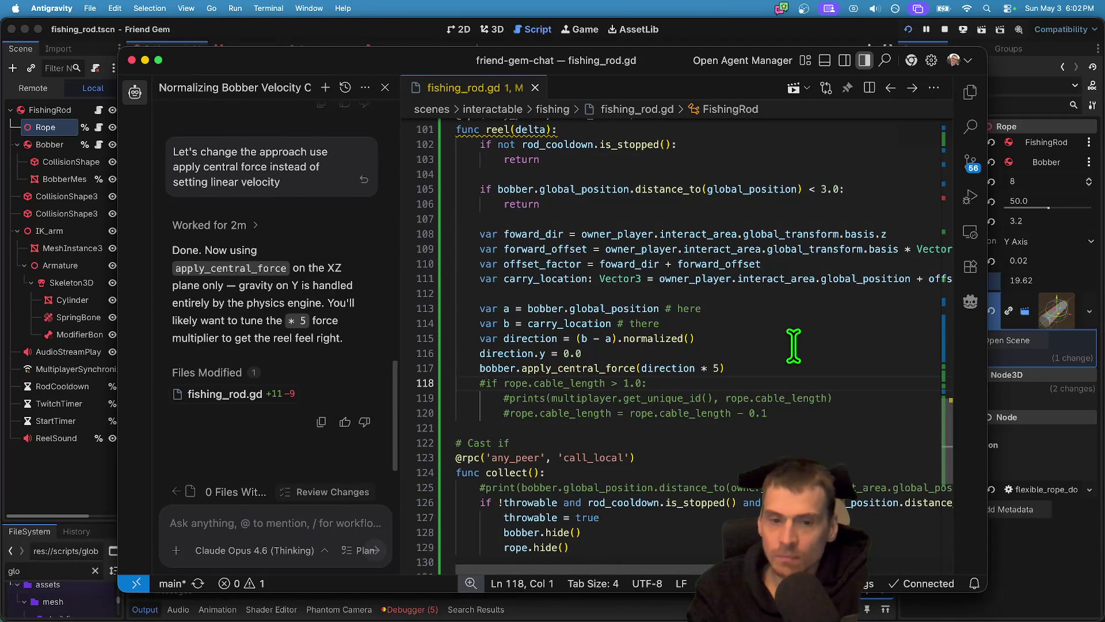
pyautogui.press('super+Tab')
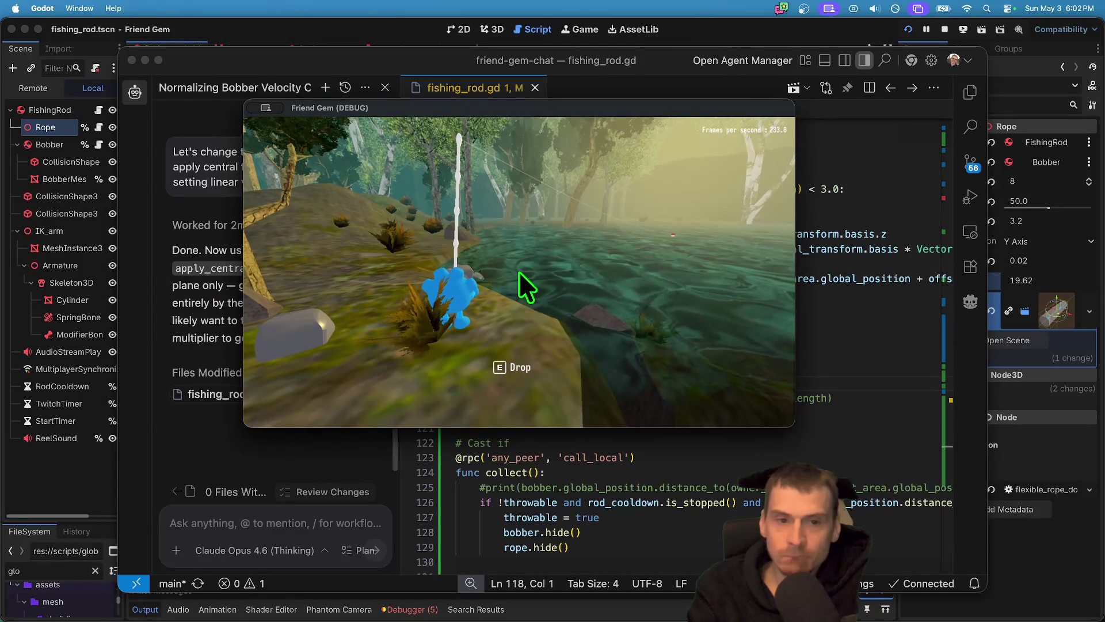
# Check the running game, then lower the Rope's Cable Gravity Amp from 3.2 to 1.5.
pyautogui.press('super+Tab')
pyautogui.press('super+Tab')
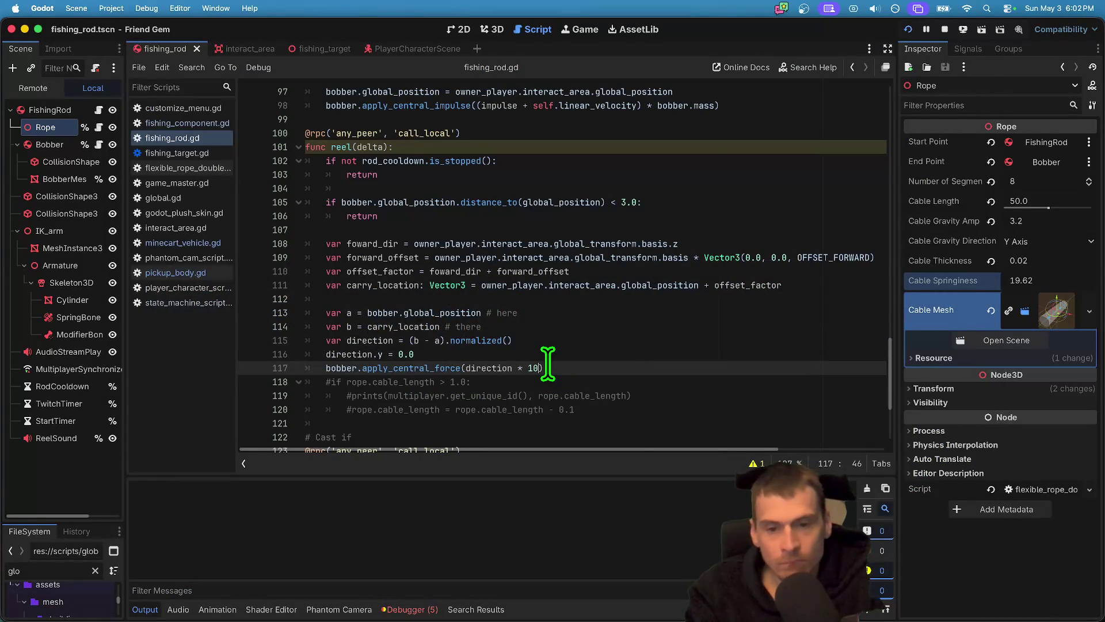
pyautogui.press('super+Tab')
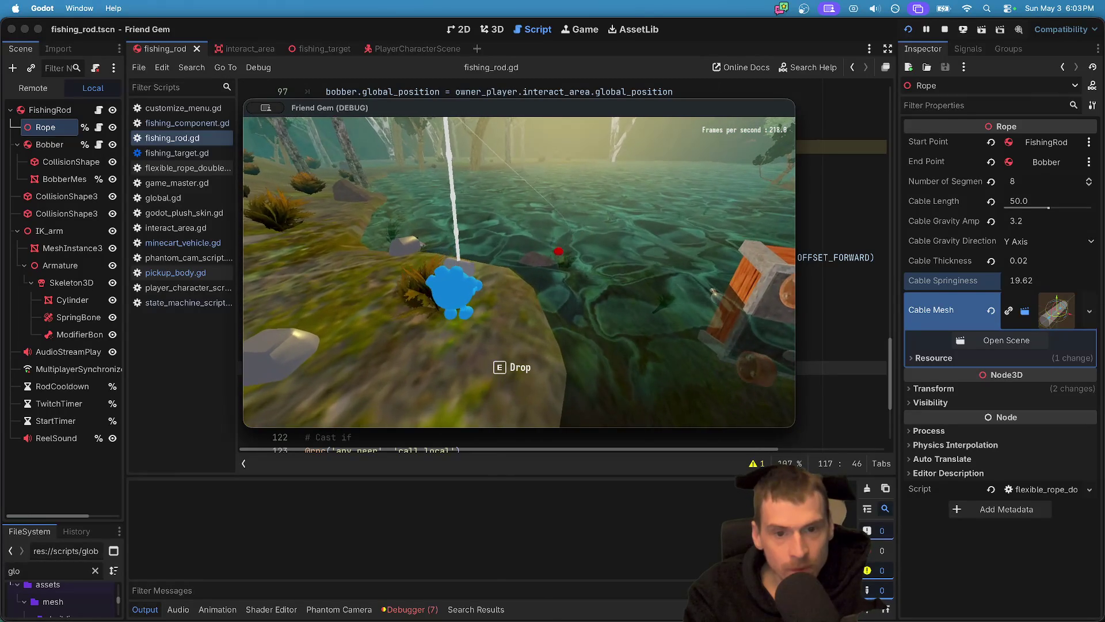
pyautogui.press('super+Tab')
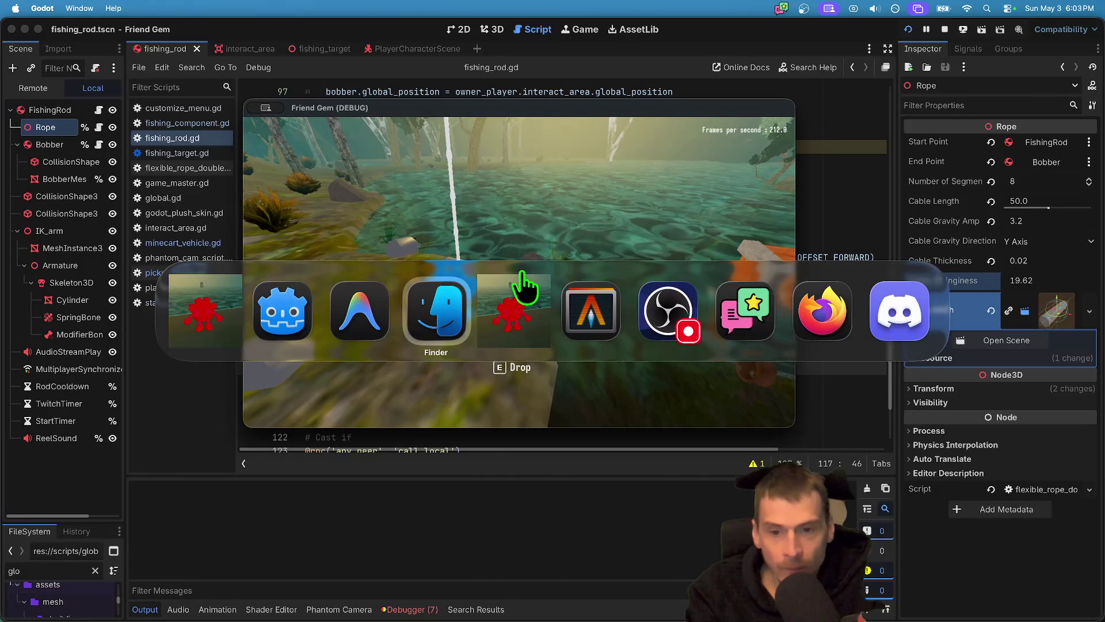
pyautogui.click(524, 282)
pyautogui.click(1038, 226)
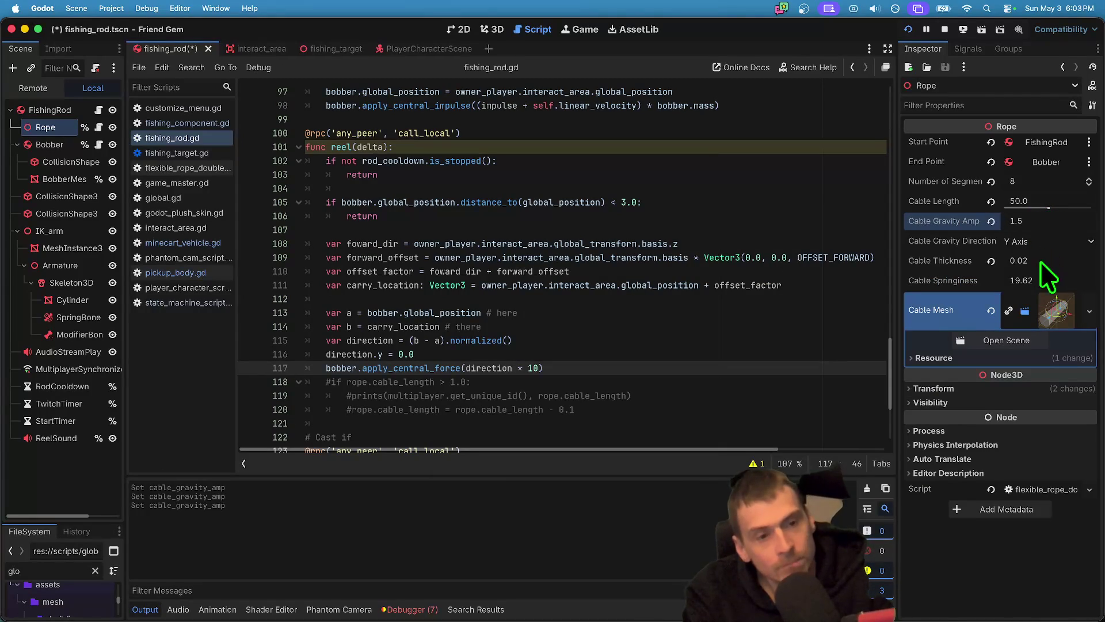
# Set the Rope's Cable Springiness to 30 and run the game.
pyautogui.click(1042, 281)
pyautogui.write('30')
pyautogui.press('Return')
pyautogui.press('super+b')
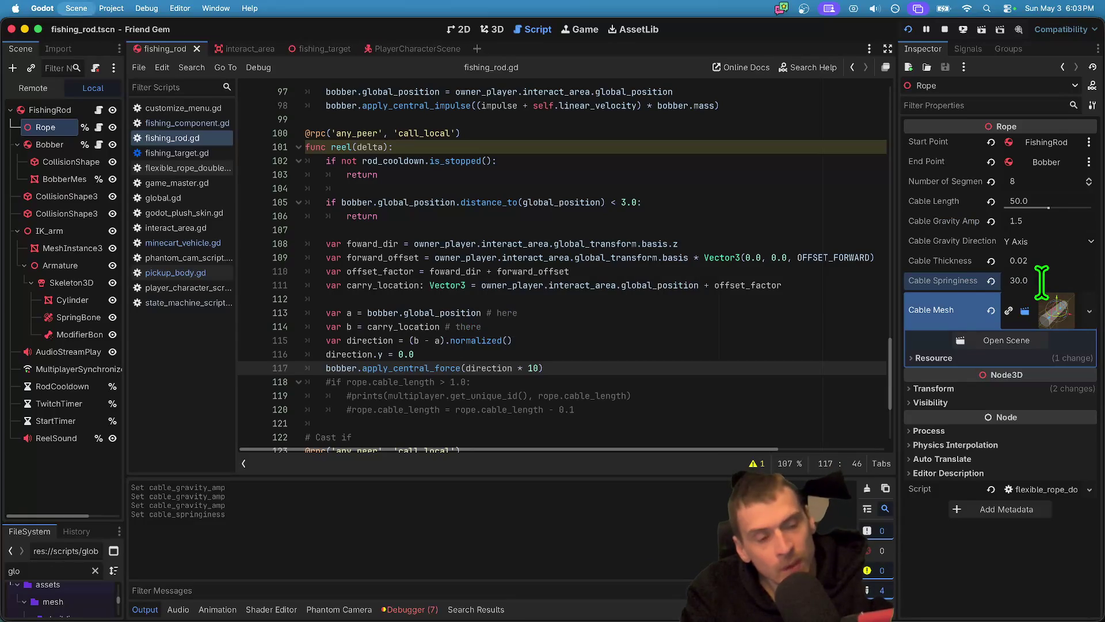
# Walk the character along the bank to test the rope behaviour.
pyautogui.press('a')
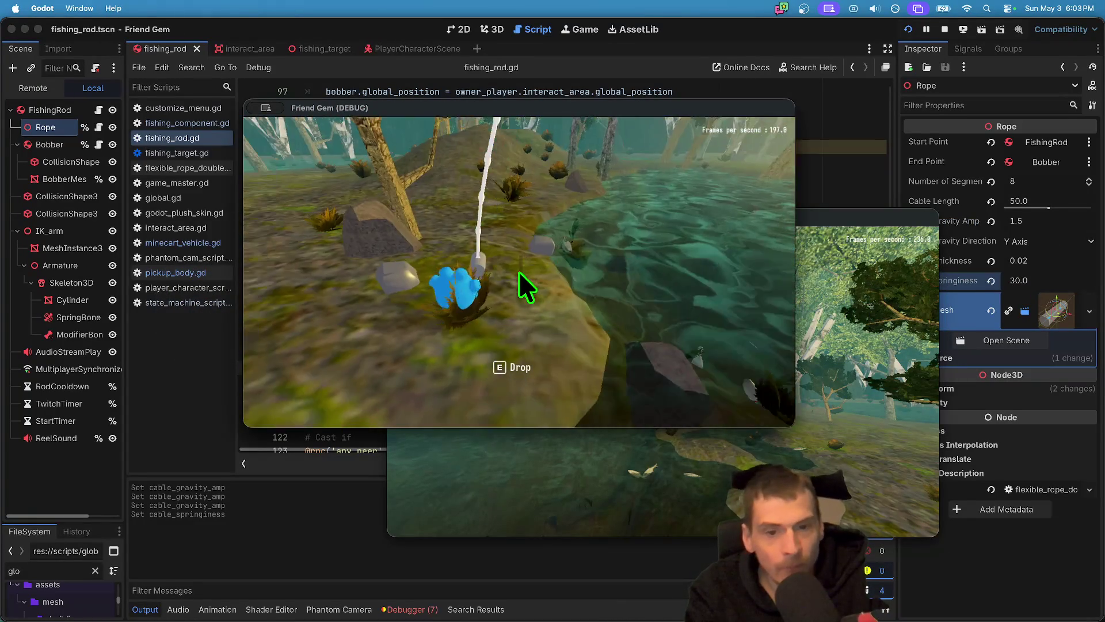
pyautogui.press('w')
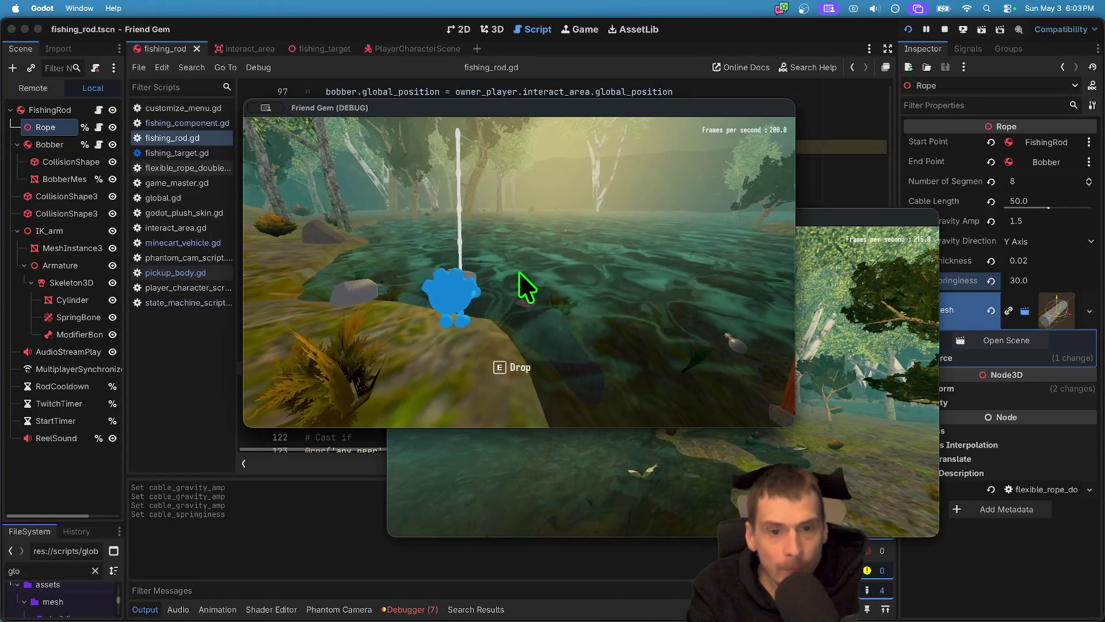
pyautogui.press('a')
pyautogui.press('w')
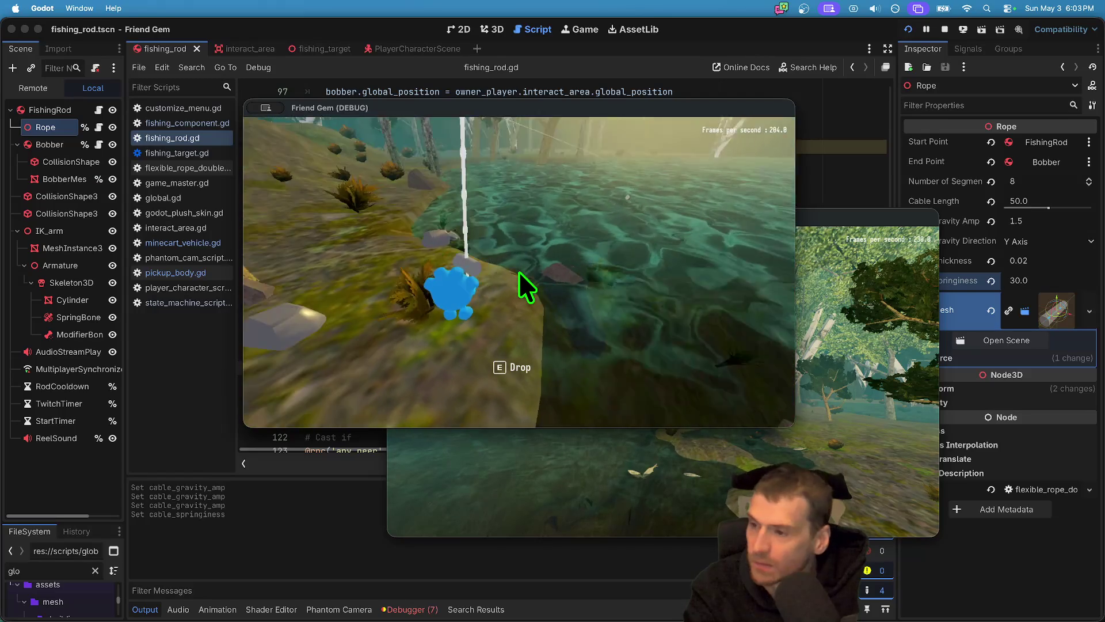
pyautogui.press('a')
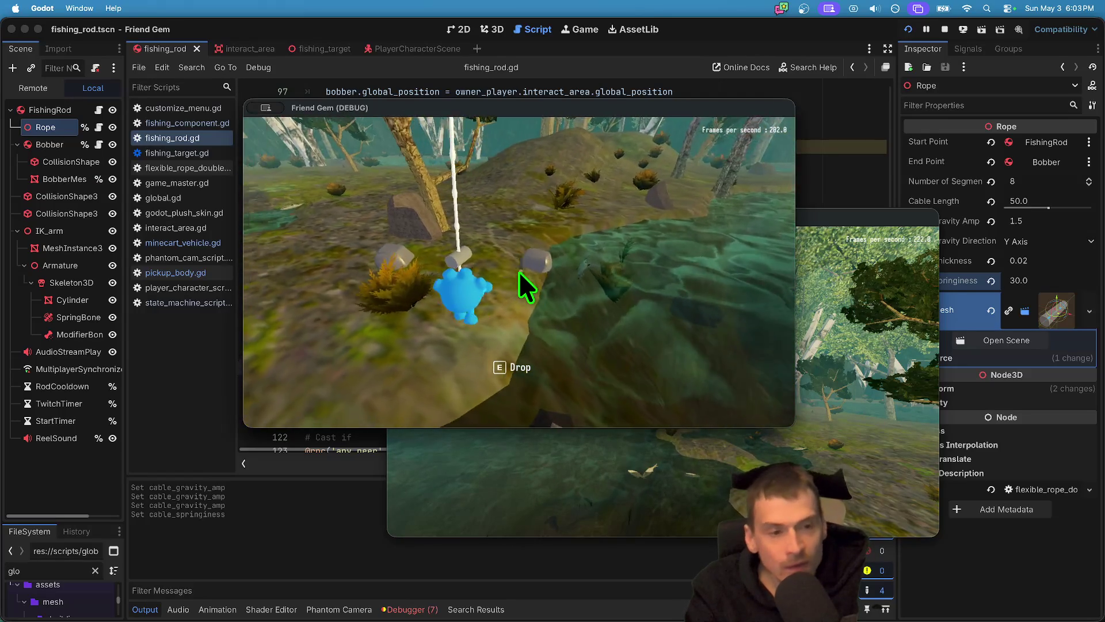
pyautogui.click(527, 288)
pyautogui.press('super+Tab')
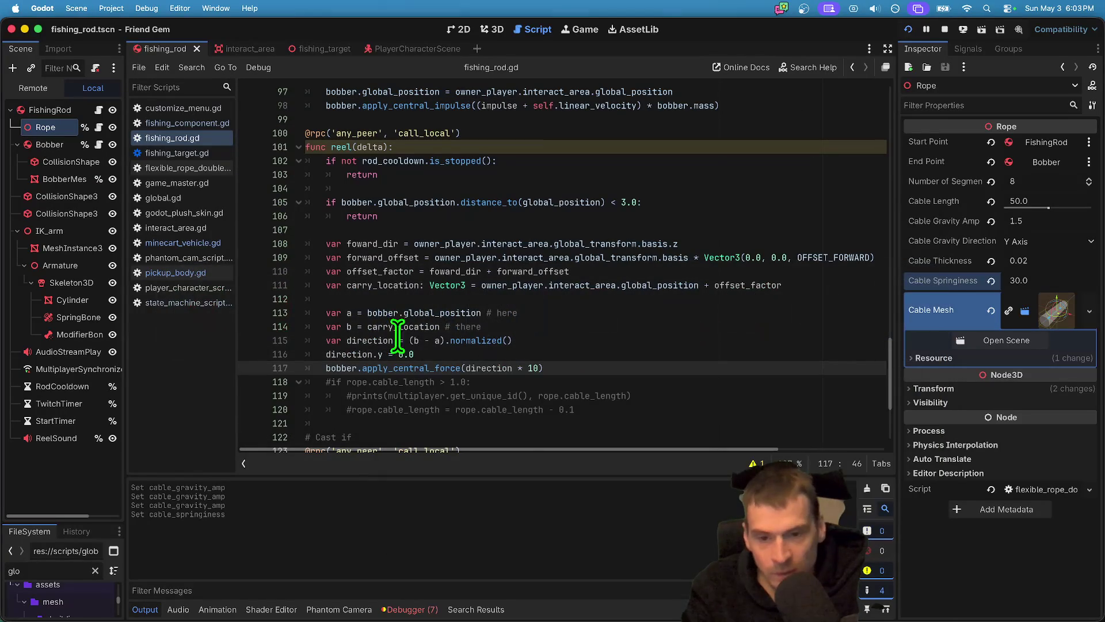
# Change the reel force multiplier on line 117 from 10 to 7.
pyautogui.click(660, 355)
pyautogui.press('Down')
pyautogui.press('End')
pyautogui.press('Left')
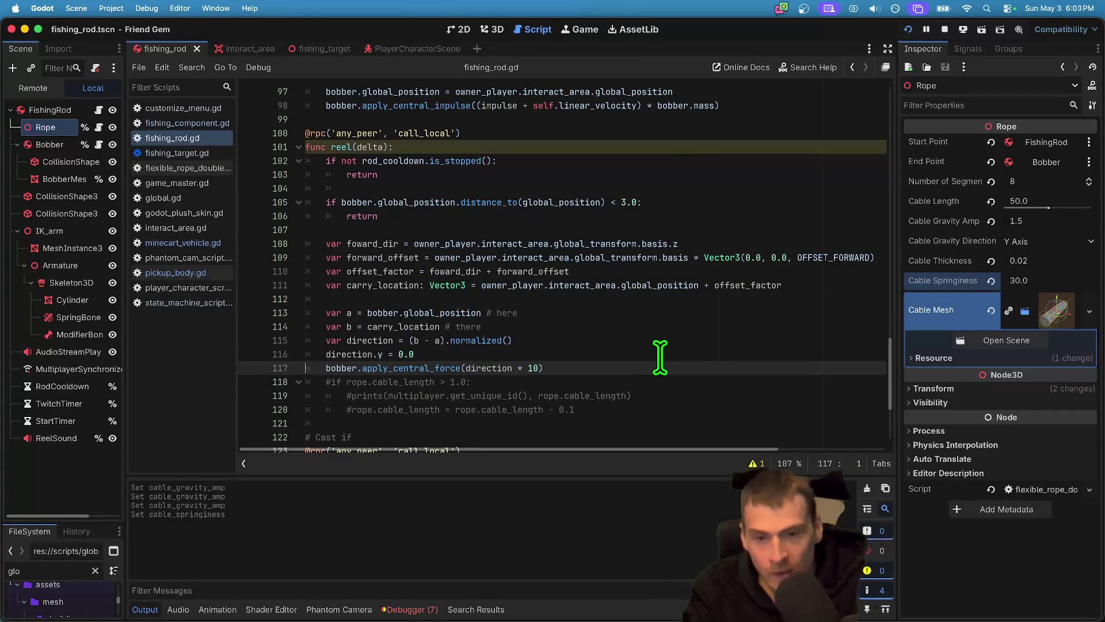
pyautogui.press('BackSpace')
pyautogui.press('BackSpace')
pyautogui.write('7')
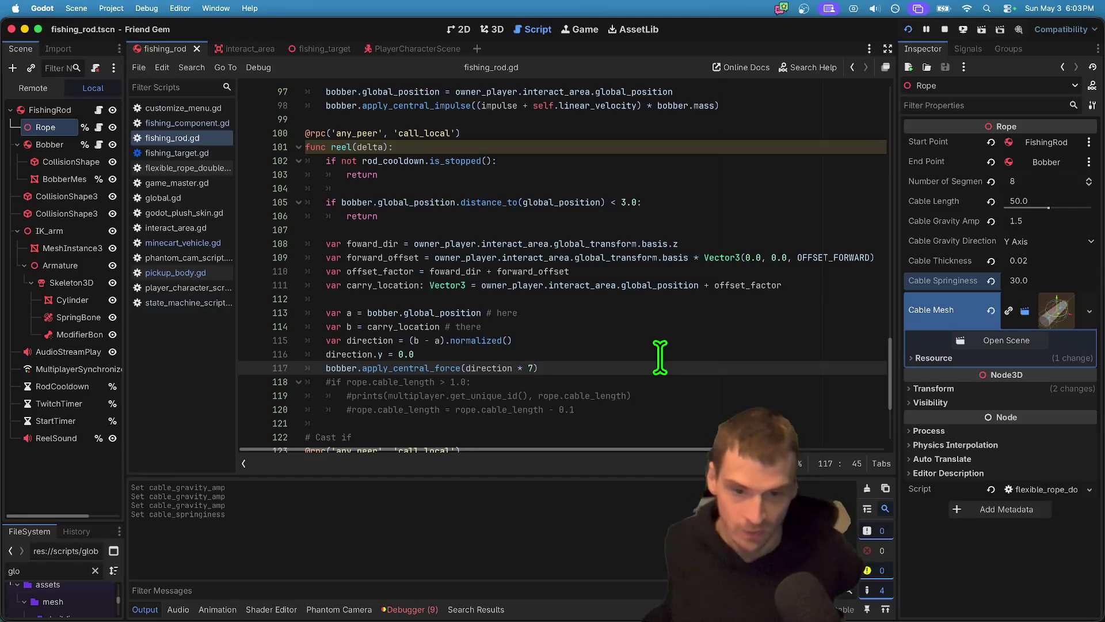
# Try delta, 10 and 20 in the reel force before settling back on 7.
pyautogui.press('BackSpace')
pyautogui.write('delta')
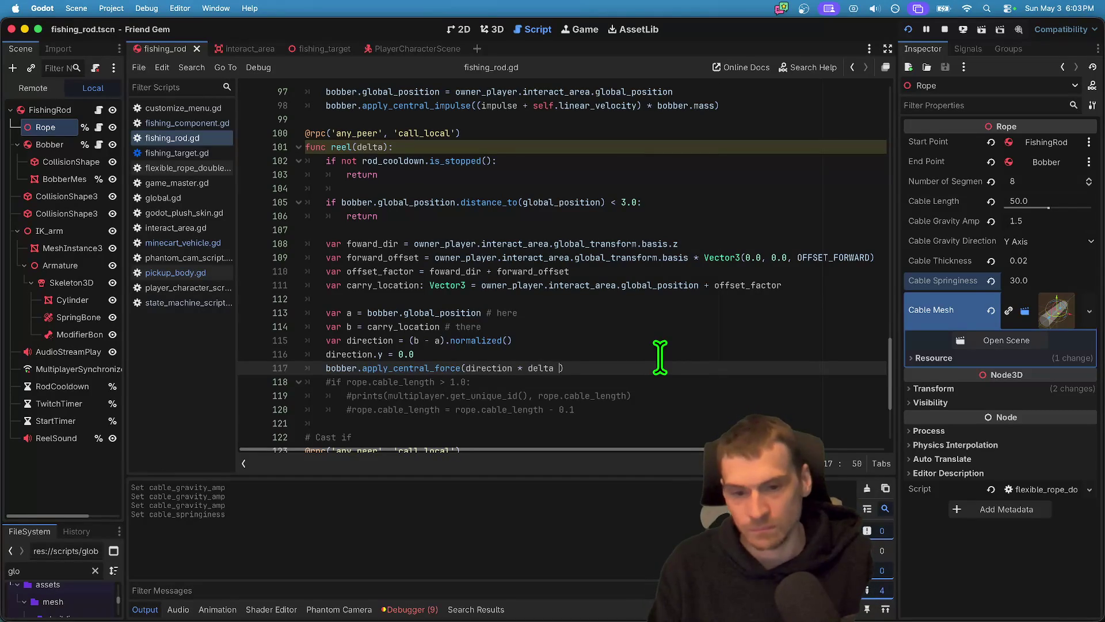
pyautogui.press('BackSpace')
pyautogui.press('BackSpace')
pyautogui.press('BackSpace')
pyautogui.write('10')
pyautogui.press('BackSpace')
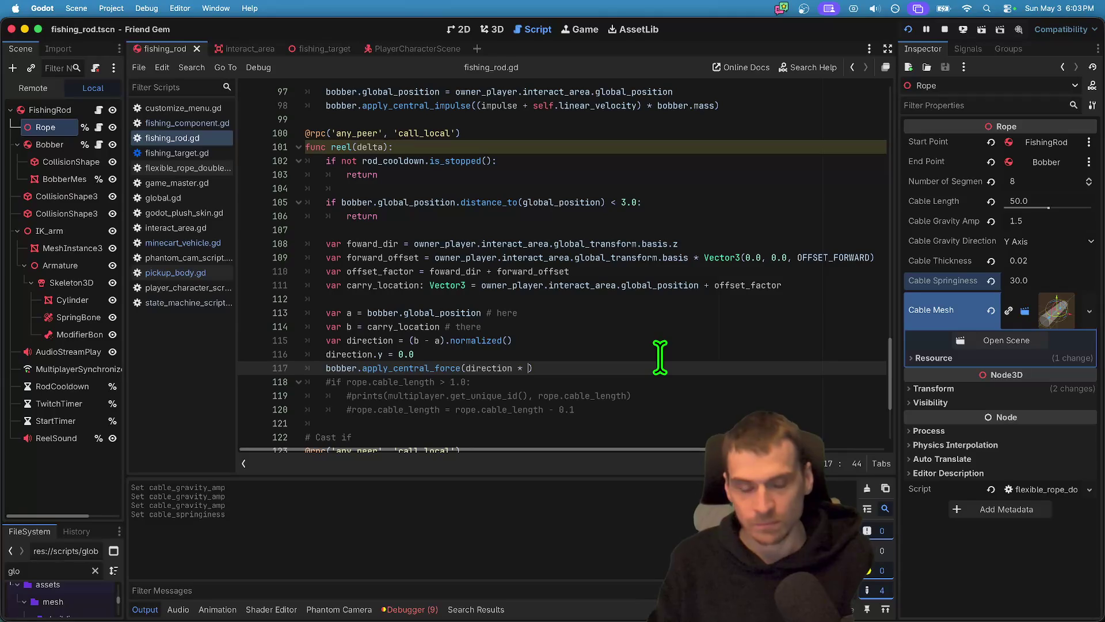
pyautogui.press('BackSpace')
pyautogui.write('20')
pyautogui.press('BackSpace')
pyautogui.press('BackSpace')
pyautogui.write('7')
pyautogui.press('super+Tab')
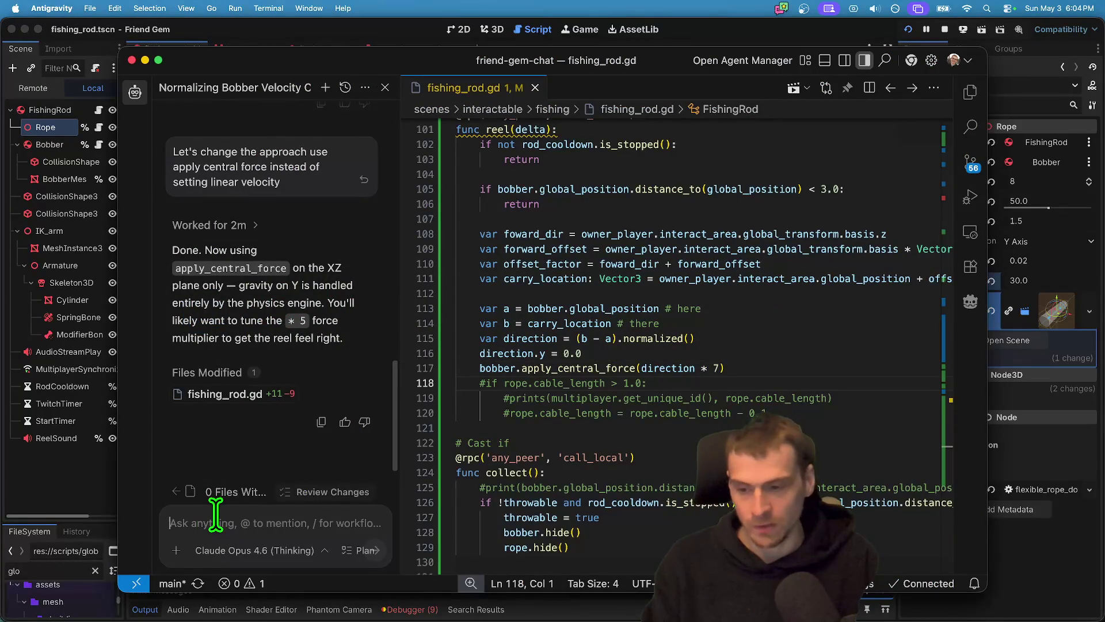
# Ask the agent 'is delta required?' and review its answer about apply_central_force.
pyautogui.write('is delt')
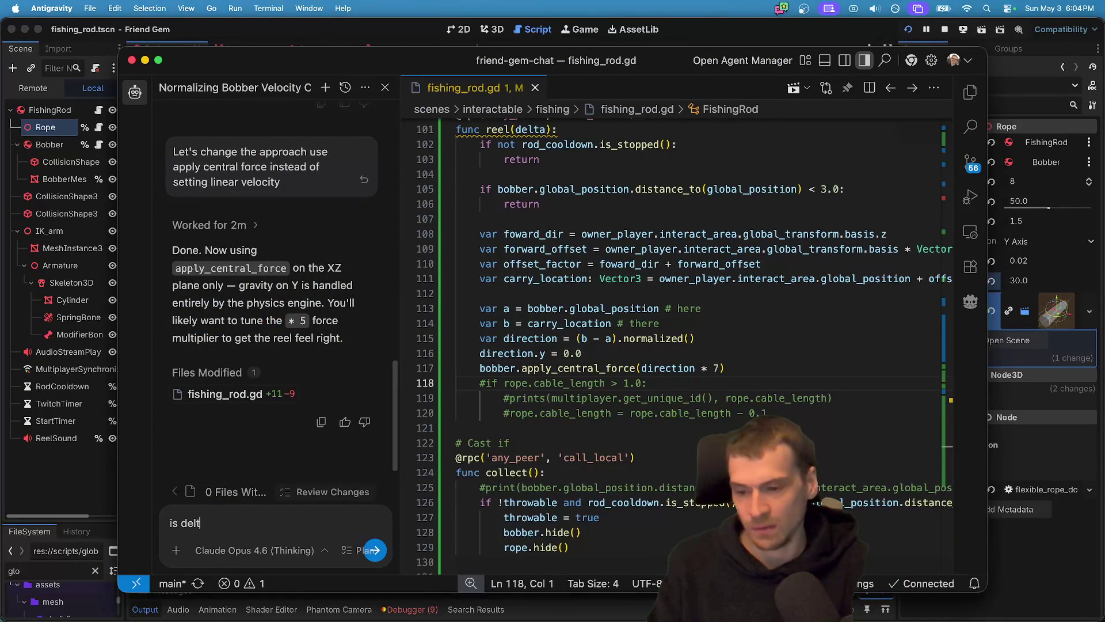
pyautogui.write('a required?')
pyautogui.press('Return')
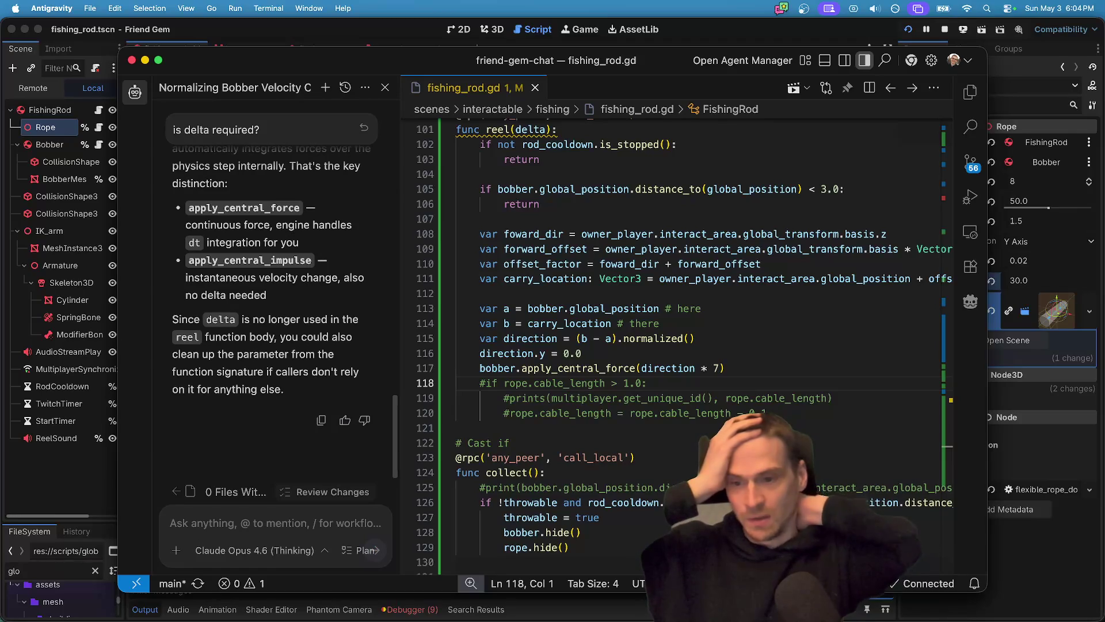
pyautogui.scroll(5, 640, 218)
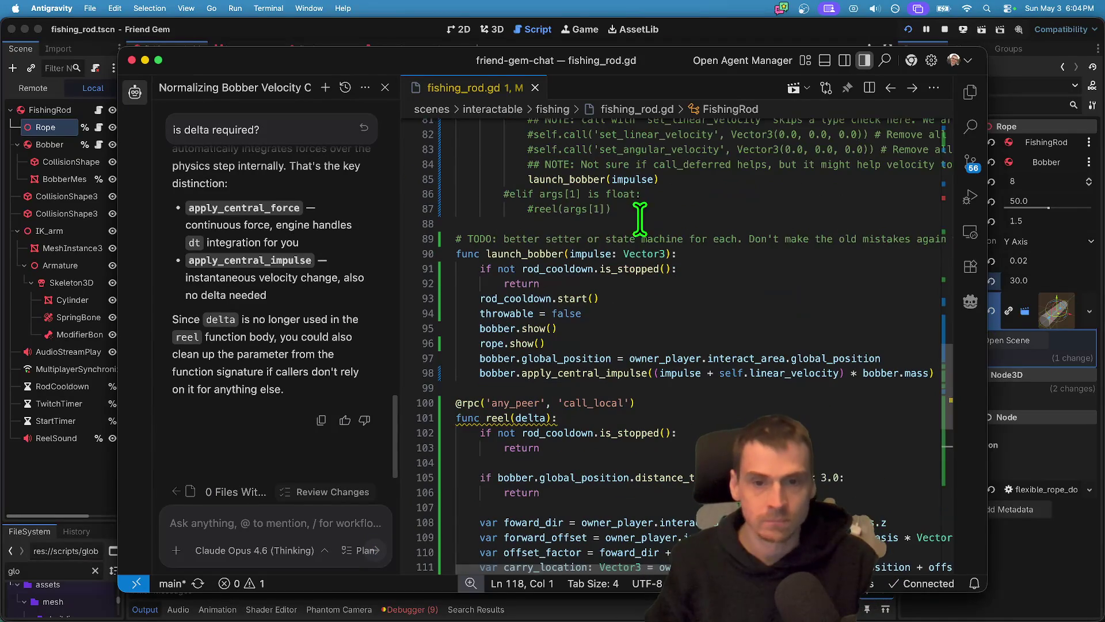
pyautogui.press('super+Tab')
pyautogui.click(381, 148)
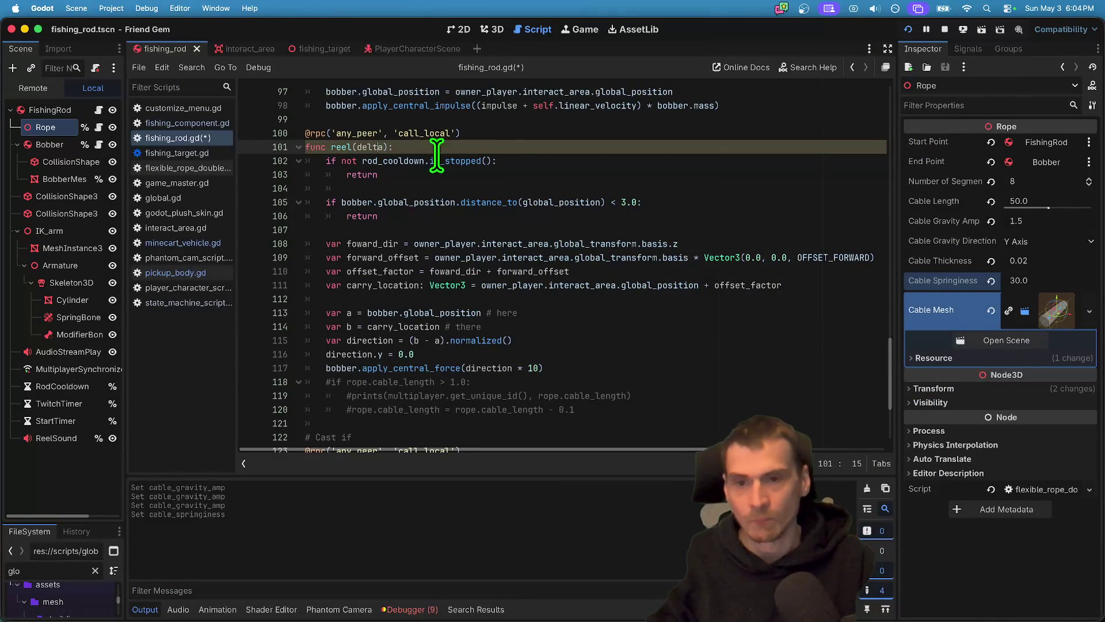
# Rename the reel function's parameter to _delta on line 101.
pyautogui.press('Left')
pyautogui.press('Left')
pyautogui.press('Left')
pyautogui.write('_')
pyautogui.click(682, 389)
# Run the game, cast the bobber onto the water and reel it back in.
pyautogui.press('super+b')
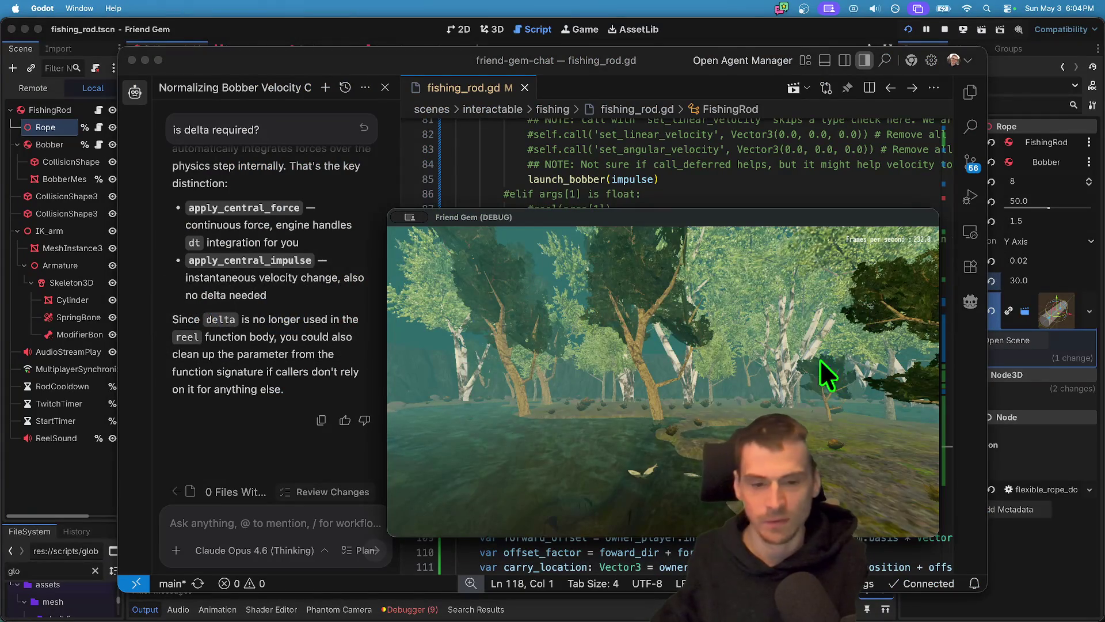
pyautogui.press('super+Tab')
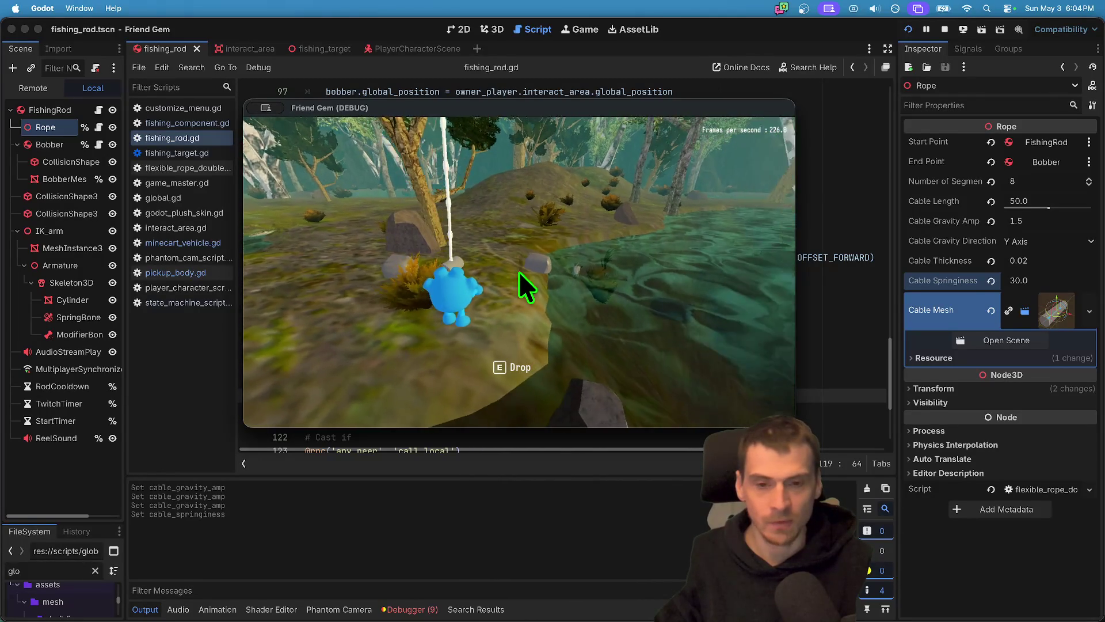
pyautogui.click(519, 271)
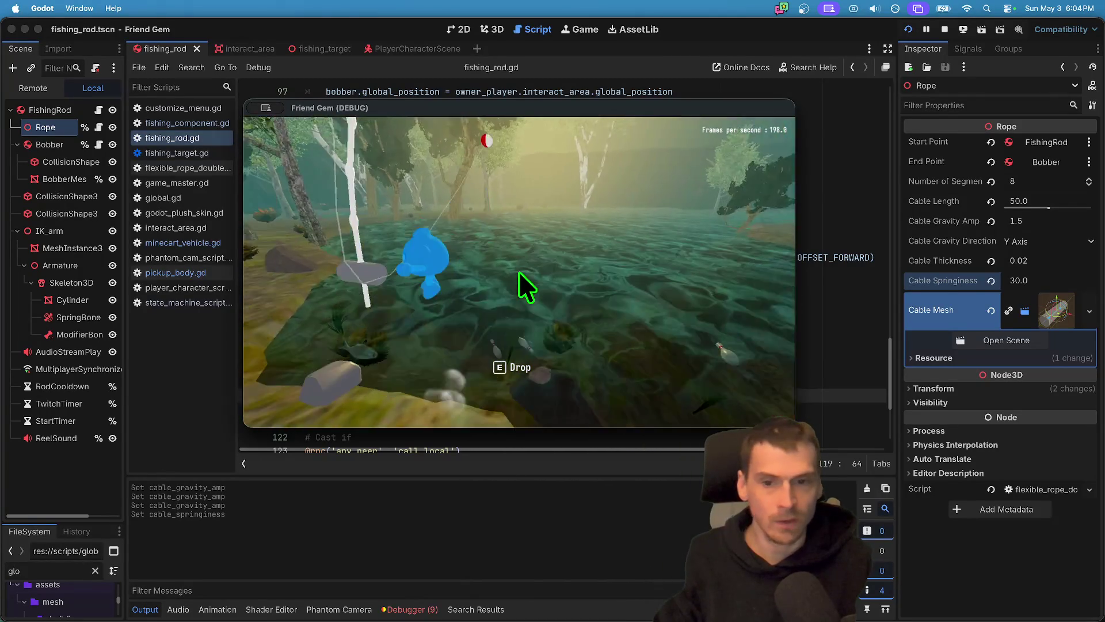
pyautogui.press('super+Tab')
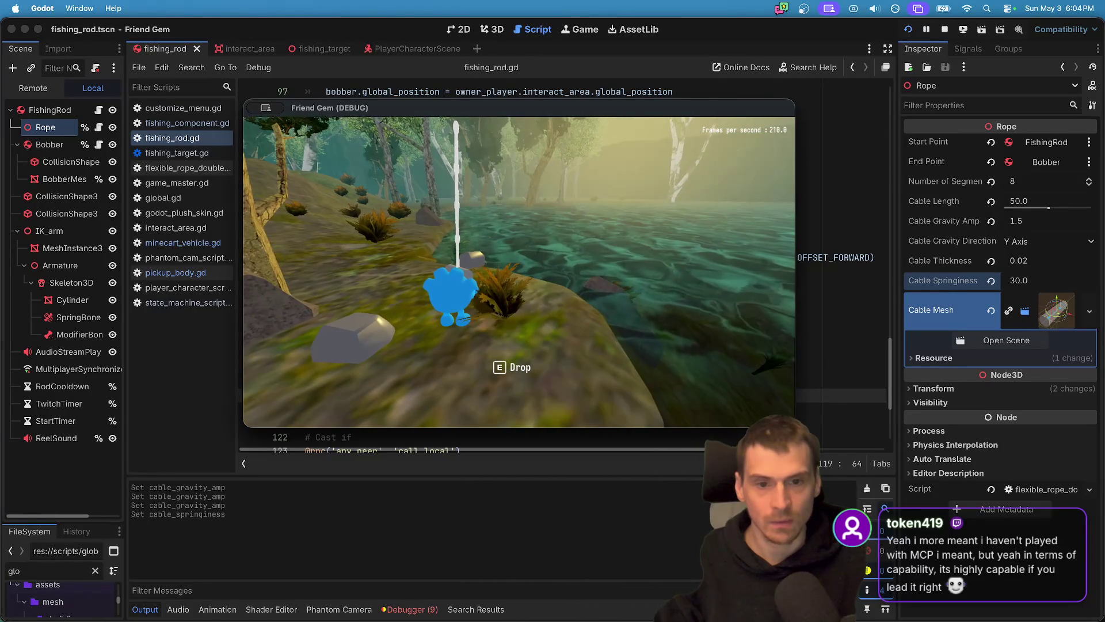
pyautogui.write('_delta):')
pyautogui.click(581, 366)
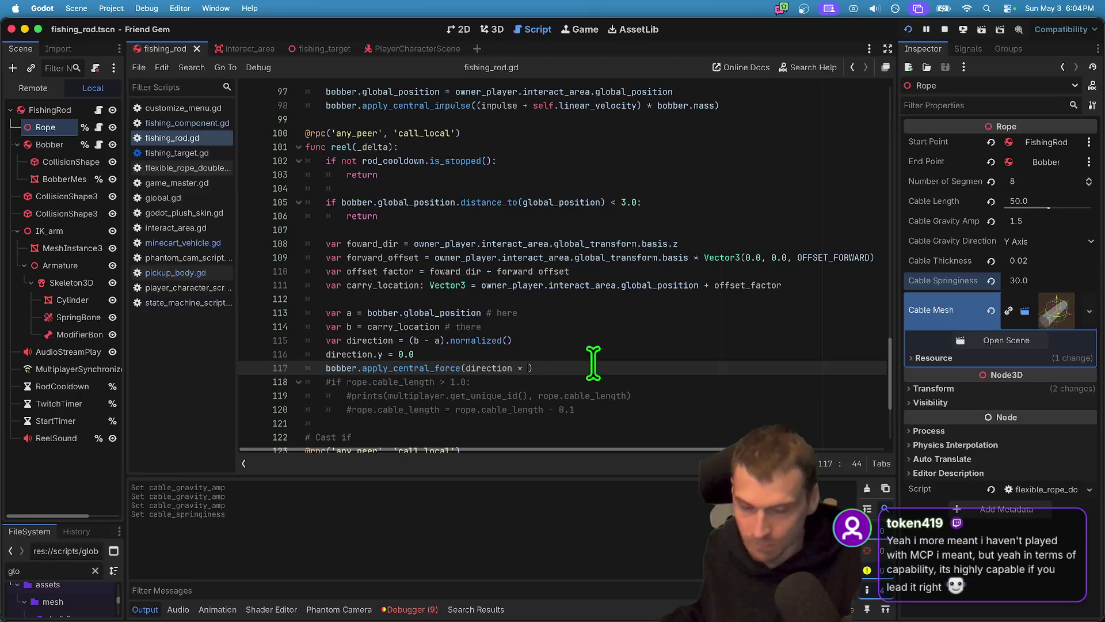
# Change line 117's reel force to direction * 3.5, save, and relaunch the game.
pyautogui.press('super+s')
pyautogui.write('5')
pyautogui.press('super+s')
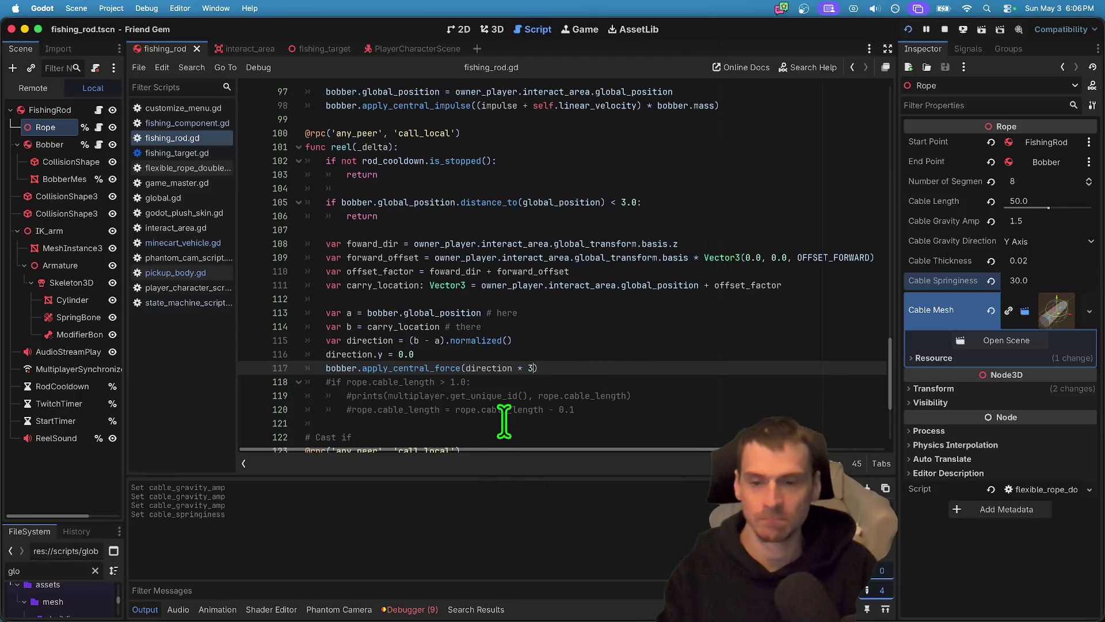
pyautogui.press('super+b')
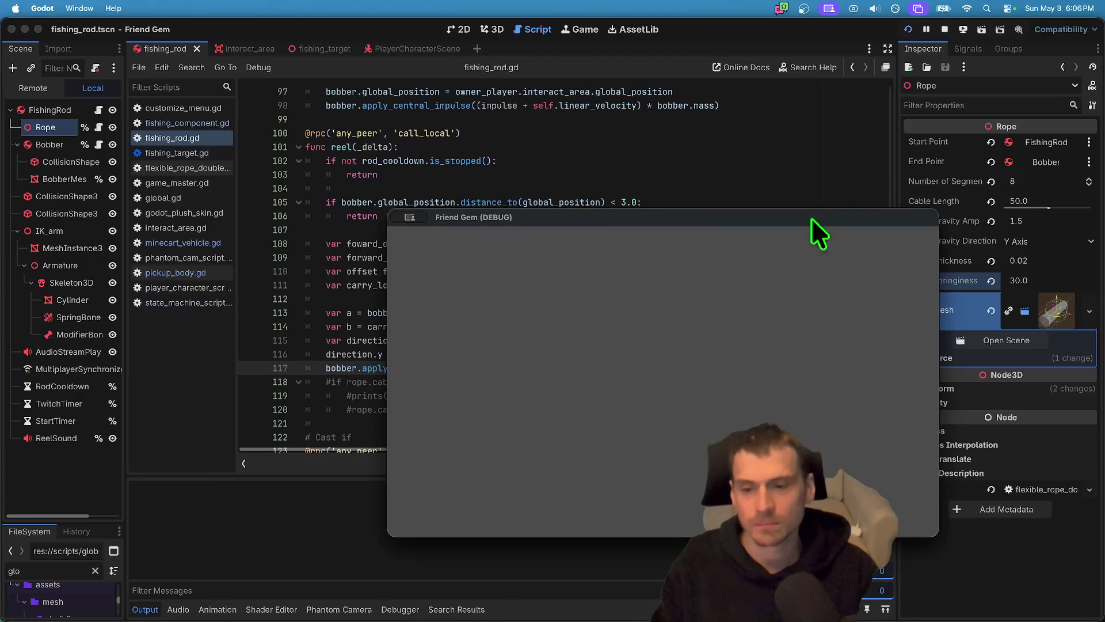
# Delete the direction.y = 0.0 line, save the script, and relaunch the game.
pyautogui.tripleClick(416, 354)
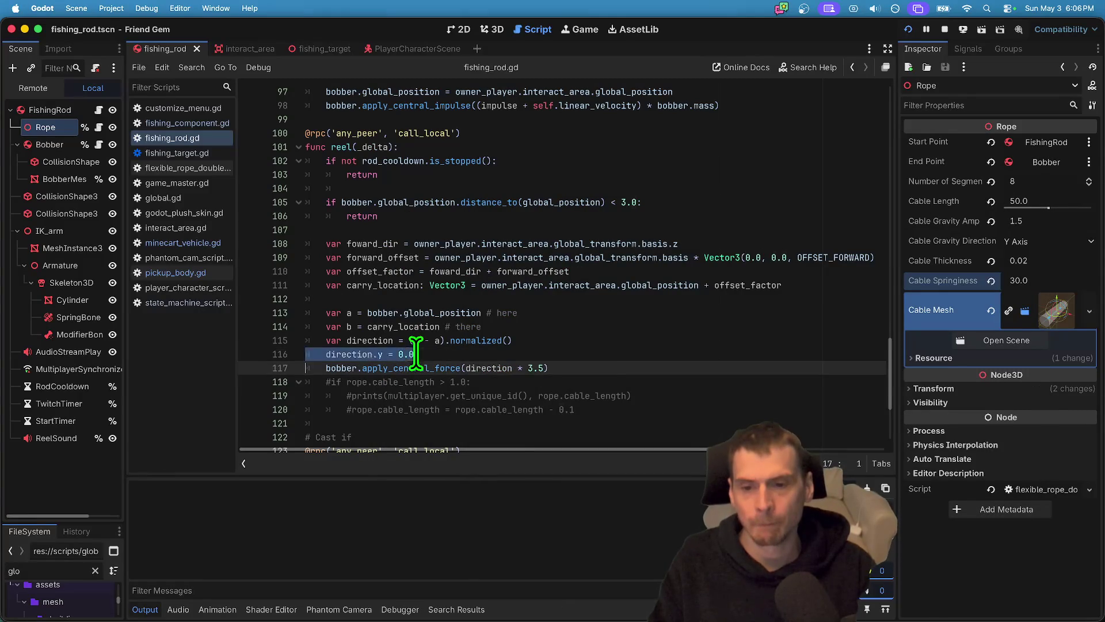
pyautogui.press('BackSpace')
pyautogui.click(662, 354)
pyautogui.press('super+s')
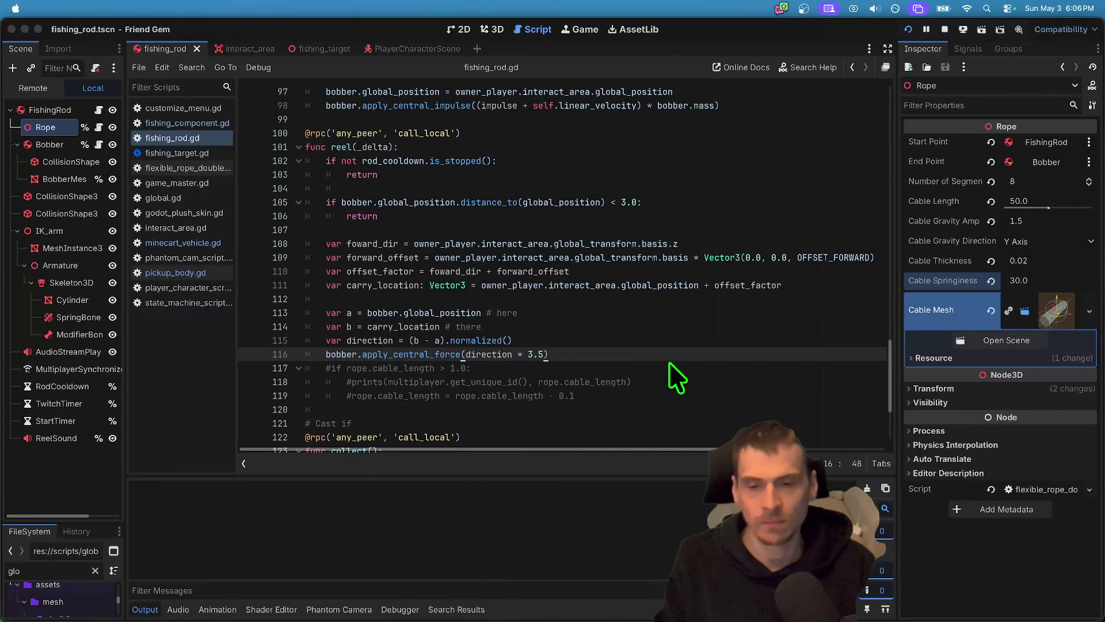
pyautogui.press('super+b')
# Load the MapLakeFlat level from the in-game admin panel.
pyautogui.moveTo(685, 214)
pyautogui.mouseDown()
pyautogui.moveTo(889, 219)
pyautogui.moveTo(945, 97)
pyautogui.moveTo(920, 289)
pyautogui.moveTo(890, 1)
pyautogui.moveTo(569, 125)
pyautogui.moveTo(614, 343)
pyautogui.mouseUp()
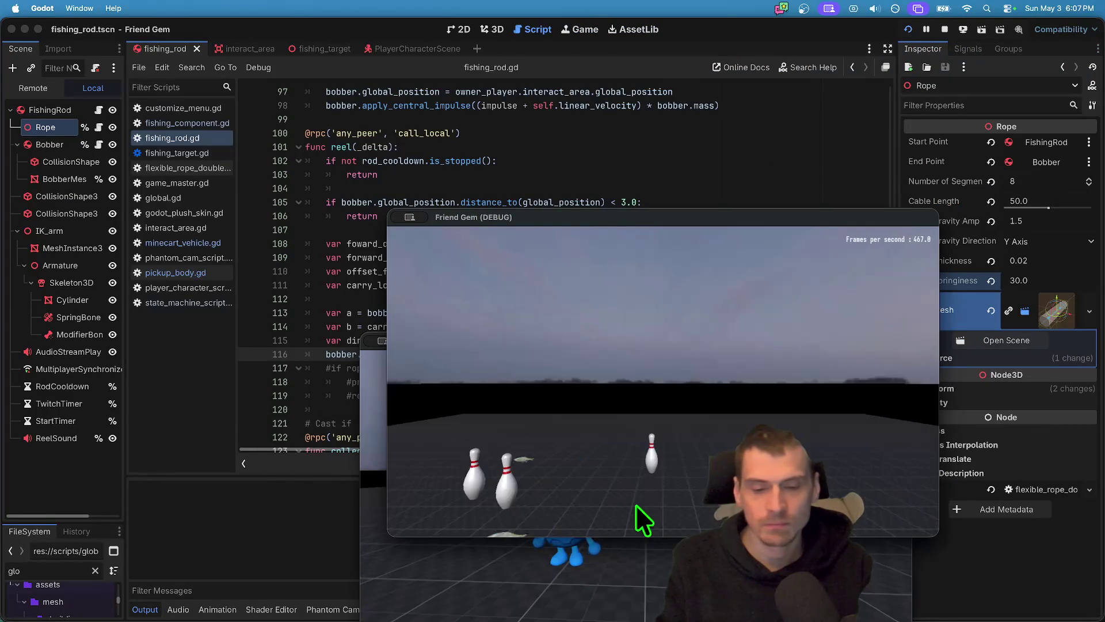
pyautogui.press('Escape')
pyautogui.click(659, 408)
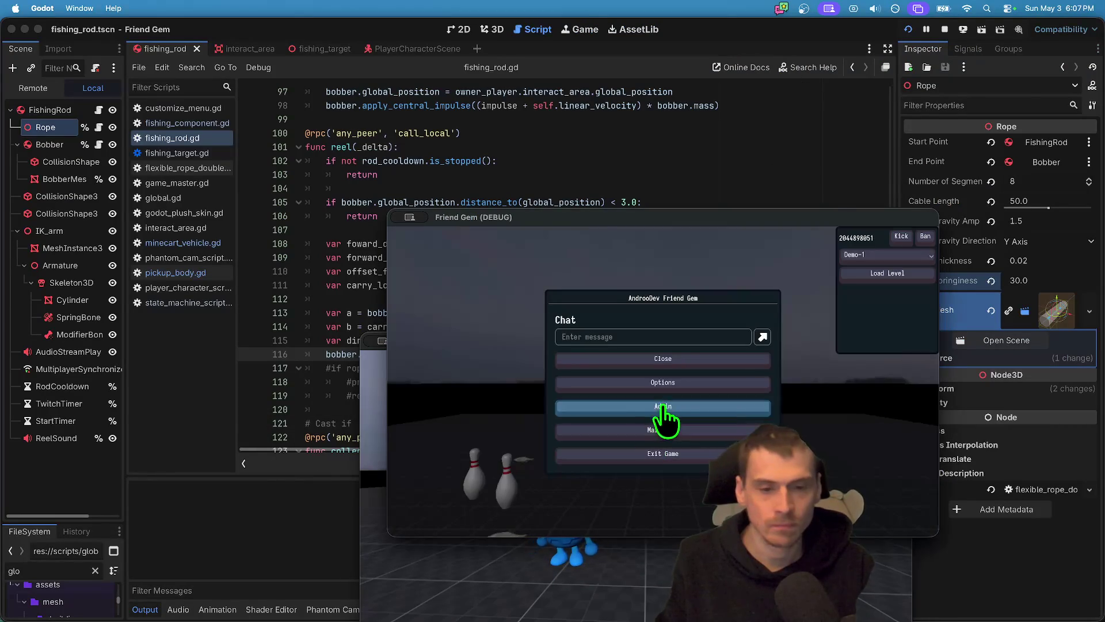
pyautogui.click(888, 254)
pyautogui.click(887, 282)
pyautogui.click(889, 273)
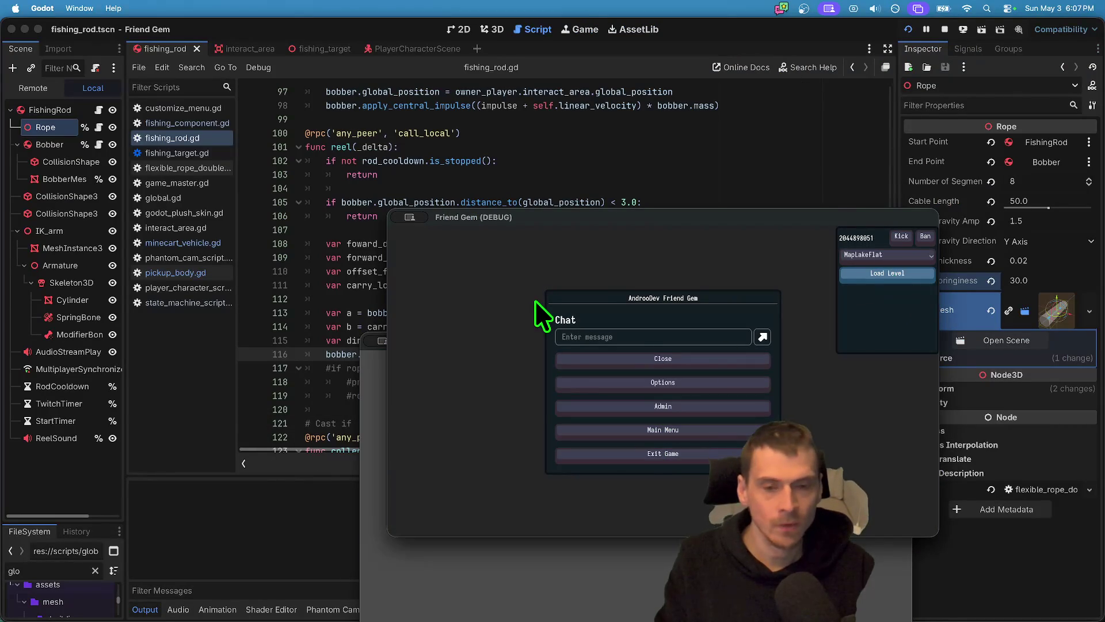
# Cast the line and reel in a fish, then return to the editor.
pyautogui.moveTo(594, 227); pyautogui.dragTo(601, 151)
pyautogui.click(478, 513)
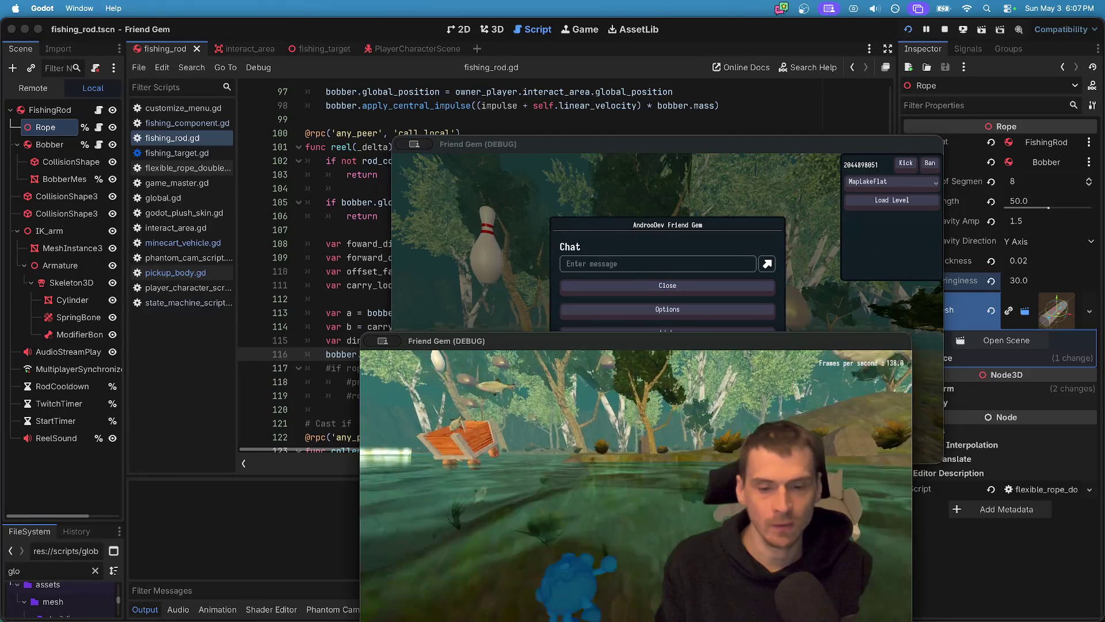
pyautogui.click(620, 509)
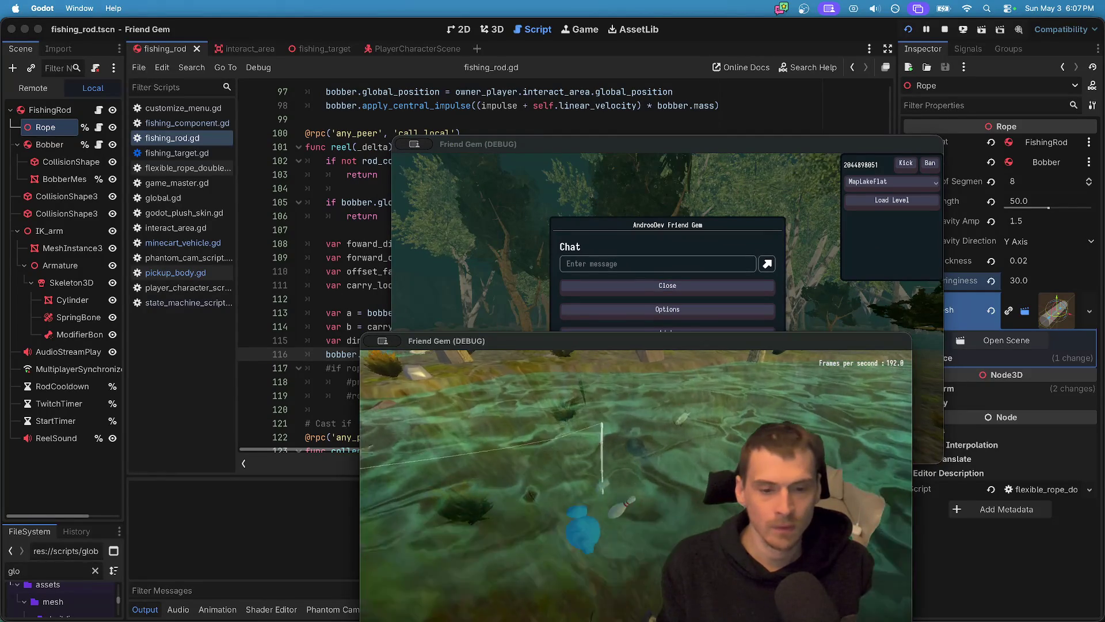
pyautogui.click(620, 509)
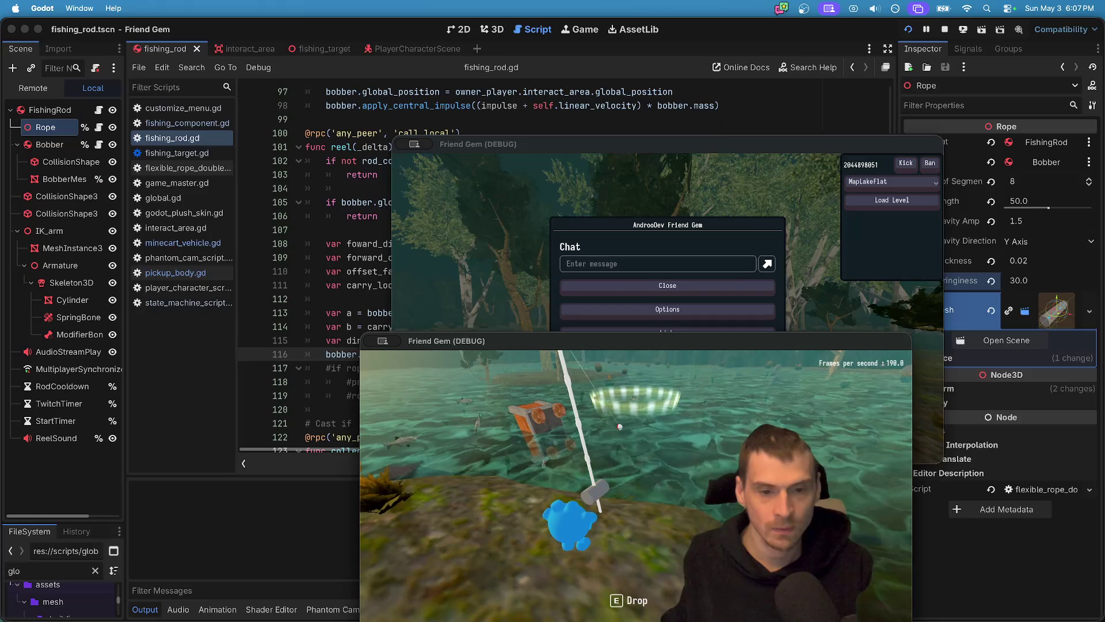
pyautogui.press('super+Tab')
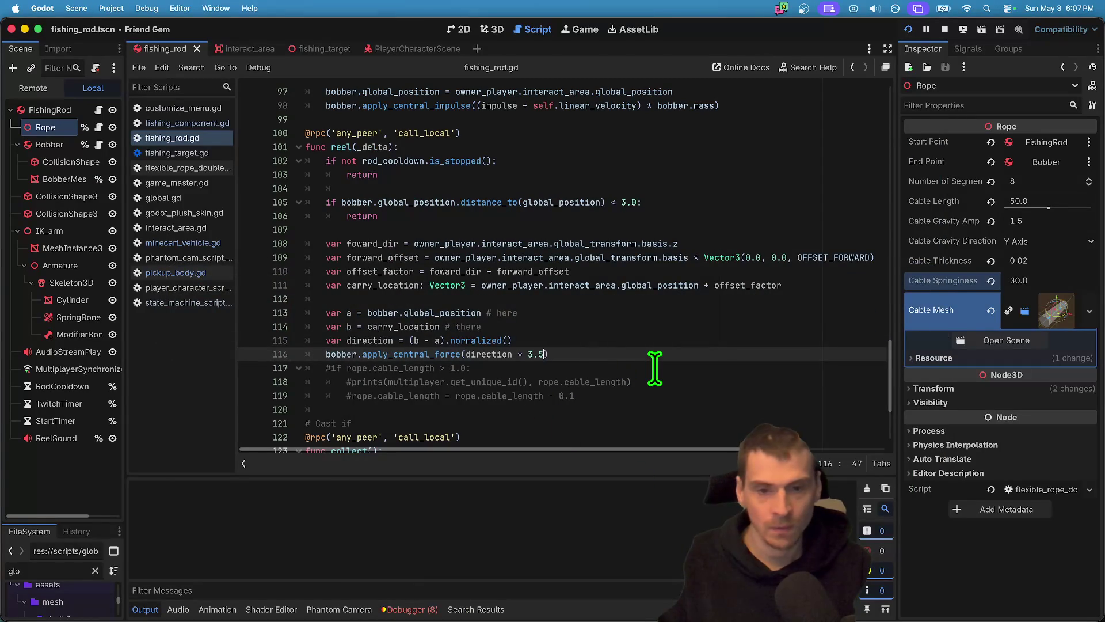
# Bring the Friend Gem (DEBUG) window forward with the character holding the fishing rod.
pyautogui.press('super+Tab')
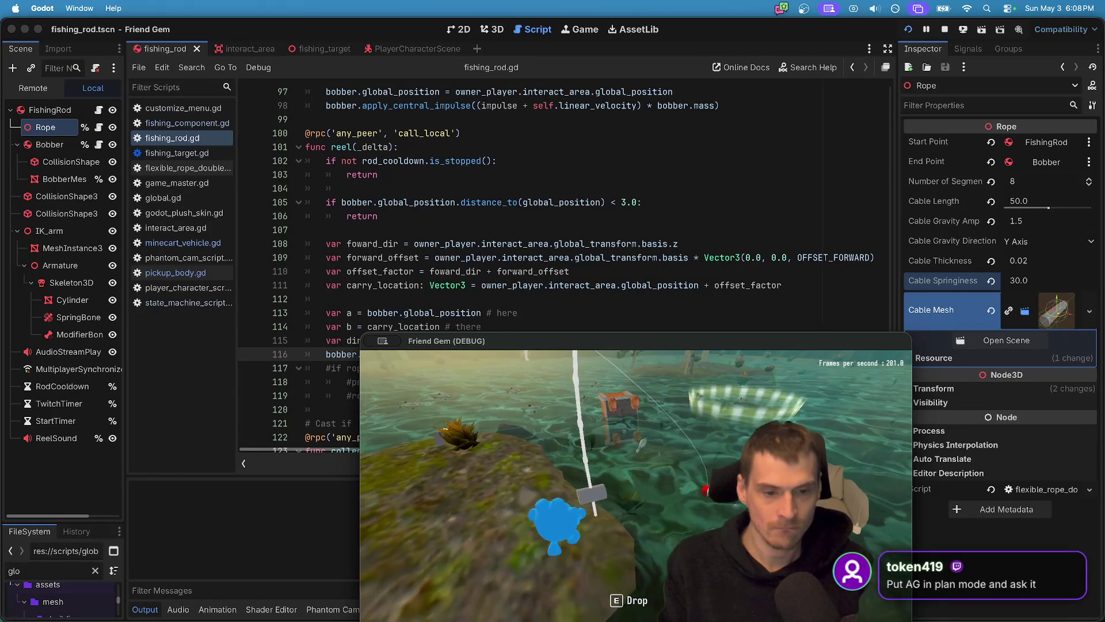
# Set the Rope's Cable Gravity Amp to 5.5 and test it in the running game.
pyautogui.press('super+Tab')
pyautogui.click(1036, 222)
pyautogui.write('5.5')
pyautogui.press('Return')
pyautogui.press('super+Tab')
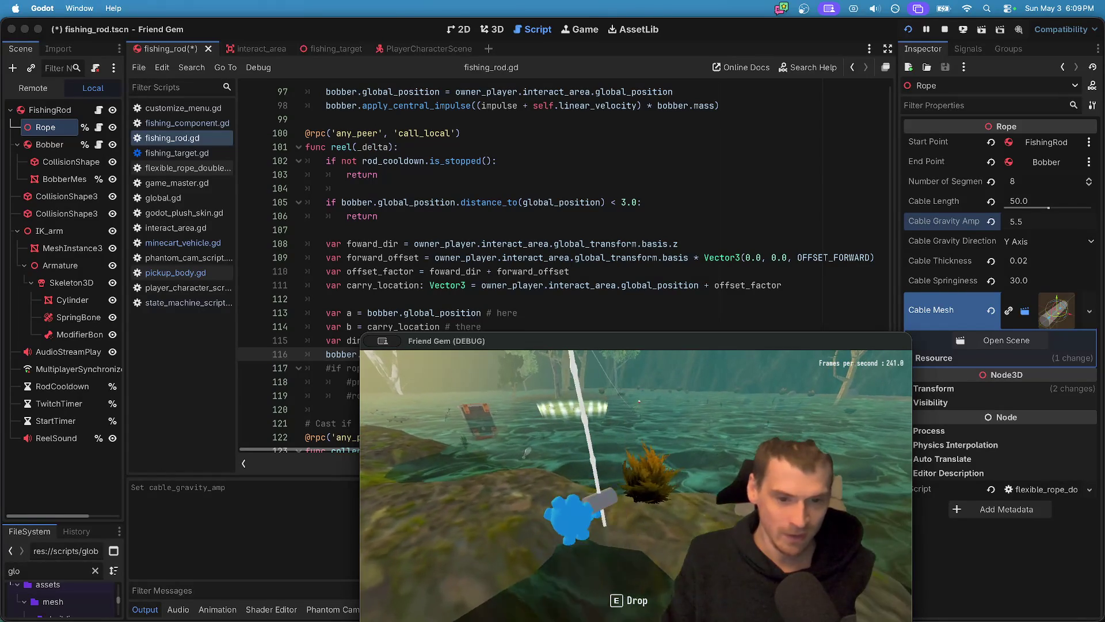
pyautogui.press('super+Tab')
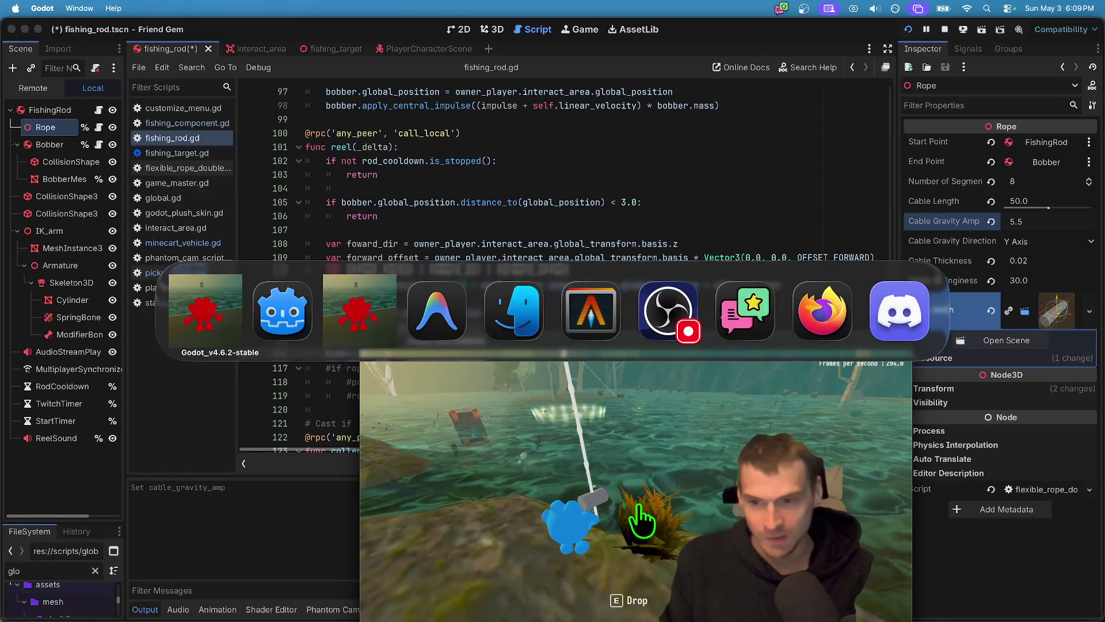
pyautogui.press('super+Tab')
pyautogui.press('super+Tab')
pyautogui.press('super+Tab')
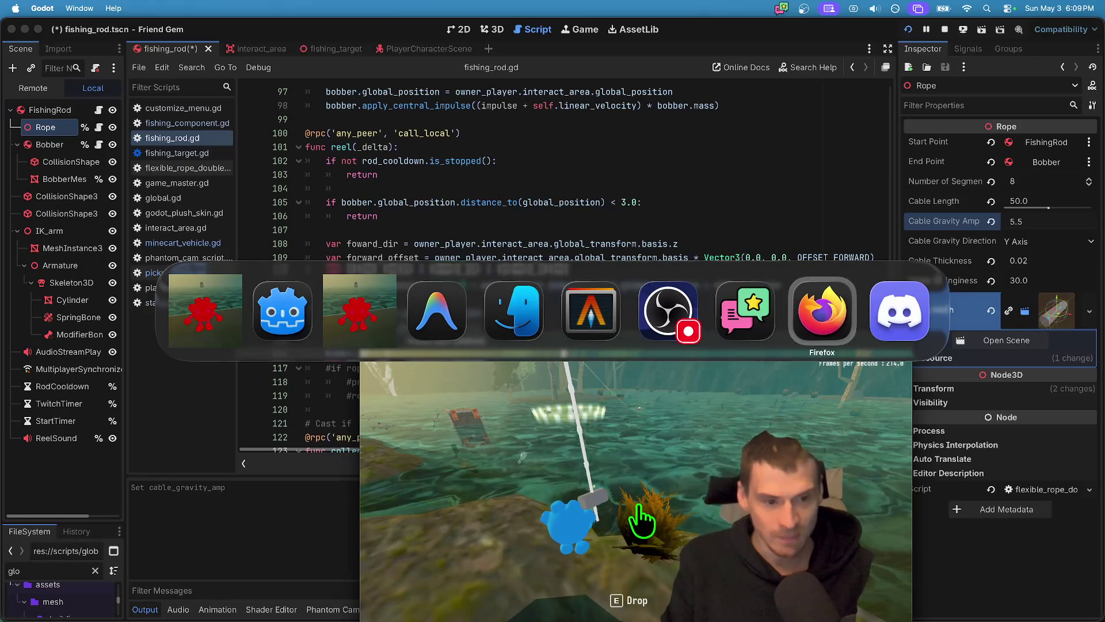
# Scroll the Google Docs fishing notes, then return to Godot at line 116's force value.
pyautogui.scroll(-1, 620, 305)
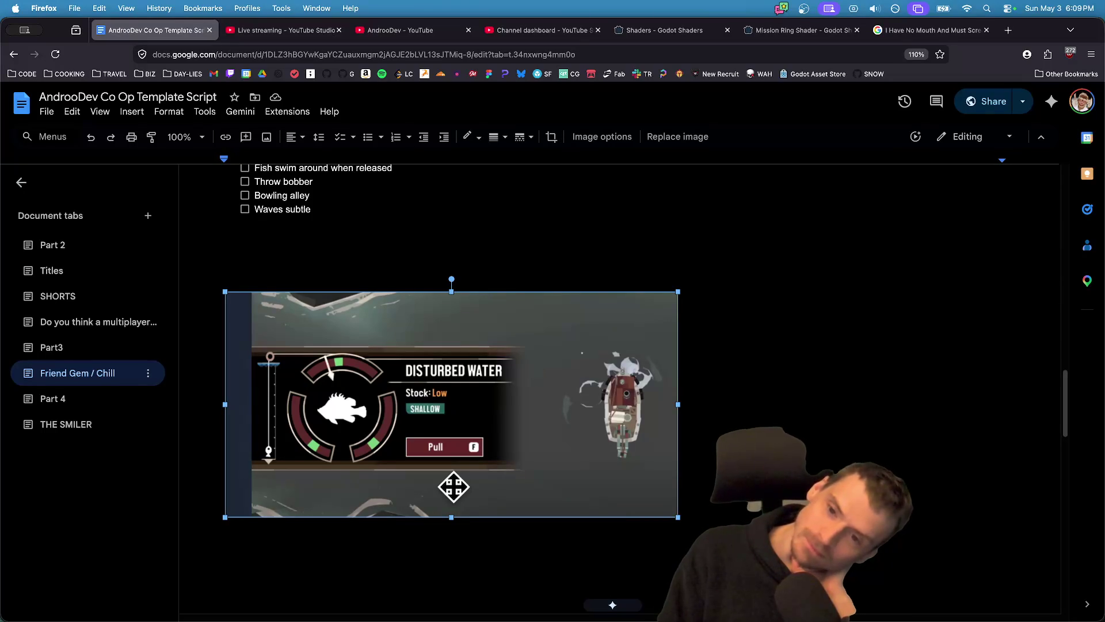
pyautogui.press('super+Tab')
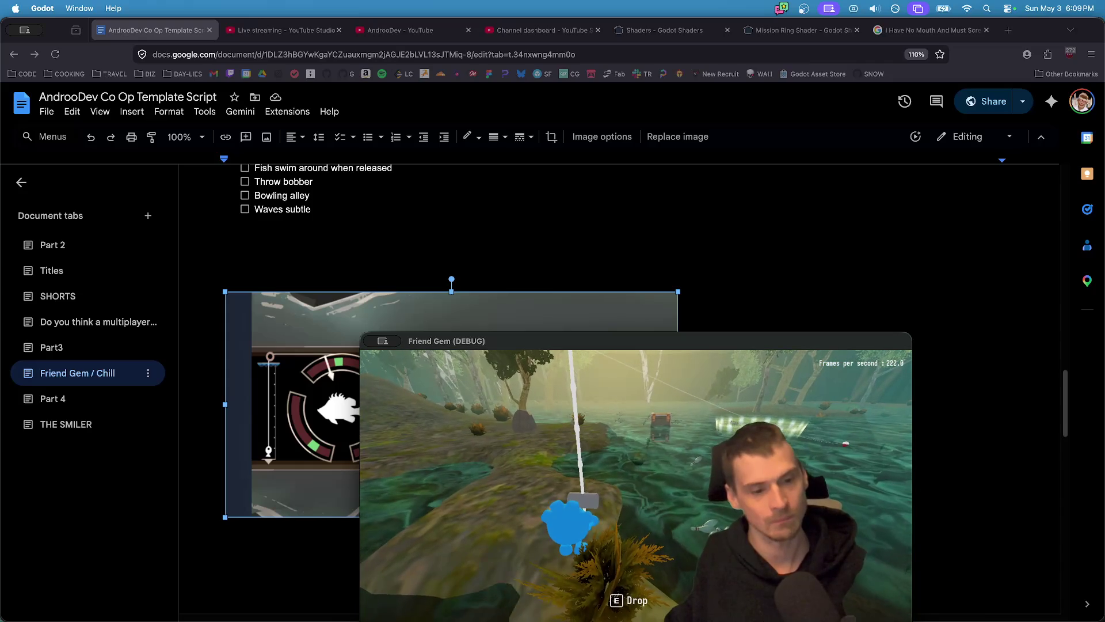
pyautogui.press('super+Tab')
pyautogui.press('super+Tab')
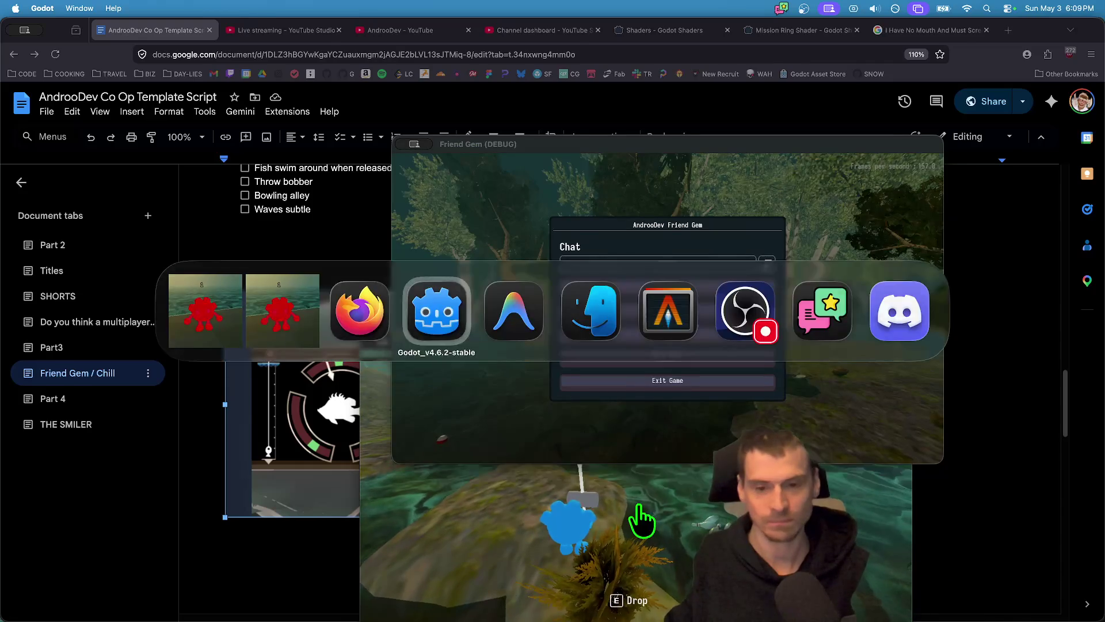
pyautogui.press('Down')
pyautogui.press('End')
pyautogui.press('Left')
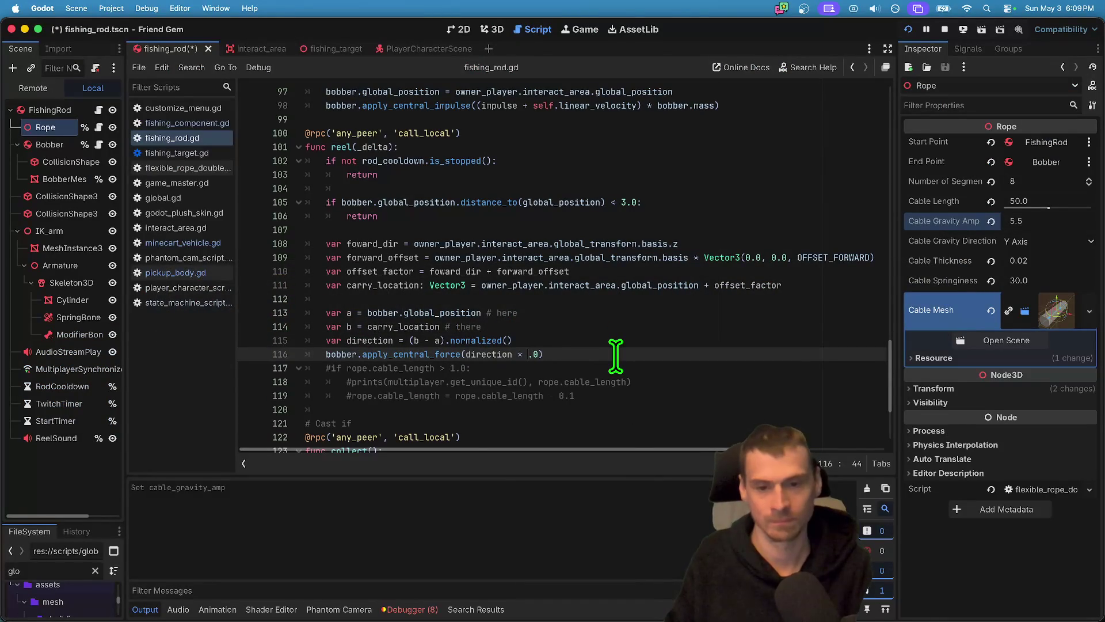
# Save fishing_rod.gd and relaunch the two Friend Gem debug windows.
pyautogui.press('super+b')
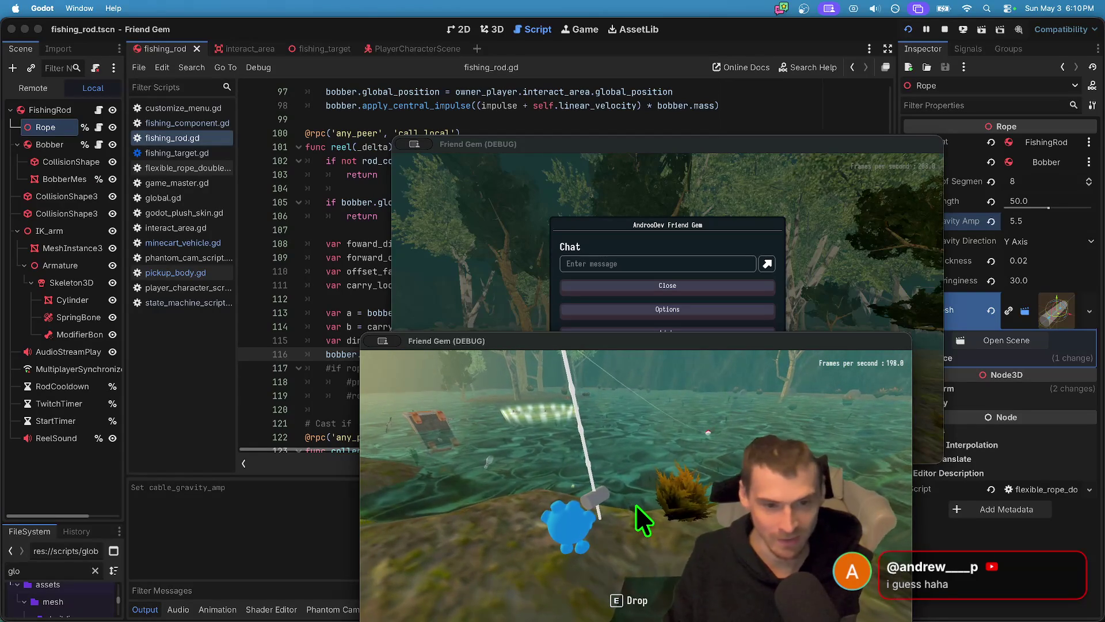
# Set the Rope's Cable Springiness to 50 and check it in the running game.
pyautogui.click(1028, 277)
pyautogui.write('50')
pyautogui.press('Return')
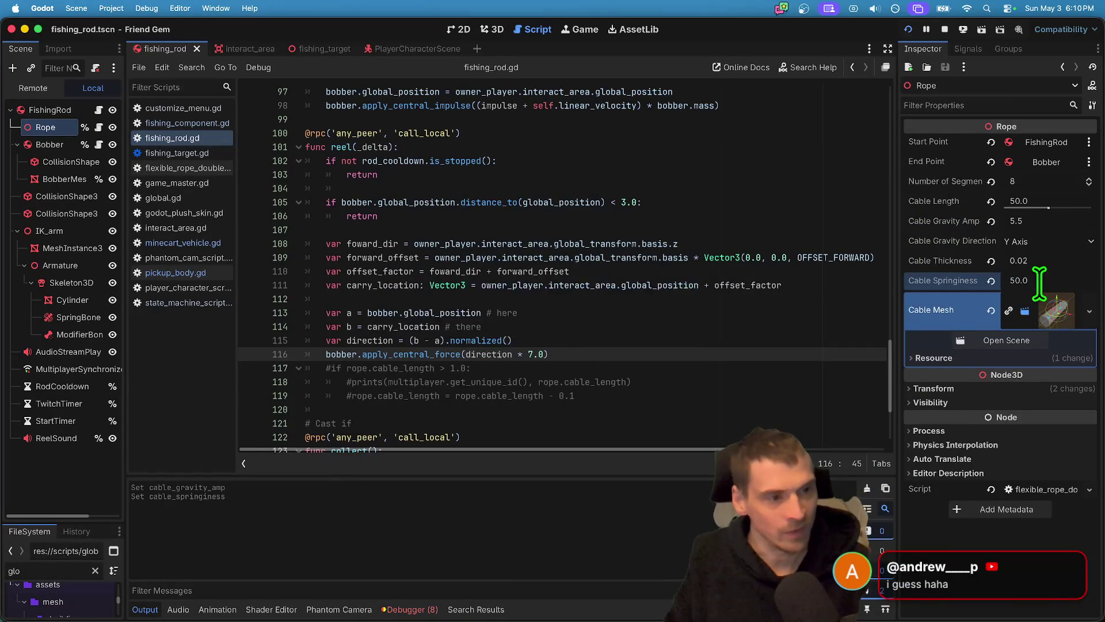
pyautogui.press('super+Tab')
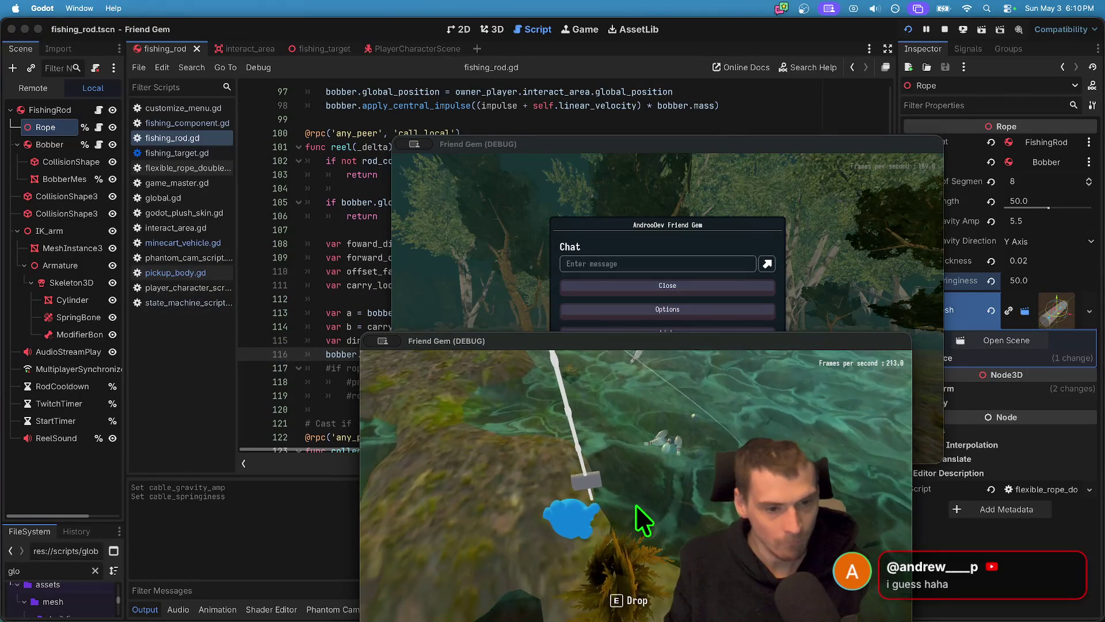
pyautogui.press('super+grave')
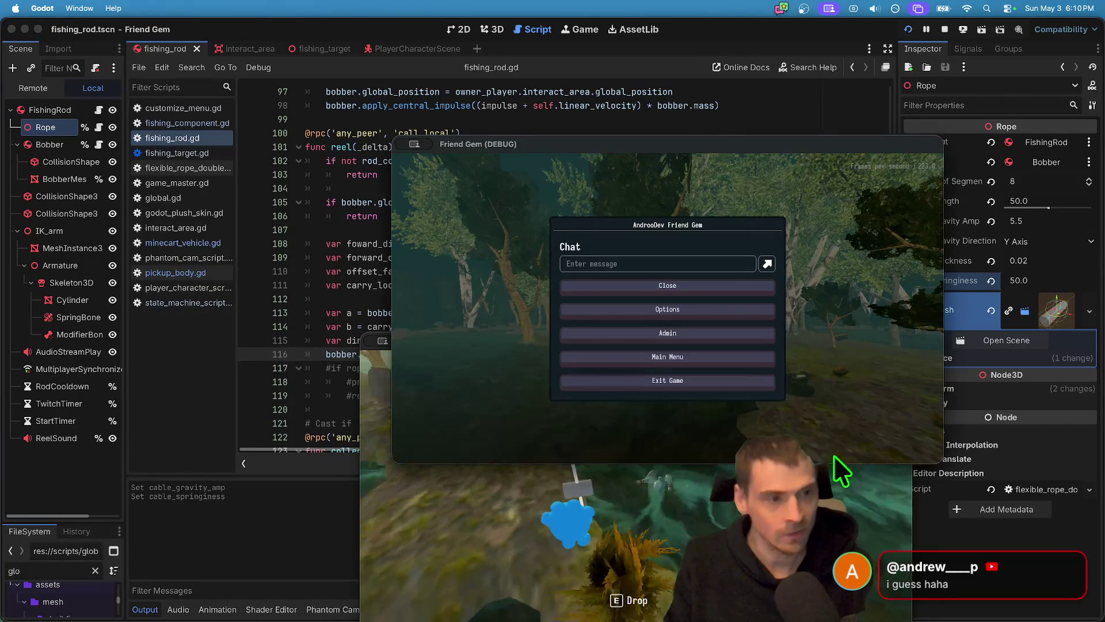
# Raise Cable Springiness to 100 and return to the game.
pyautogui.click(1075, 384)
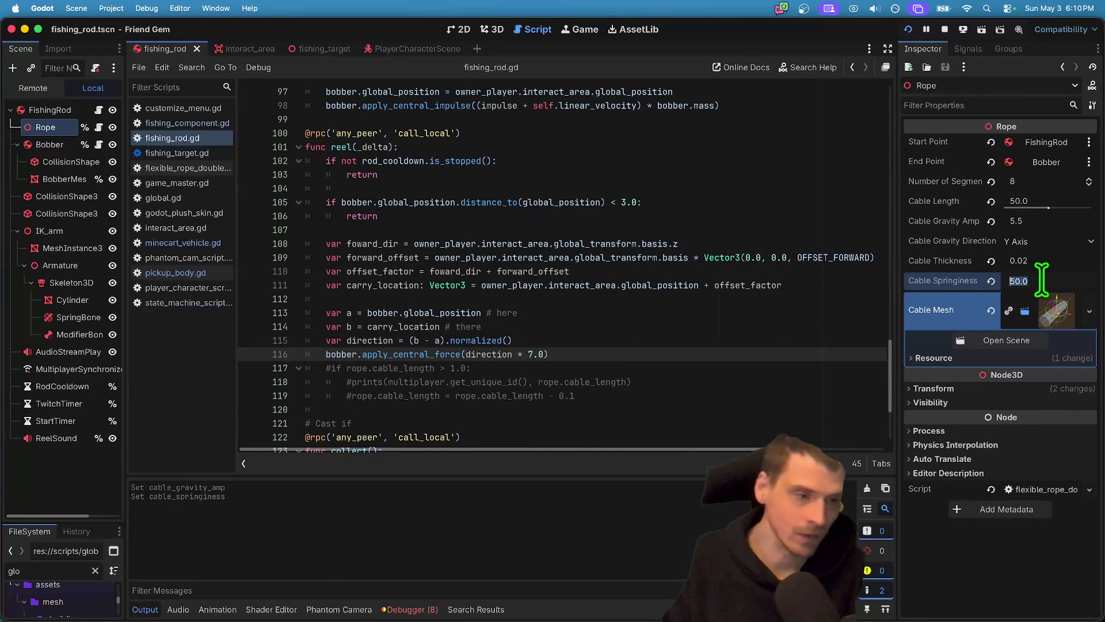
pyautogui.write('100')
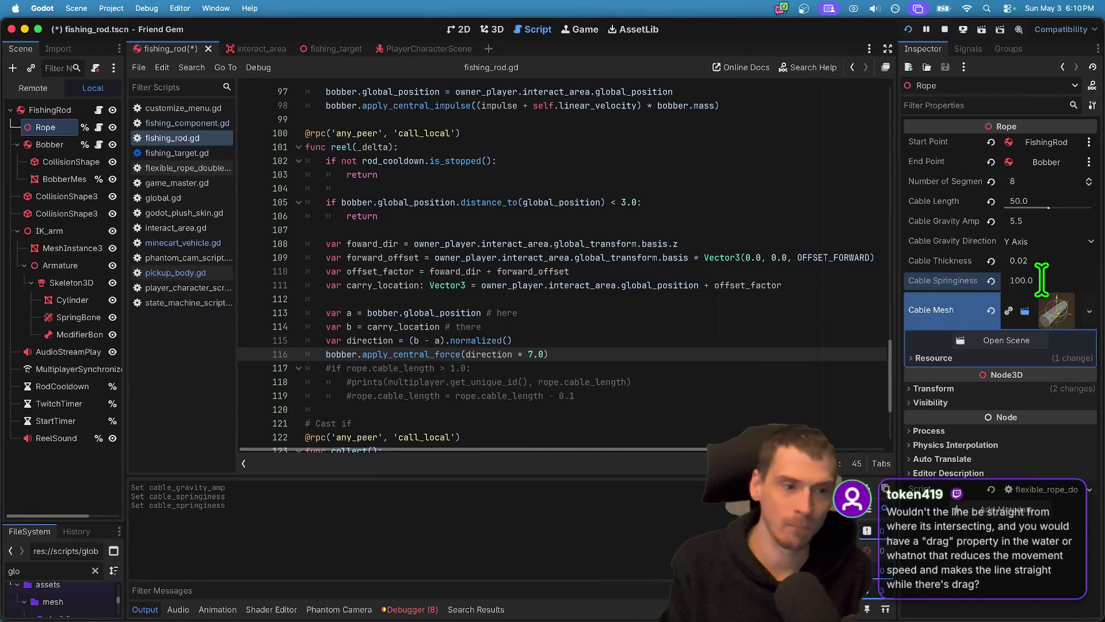
pyautogui.press('super+Tab')
pyautogui.press('super+Tab')
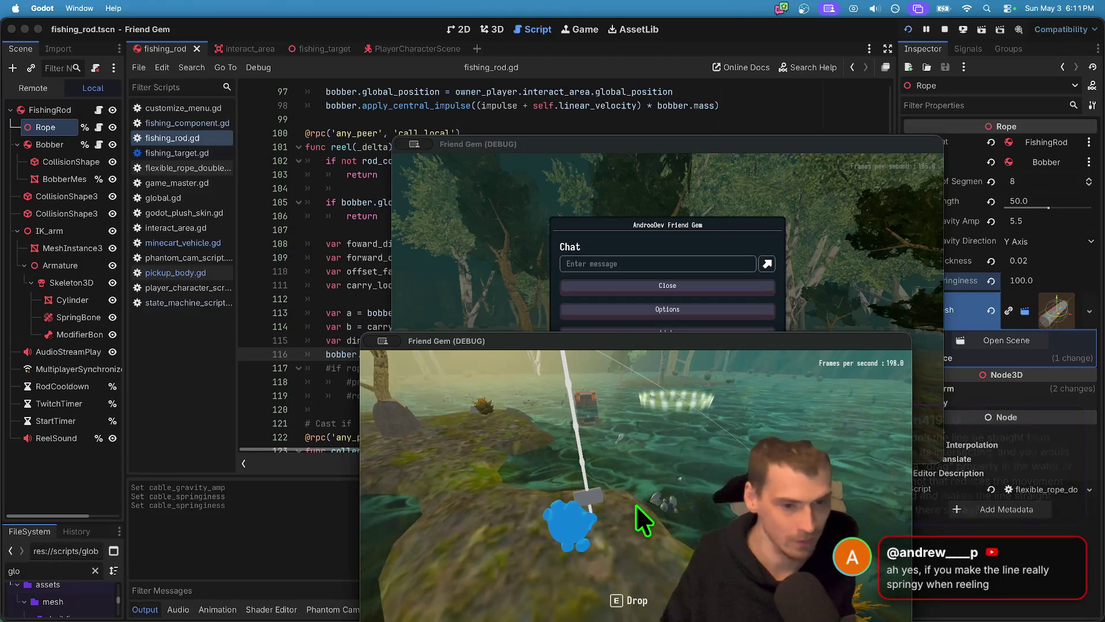
# Drop and pick up the rod and bobber repeatedly while walking toward the rock.
pyautogui.press('e')
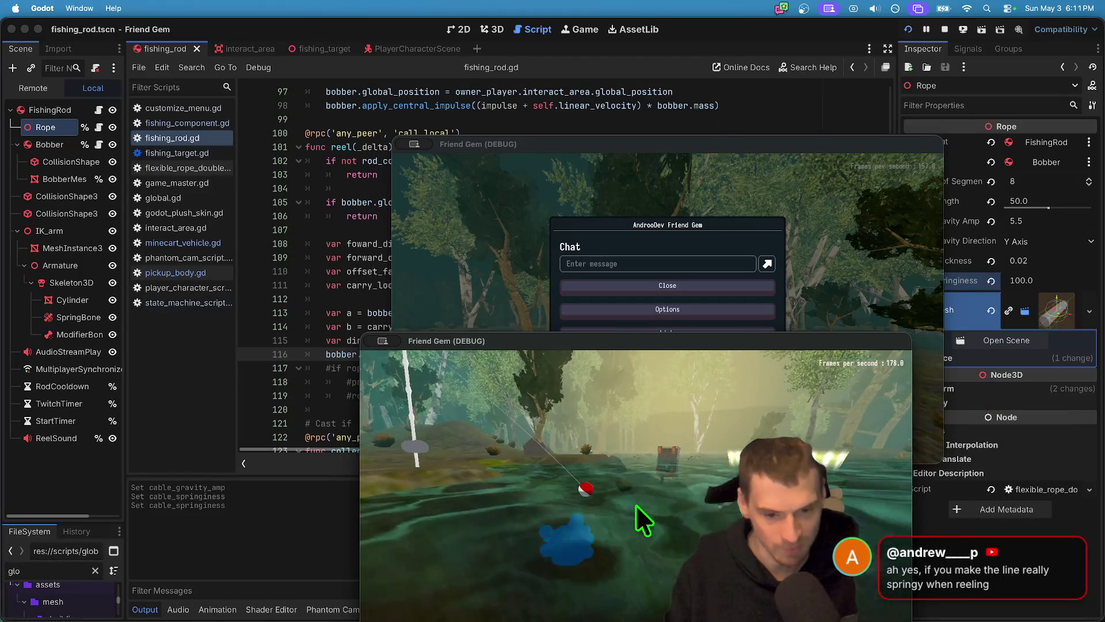
pyautogui.press('e')
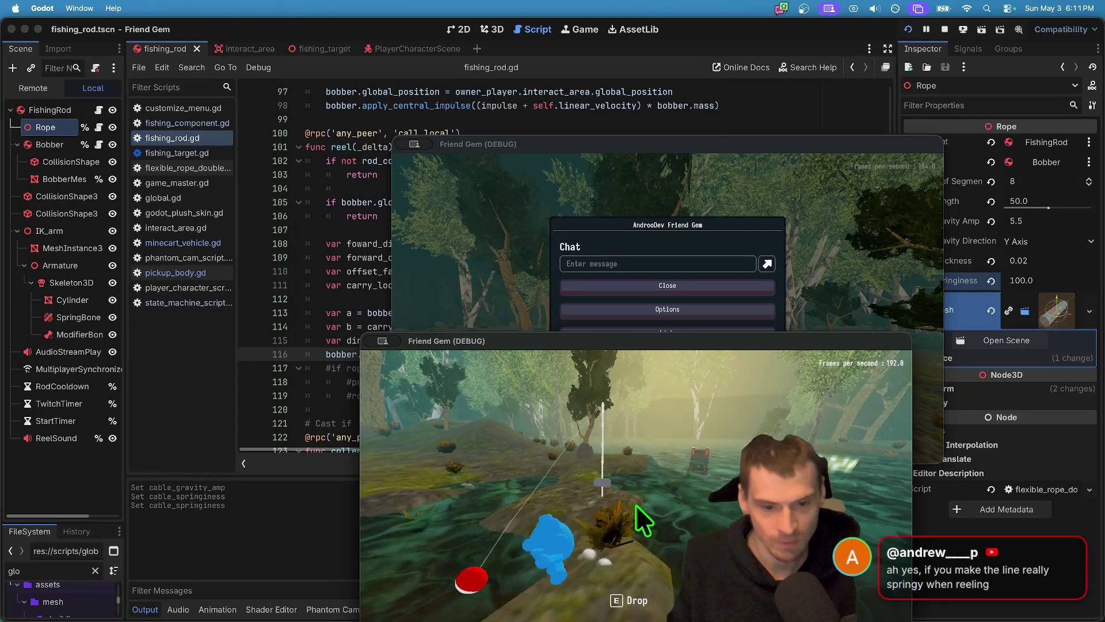
pyautogui.press('s')
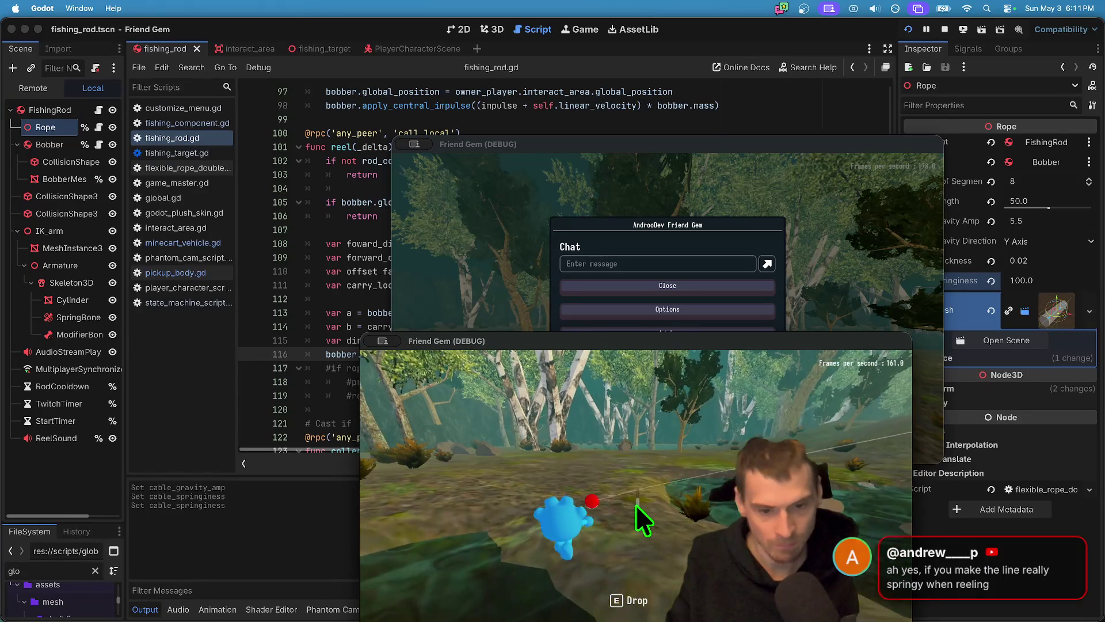
pyautogui.press('w')
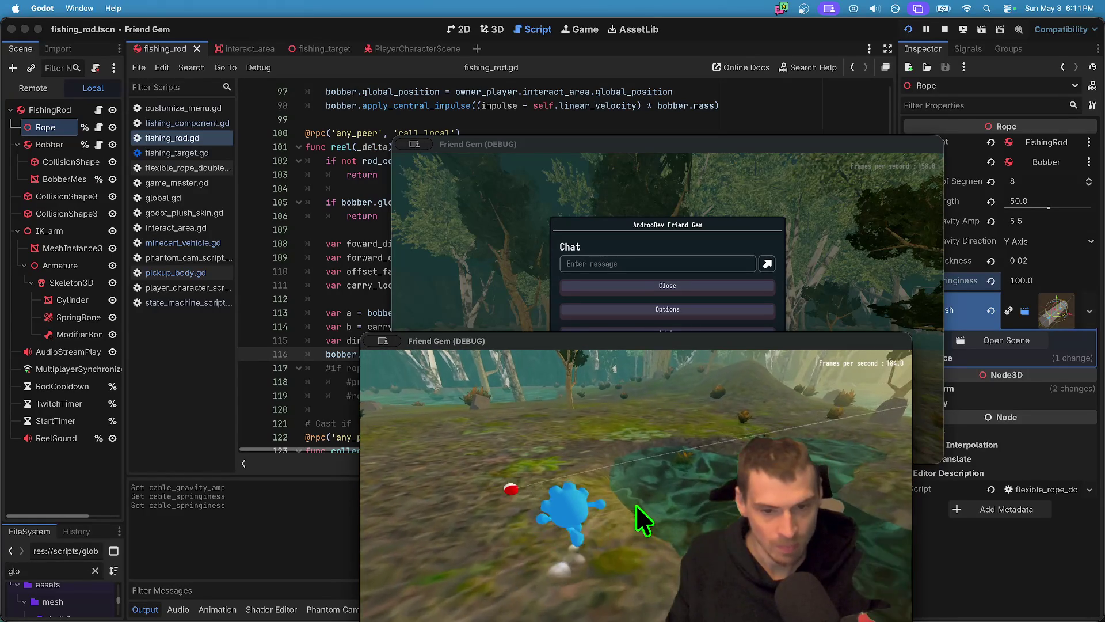
pyautogui.press('e')
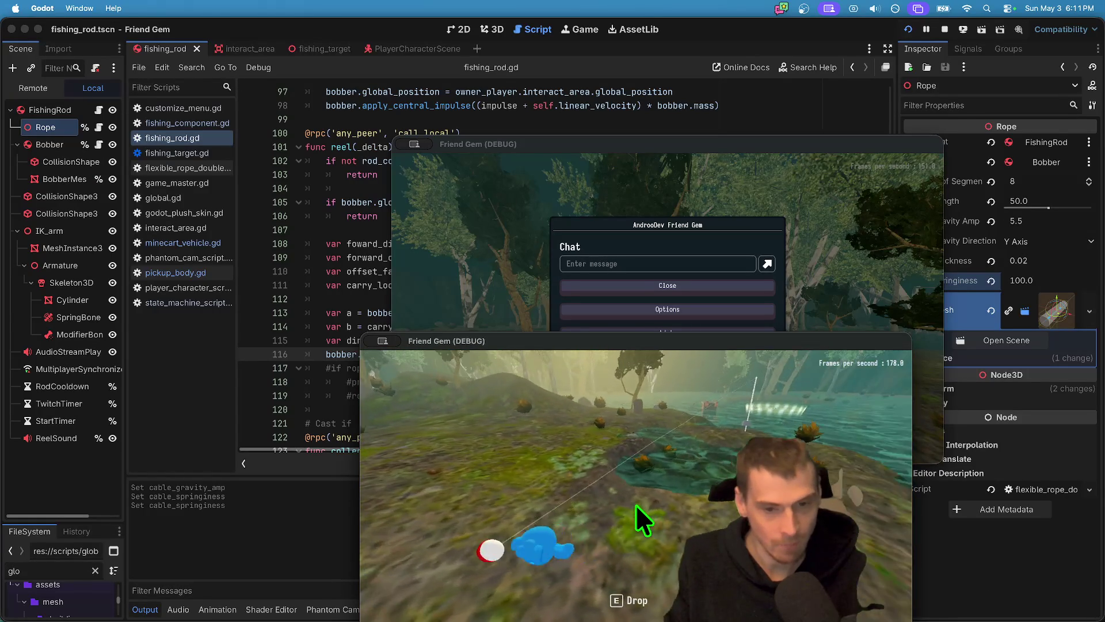
pyautogui.press('d')
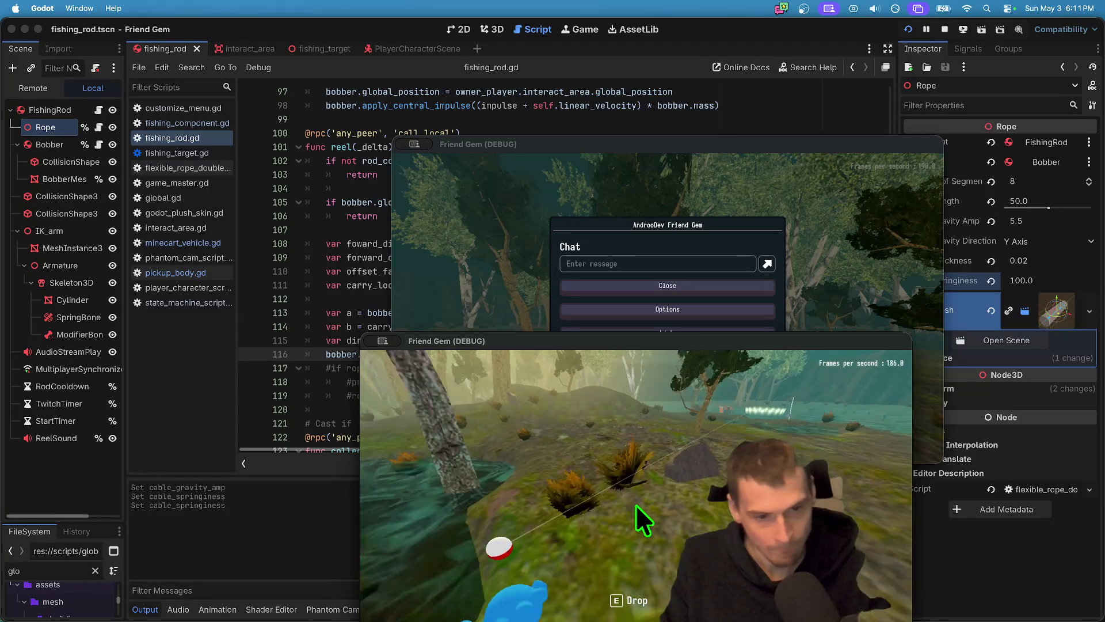
pyautogui.press('d')
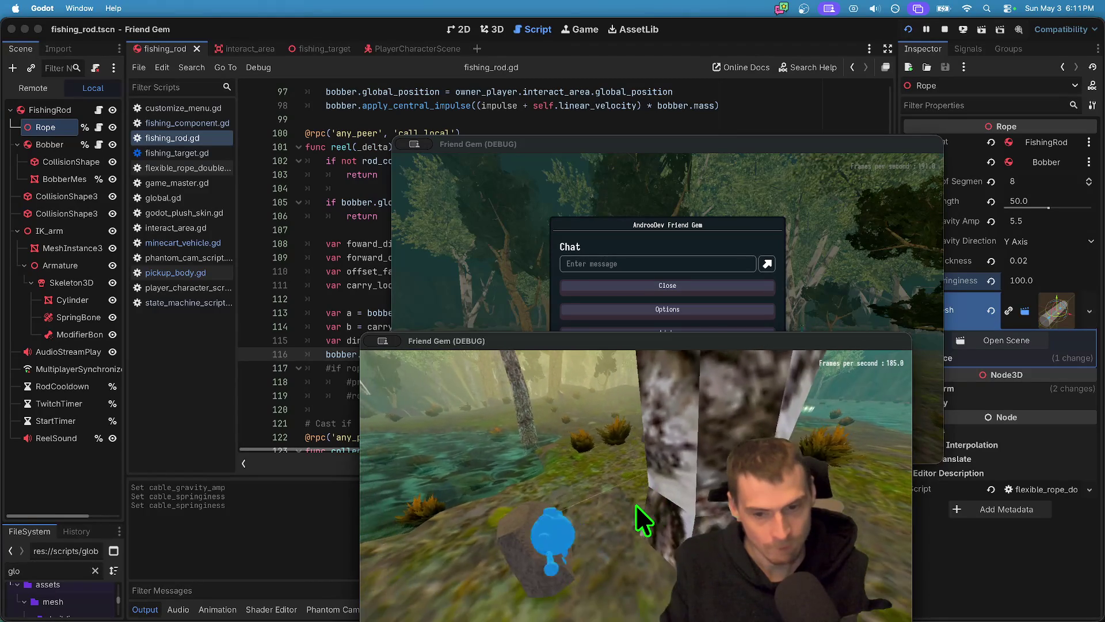
pyautogui.press('e')
pyautogui.press('d')
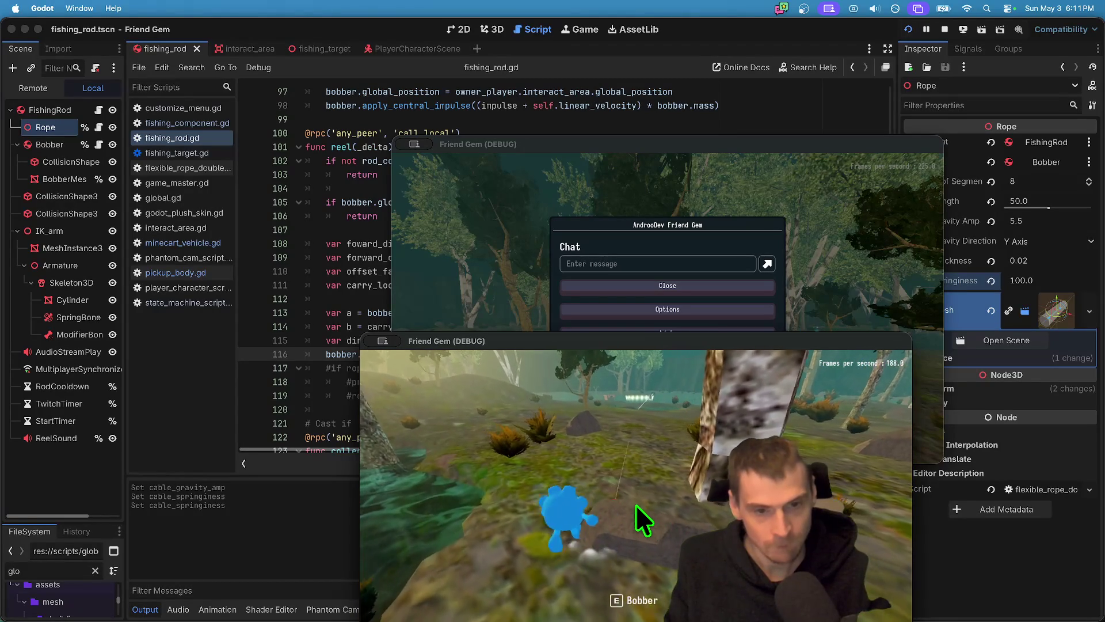
pyautogui.press('e')
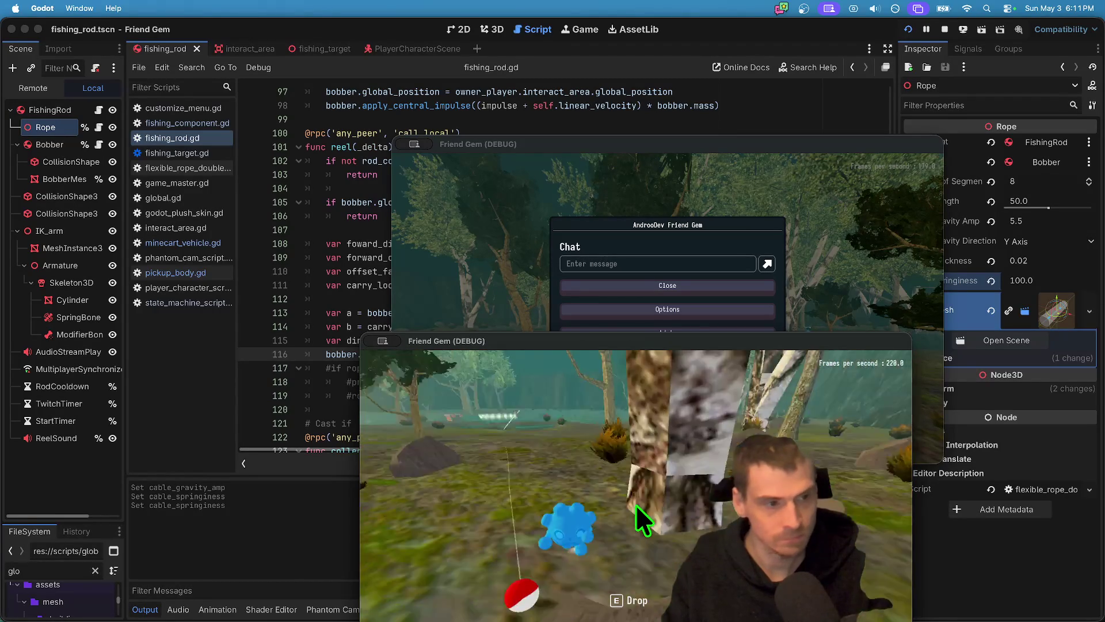
pyautogui.press('d')
# Pick up the fishing rod, turn the character toward the pond, and return to the editor.
pyautogui.press('w')
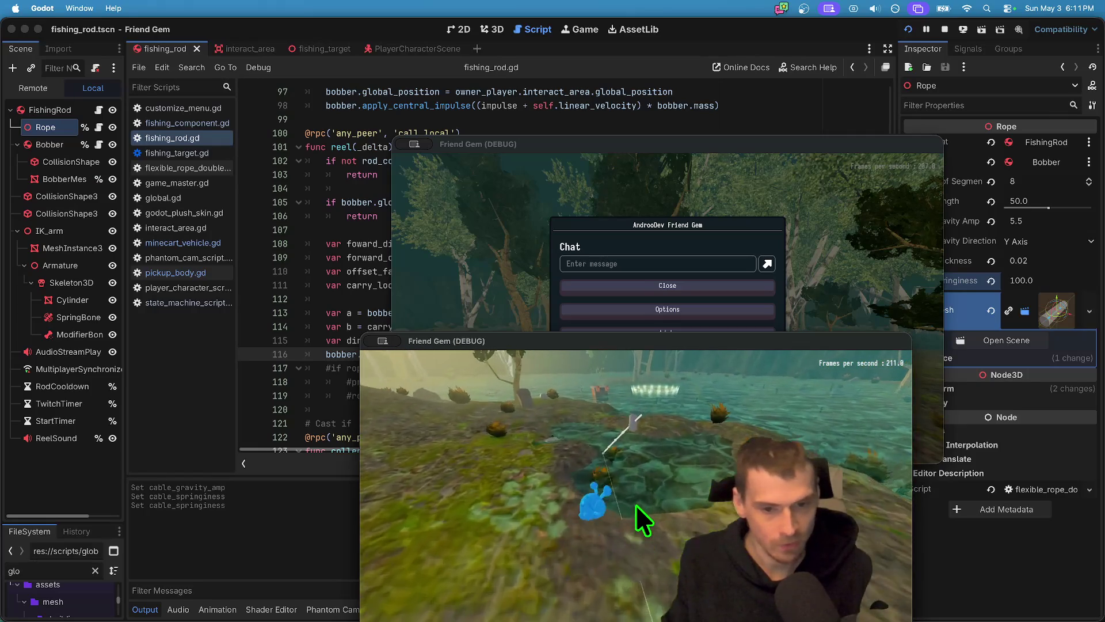
pyautogui.press('e')
pyautogui.press('w')
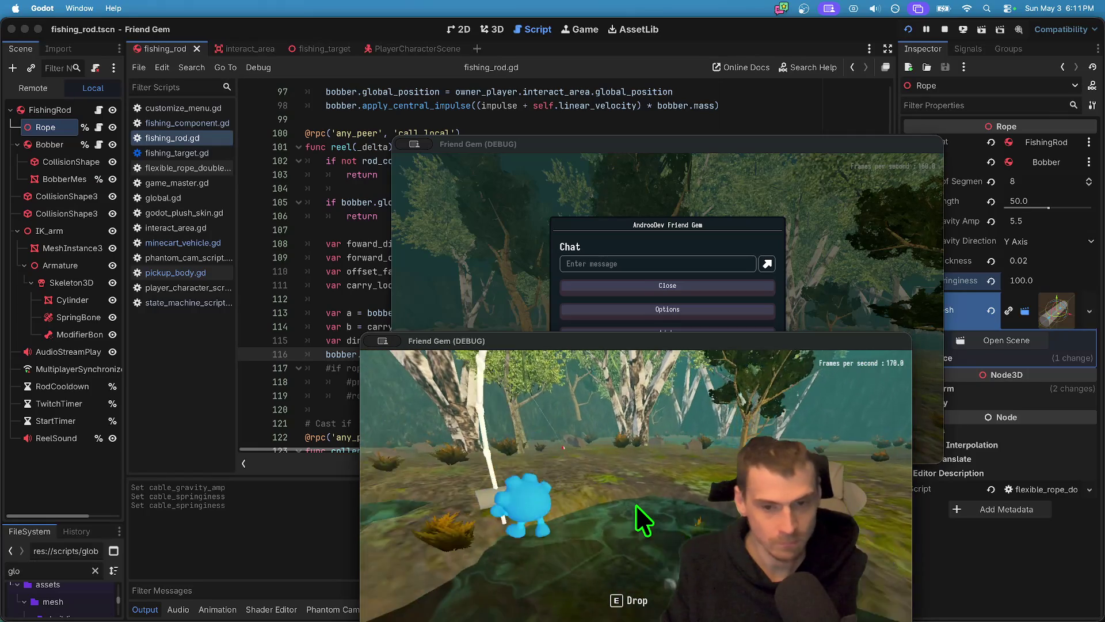
pyautogui.press('d')
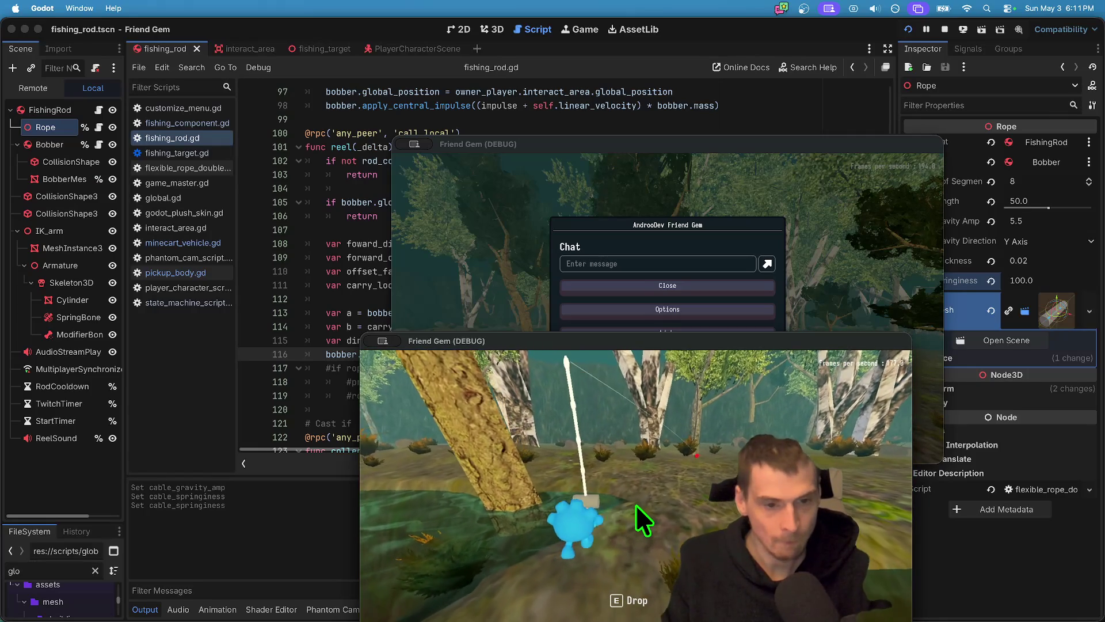
pyautogui.press('a')
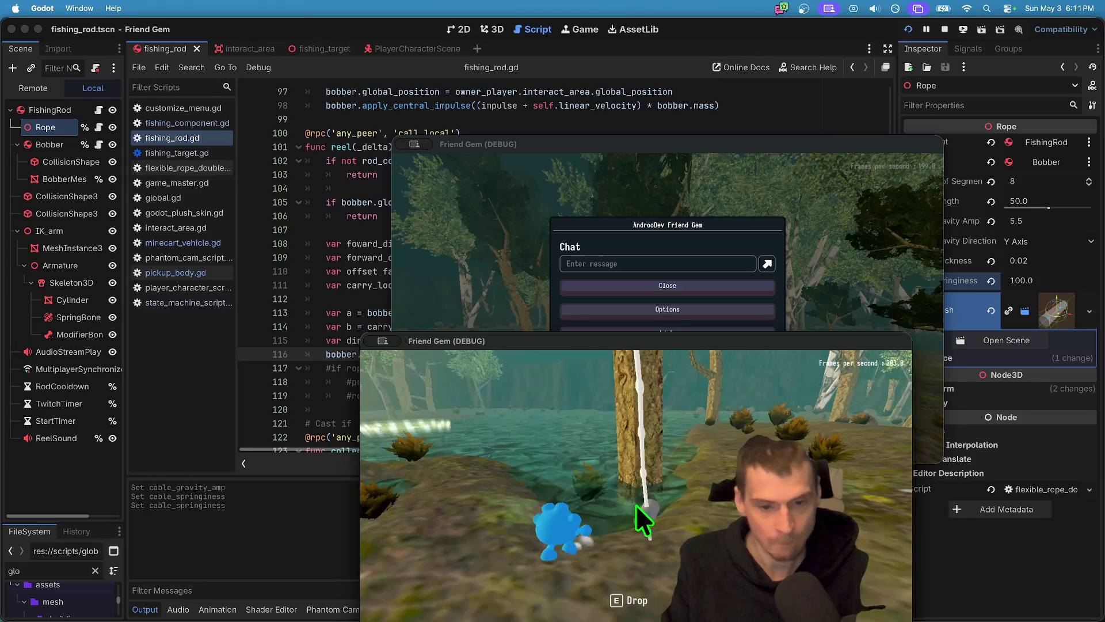
pyautogui.press('a')
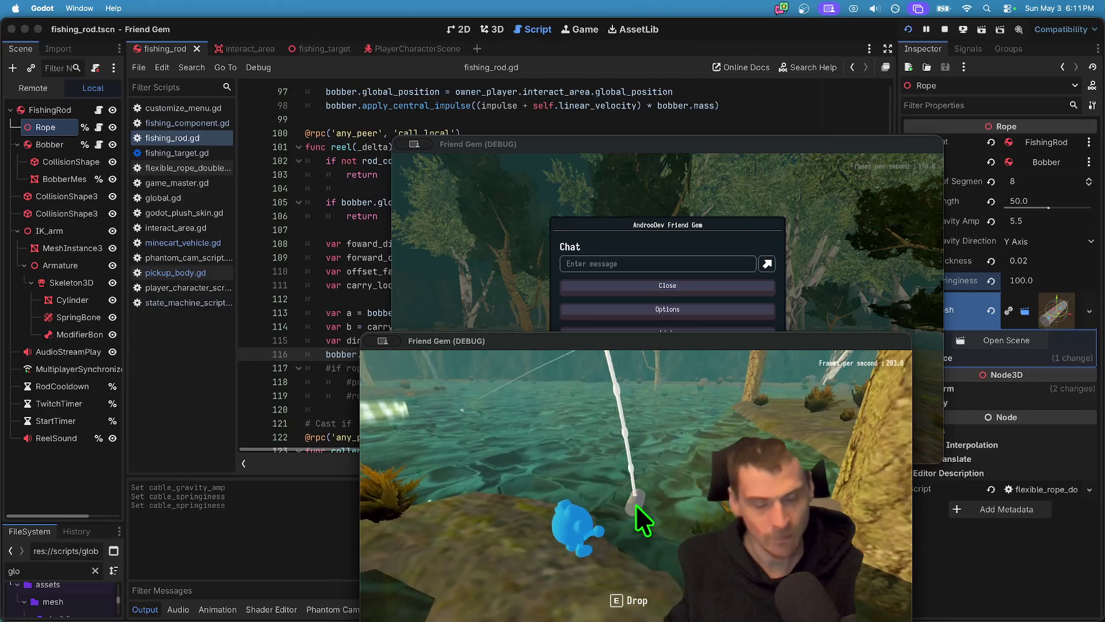
pyautogui.click(1059, 286)
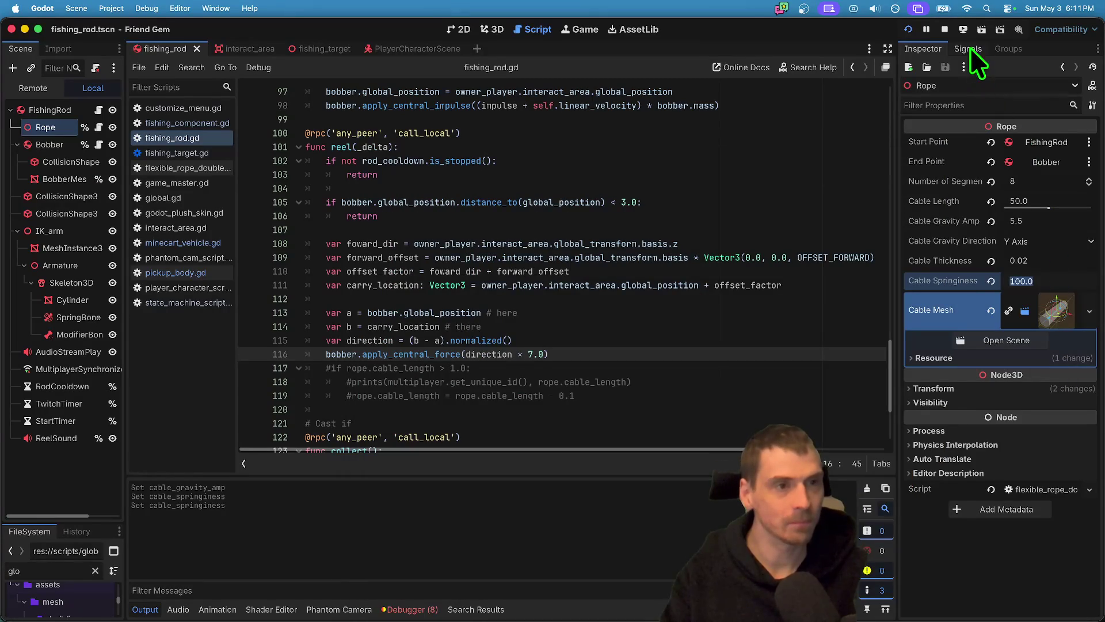
# Stop the game and set line 116's force multiplier to 7.
pyautogui.click(944, 29)
pyautogui.write('100')
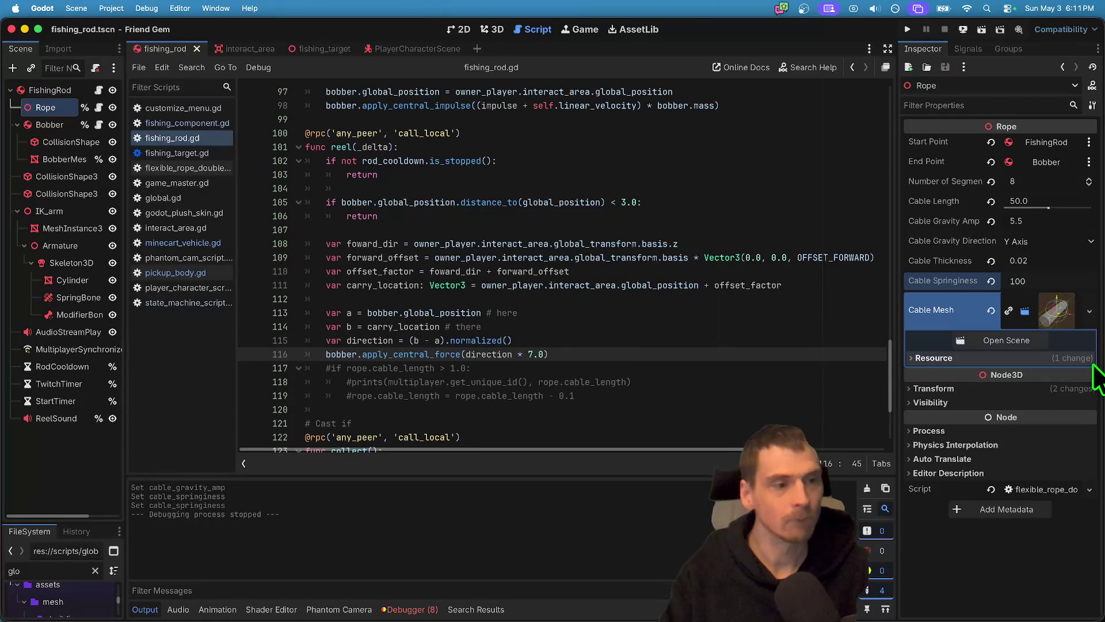
pyautogui.click(734, 318)
pyautogui.press('super+z')
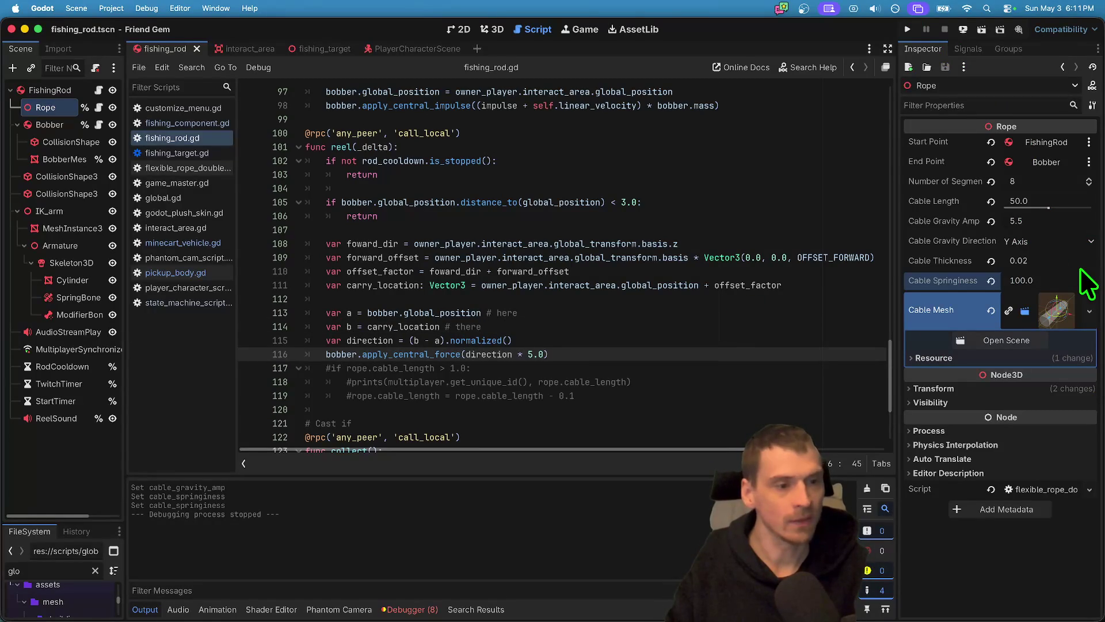
pyautogui.write('7')
# Set Cable Springiness to 30 and Cable Gravity Amp to 10, relaunching the game.
pyautogui.click(1078, 280)
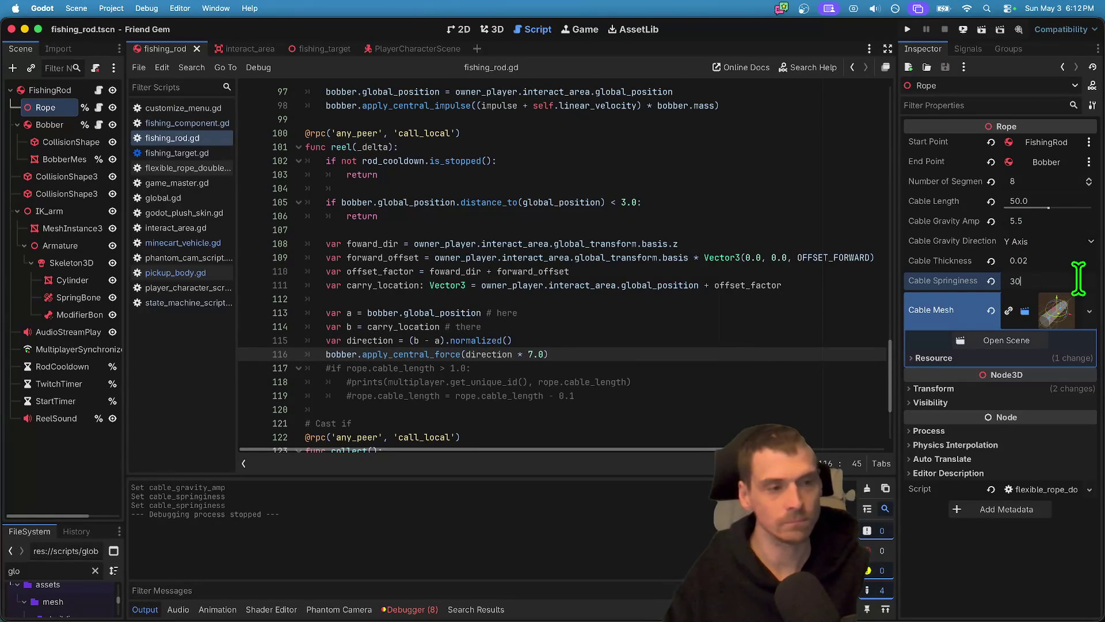
pyautogui.press('super+b')
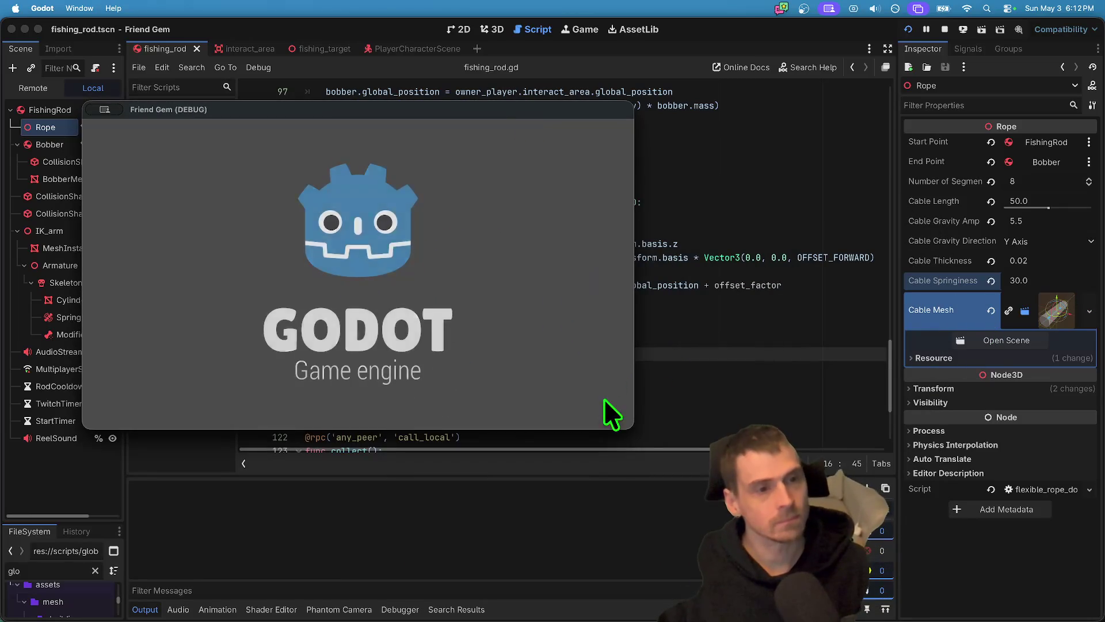
pyautogui.click(1056, 226)
pyautogui.write('10')
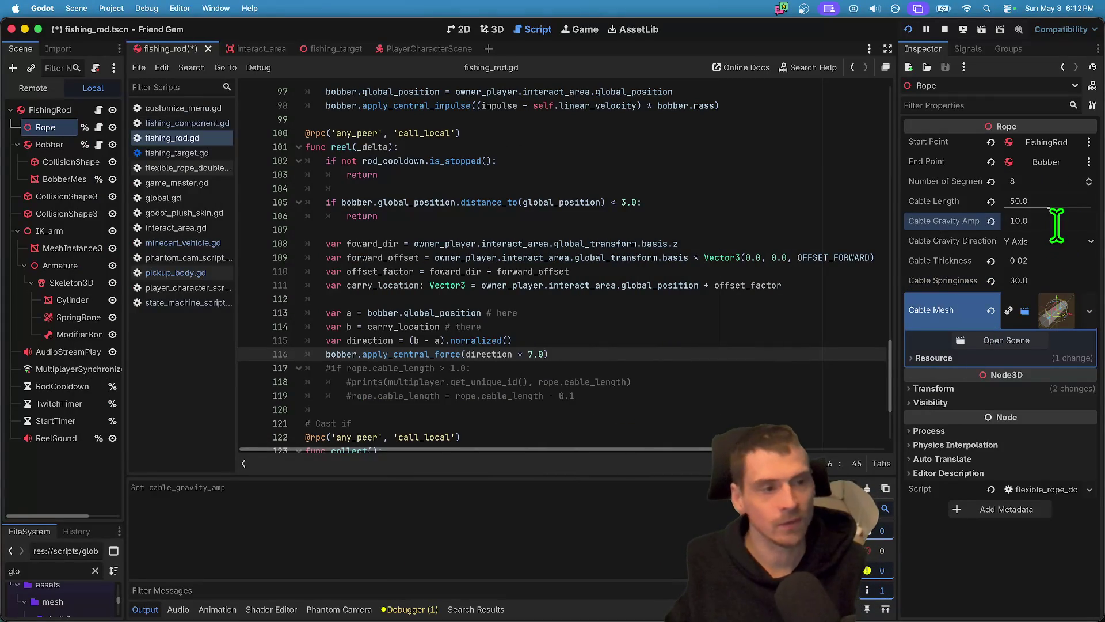
pyautogui.click(357, 274)
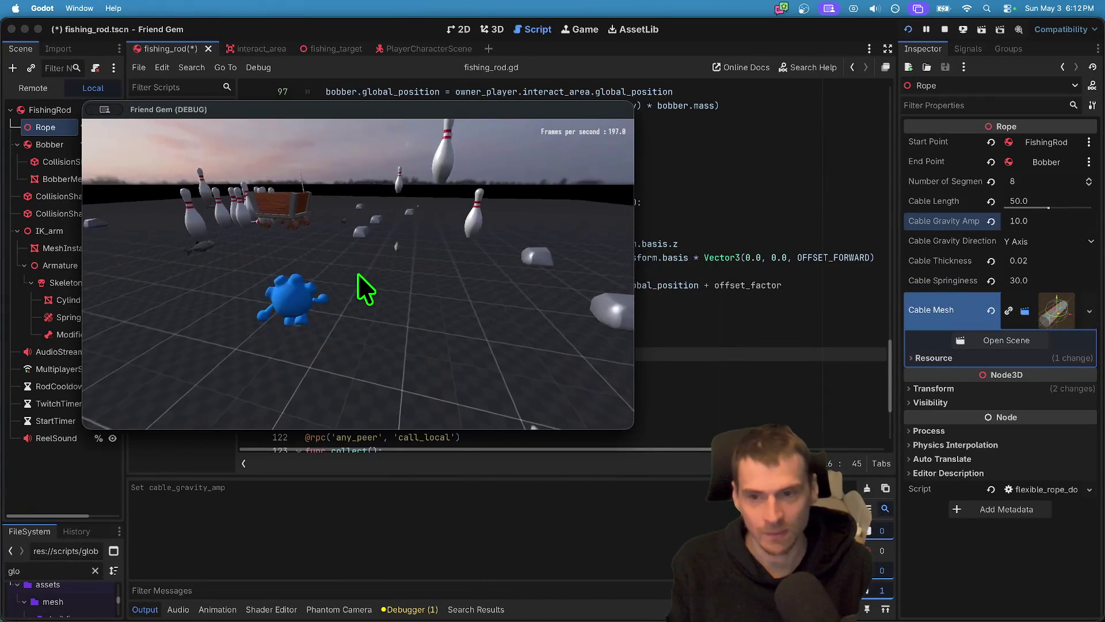
# Load the MapLakeFlat level from the game's pause menu.
pyautogui.press('super+Tab')
pyautogui.click(363, 286)
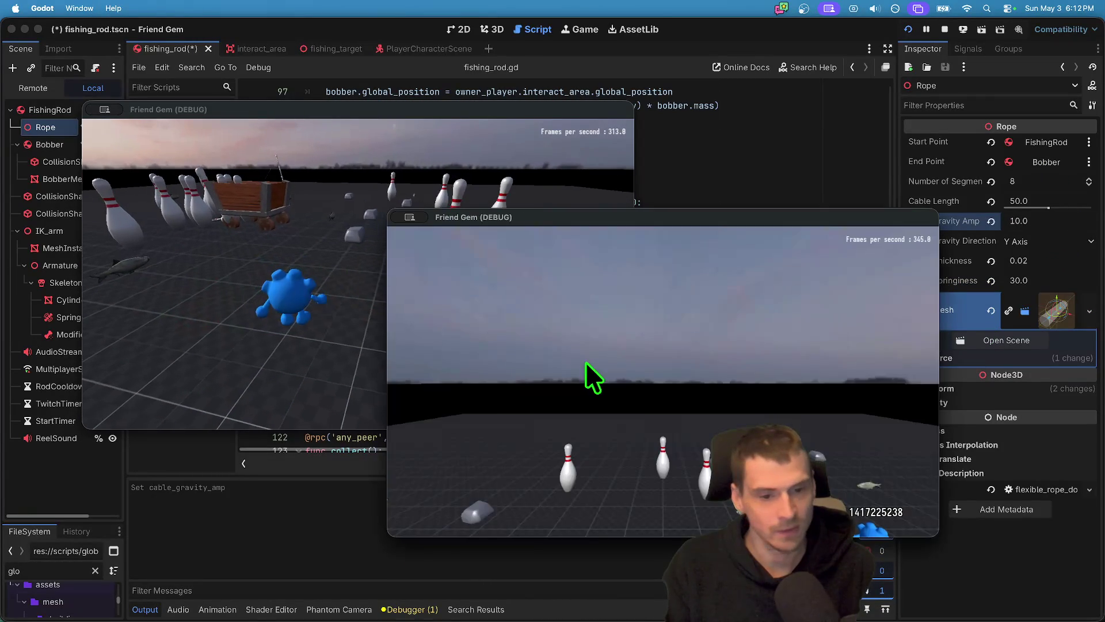
pyautogui.press('Escape')
pyautogui.click(856, 260)
pyautogui.click(858, 281)
pyautogui.click(865, 272)
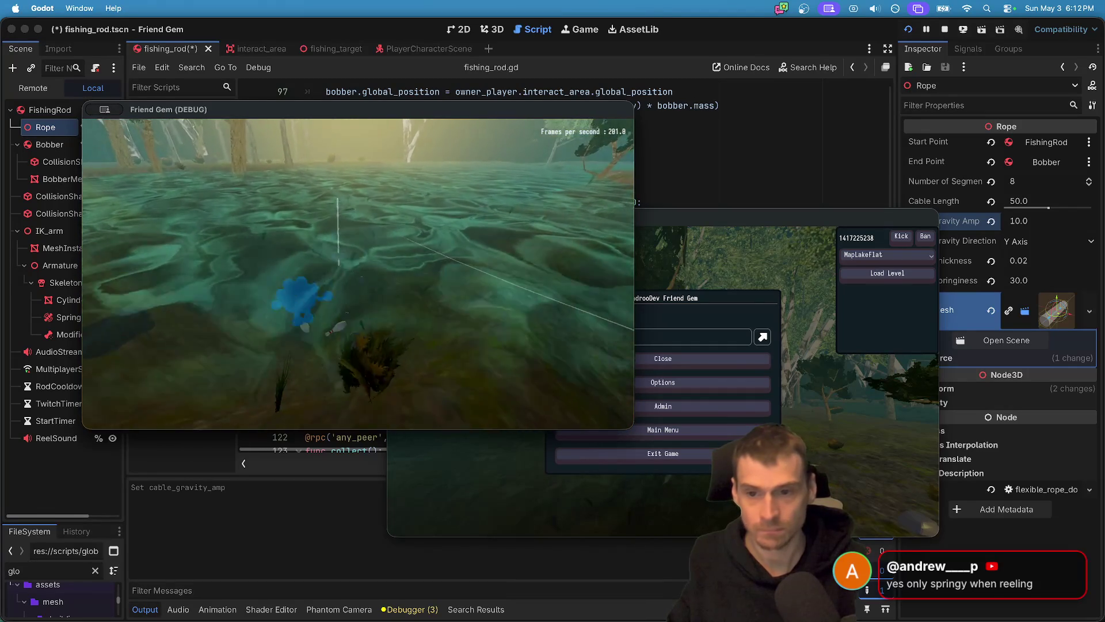
# Test-cast the rod with Cable Gravity Amp at 8.0, then rerun with 1.0.
pyautogui.press('e')
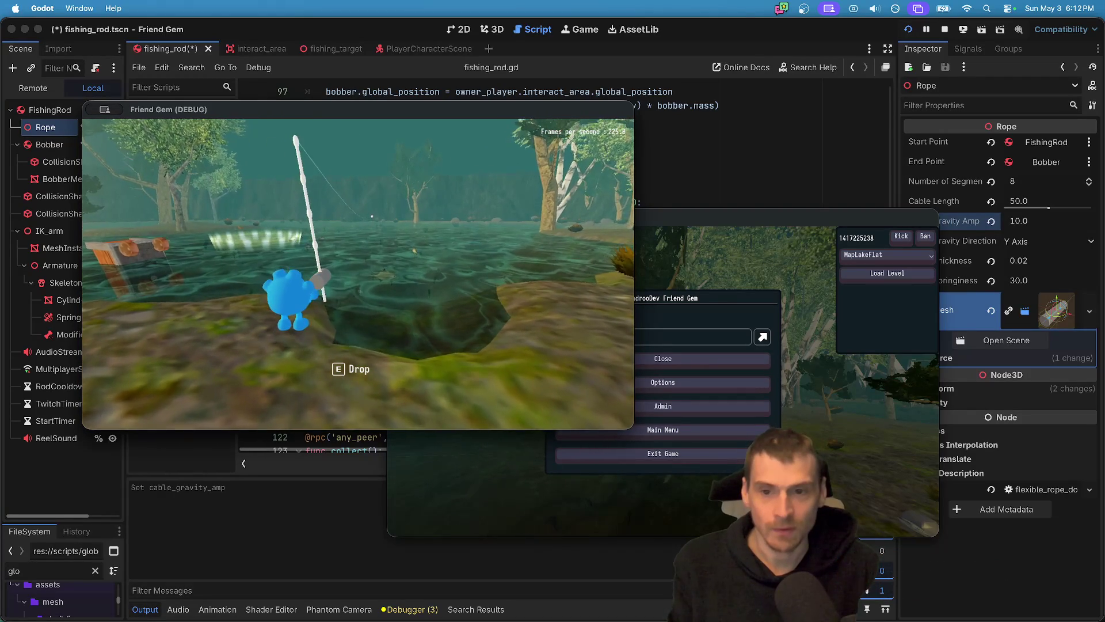
pyautogui.press('super+period')
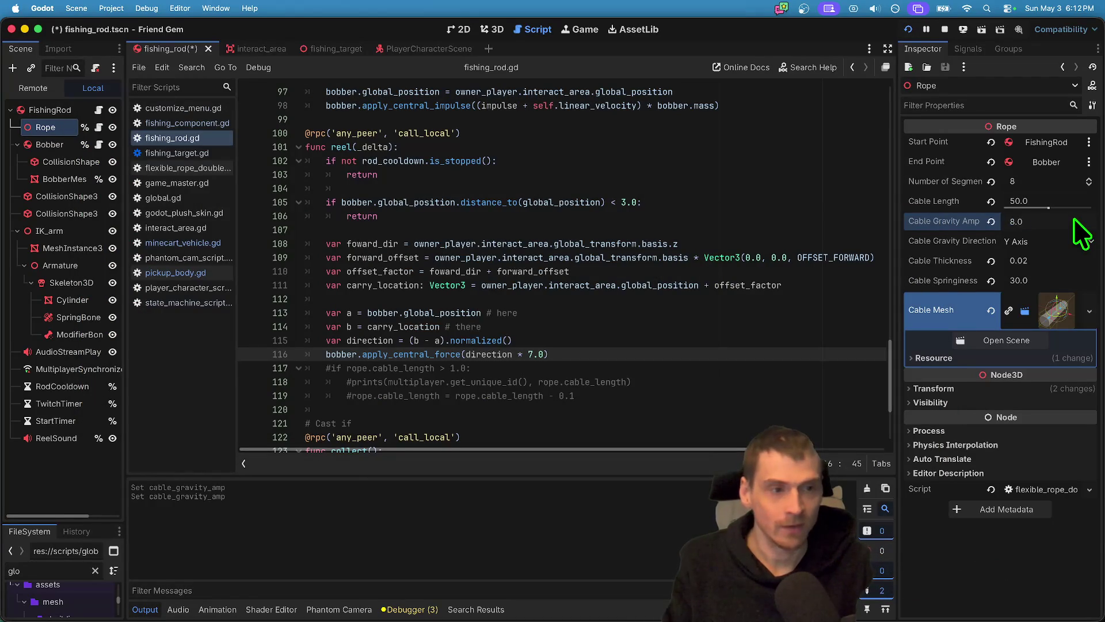
pyautogui.press('super+Tab')
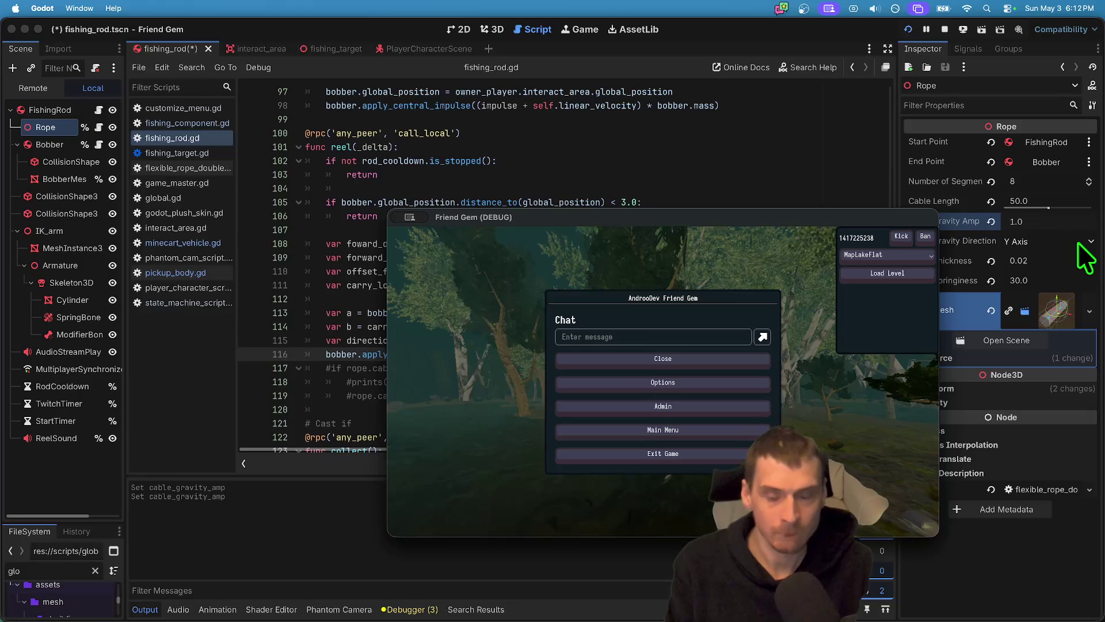
pyautogui.press('super+Tab')
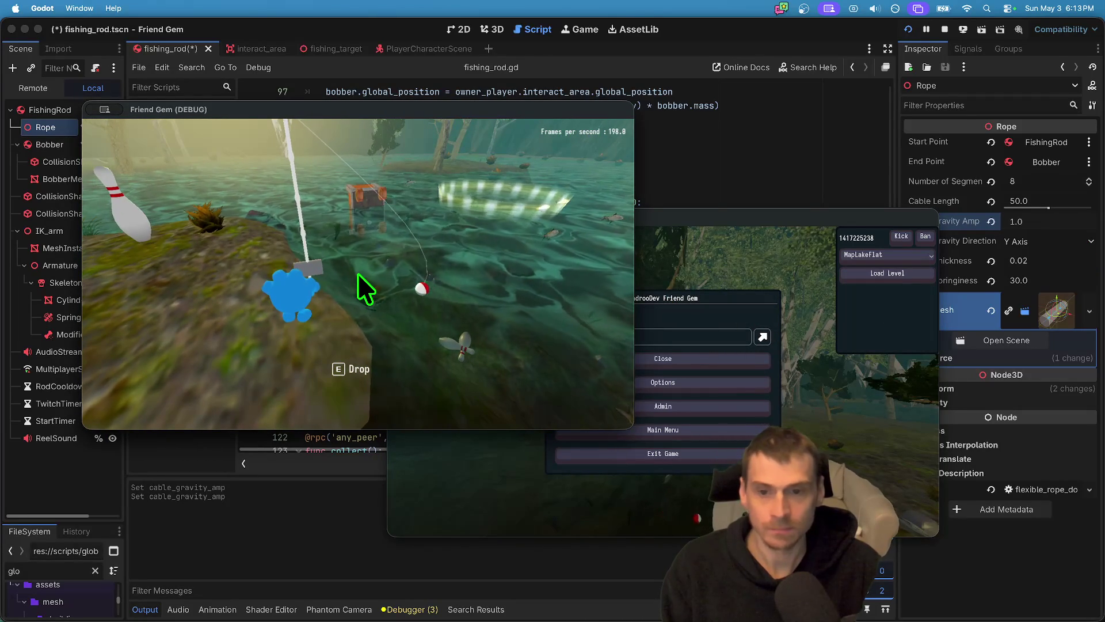
pyautogui.press('super+h')
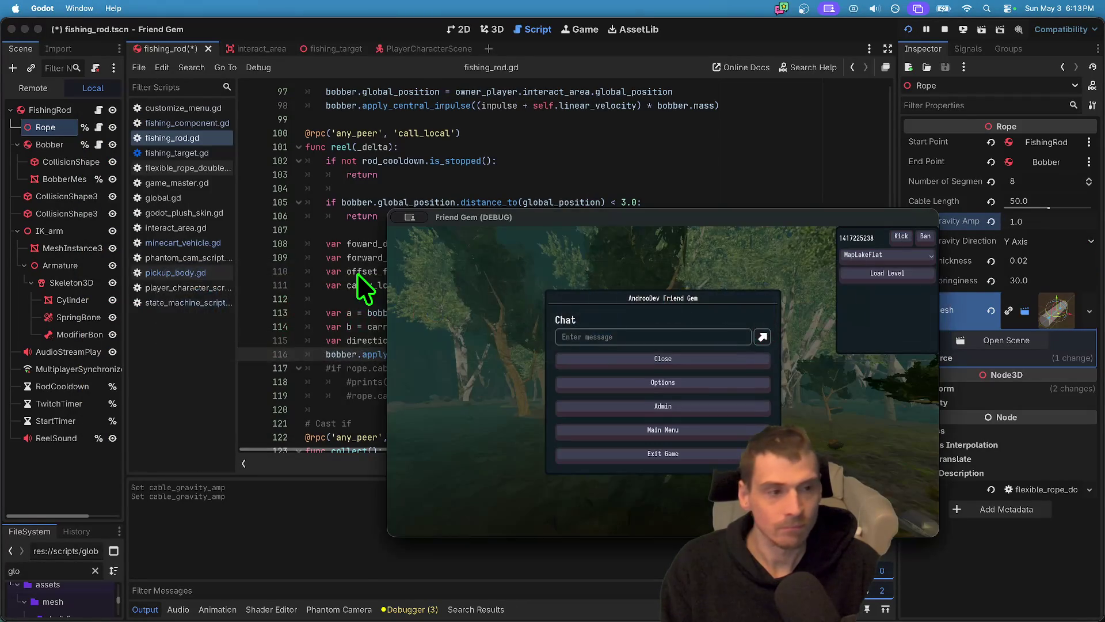
pyautogui.press('super+h')
# Set Cable Gravity Amp to 5.0, save the scene, and test a cast and reel-in.
pyautogui.click(563, 188)
pyautogui.press('super+s')
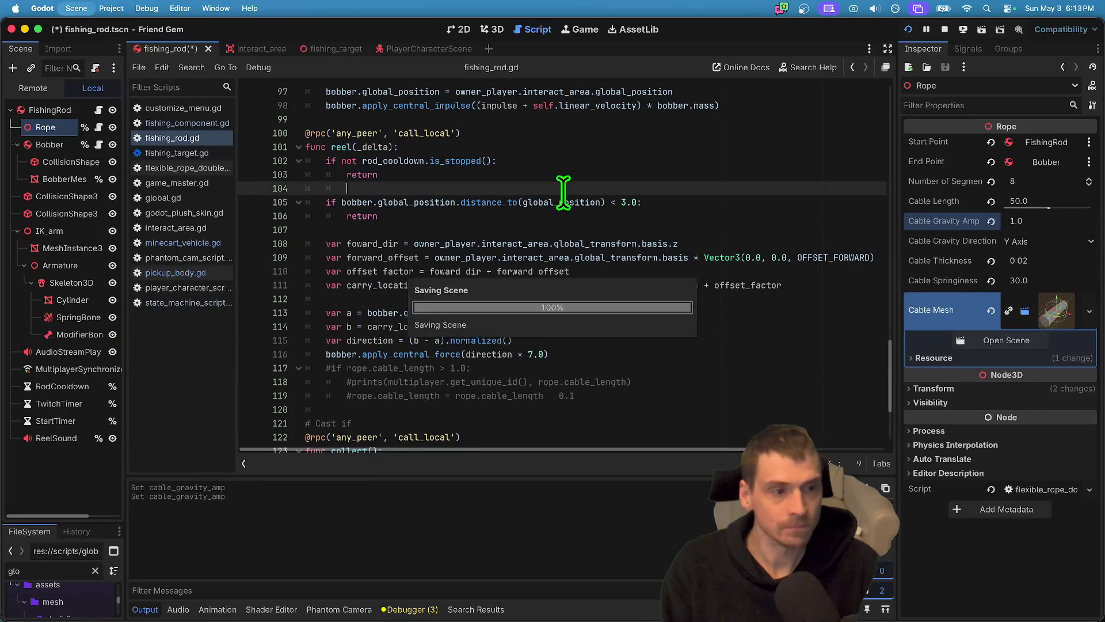
pyautogui.click(1040, 215)
pyautogui.write('5')
pyautogui.press('Return')
pyautogui.press('super+s')
pyautogui.press('super+Tab')
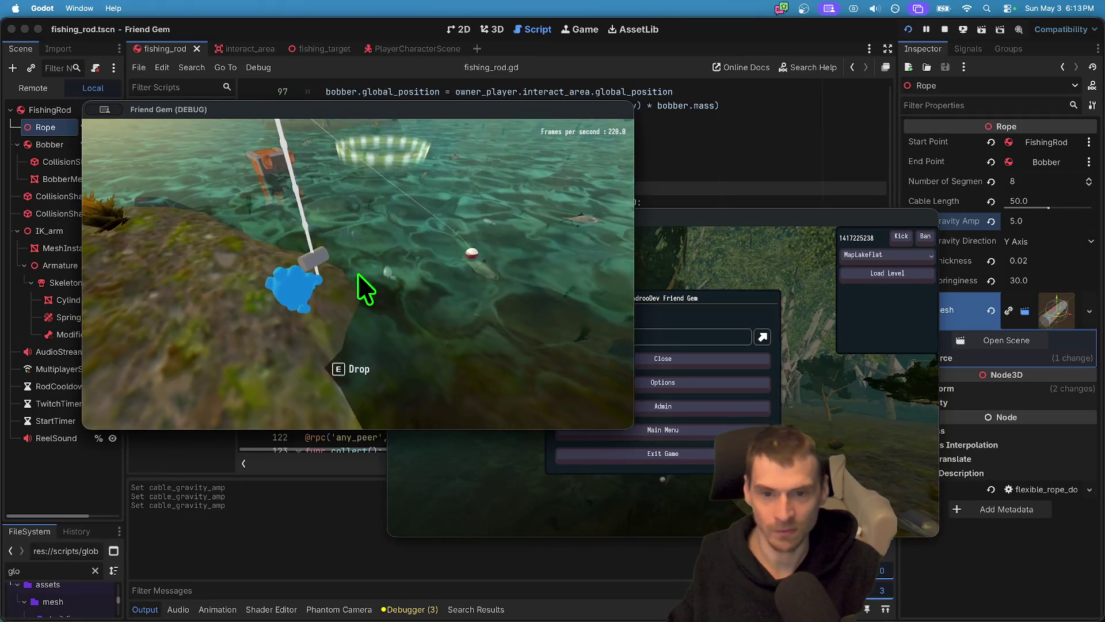
pyautogui.click(358, 273)
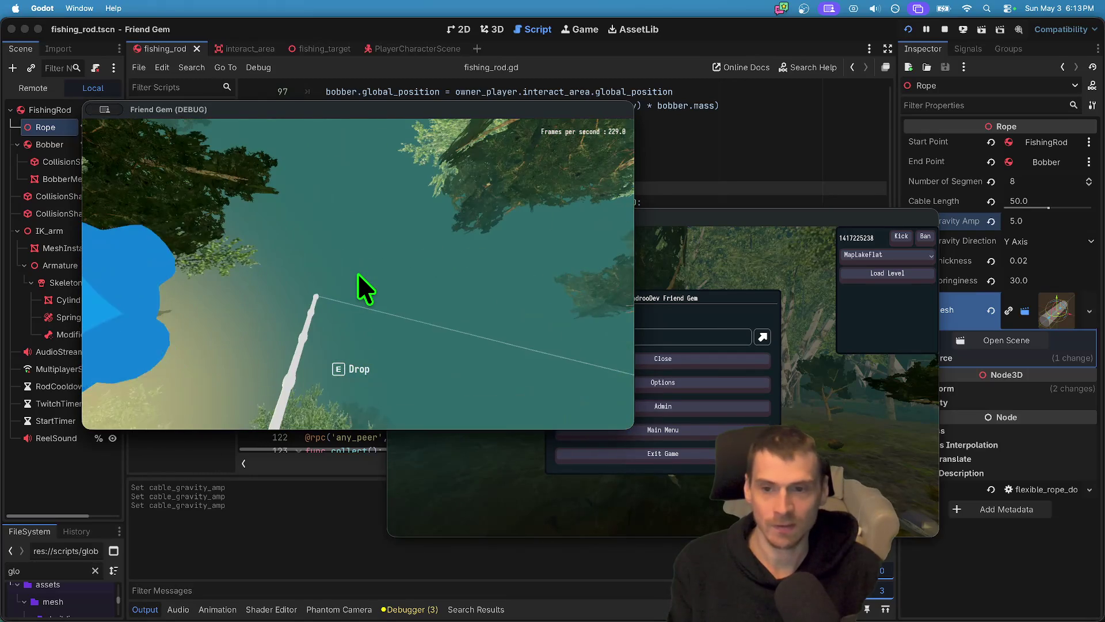
pyautogui.press('super+Tab')
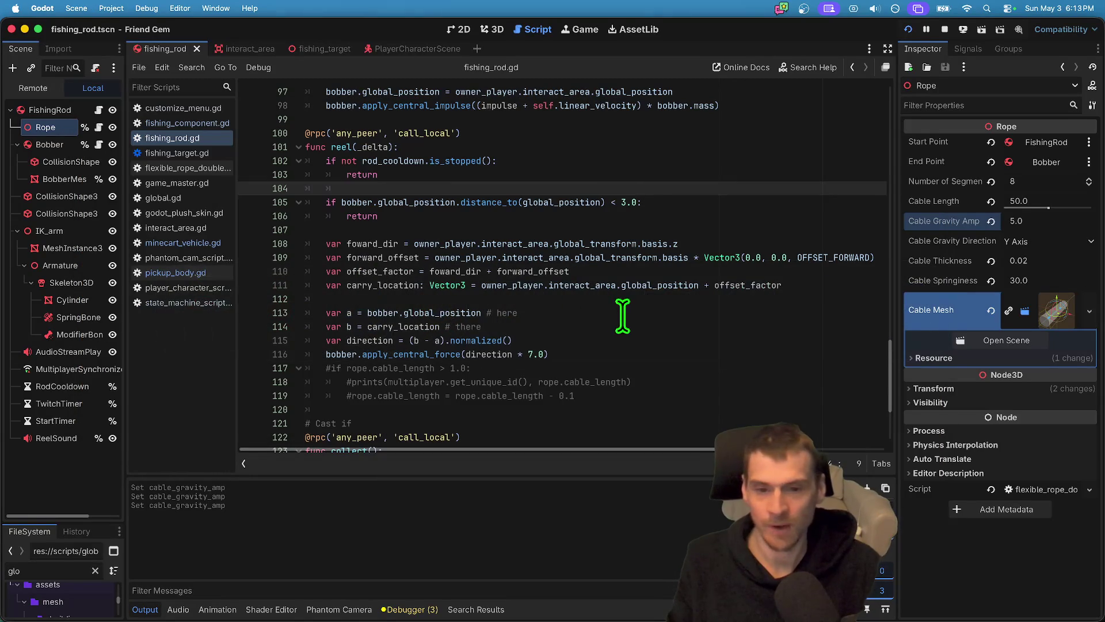
# Make OFFSET_VERTICAL the middle Vector3 component on line 109 and test-run the game.
pyautogui.click(653, 299)
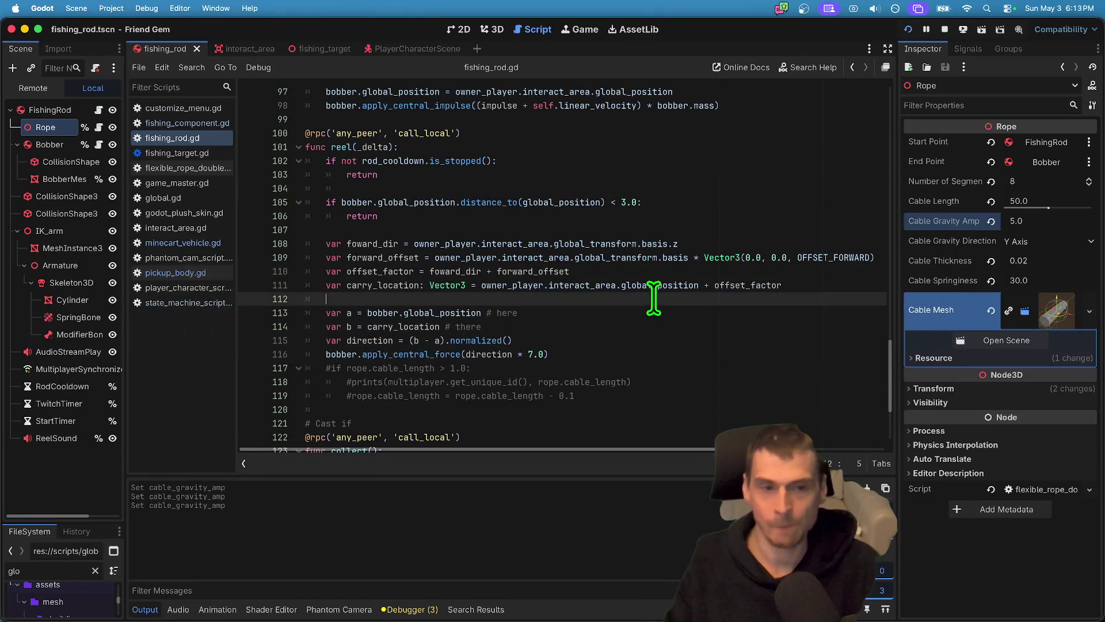
pyautogui.doubleClick(829, 257)
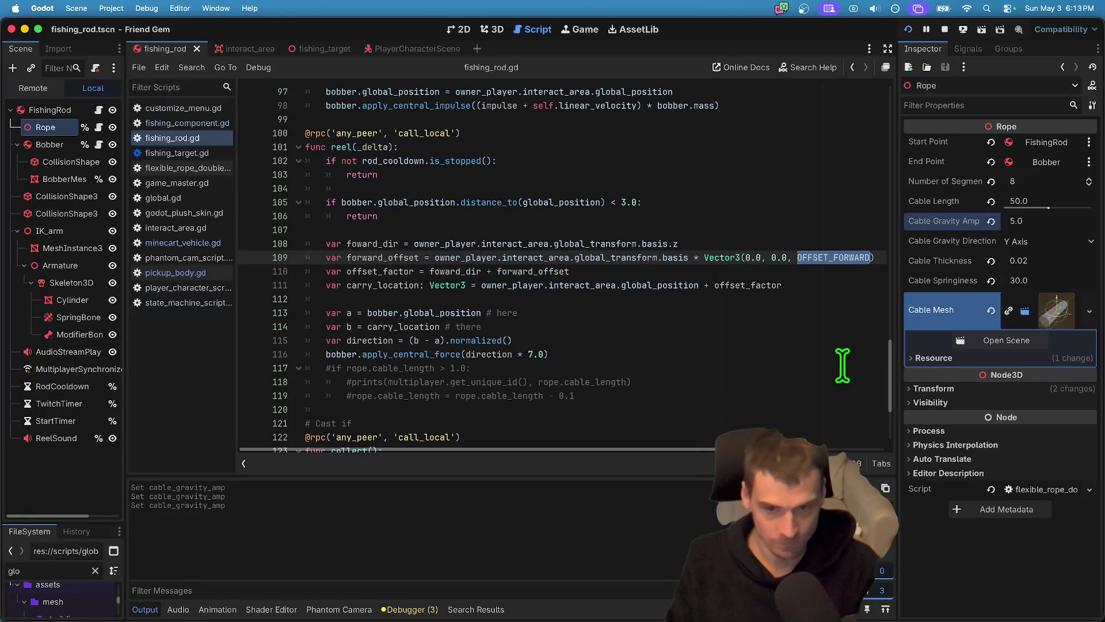
pyautogui.click(786, 257)
pyautogui.press('BackSpace')
pyautogui.press('BackSpace')
pyautogui.press('BackSpace')
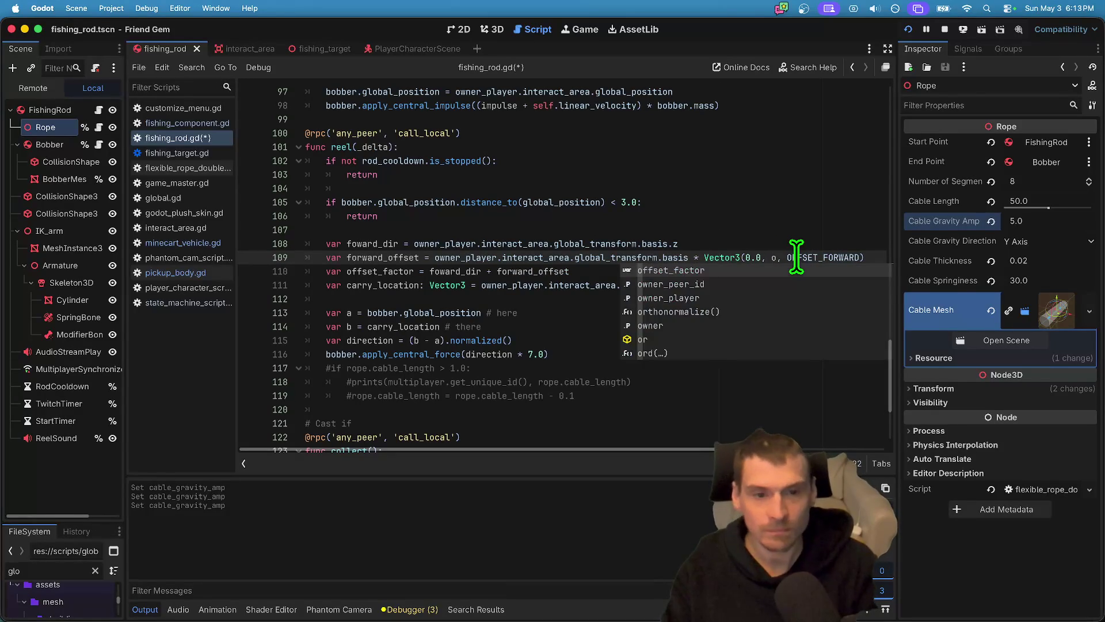
pyautogui.write('O')
pyautogui.press('Down')
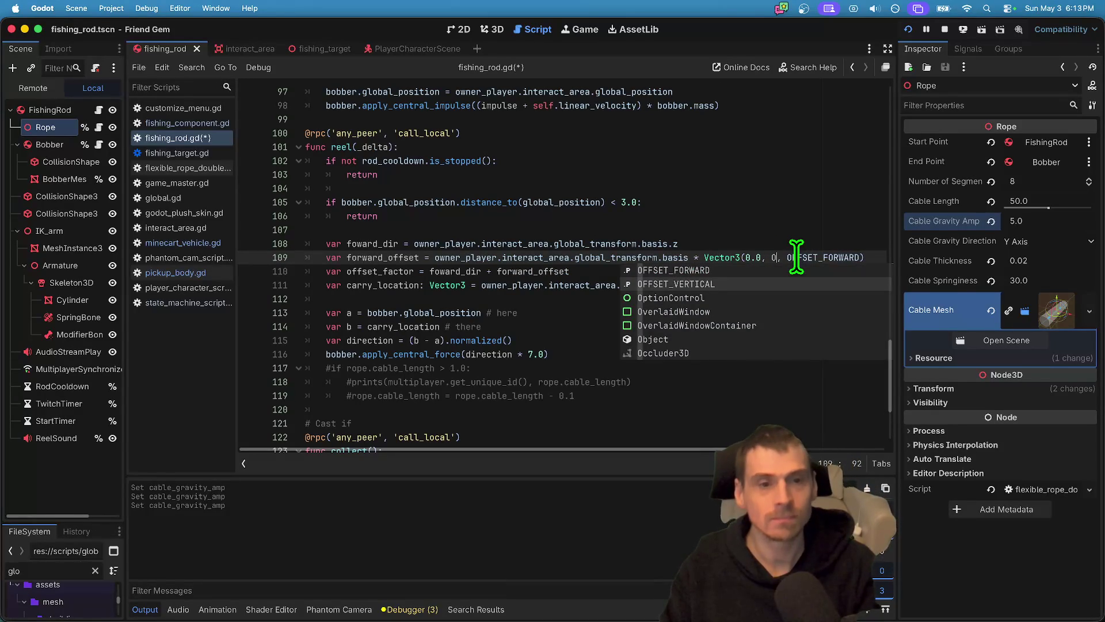
pyautogui.press('Return')
pyautogui.press('super+b')
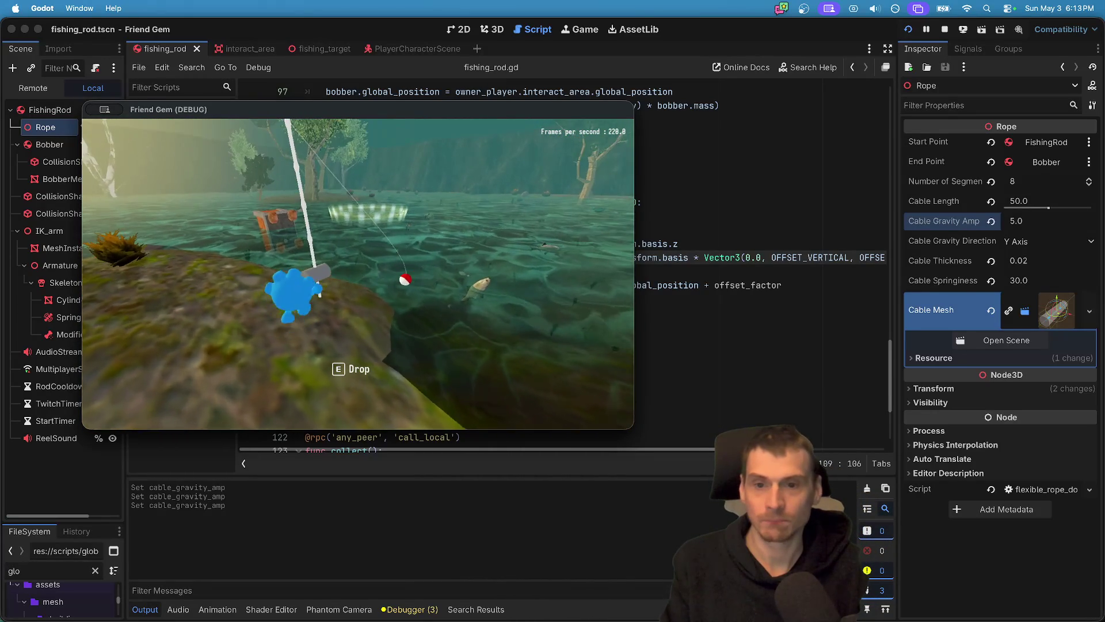
pyautogui.click(706, 286)
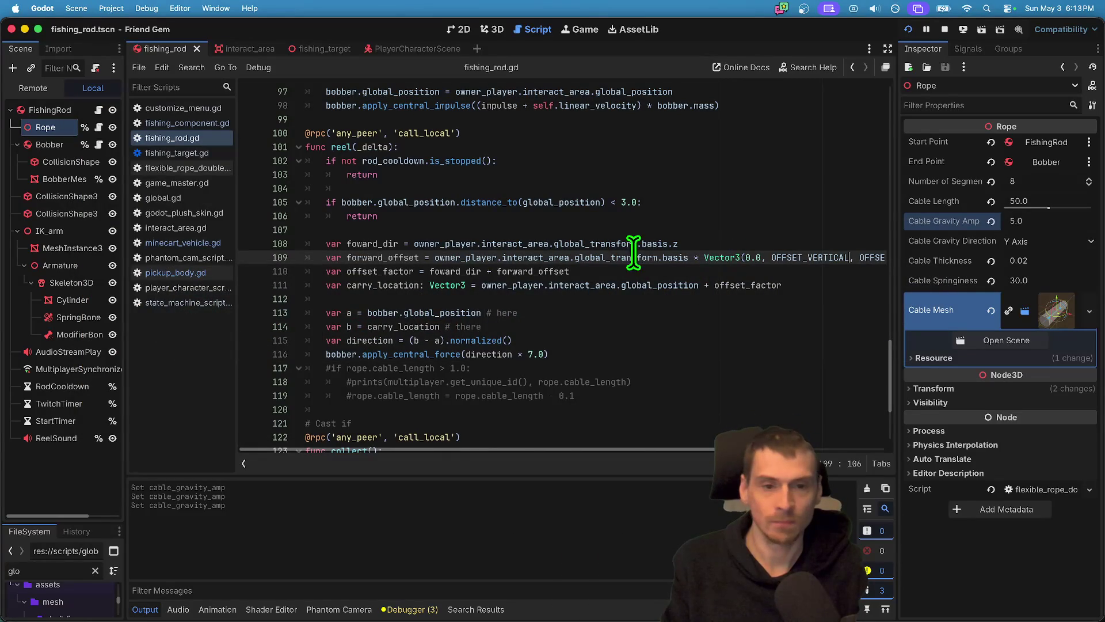
# Change line 109's Vector3 arguments to (1.0, 1.0, OFFSET_FORWARD).
pyautogui.doubleClick(515, 258)
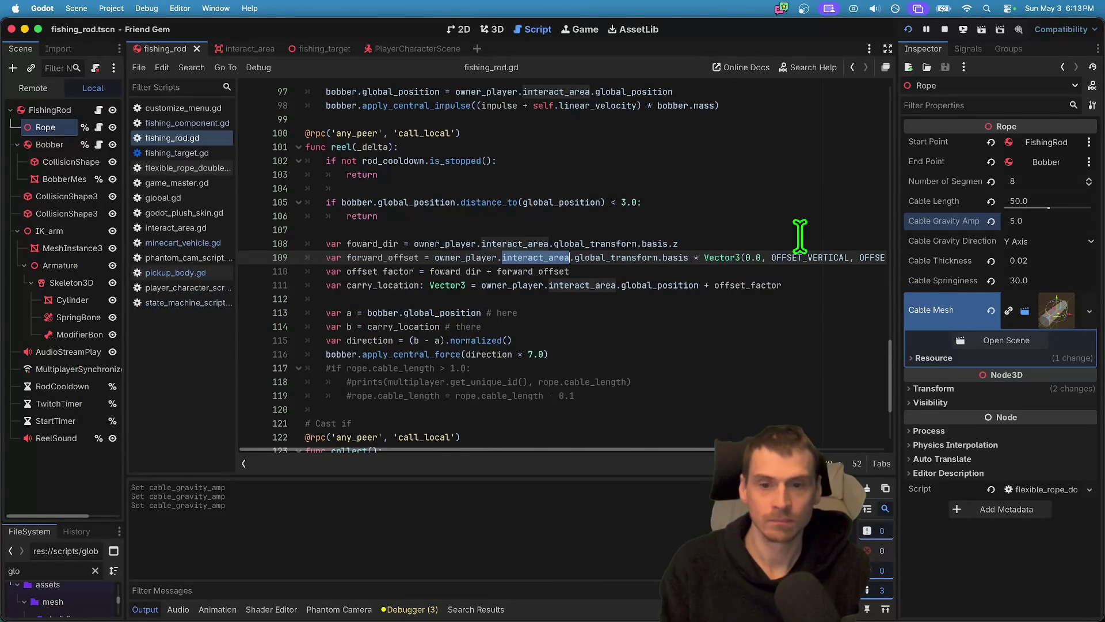
pyautogui.doubleClick(816, 260)
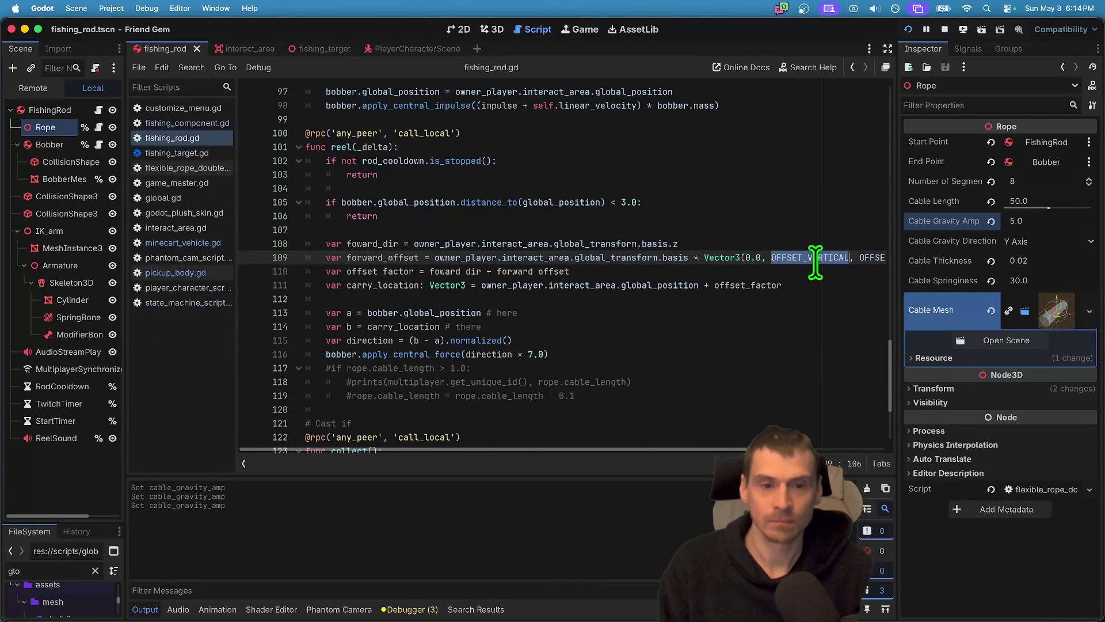
pyautogui.hotkey('shift', 'Down')
pyautogui.hotkey('shift', 'Up')
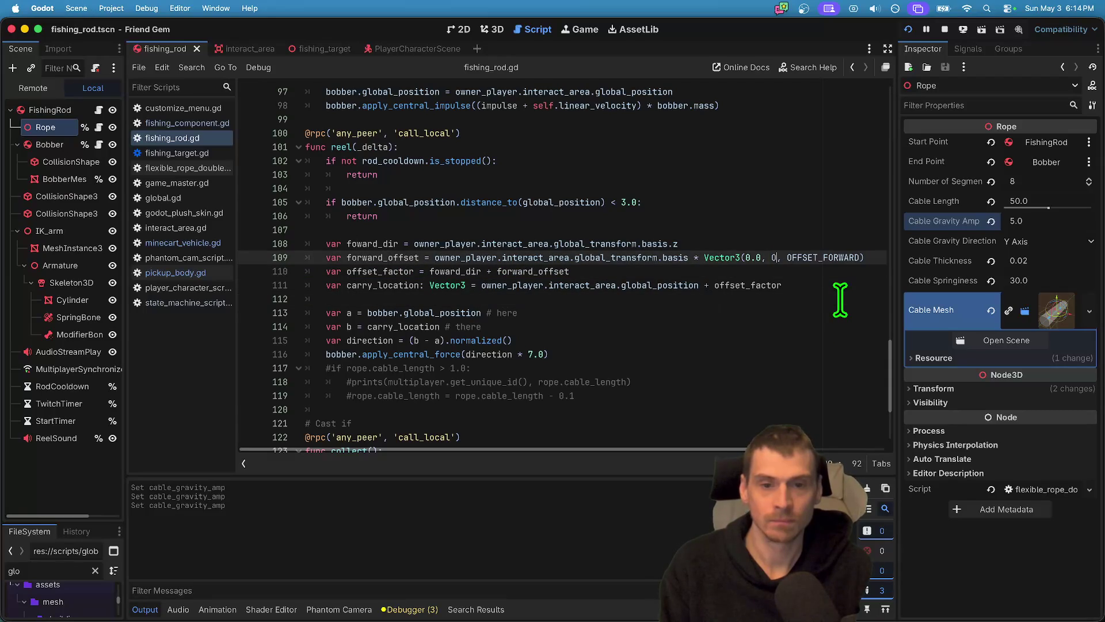
pyautogui.press('BackSpace')
pyautogui.write('0.0')
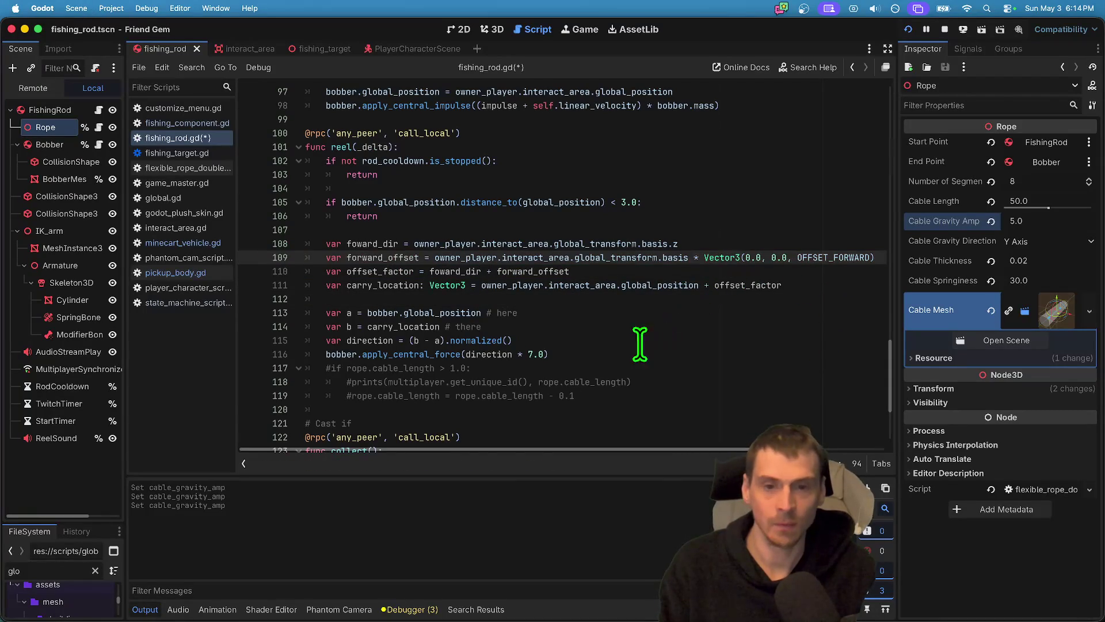
pyautogui.press('BackSpace')
pyautogui.press('BackSpace')
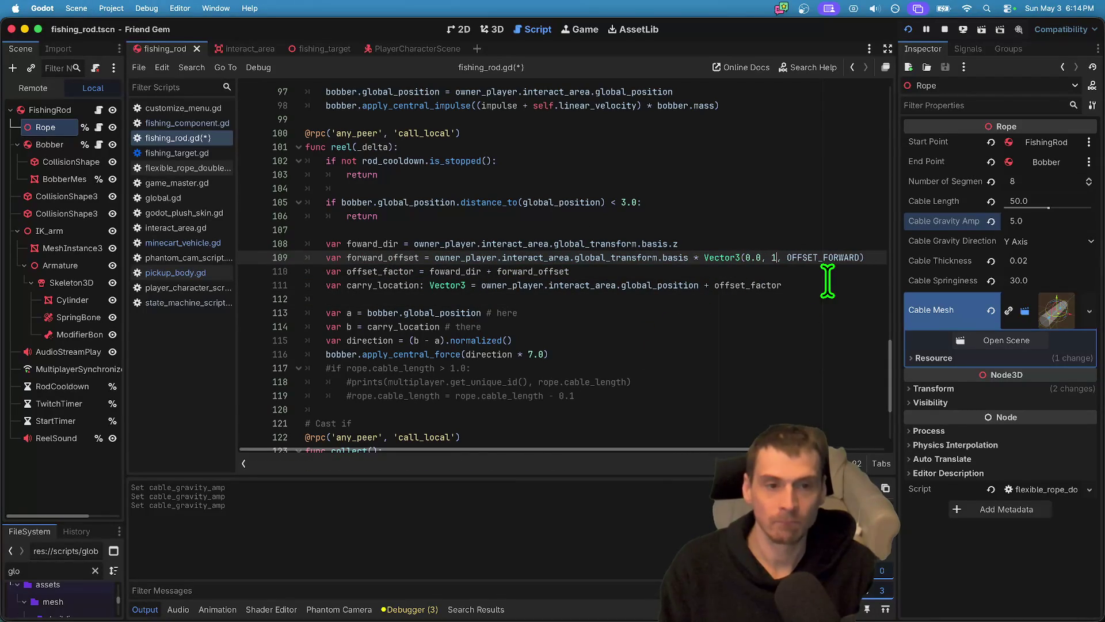
pyautogui.write('.0')
pyautogui.click(745, 257)
pyautogui.press('BackSpace')
pyautogui.press('BackSpace')
pyautogui.write('1.0')
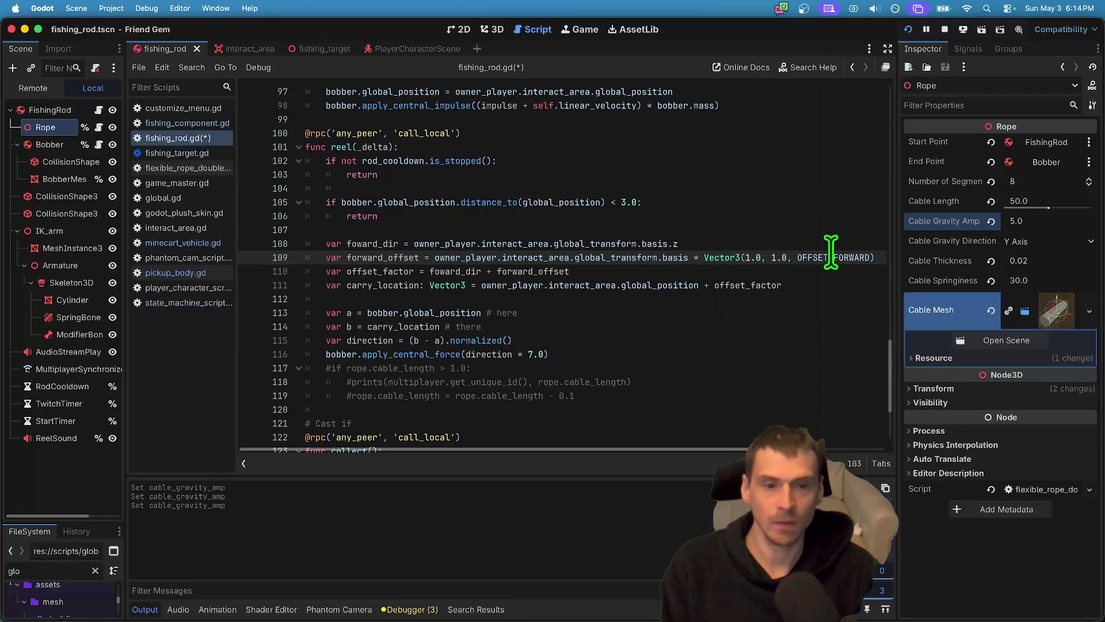
pyautogui.doubleClick(397, 257)
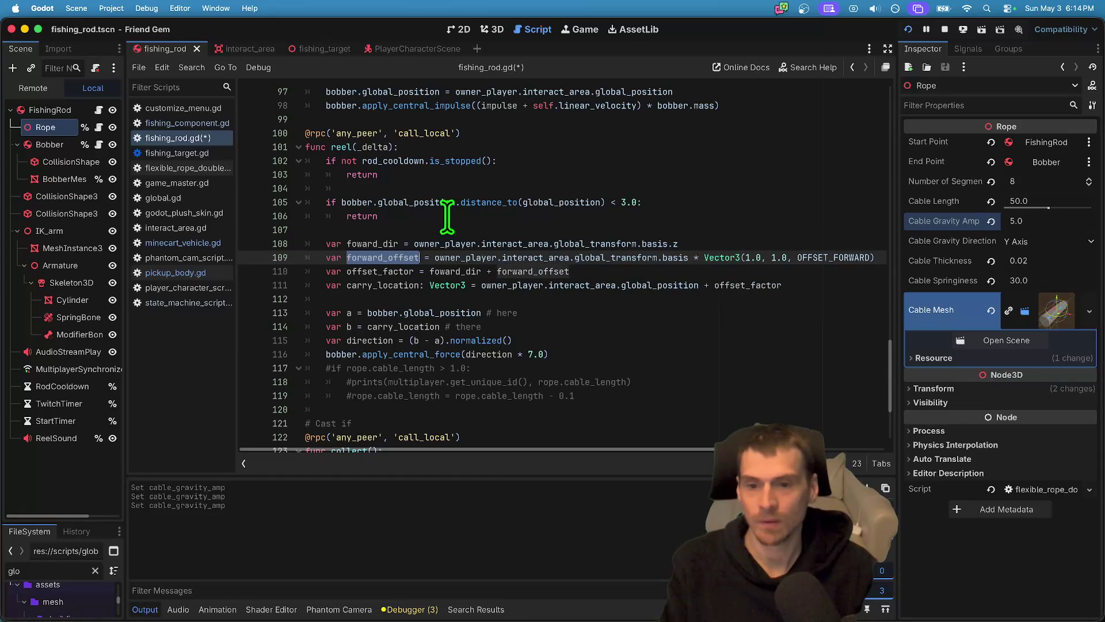
# Trace where carry_location, global_position, owner_player, foward_dir and offset_factor are used.
pyautogui.doubleClick(371, 285)
pyautogui.doubleClick(458, 313)
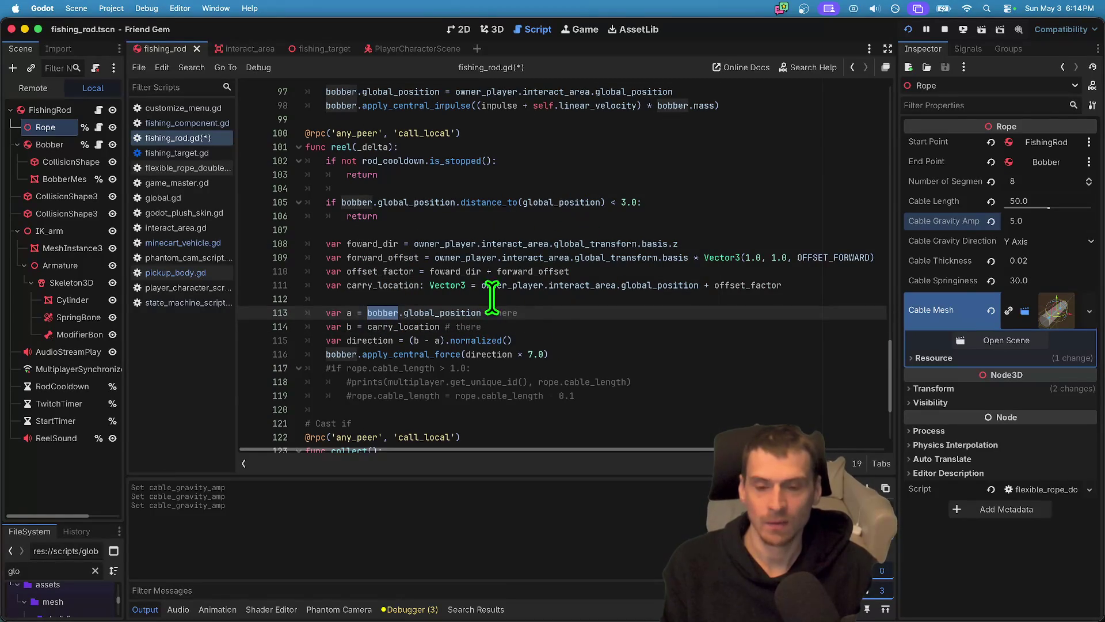
pyautogui.click(406, 327)
pyautogui.moveTo(425, 327); pyautogui.dragTo(440, 326)
pyautogui.hscroll(4, 661, 394)
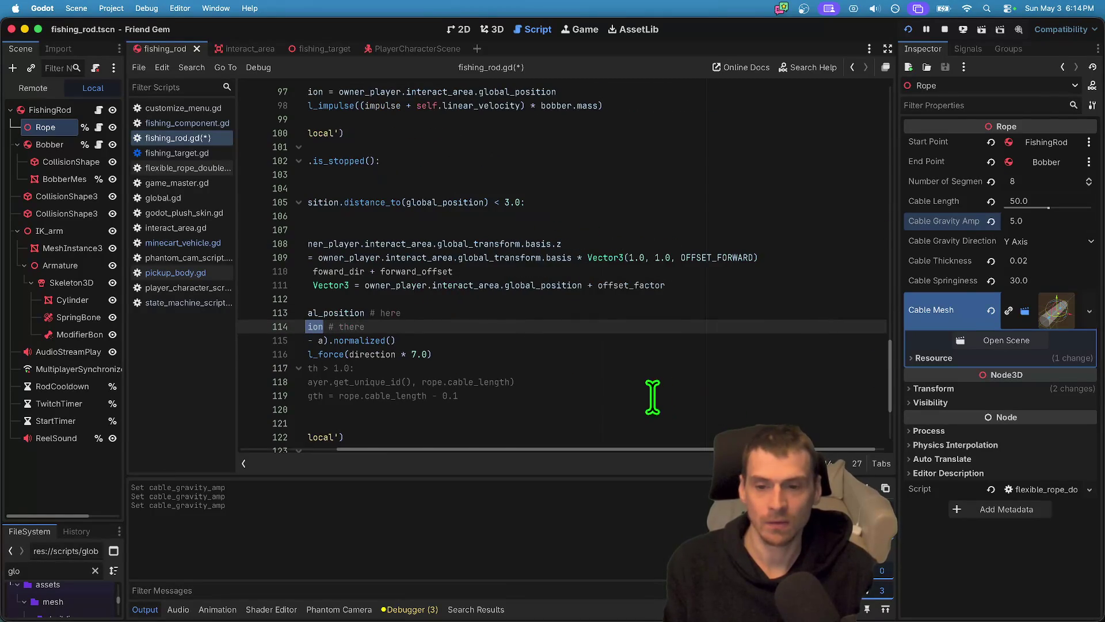
pyautogui.scroll(-3, 661, 394)
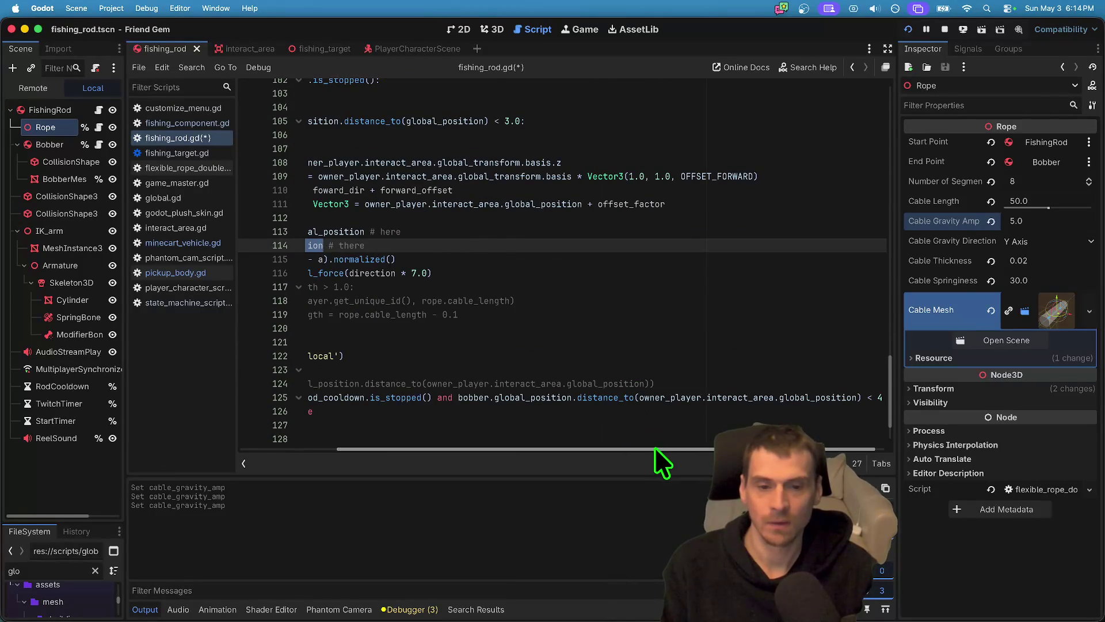
pyautogui.hscroll(-4, 655, 447)
pyautogui.scroll(2, 562, 458)
pyautogui.scroll(1, 518, 305)
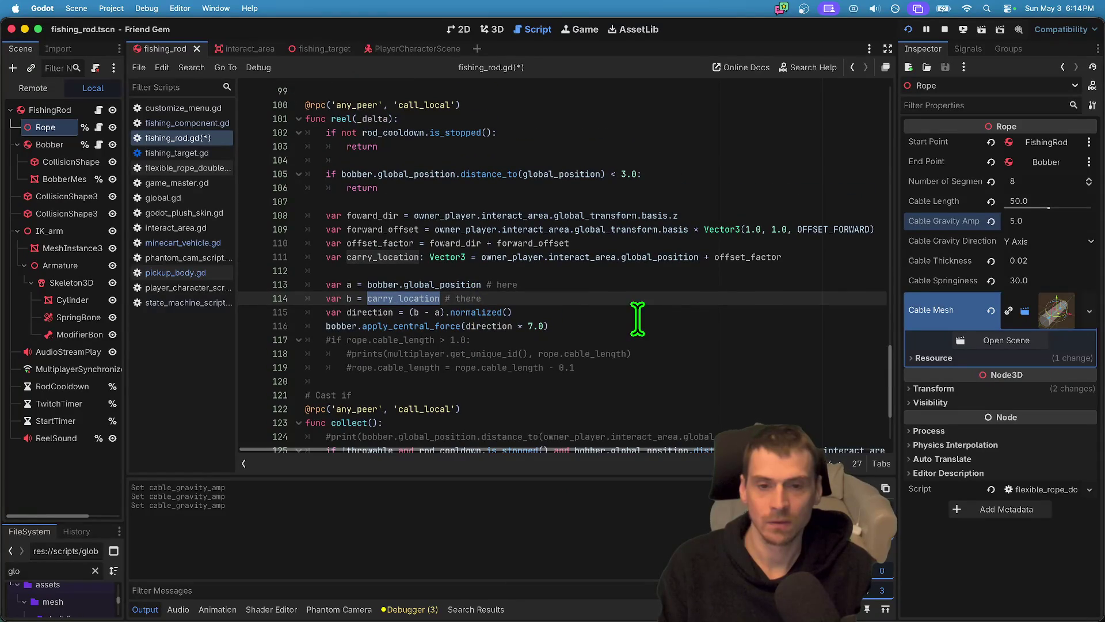
pyautogui.scroll(1, 547, 334)
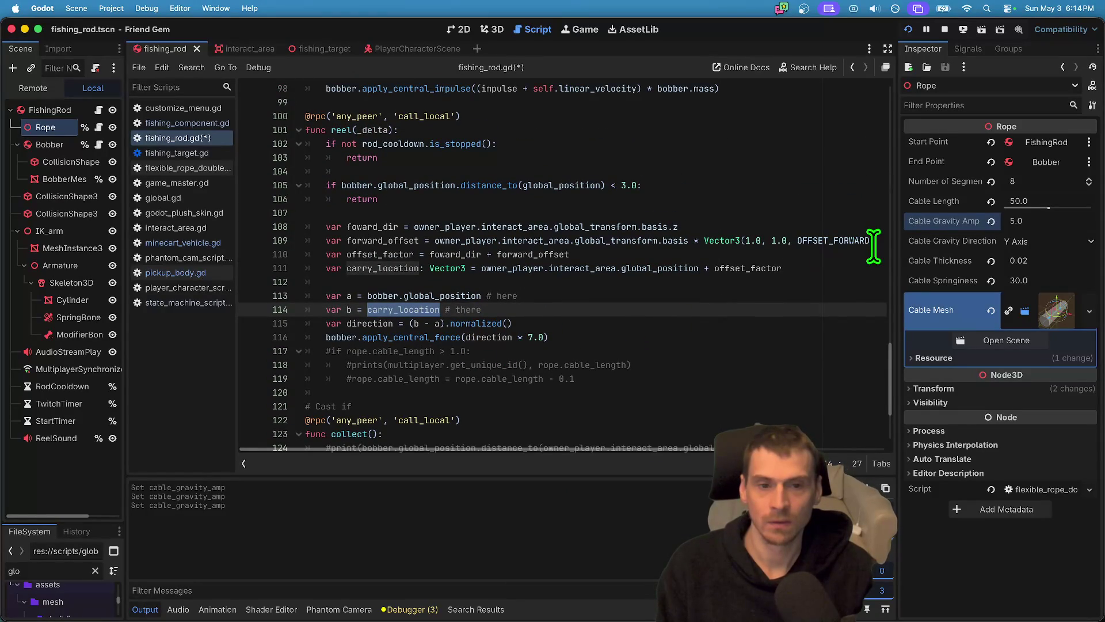
pyautogui.doubleClick(465, 240)
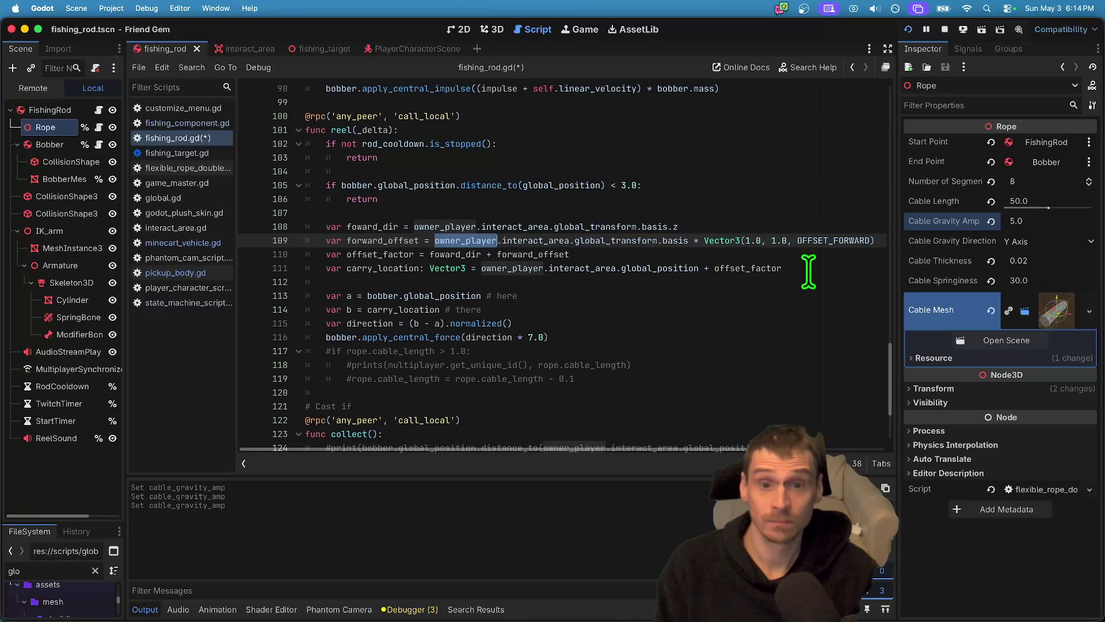
pyautogui.click(372, 224)
pyautogui.doubleClick(372, 227)
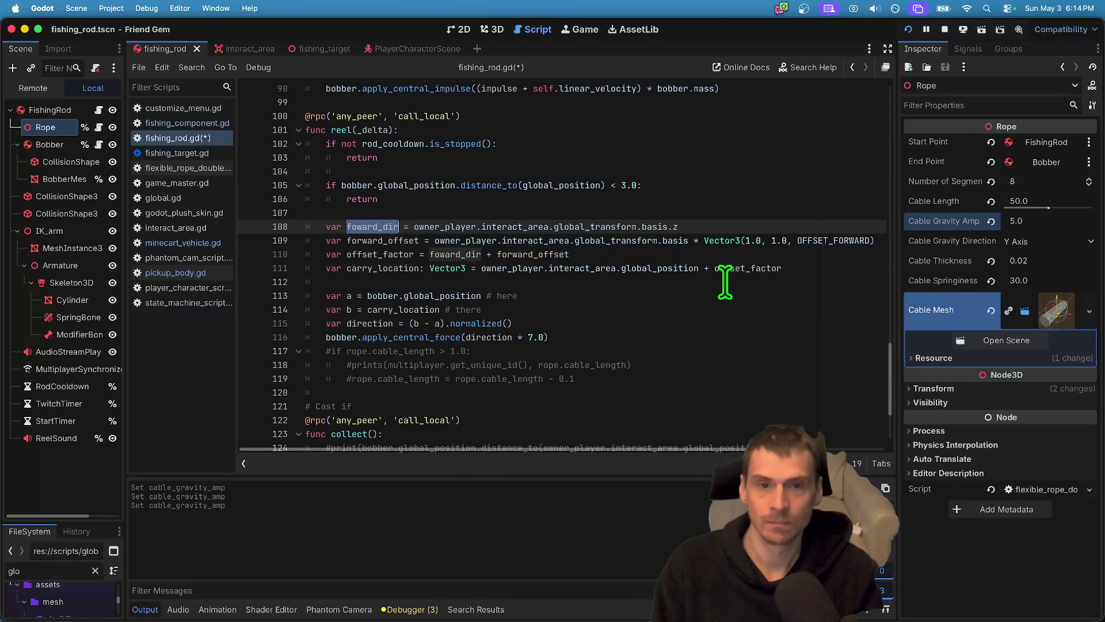
pyautogui.scroll(2, 686, 276)
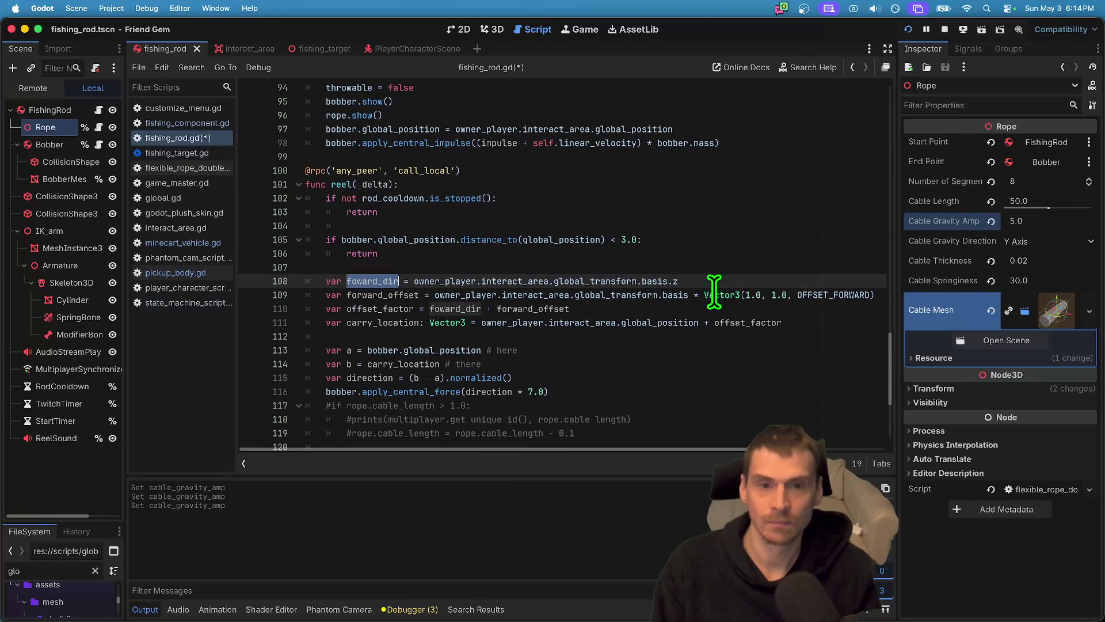
pyautogui.doubleClick(726, 321)
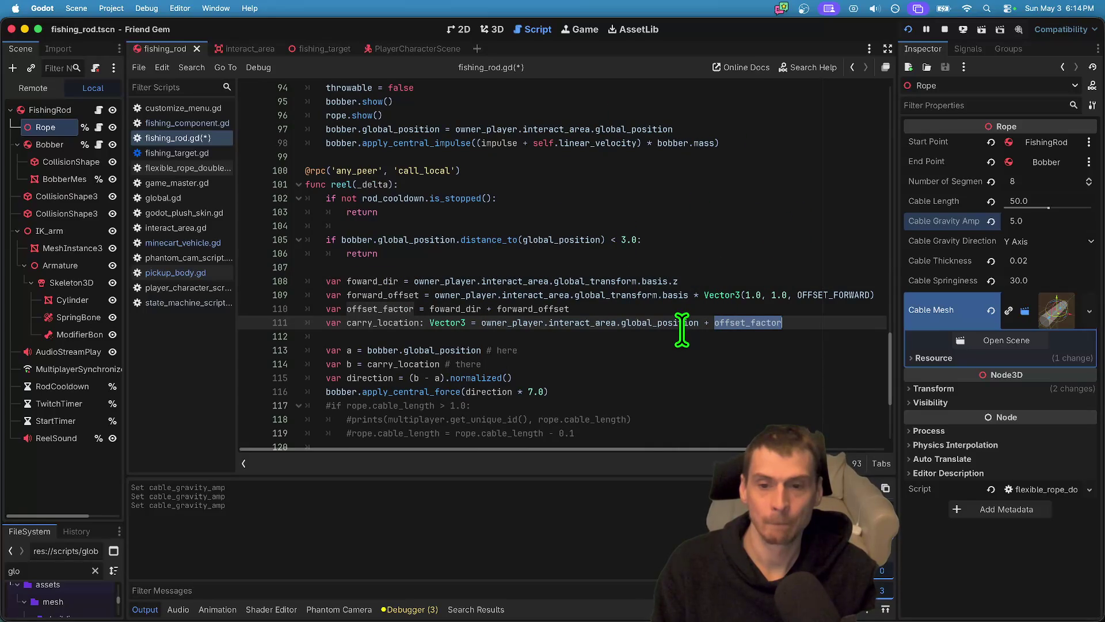
# Delete owner_player.interact_area. from line 111 so carry_location uses the rod's global_position, then test-run.
pyautogui.doubleClick(409, 322)
pyautogui.doubleClick(500, 322)
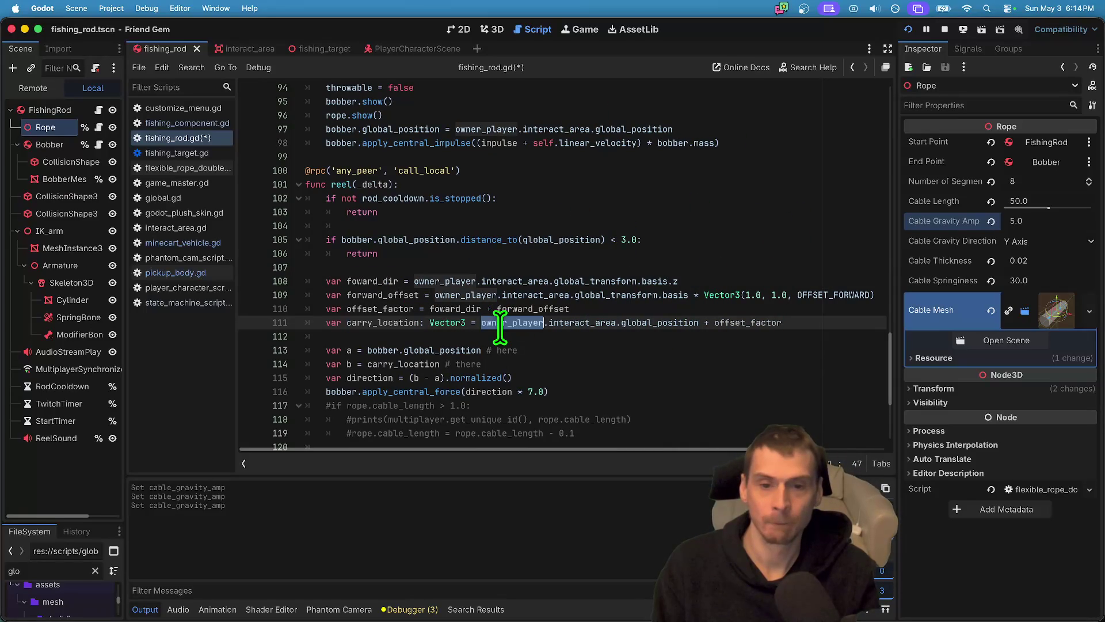
pyautogui.moveTo(499, 322); pyautogui.dragTo(570, 323)
pyautogui.press('BackSpace')
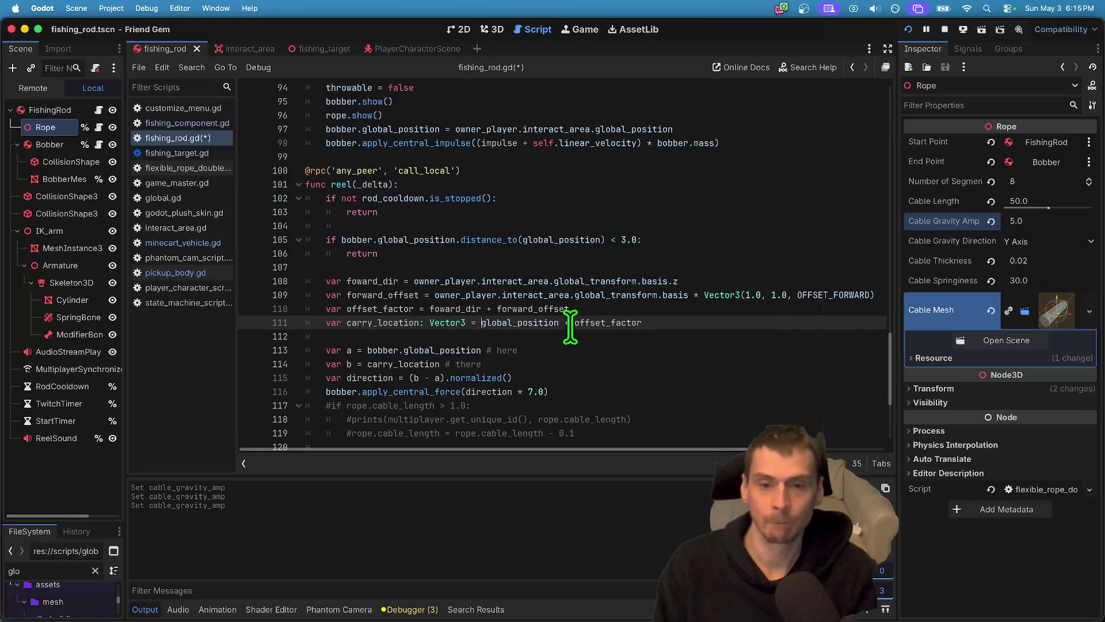
pyautogui.click(754, 318)
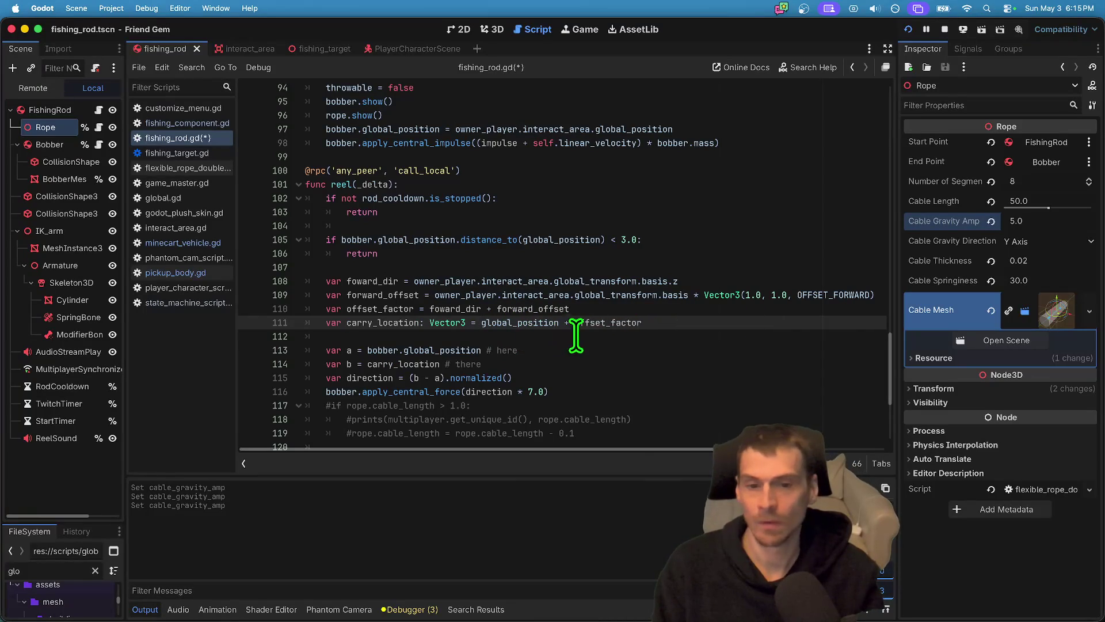
pyautogui.hotkey('alt', 'Left')
pyautogui.hotkey('alt', 'Left')
pyautogui.hotkey('alt', 'Left')
pyautogui.write('.')
pyautogui.press('BackSpace')
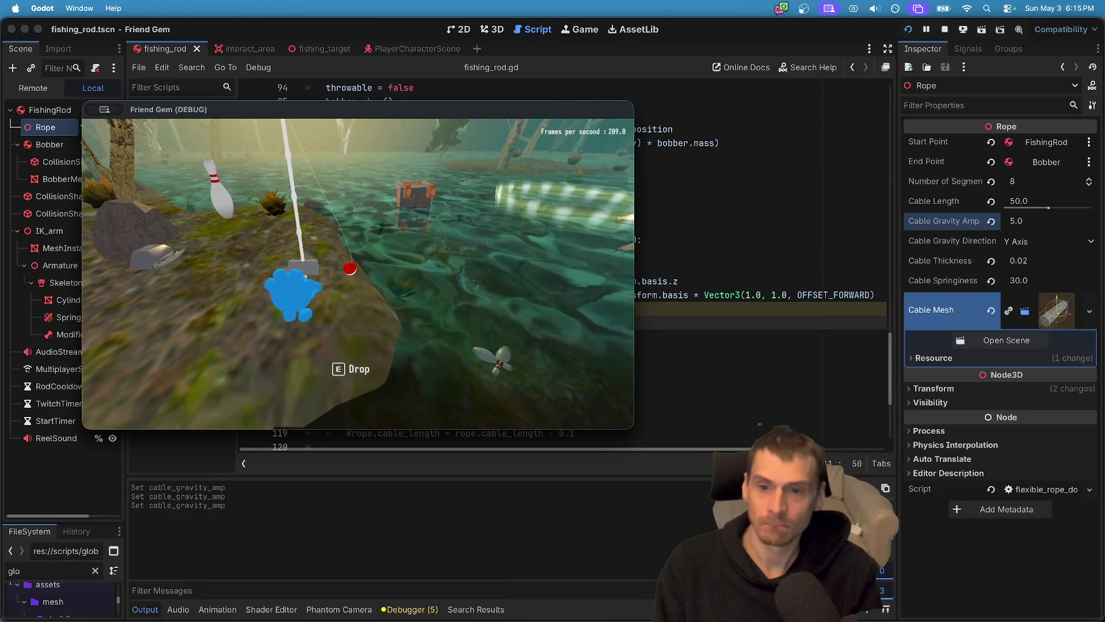
pyautogui.press('super+q')
pyautogui.press('super+Tab')
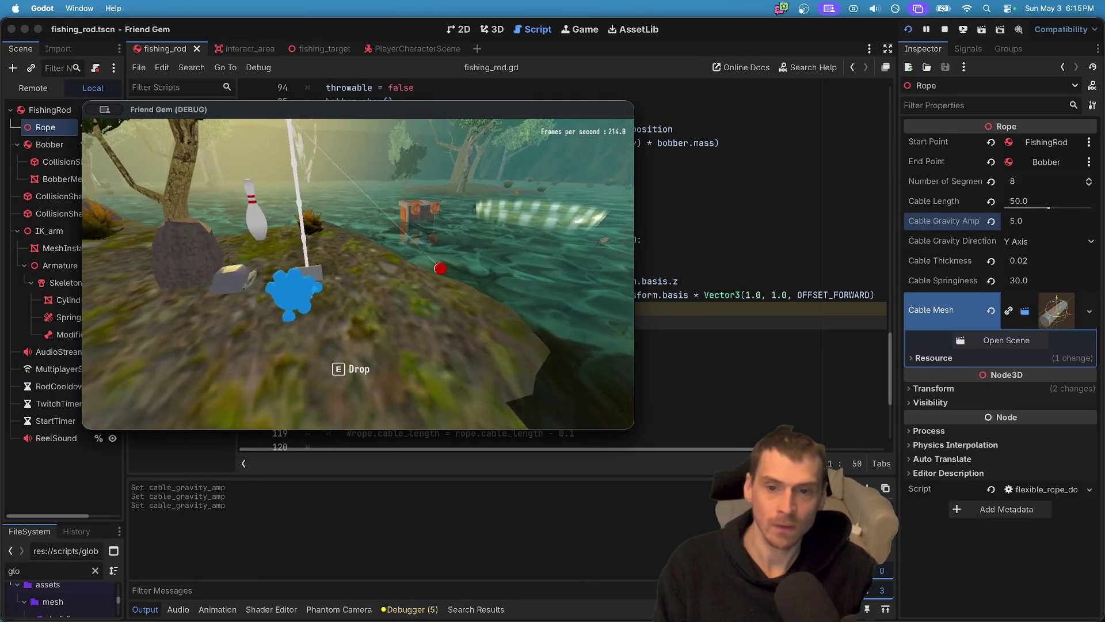
pyautogui.click(362, 284)
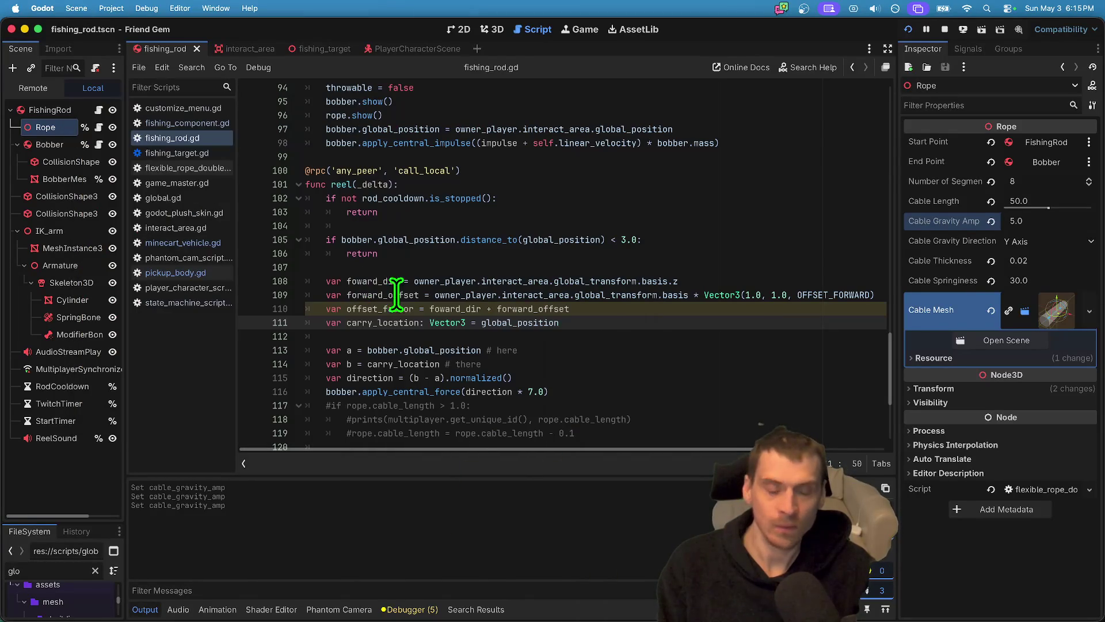
# Undo the edits, restoring the interact area prefix and Vector3(0.0, 0.0, OFFSET_FORWARD).
pyautogui.press('super+z')
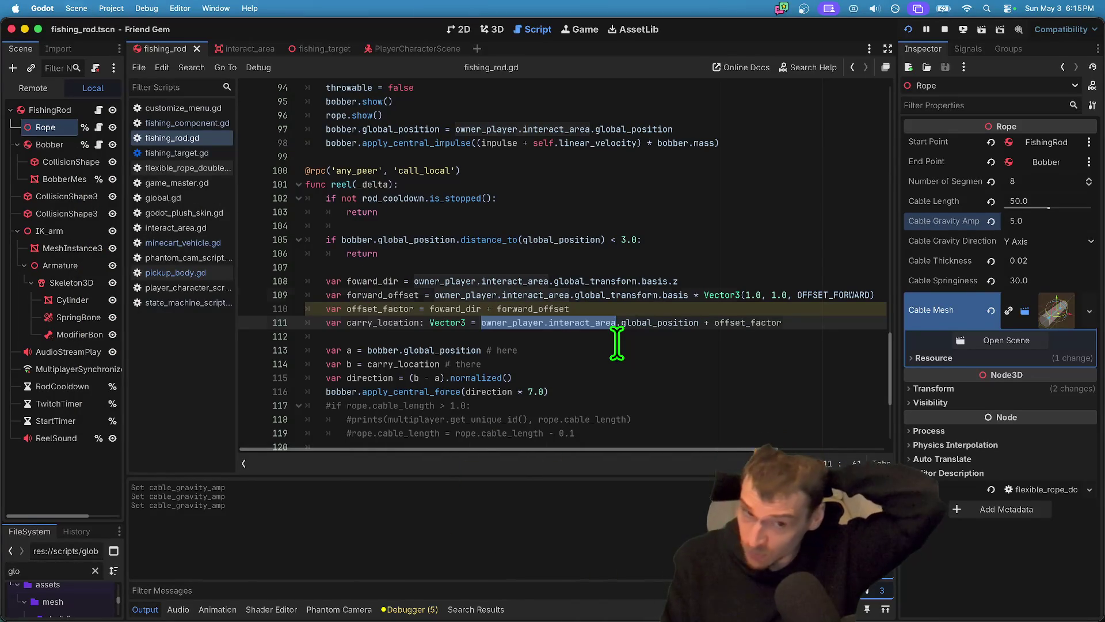
pyautogui.press('super+z')
pyautogui.press('super+z')
pyautogui.press('super+z')
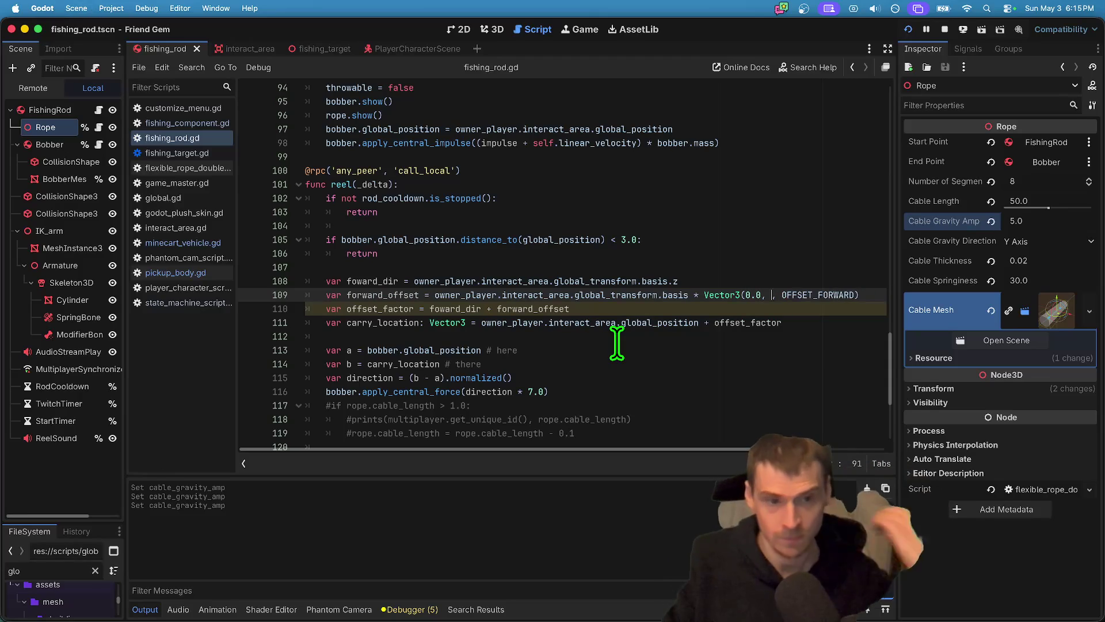
pyautogui.press('super+z')
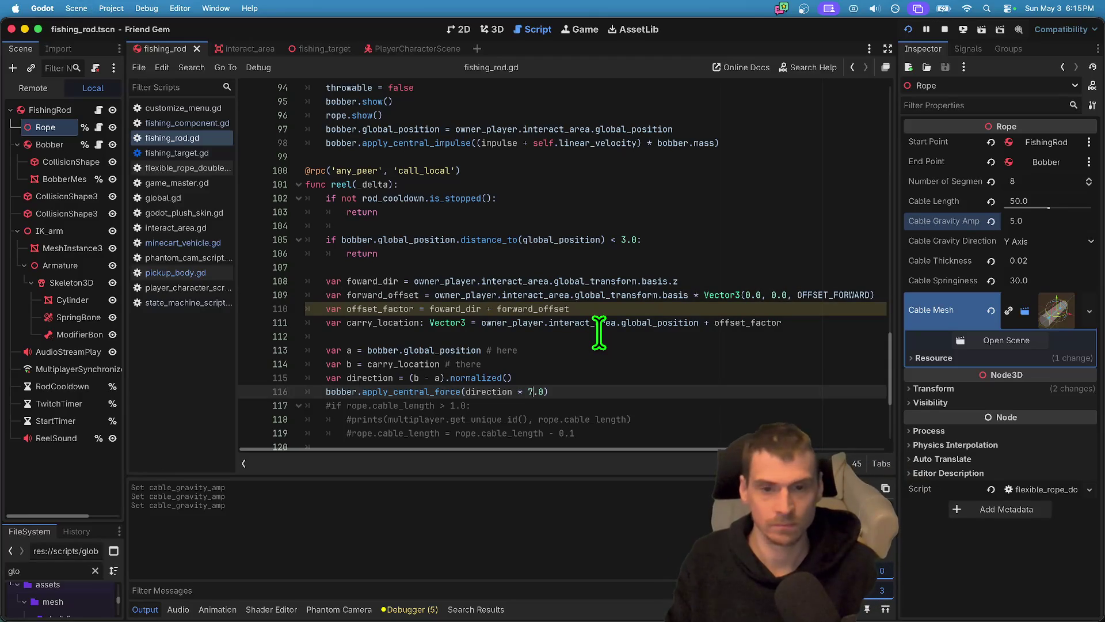
# Review apply_central_force around line 116, widen the Inspector panel, and relaunch the game.
pyautogui.scroll(-1, 637, 345)
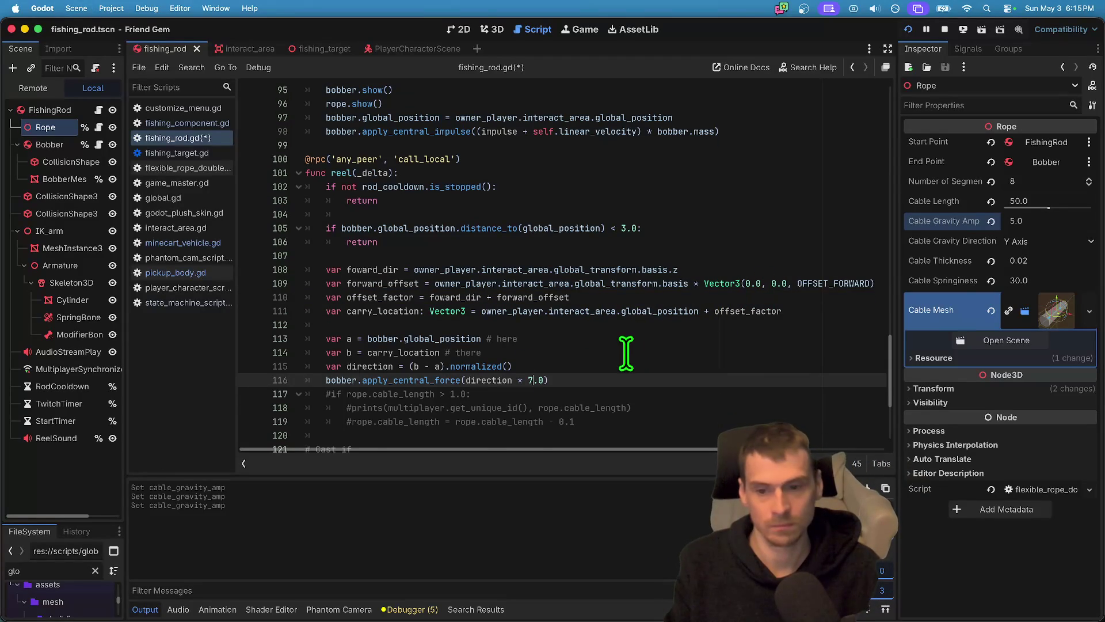
pyautogui.click(437, 370)
pyautogui.click(452, 392)
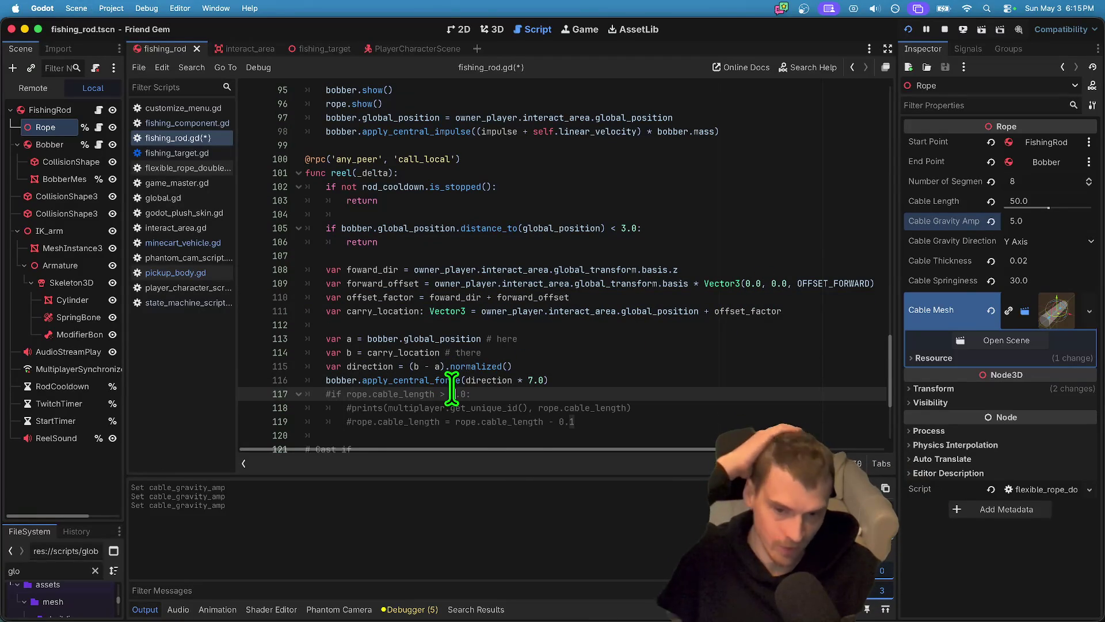
pyautogui.doubleClick(444, 381)
pyautogui.scroll(-1, 555, 354)
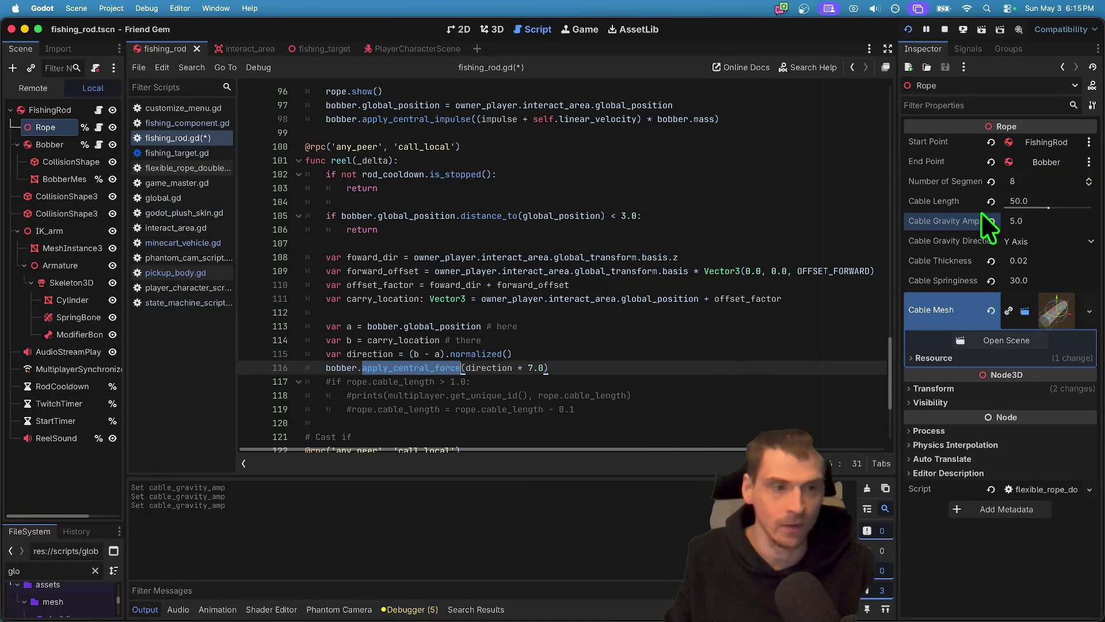
pyautogui.moveTo(903, 225); pyautogui.dragTo(782, 225)
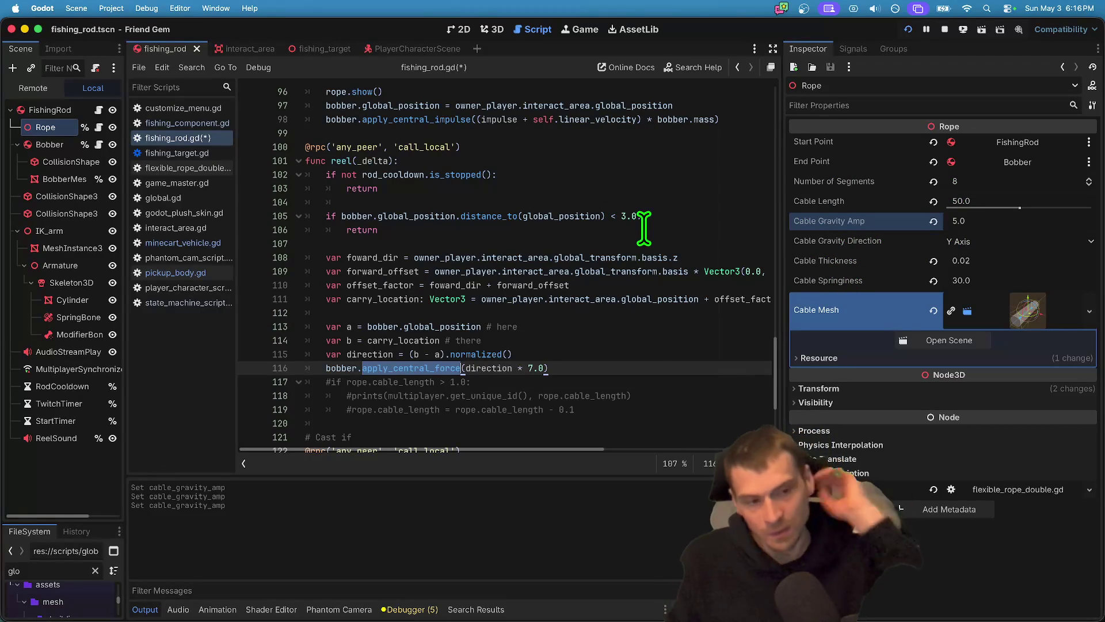
pyautogui.press('super+Tab')
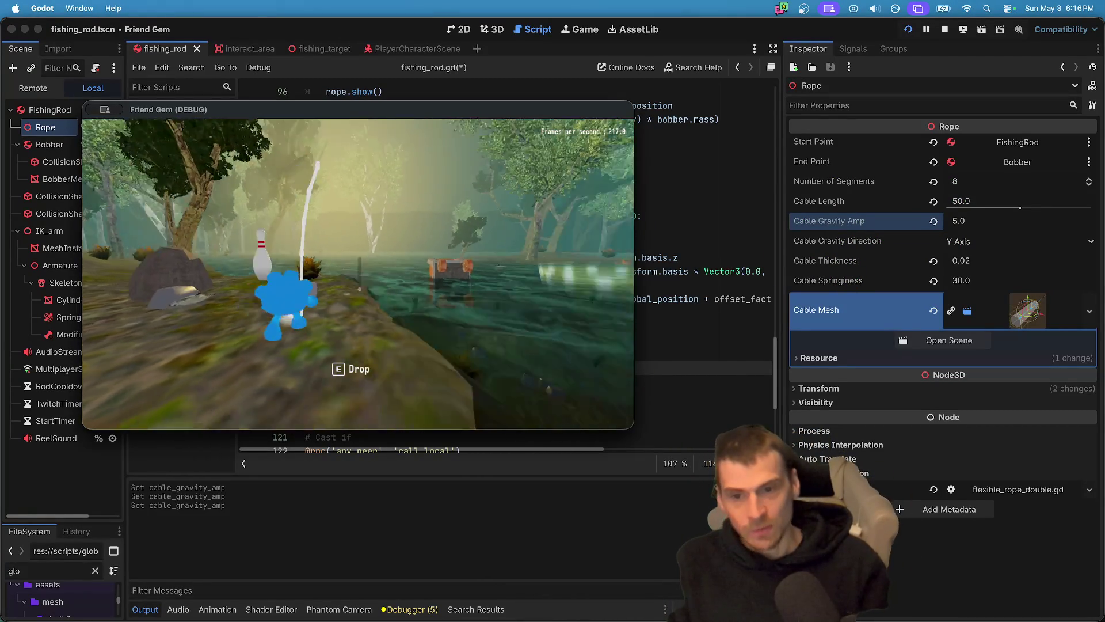
# Jump in the test game, then return to the script with the caret at line 111's end.
pyautogui.press('space')
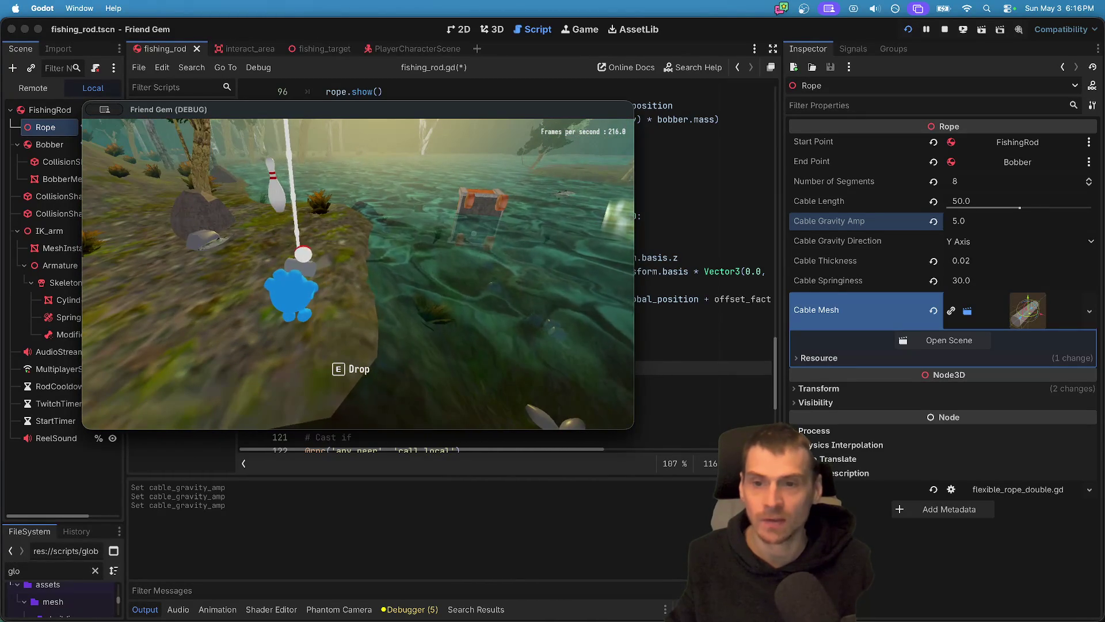
pyautogui.click(834, 277)
pyautogui.click(734, 299)
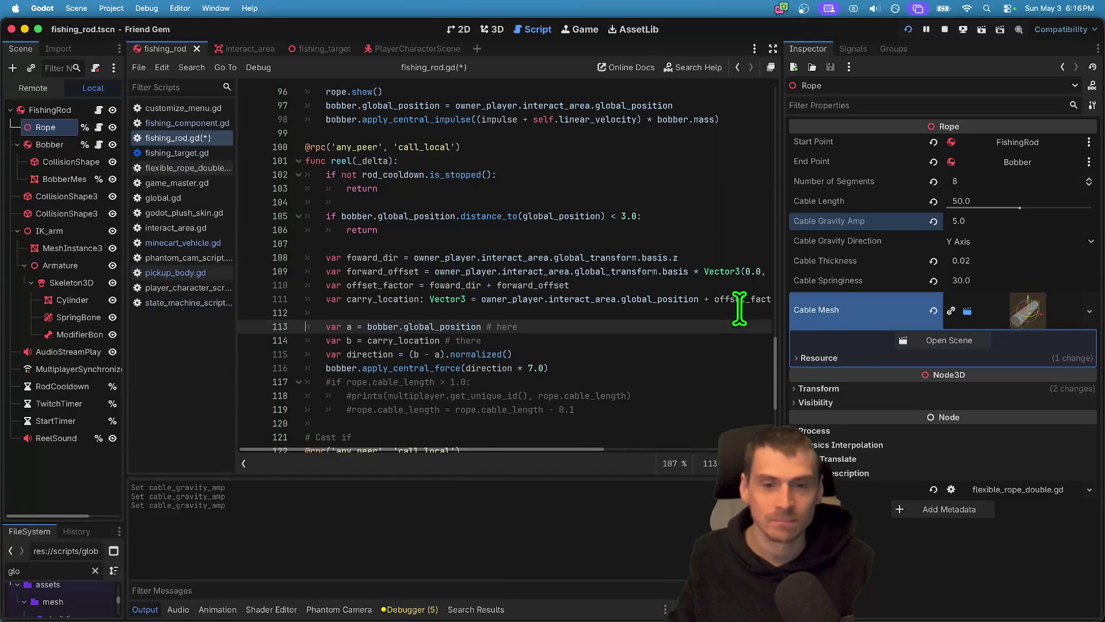
pyautogui.press('End')
pyautogui.hscroll(3, 733, 267)
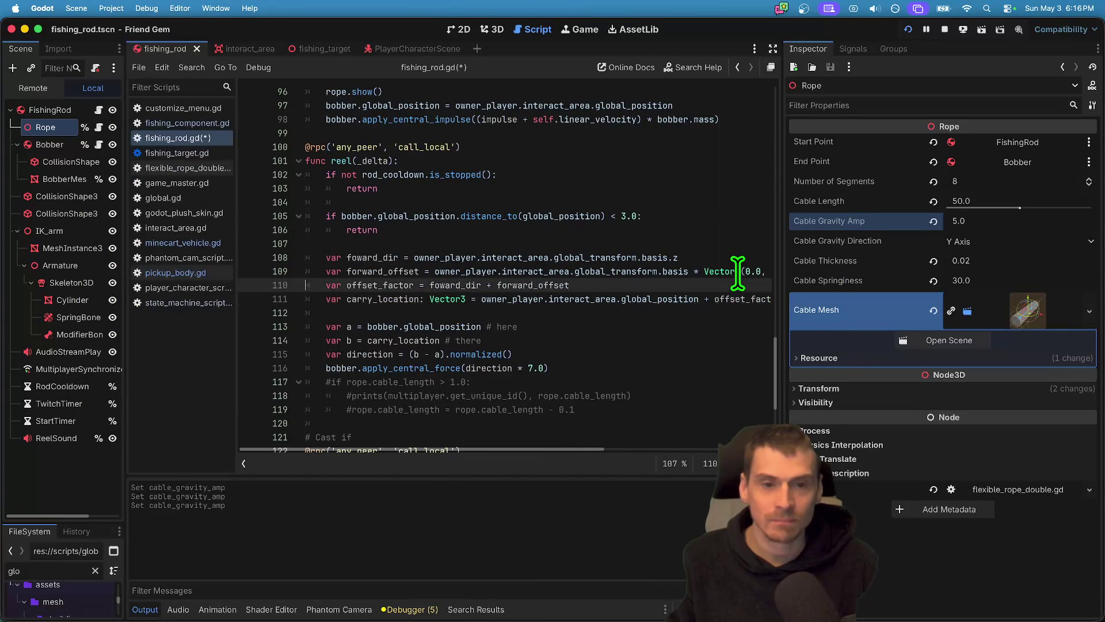
# Tweak the forward-offset Vector3 values on line 109, then save and run the game.
pyautogui.click(643, 271)
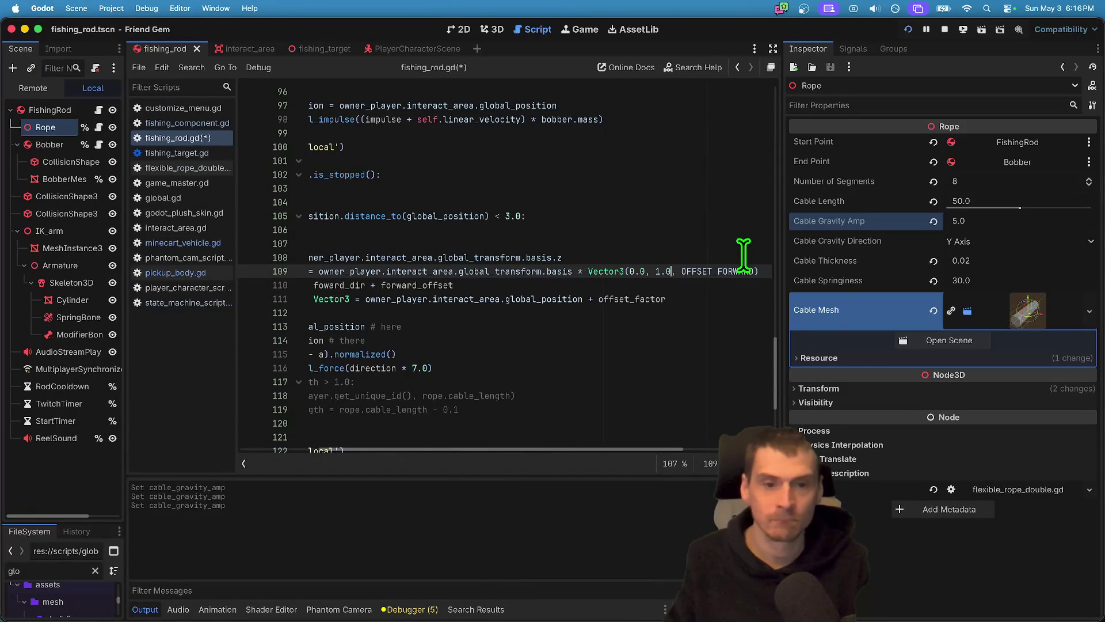
pyautogui.press('Left')
pyautogui.press('Left')
pyautogui.press('Left')
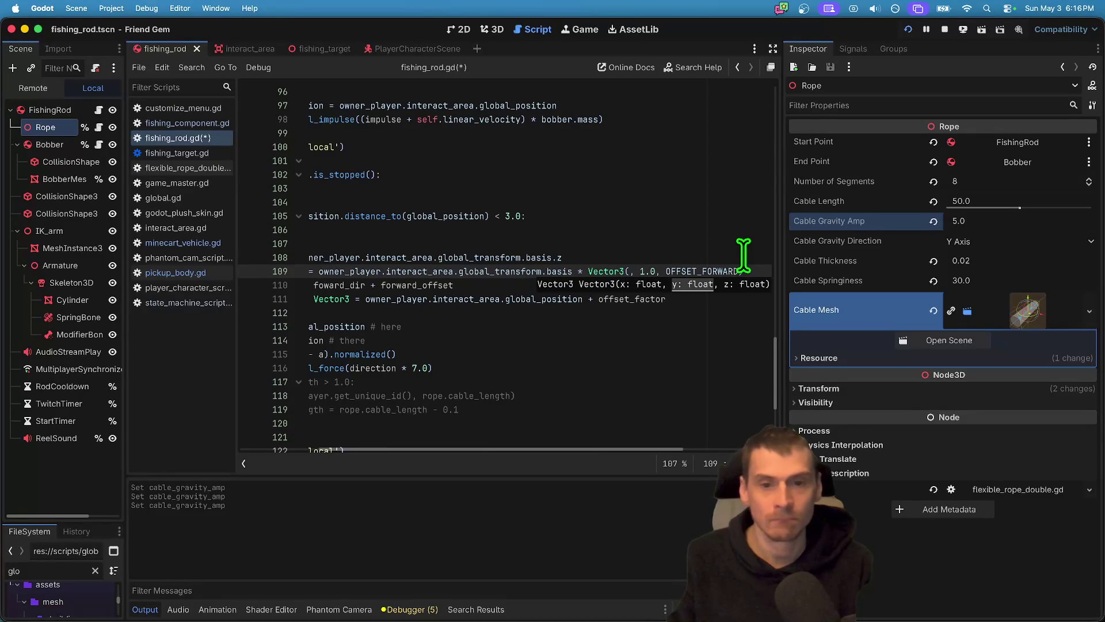
pyautogui.press('super+b')
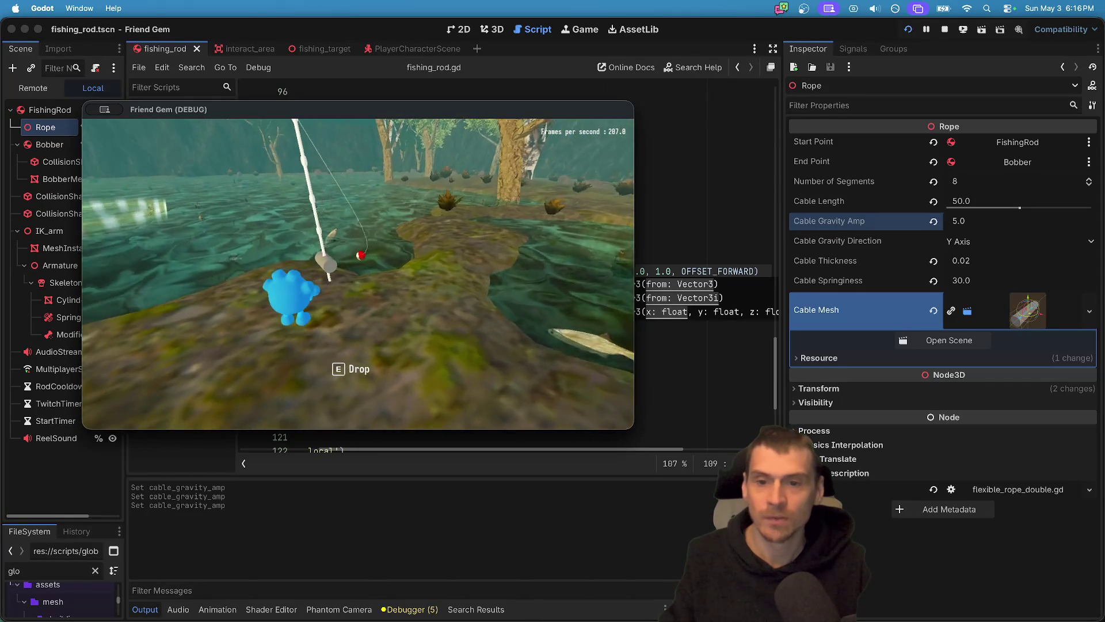
pyautogui.click(640, 322)
# Relaunch the game, test casting in both game instances, then stop the debug session.
pyautogui.press('super+b')
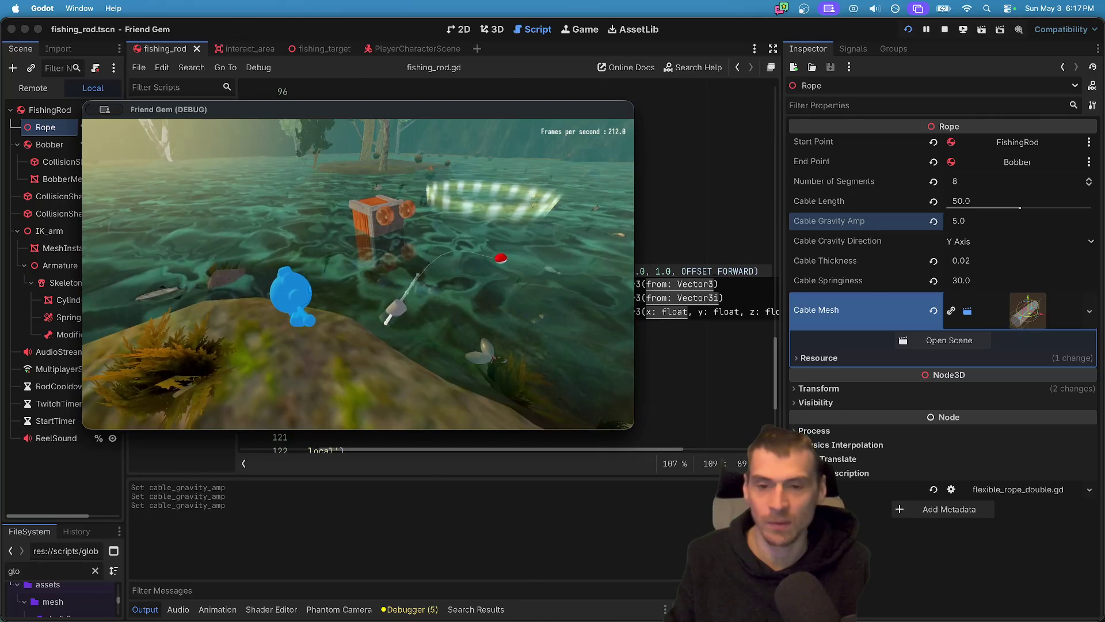
pyautogui.press('super+Tab')
pyautogui.press('super+Tab')
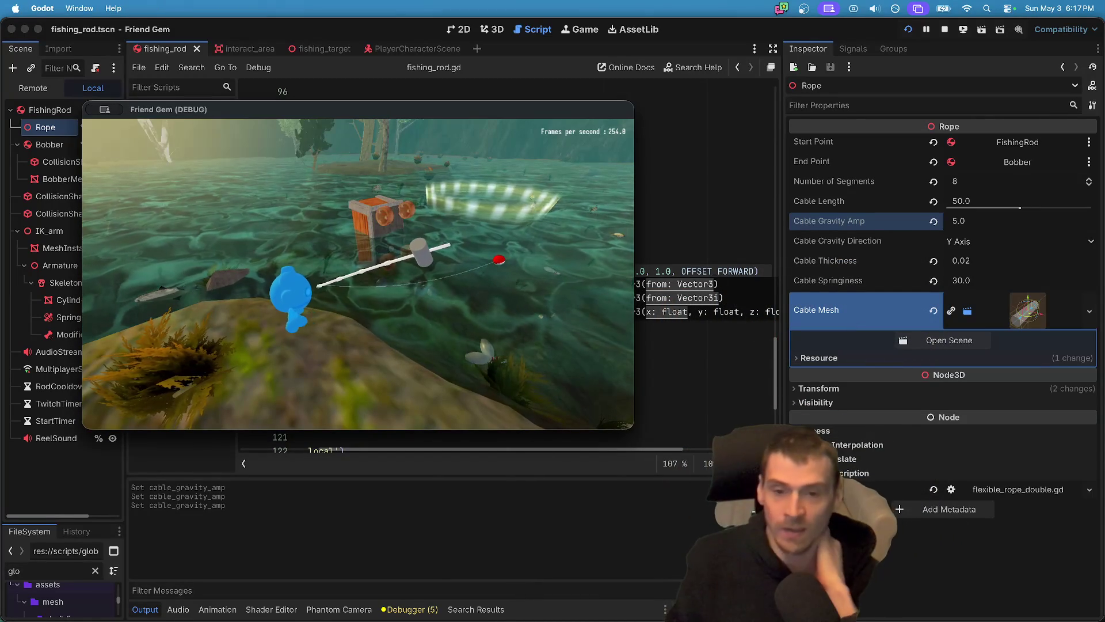
pyautogui.press('super+Tab')
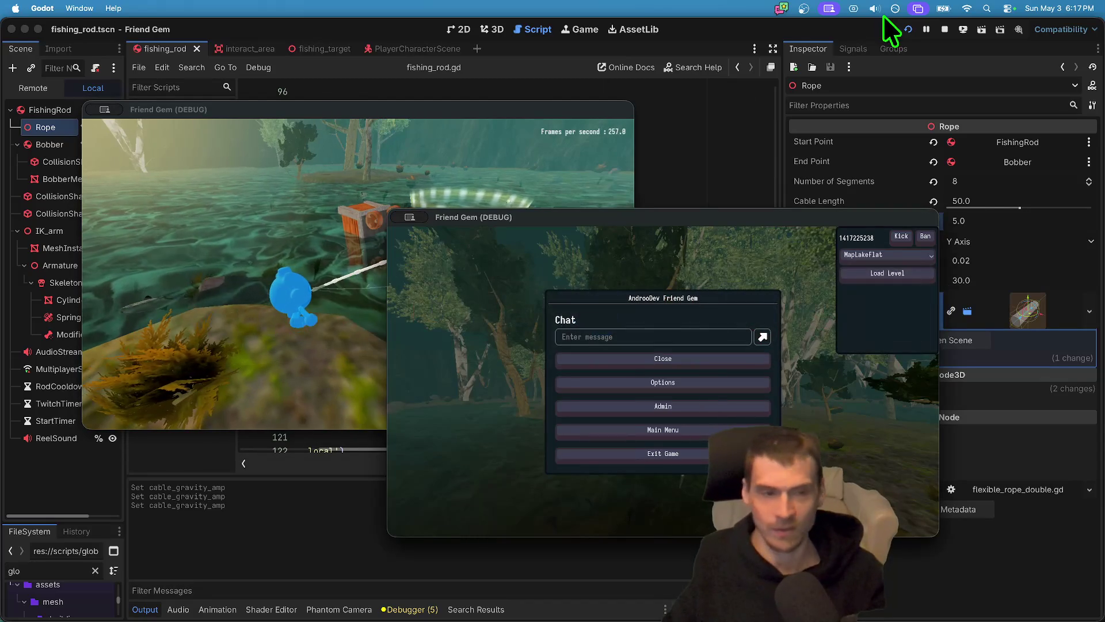
pyautogui.click(943, 28)
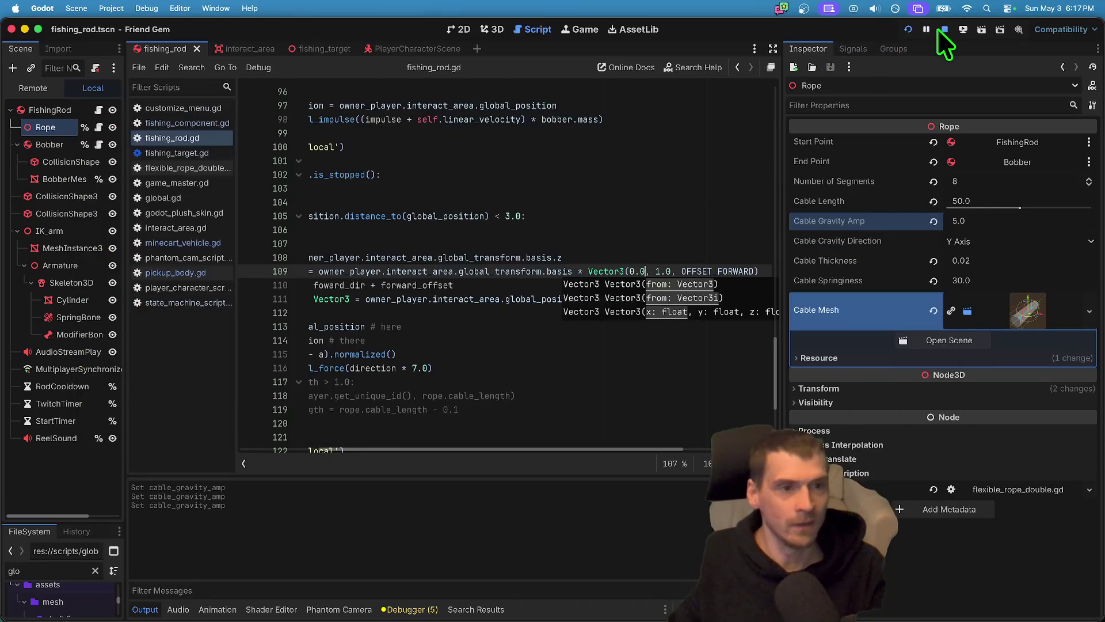
# Widen the Scene dock so node names fit, and open the Bobber's pickup_body.gd script.
pyautogui.click(642, 241)
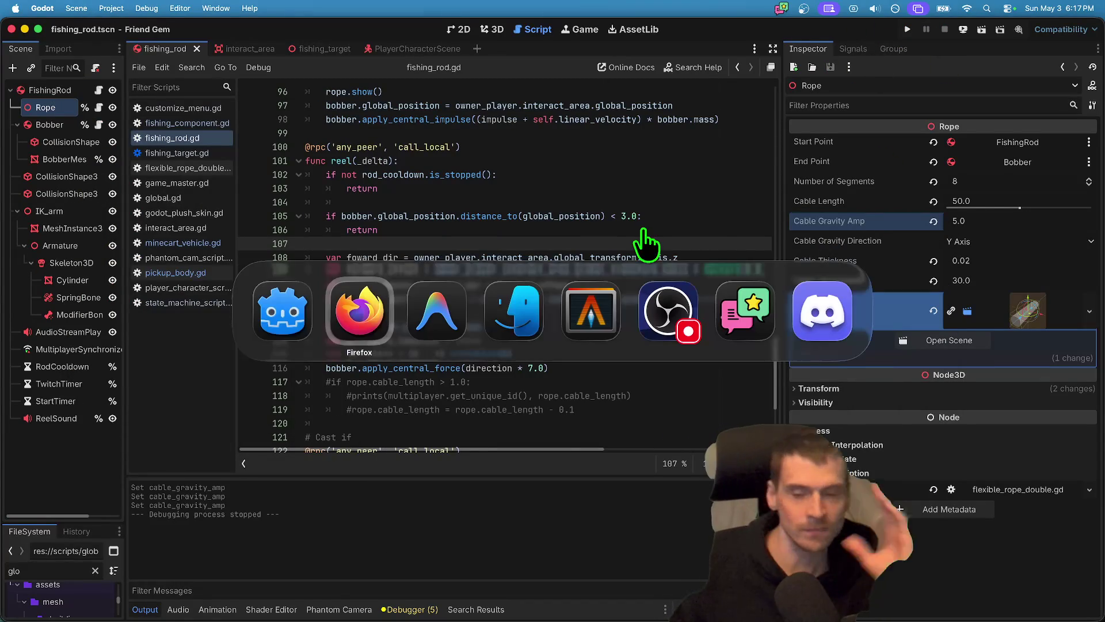
pyautogui.press('super+Tab')
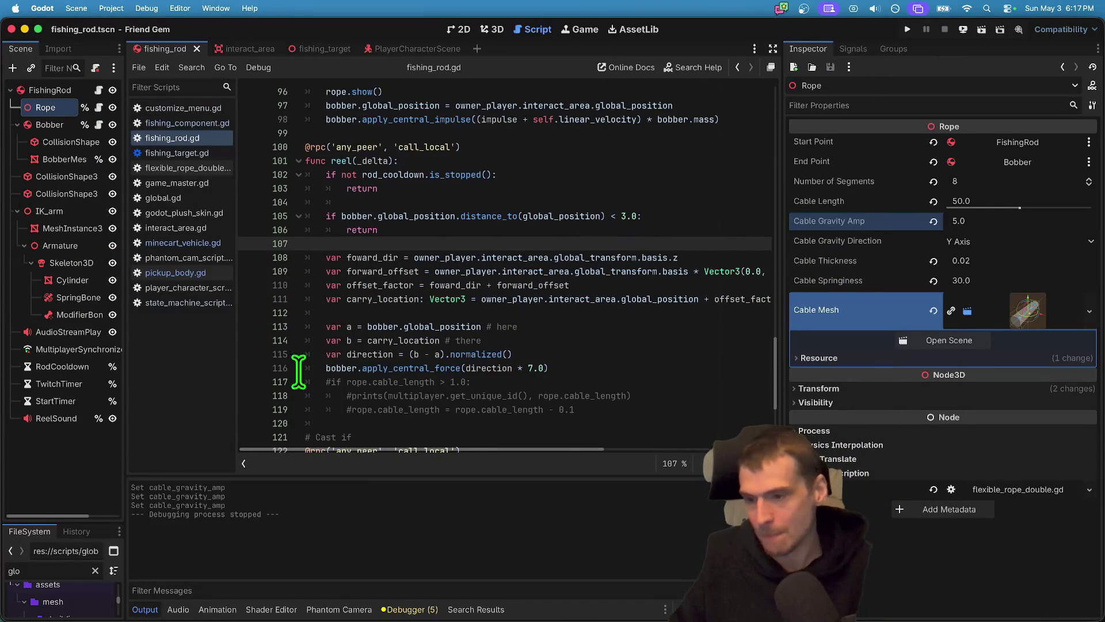
pyautogui.moveTo(123, 456); pyautogui.dragTo(176, 443)
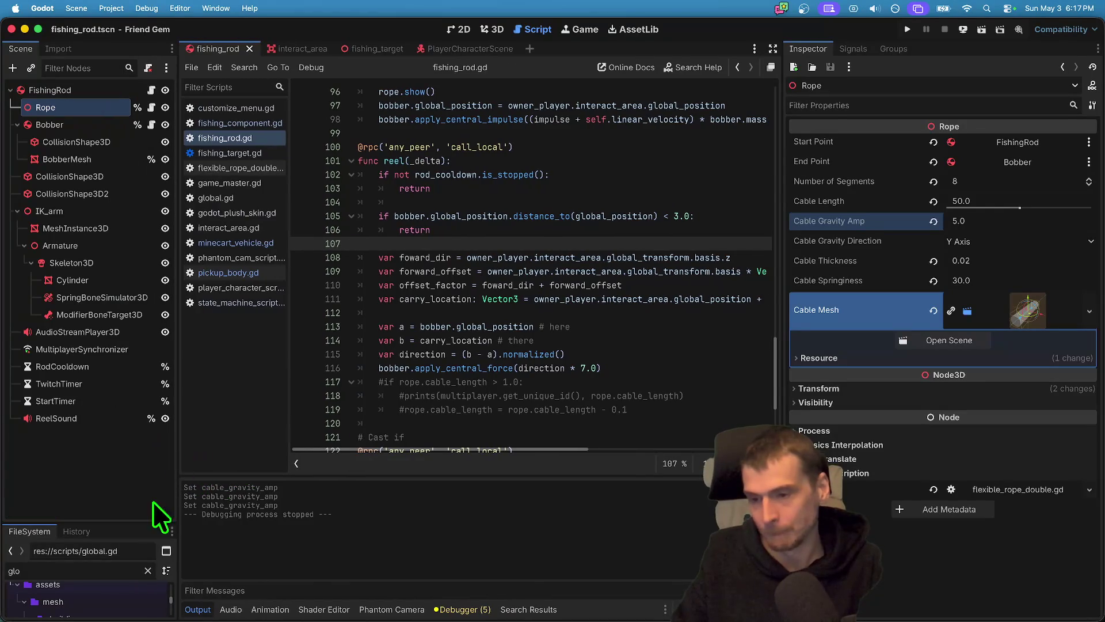
pyautogui.moveTo(146, 522); pyautogui.dragTo(144, 481)
pyautogui.scroll(5, 617, 289)
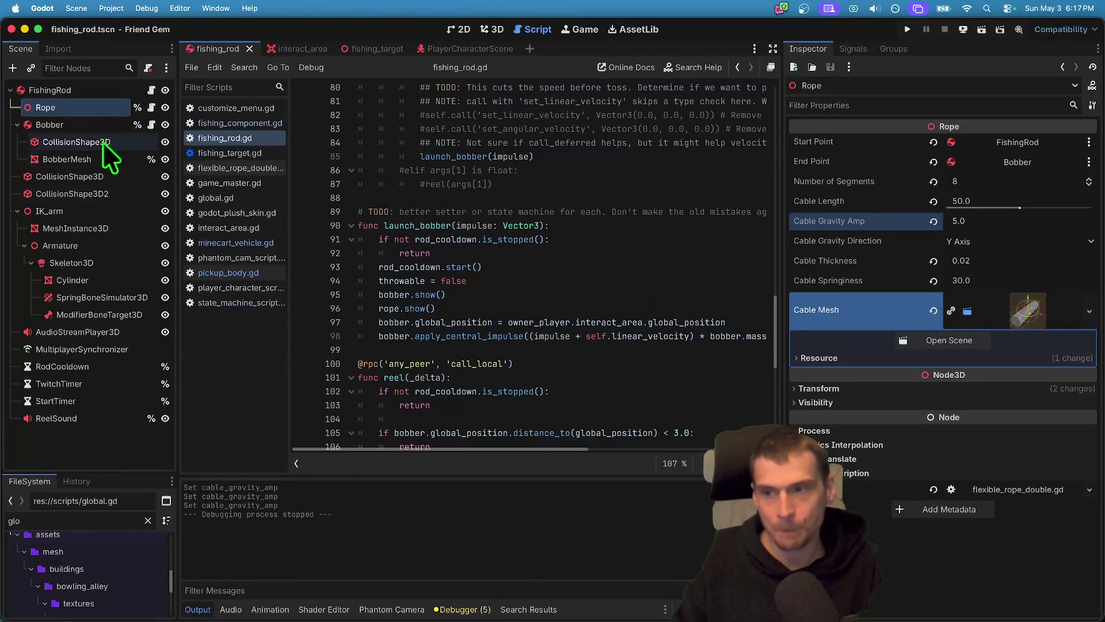
pyautogui.click(97, 124)
pyautogui.click(84, 107)
pyautogui.click(86, 124)
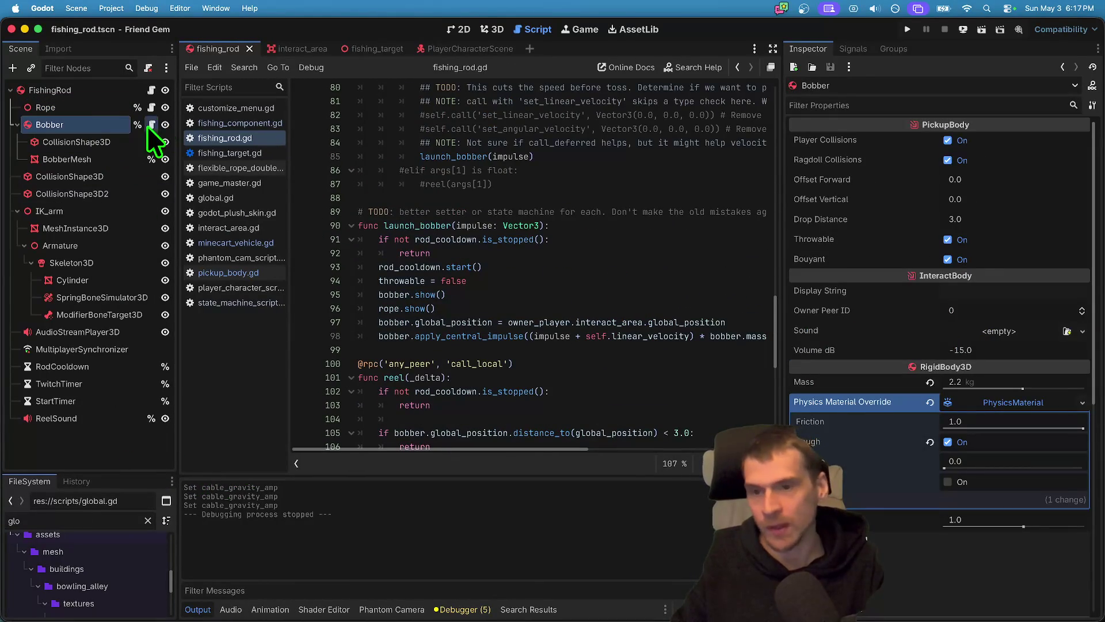
pyautogui.click(151, 124)
pyautogui.scroll(3, 547, 253)
pyautogui.scroll(-2, 548, 259)
pyautogui.scroll(-5, 549, 261)
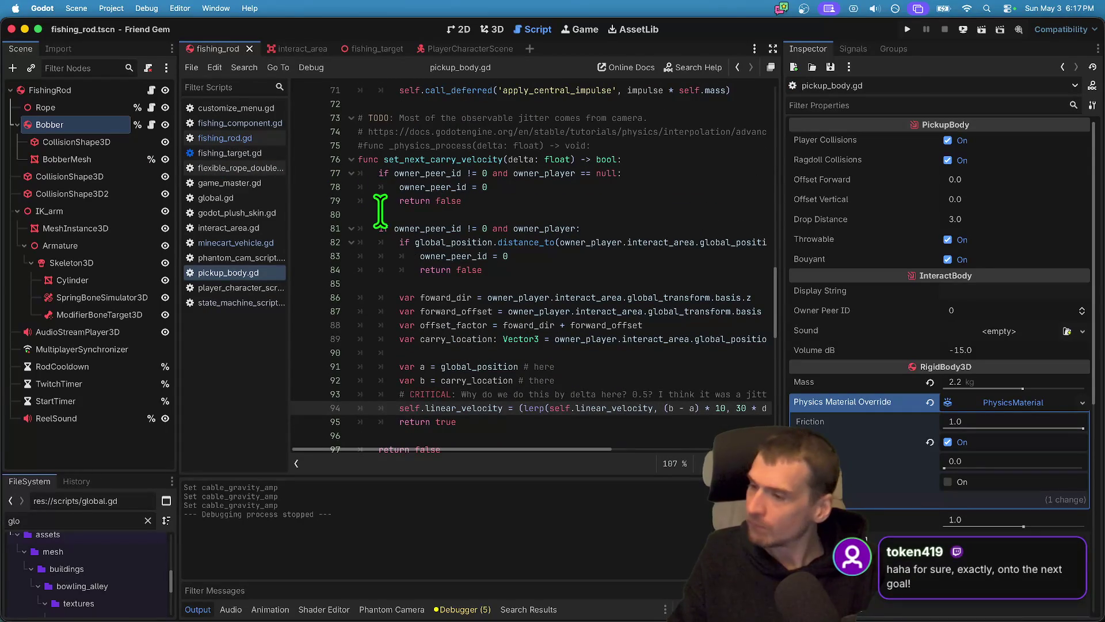
# Open the interact_area scene in the 3D editor.
pyautogui.click(150, 90)
pyautogui.click(489, 27)
pyautogui.click(309, 49)
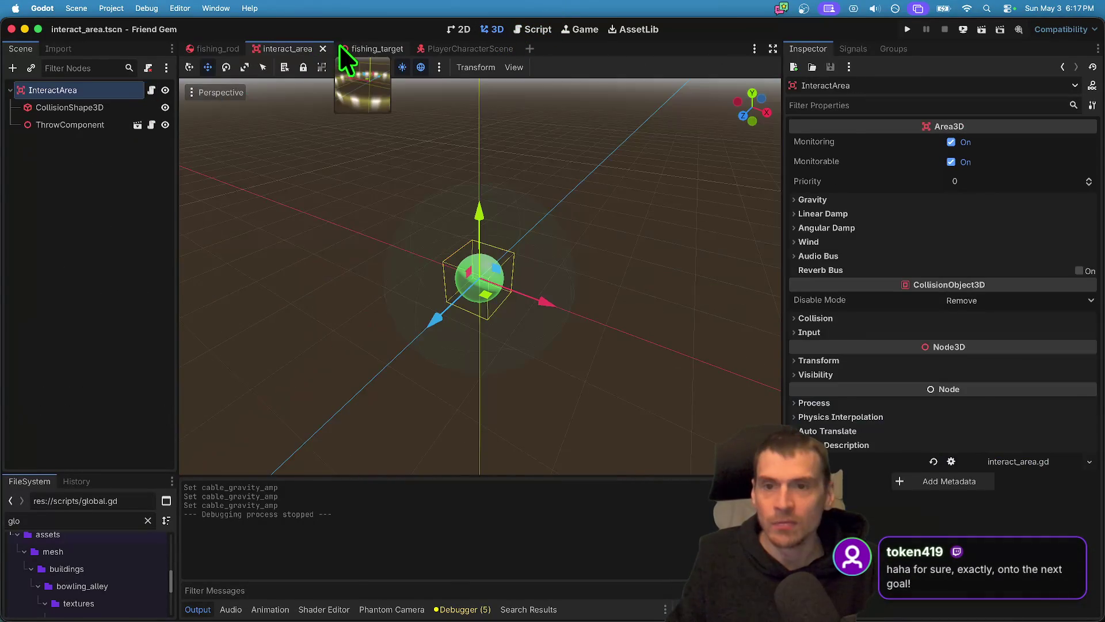
# Switch to the fishing_target scene and add a blank line in fishing_target.gd.
pyautogui.click(339, 47)
pyautogui.click(107, 91)
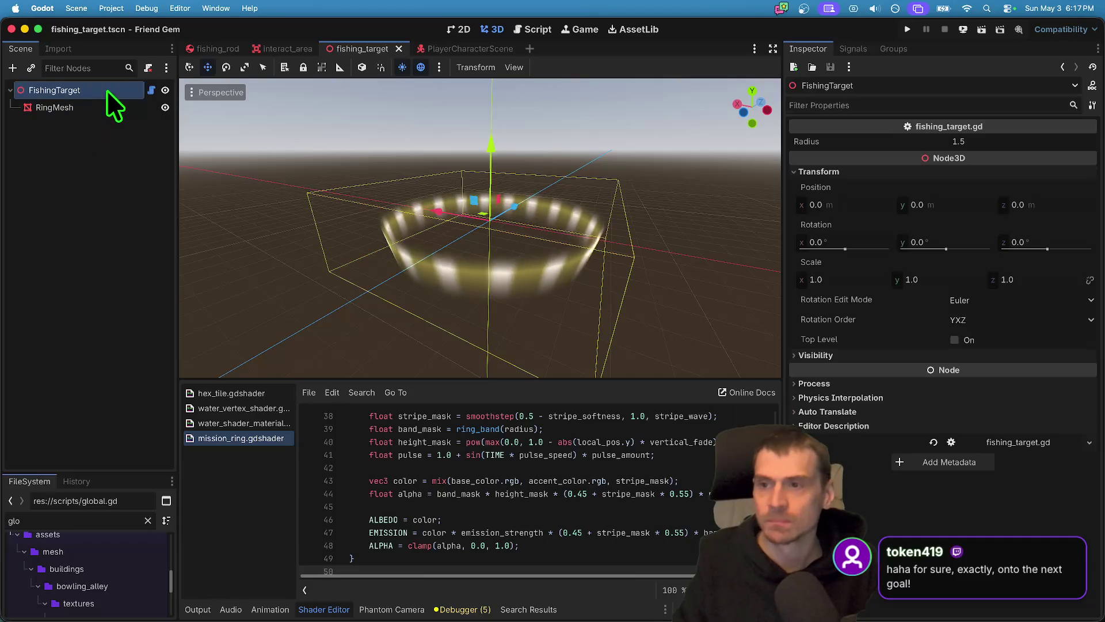
pyautogui.click(152, 90)
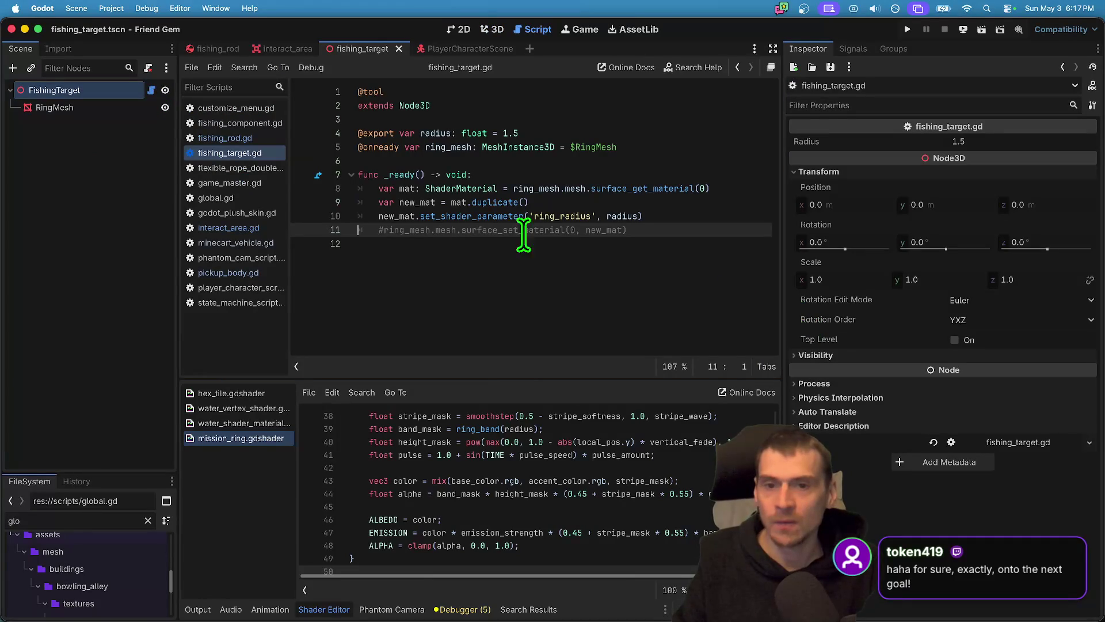
pyautogui.click(467, 161)
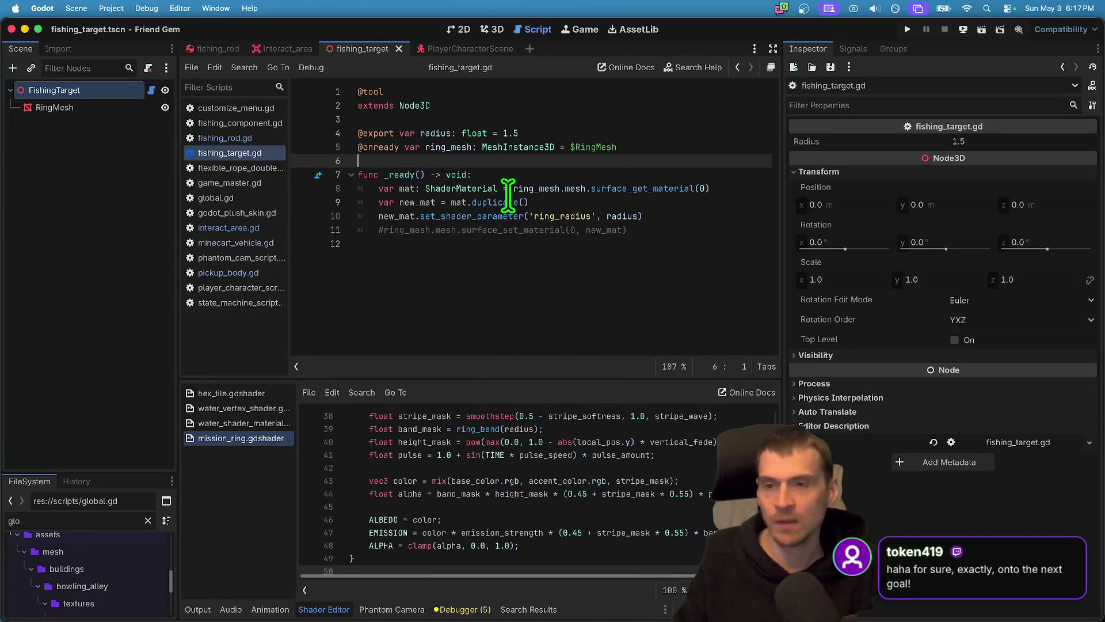
pyautogui.press('Return')
# Add an Area3D child node under FishingTarget.
pyautogui.click(139, 170)
pyautogui.press('super+a')
pyautogui.write('area')
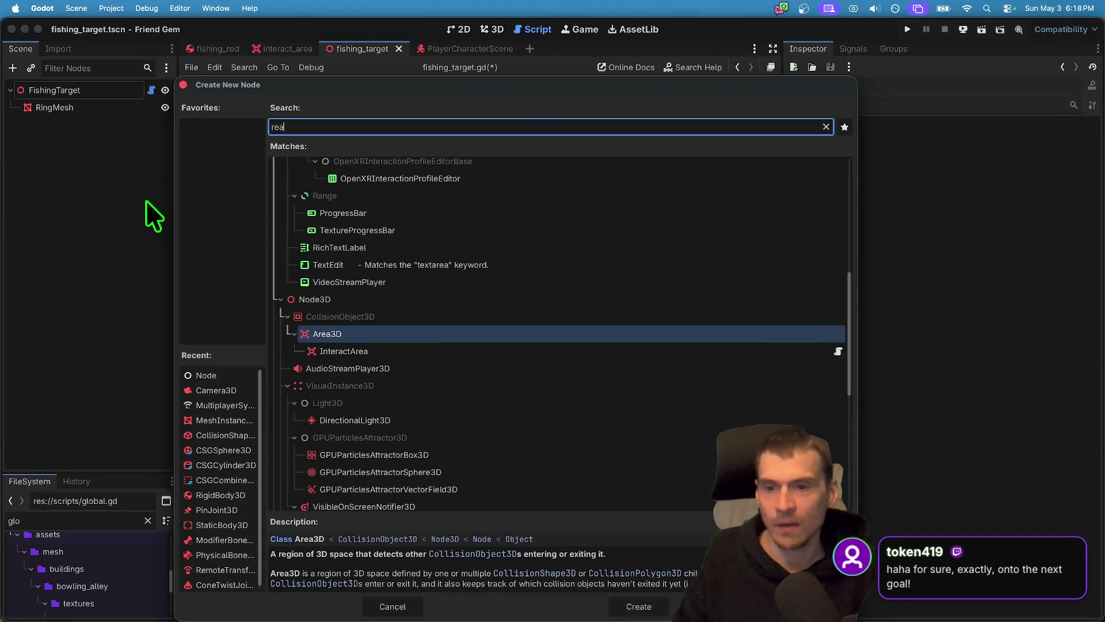
pyautogui.press('Return')
# Add a CollisionShape3D under Area3D and give it a cylinder shape.
pyautogui.click(502, 29)
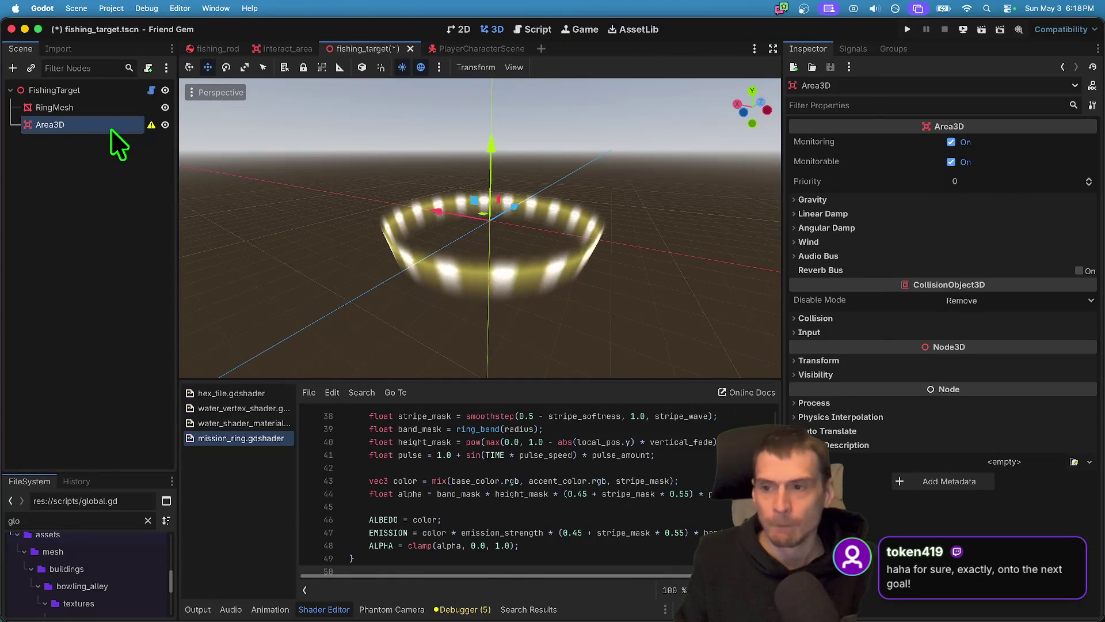
pyautogui.press('super+a')
pyautogui.write('coll')
pyautogui.press('Return')
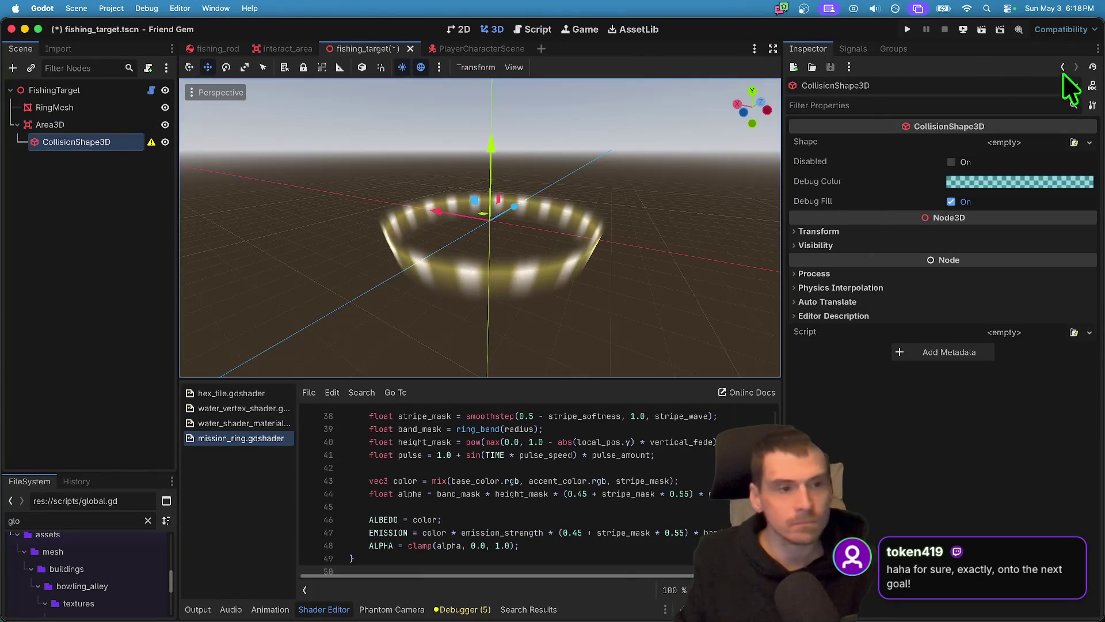
pyautogui.click(1033, 144)
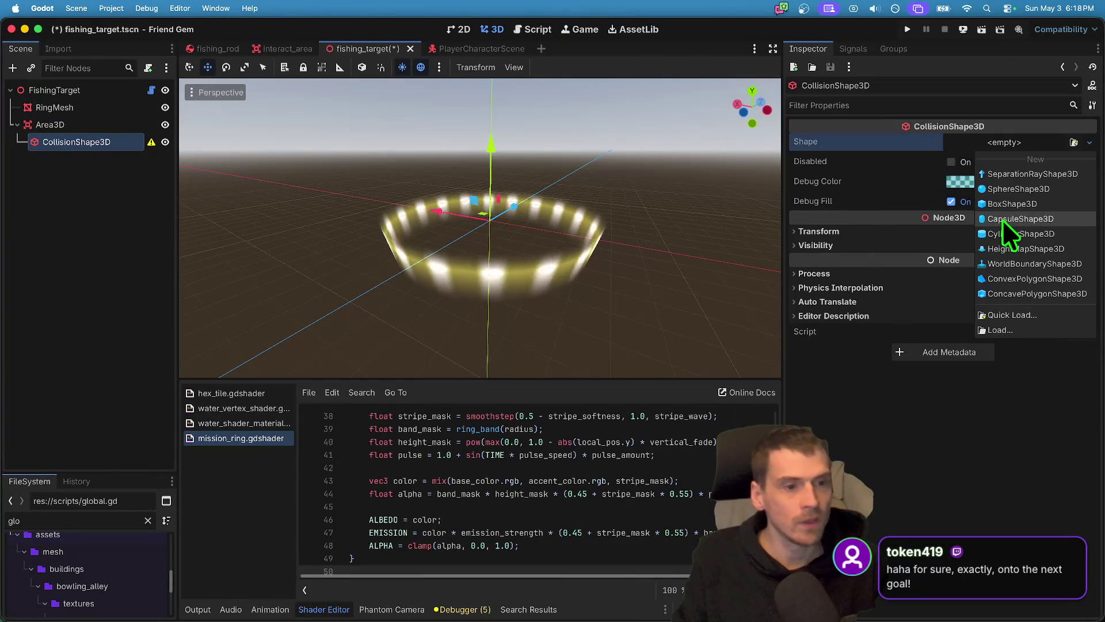
pyautogui.click(1045, 234)
# Set the cylinder shape's radius to 6.0.
pyautogui.click(1025, 151)
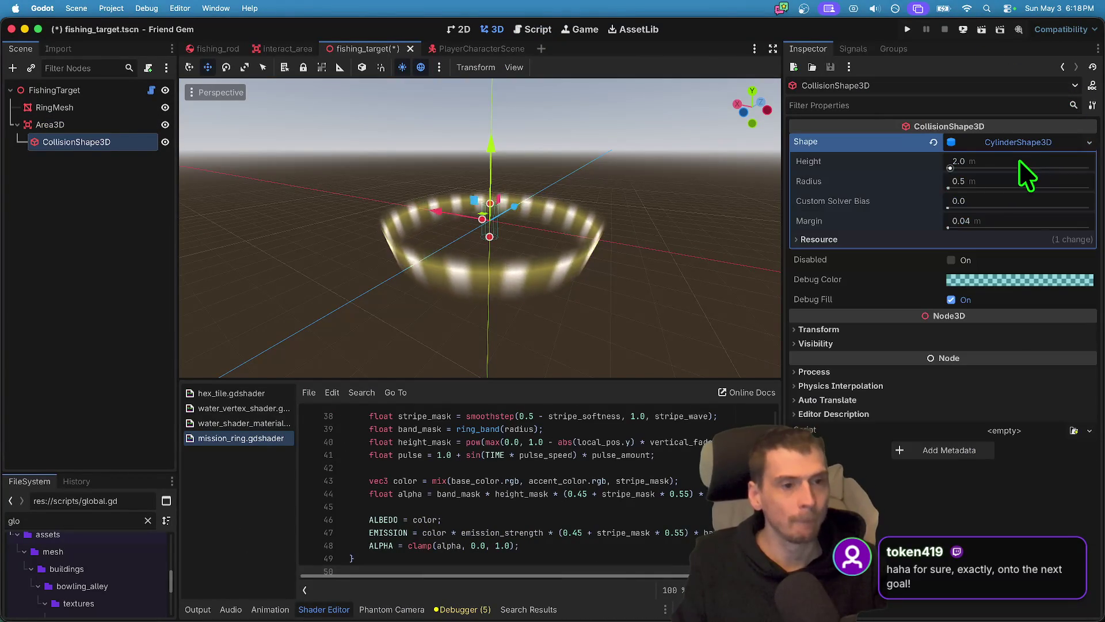
pyautogui.click(1022, 180)
pyautogui.write('5.5')
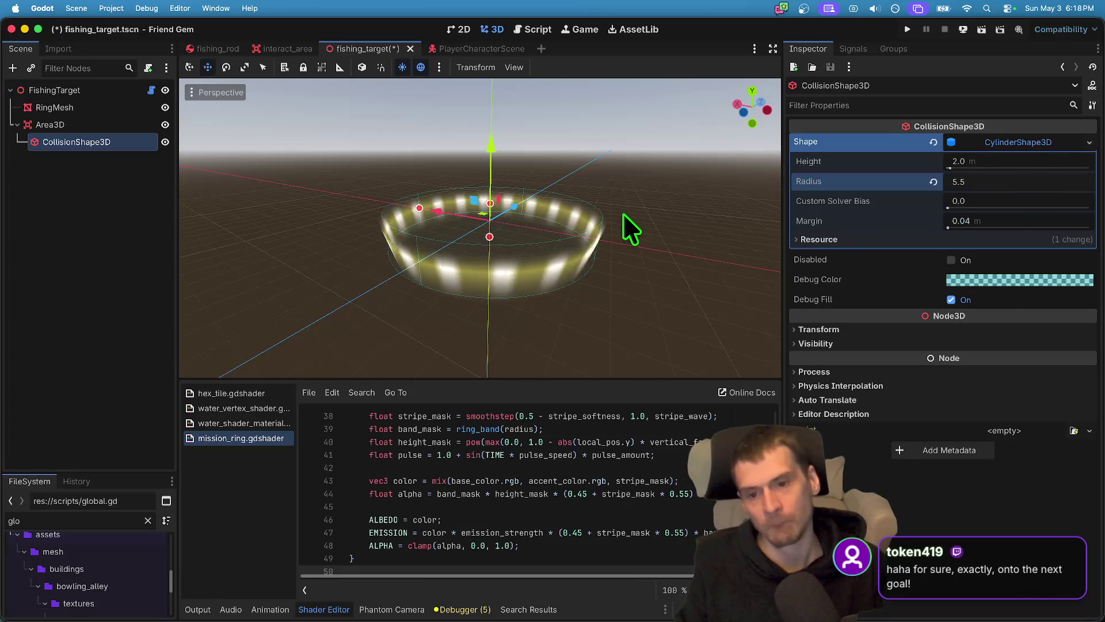
pyautogui.press('Delete')
pyautogui.write('6')
pyautogui.press('Return')
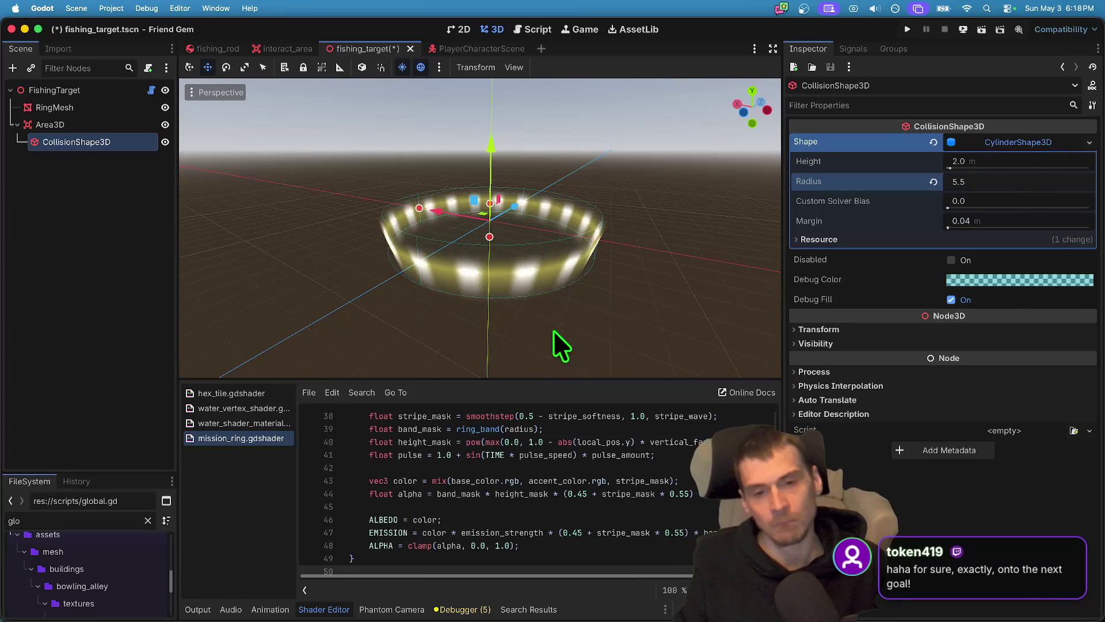
pyautogui.hscroll(-10, 558, 317)
pyautogui.scroll(5, 557, 317)
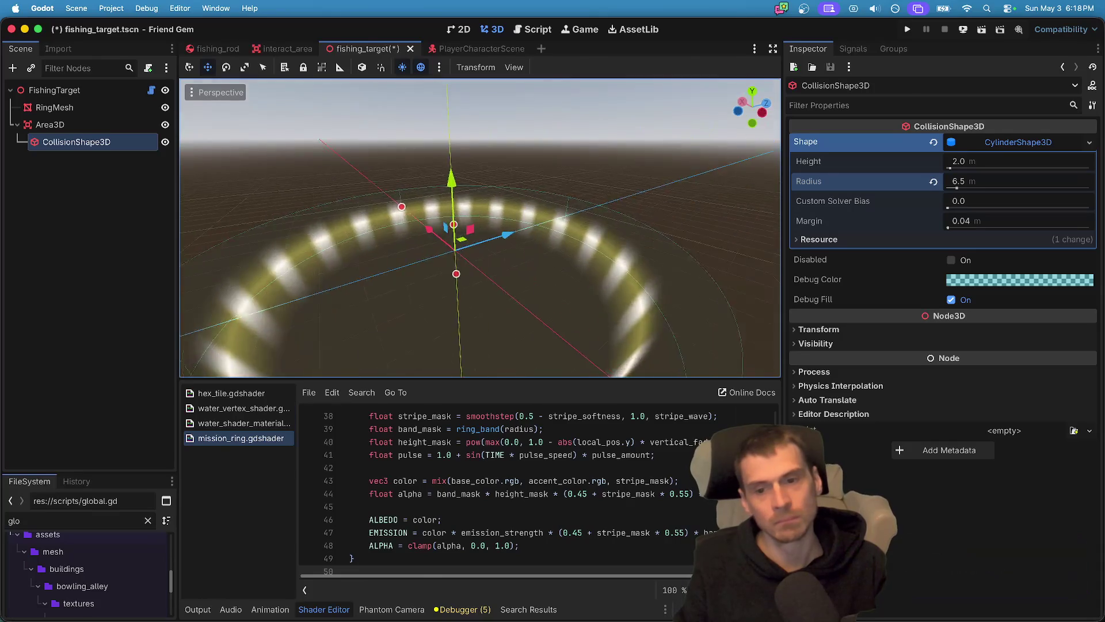
pyautogui.hscroll(5, 480, 228)
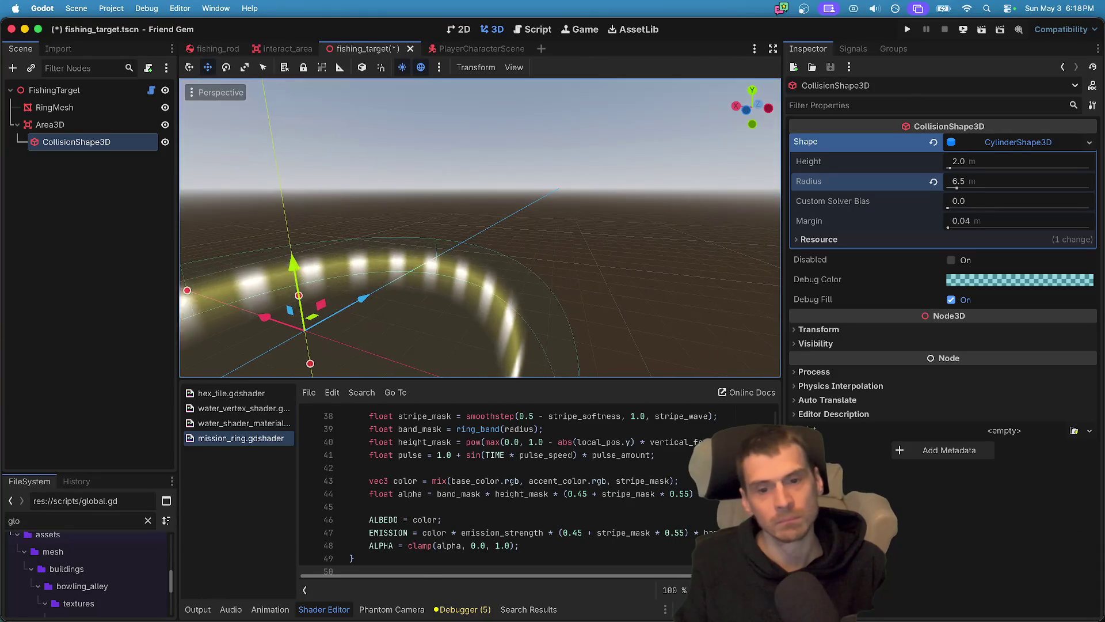
pyautogui.click(1057, 182)
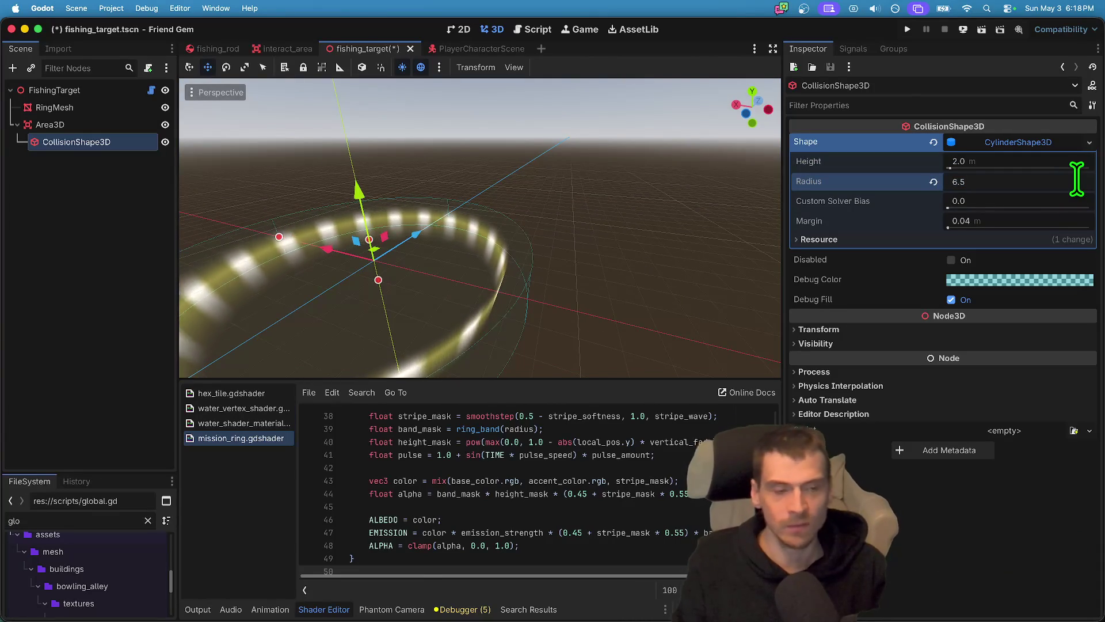
pyautogui.press('BackSpace')
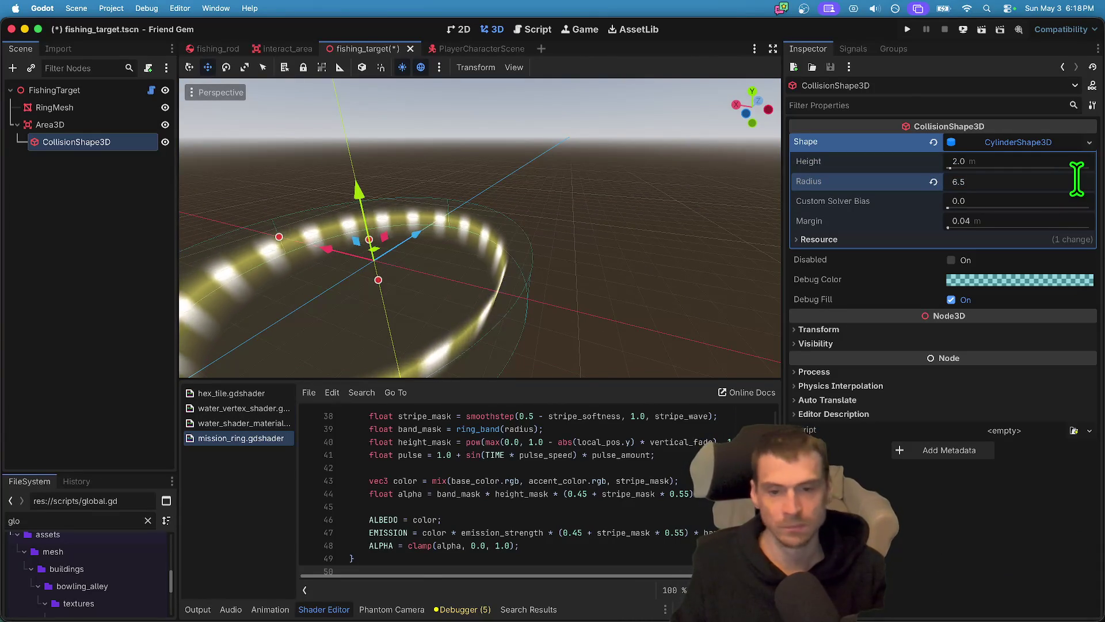
pyautogui.write('0')
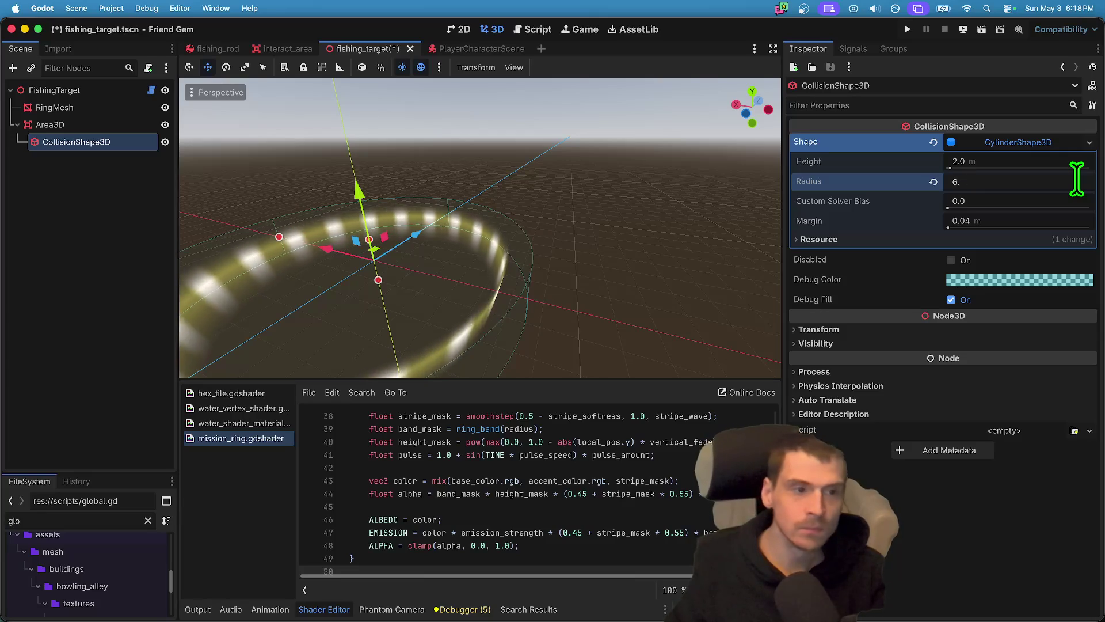
pyautogui.press('Return')
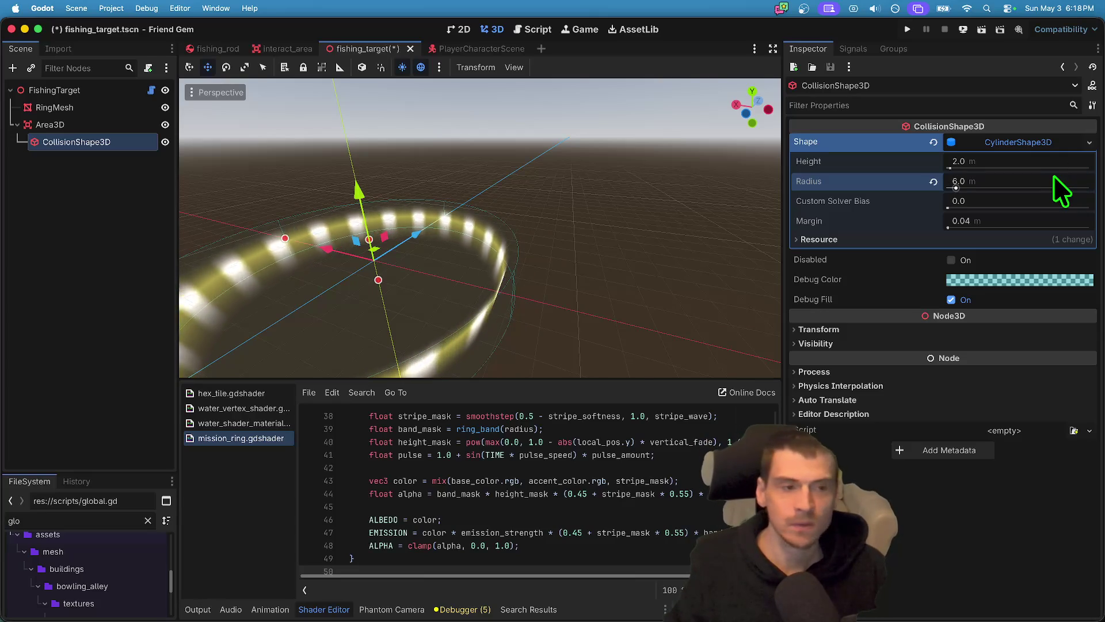
# Set the cylinder height to 3.0 and restore the radius to 6.0.
pyautogui.click(1045, 170)
pyautogui.write('1')
pyautogui.press('Tab')
pyautogui.press('Up')
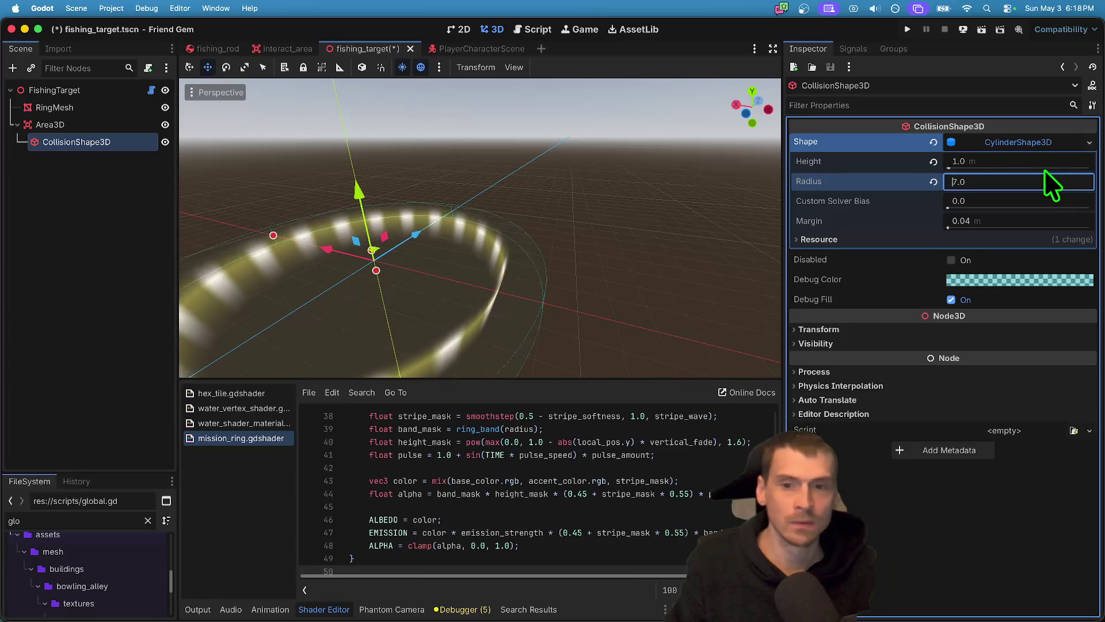
pyautogui.click(1000, 162)
pyautogui.write('3')
pyautogui.press('Return')
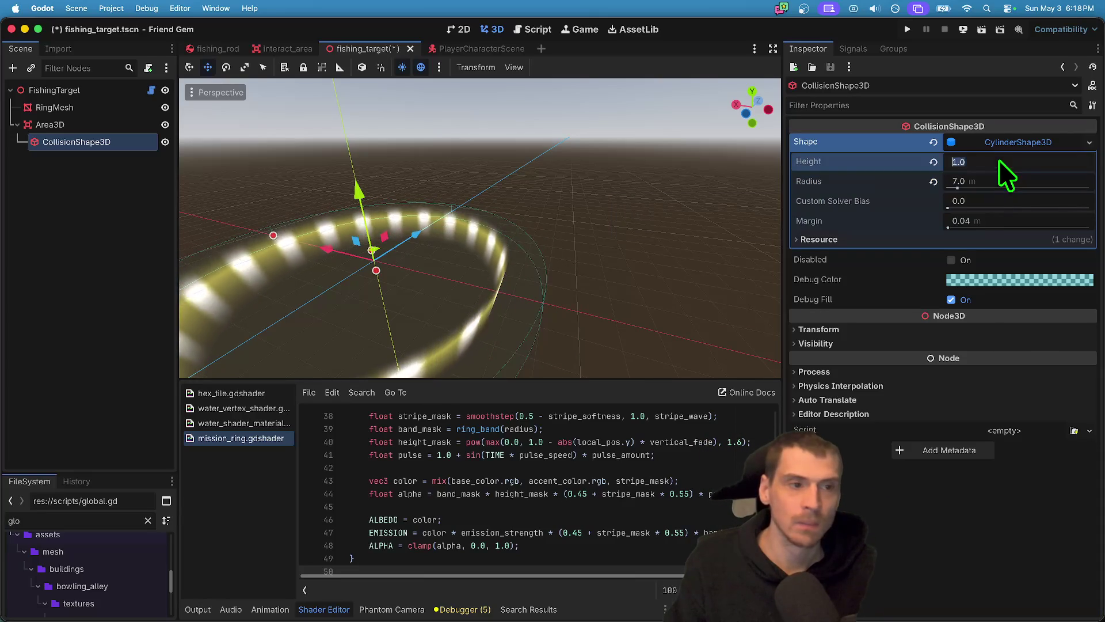
pyautogui.press('f')
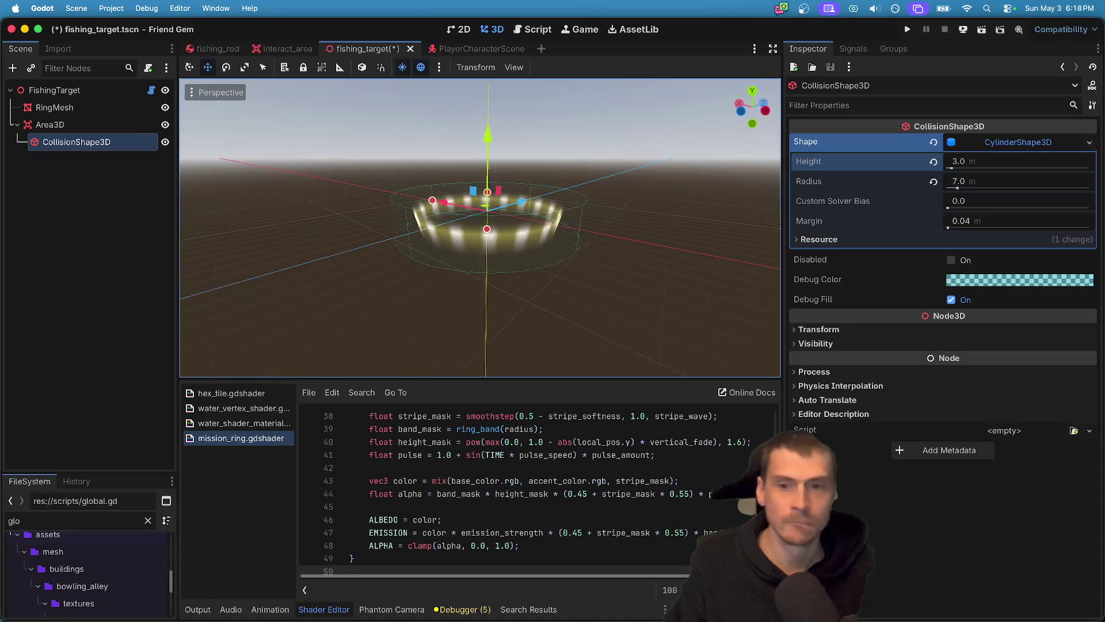
pyautogui.scroll(5, 610, 278)
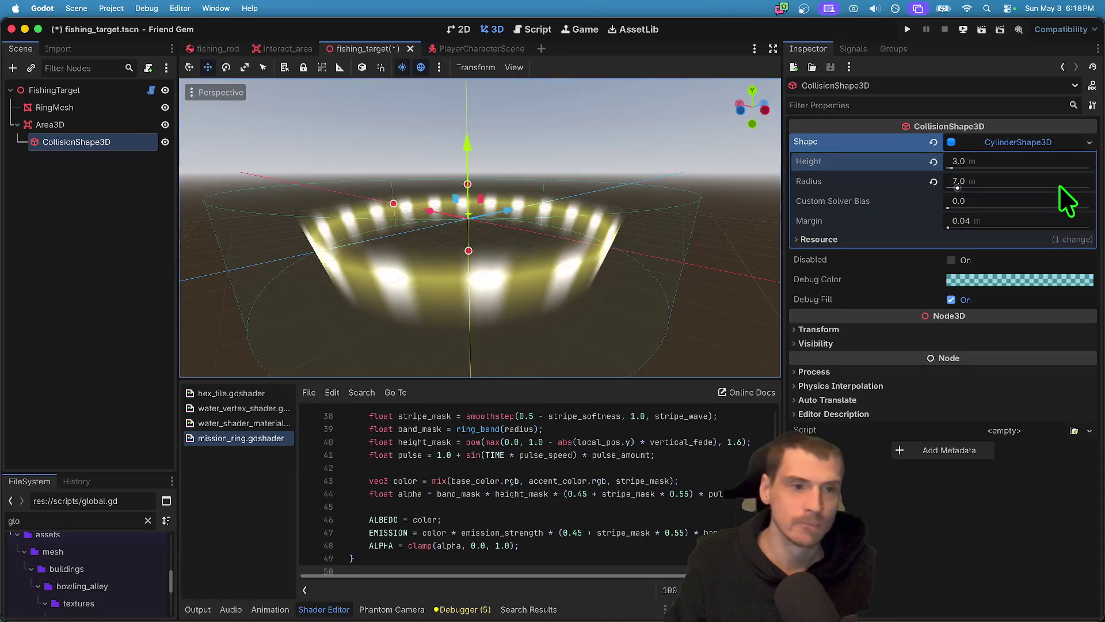
pyautogui.click(1061, 180)
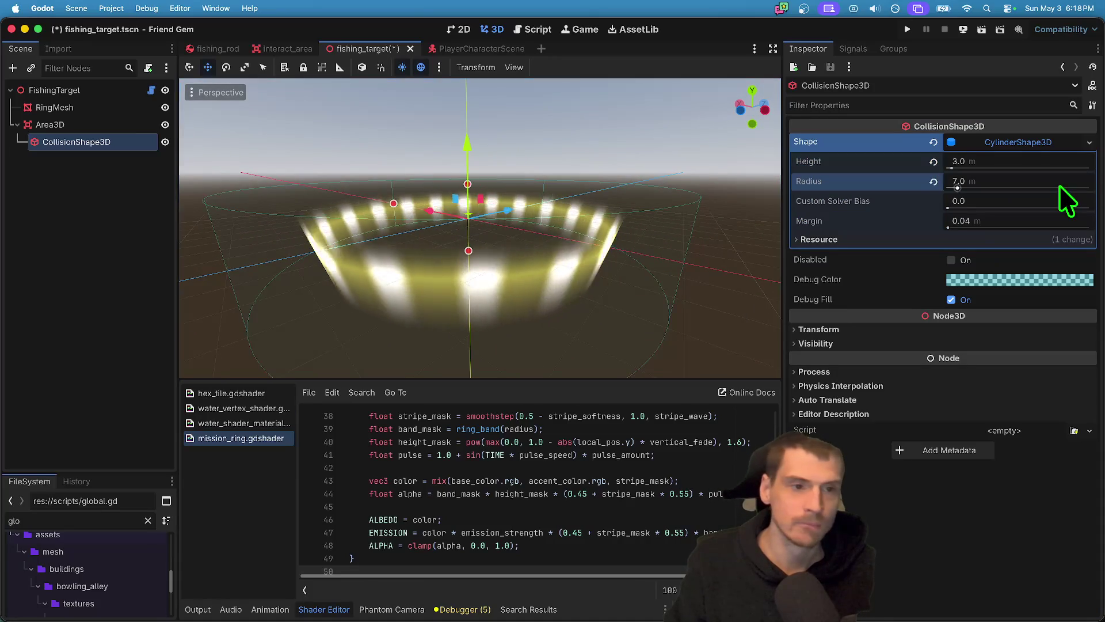
pyautogui.write('6')
pyautogui.press('Return')
pyautogui.press('f')
pyautogui.hscroll(10, 481, 227)
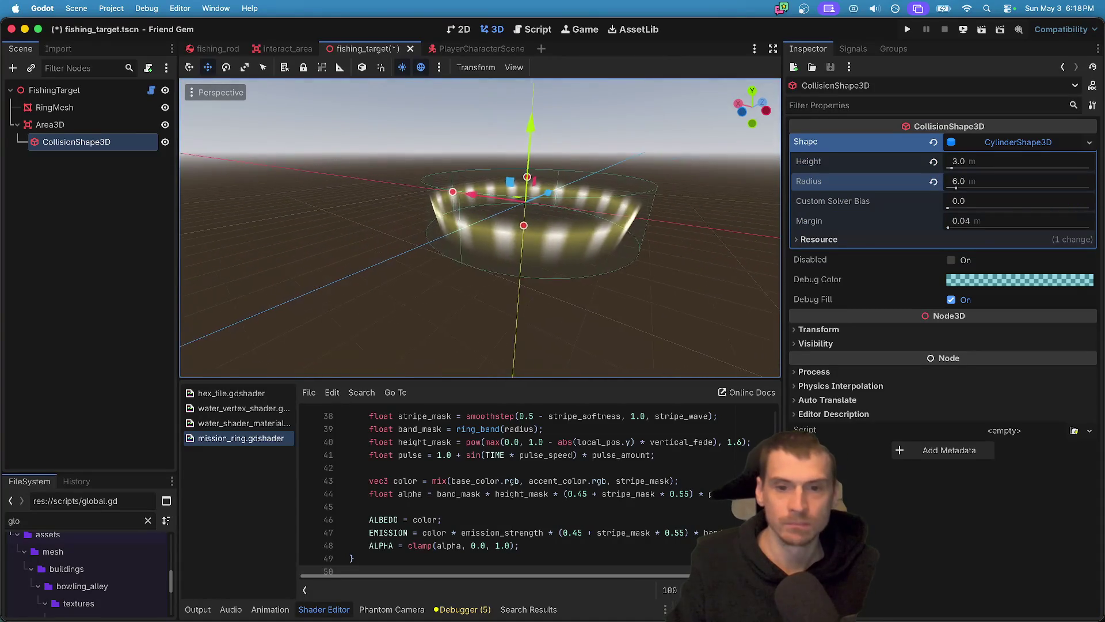
pyautogui.scroll(-5, 480, 227)
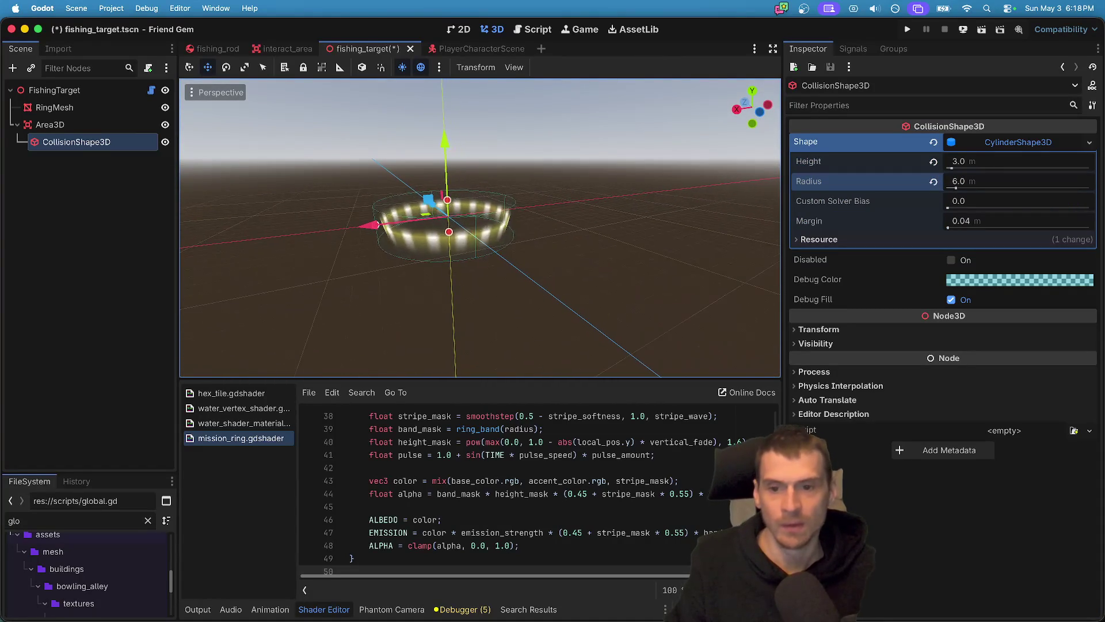
pyautogui.scroll(5, 259, 216)
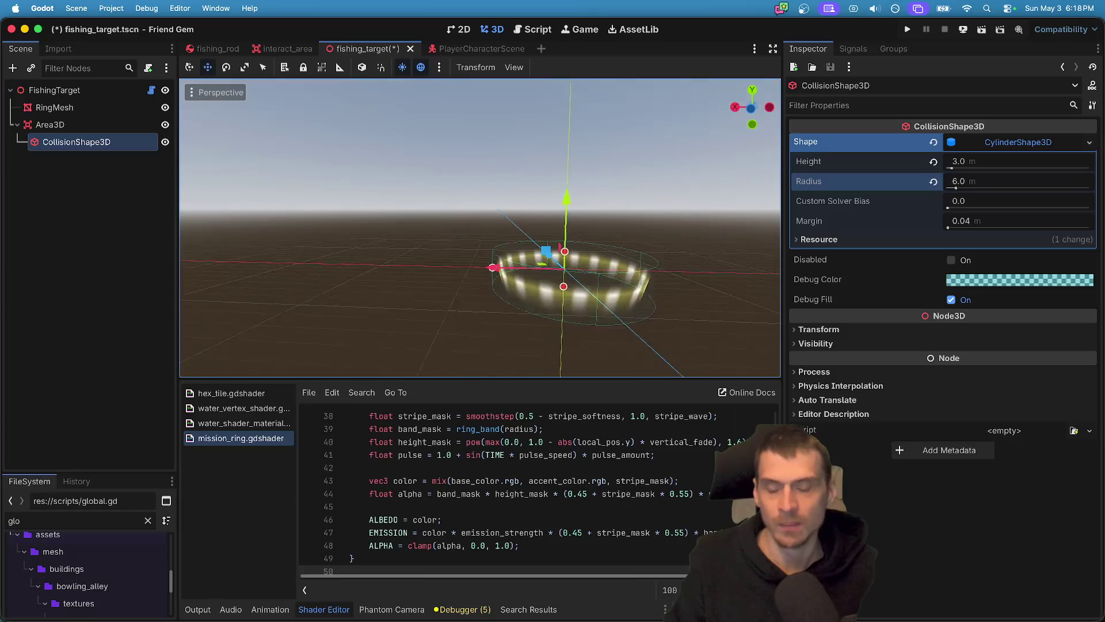
# Save the fishing_target scene and select the Area3D node.
pyautogui.hotkey('ctrl', 's')
pyautogui.click(109, 163)
pyautogui.click(111, 122)
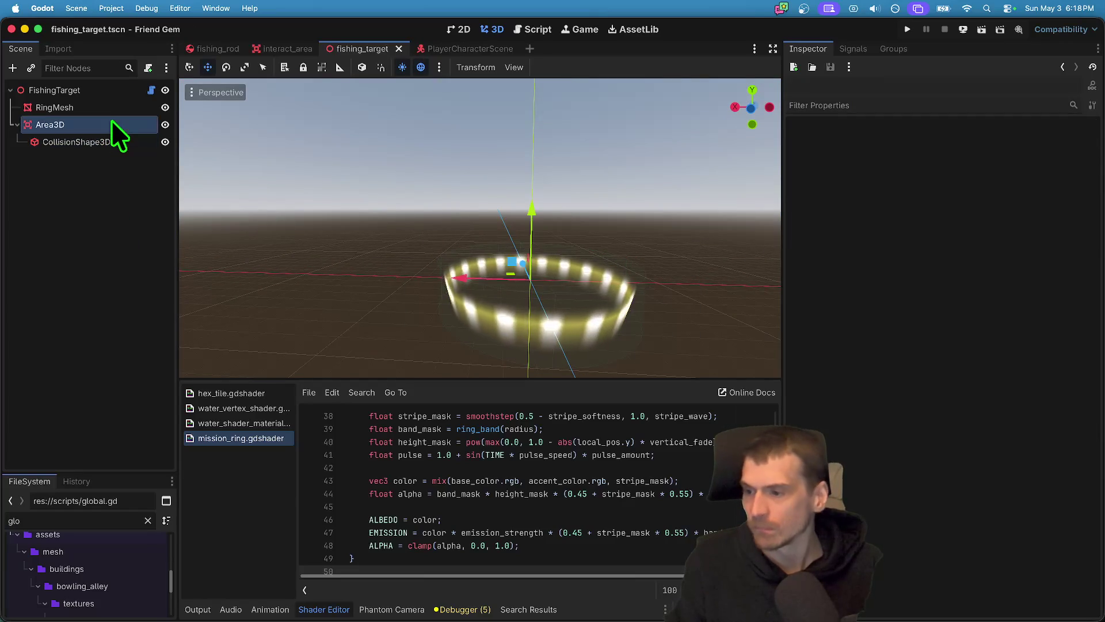
# Add a Timer node to the fishing_target scene.
pyautogui.click(150, 89)
pyautogui.click(651, 175)
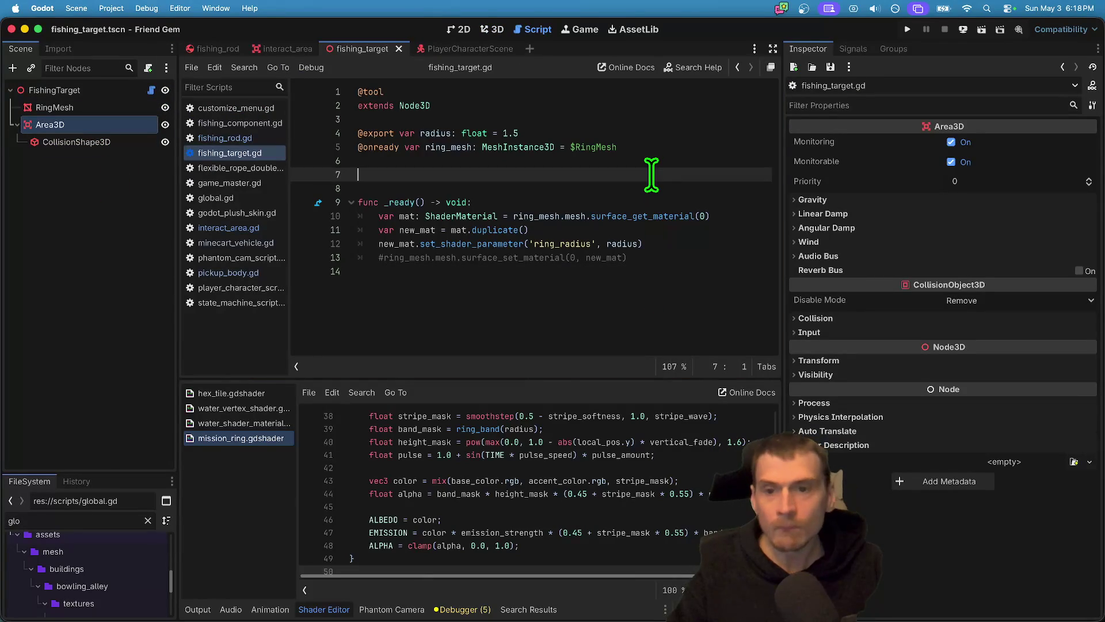
pyautogui.press('super+a')
pyautogui.write('timer')
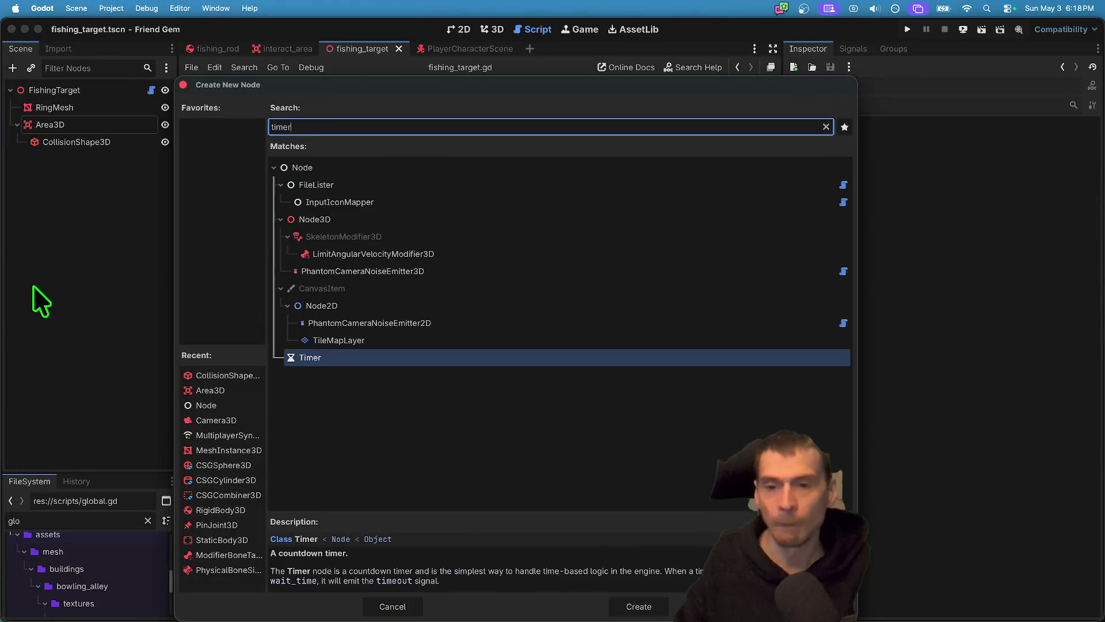
pyautogui.press('Return')
pyautogui.click(639, 189)
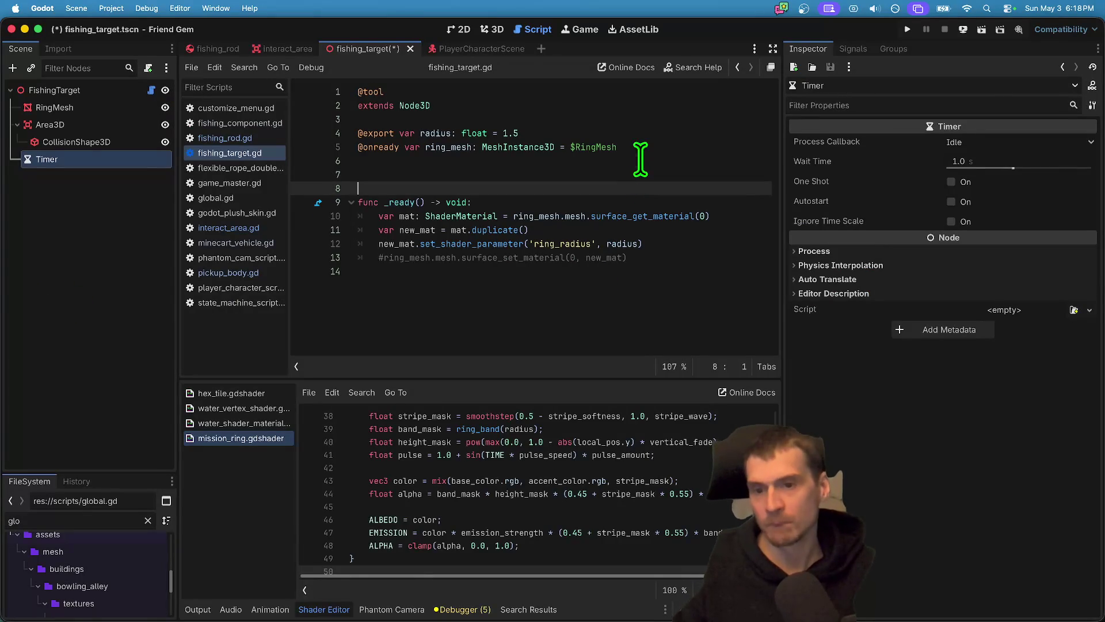
pyautogui.click(639, 162)
pyautogui.click(68, 200)
pyautogui.moveTo(77, 159); pyautogui.dragTo(580, 172)
pyautogui.press('super+z')
# Make the Timer a unique name, rename it NibbleTimer, and add its onready reference.
pyautogui.click(32, 156)
pyautogui.rightClick(31, 156)
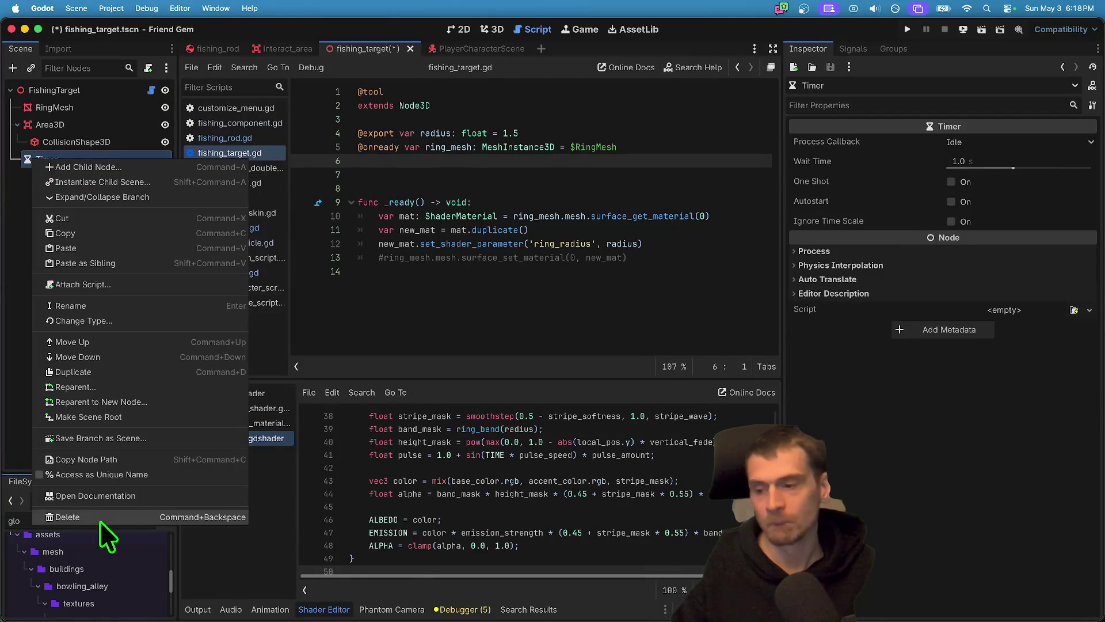
pyautogui.click(122, 470)
pyautogui.doubleClick(89, 161)
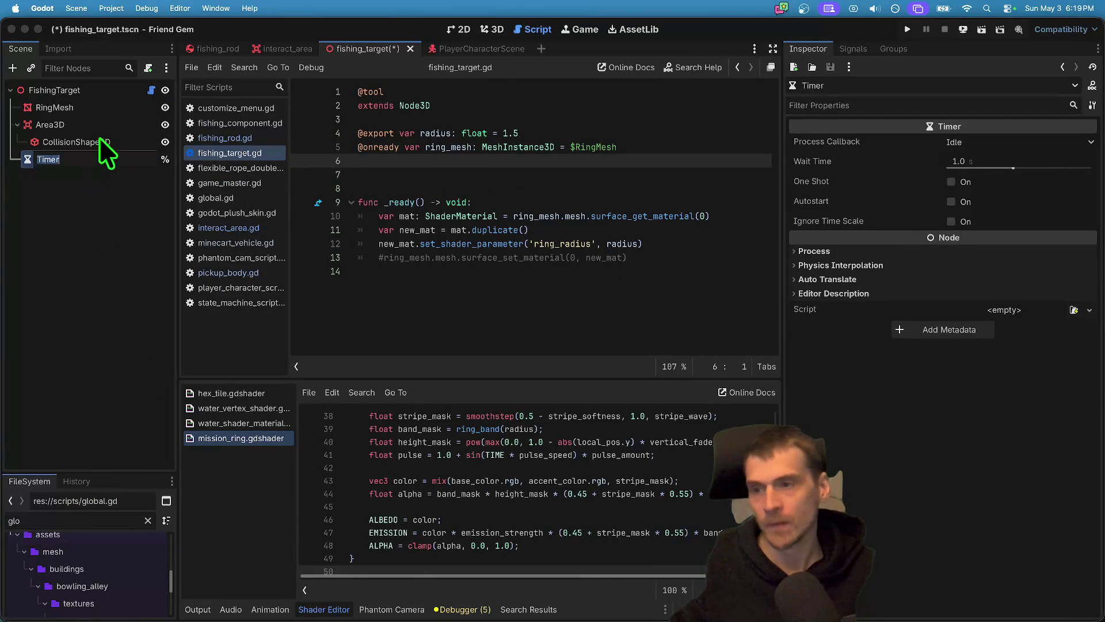
pyautogui.write('NibbleTimer')
pyautogui.press('Return')
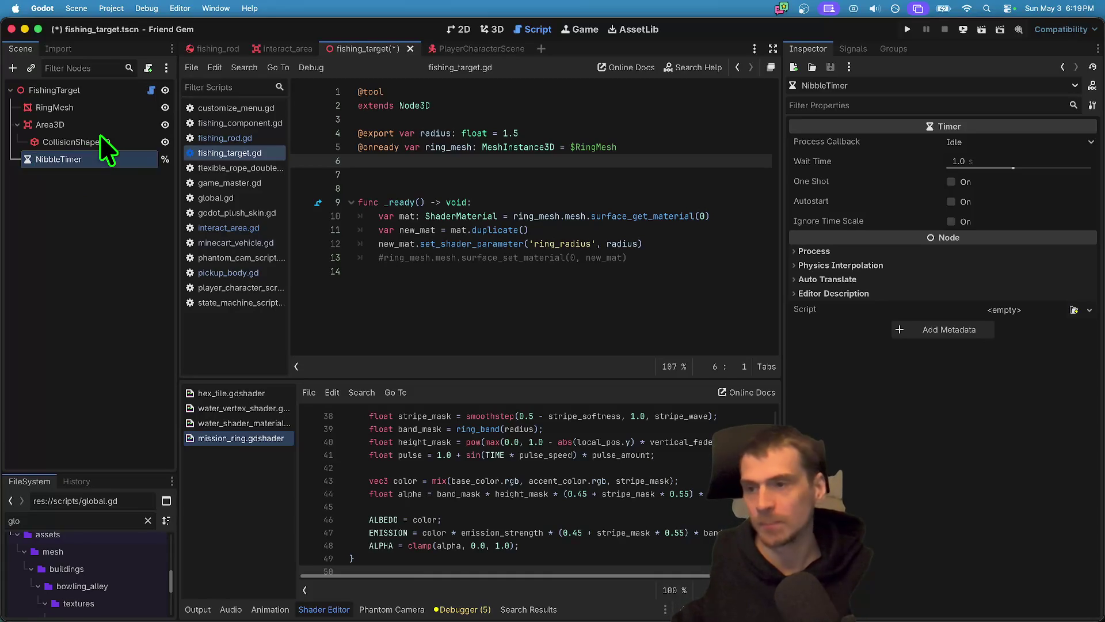
pyautogui.click(38, 233)
pyautogui.moveTo(46, 160); pyautogui.dragTo(568, 173)
# Add an empty nibble() function containing pass below _ready.
pyautogui.click(650, 285)
pyautogui.press('Tab')
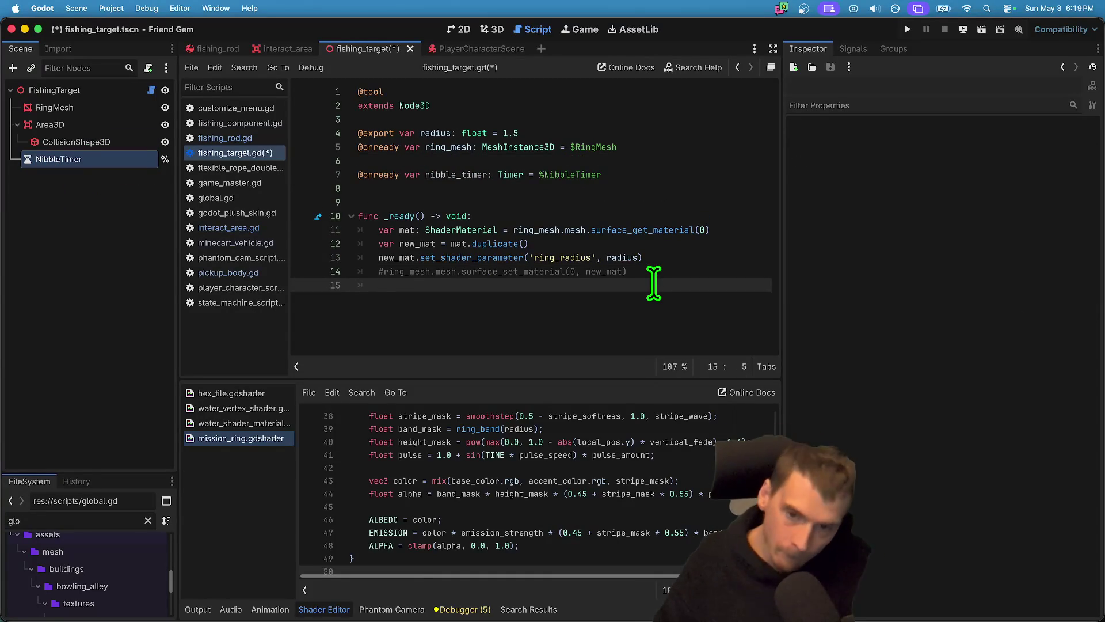
pyautogui.press('Return')
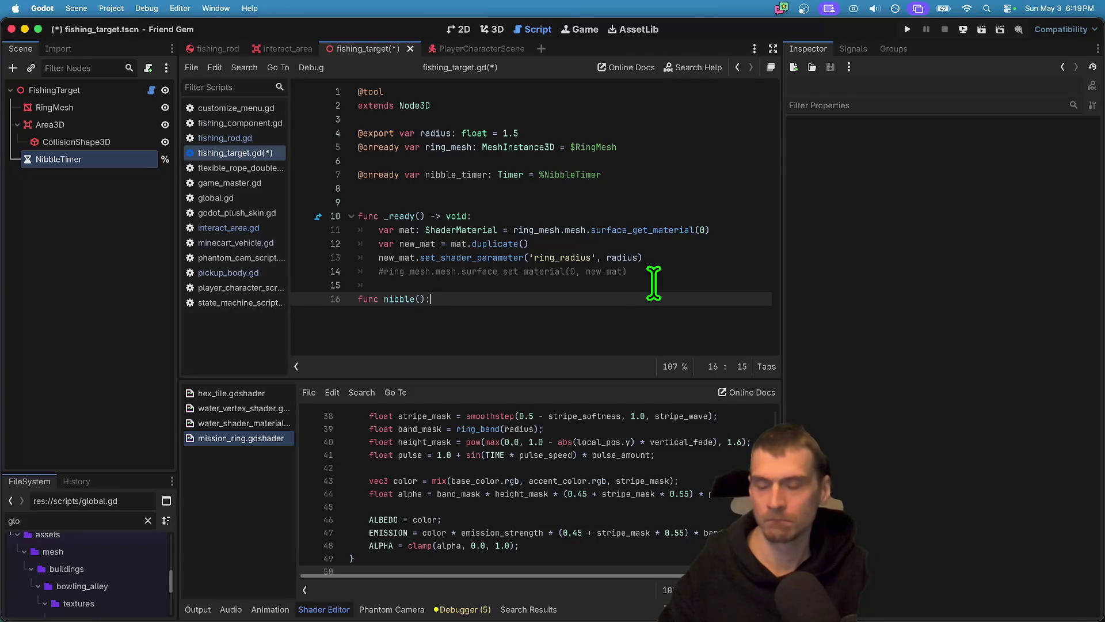
pyautogui.press('Return')
pyautogui.write('pass')
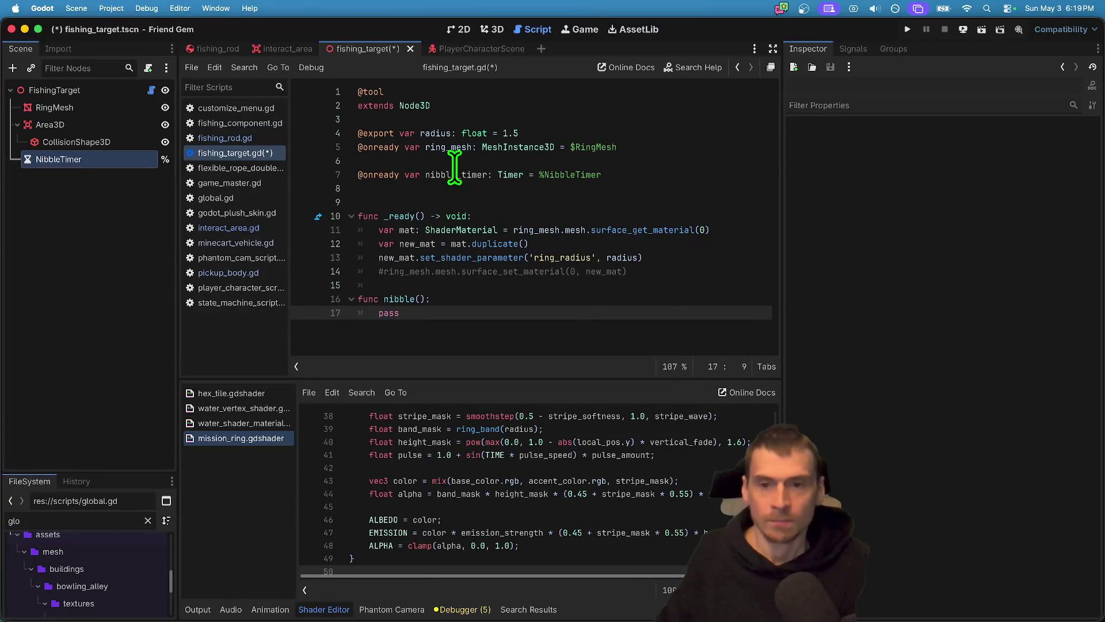
pyautogui.doubleClick(437, 173)
pyautogui.click(667, 271)
pyautogui.press('Return')
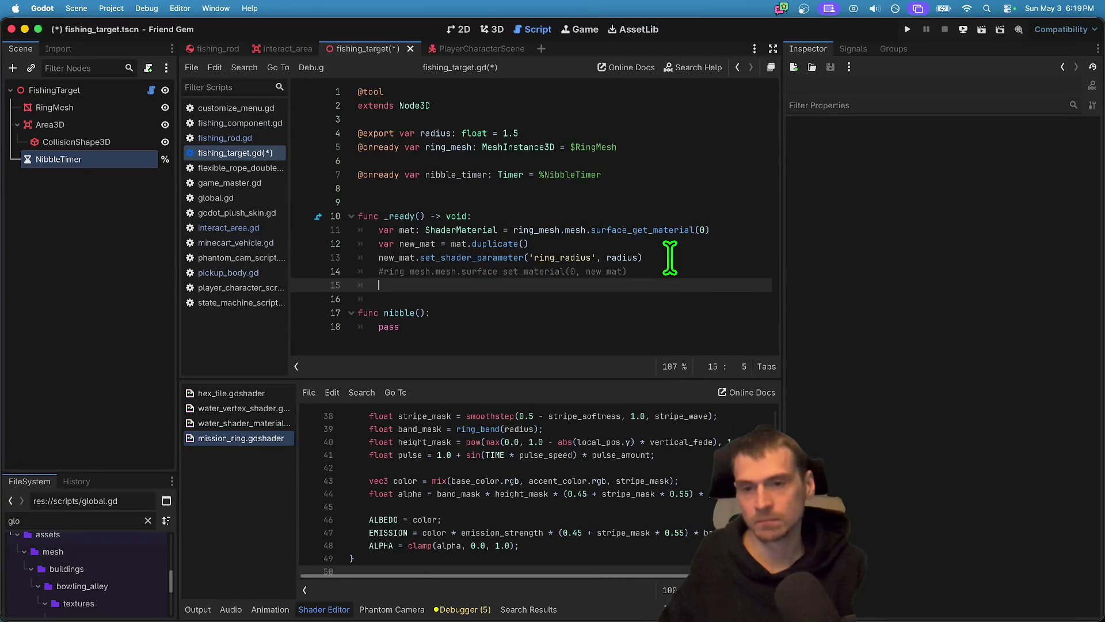
# Mark Area3D as a unique name and add its onready reference to the script.
pyautogui.rightClick(75, 130)
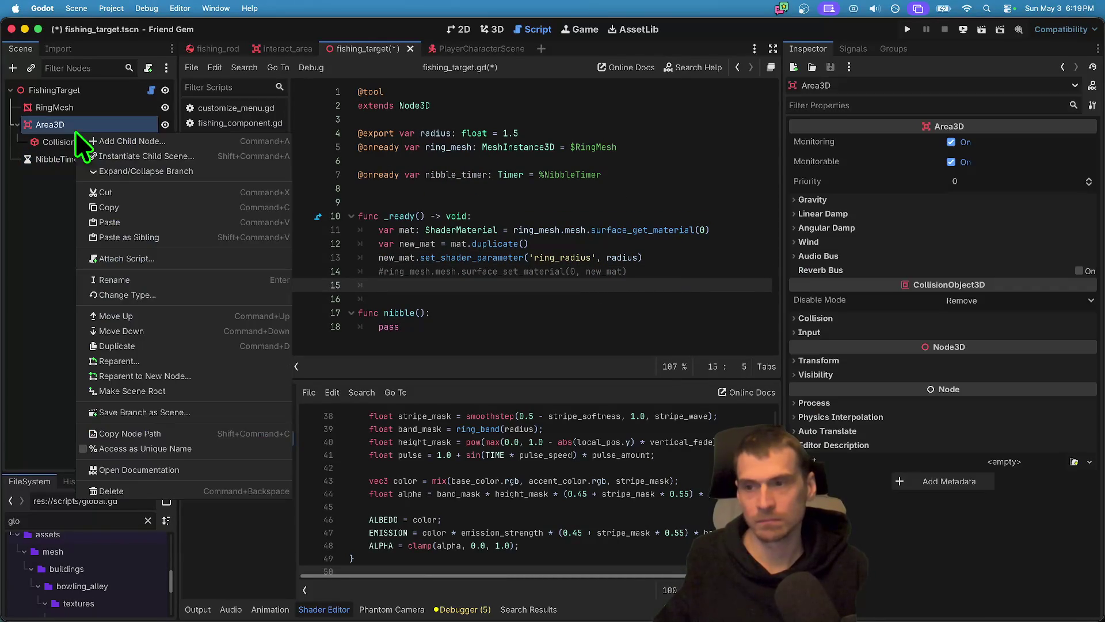
pyautogui.click(140, 448)
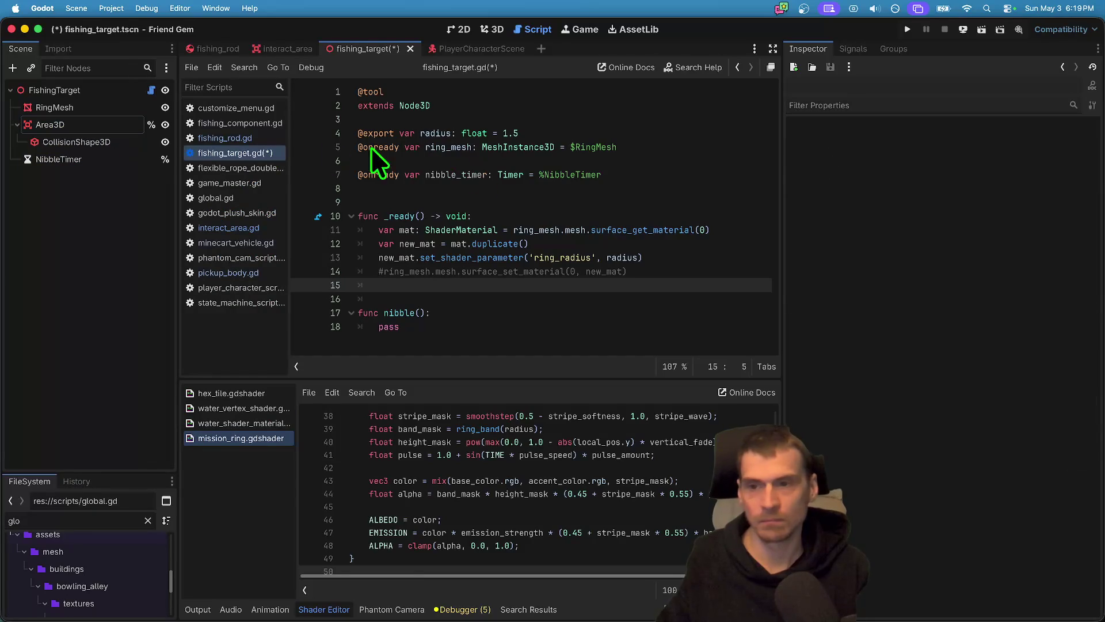
pyautogui.moveTo(88, 122)
pyautogui.mouseDown()
pyautogui.moveTo(641, 123)
pyautogui.moveTo(531, 188)
pyautogui.mouseUp()
# Draft a body_entered.connect line in _ready, then delete it again.
pyautogui.click(530, 285)
pyautogui.press('Down')
pyautogui.write('on')
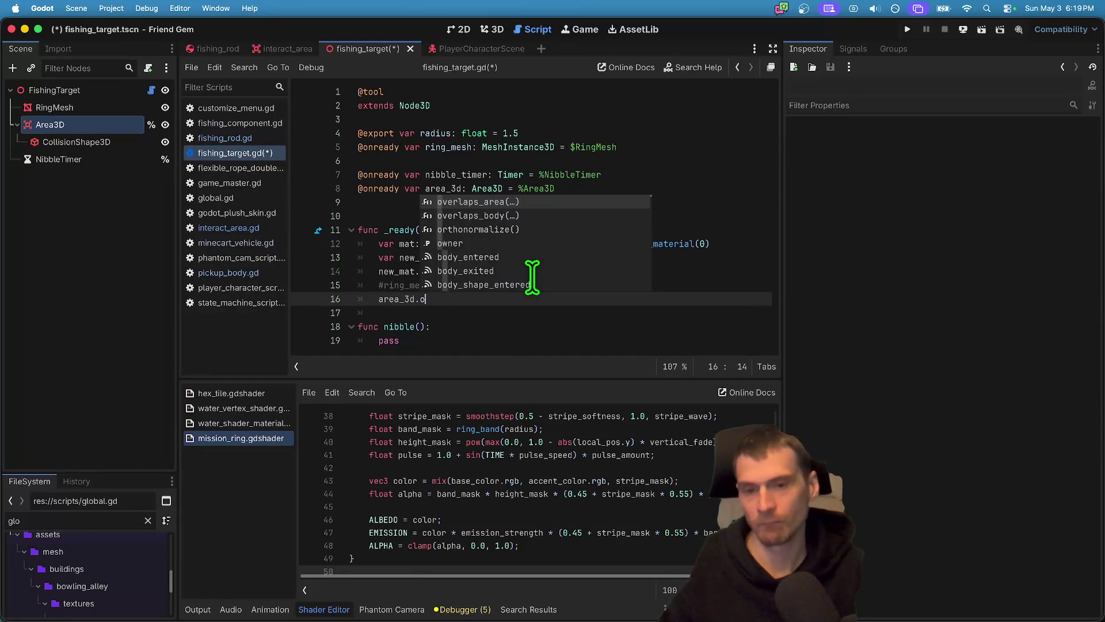
pyautogui.press('BackSpace')
pyautogui.press('BackSpace')
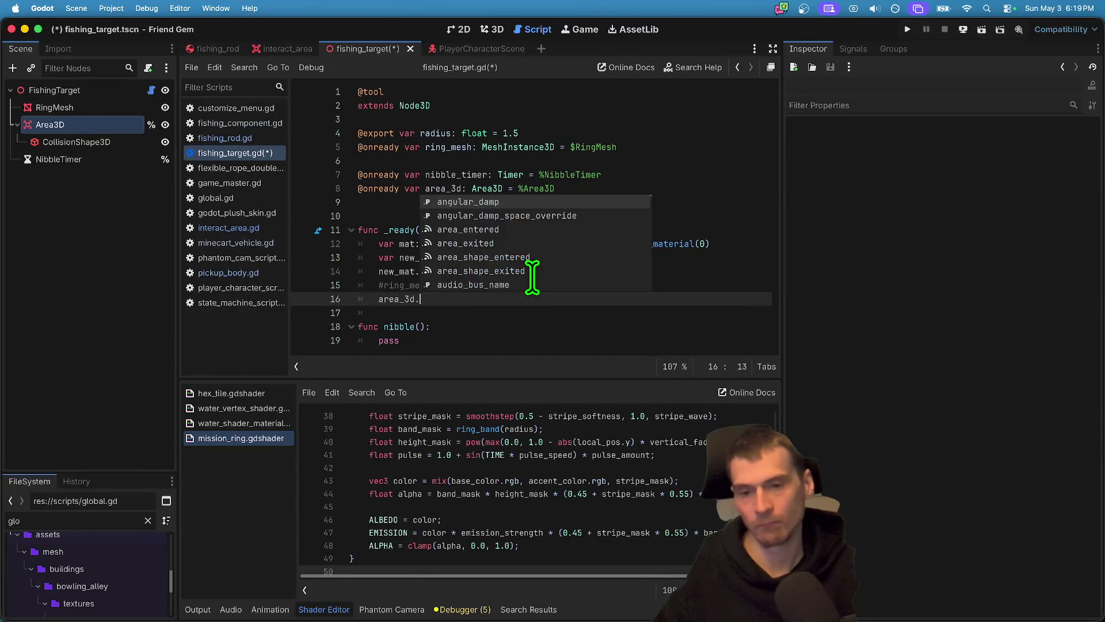
pyautogui.write('body_entered.c')
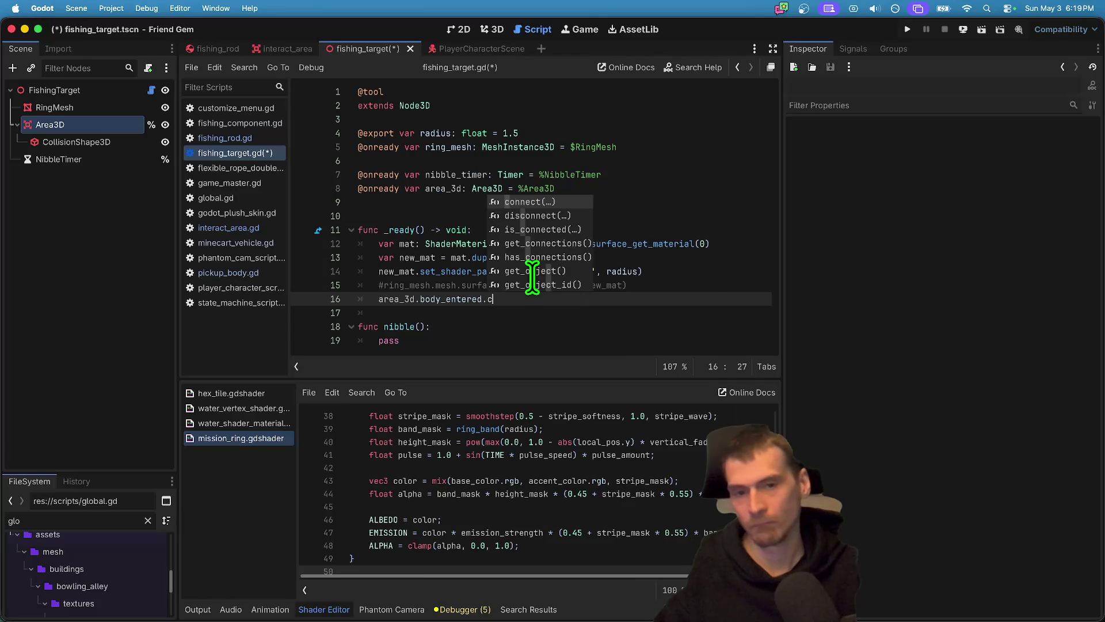
pyautogui.press('Return')
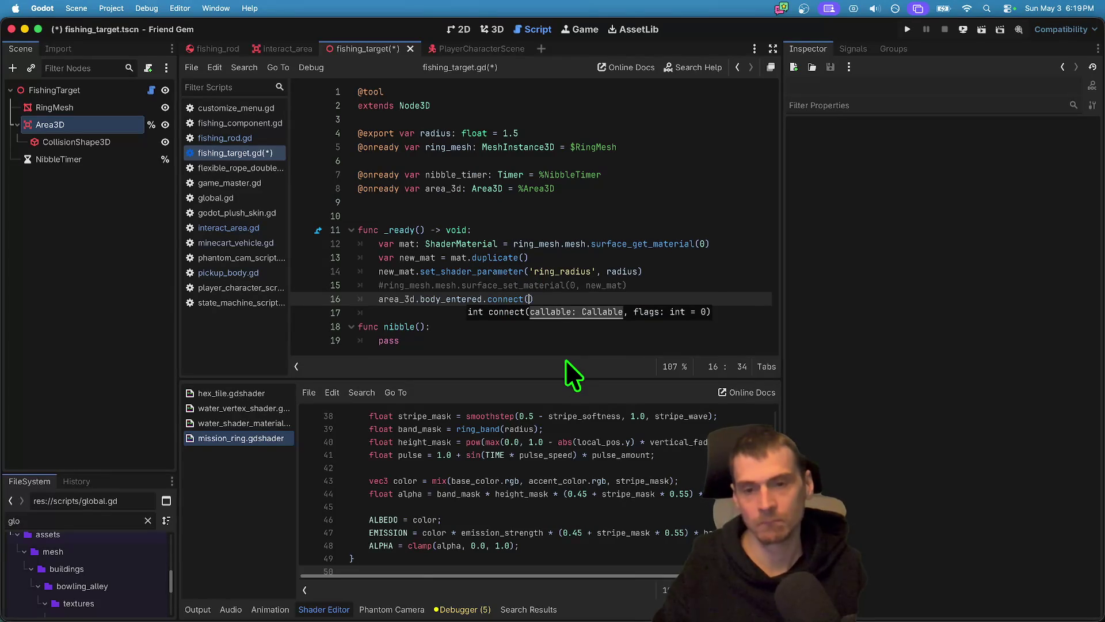
pyautogui.click(565, 360)
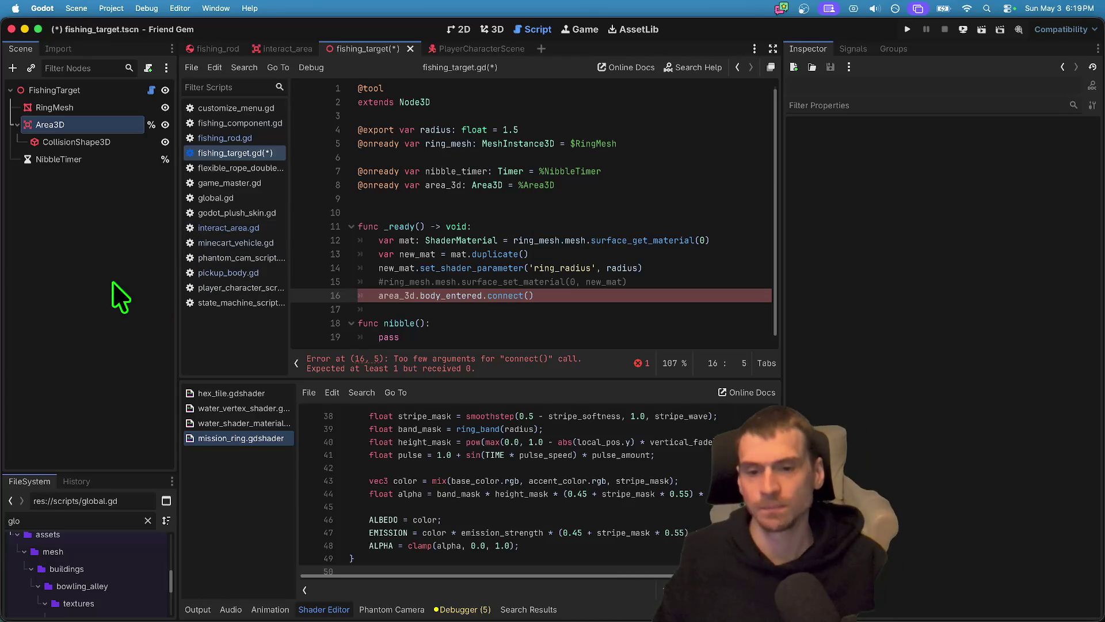
pyautogui.press('Down')
pyautogui.press('Up')
pyautogui.hotkey('ctrl', 'shift', 'k')
pyautogui.click(119, 229)
pyautogui.click(111, 156)
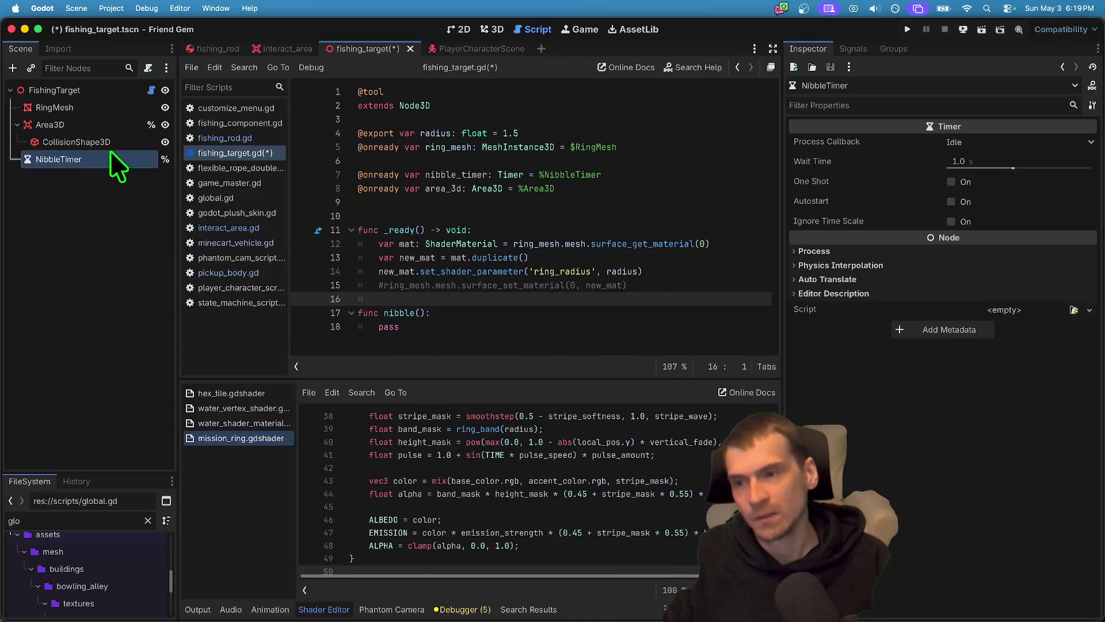
# Enable Autostart on NibbleTimer and remove the pass placeholder from nibble.
pyautogui.click(991, 202)
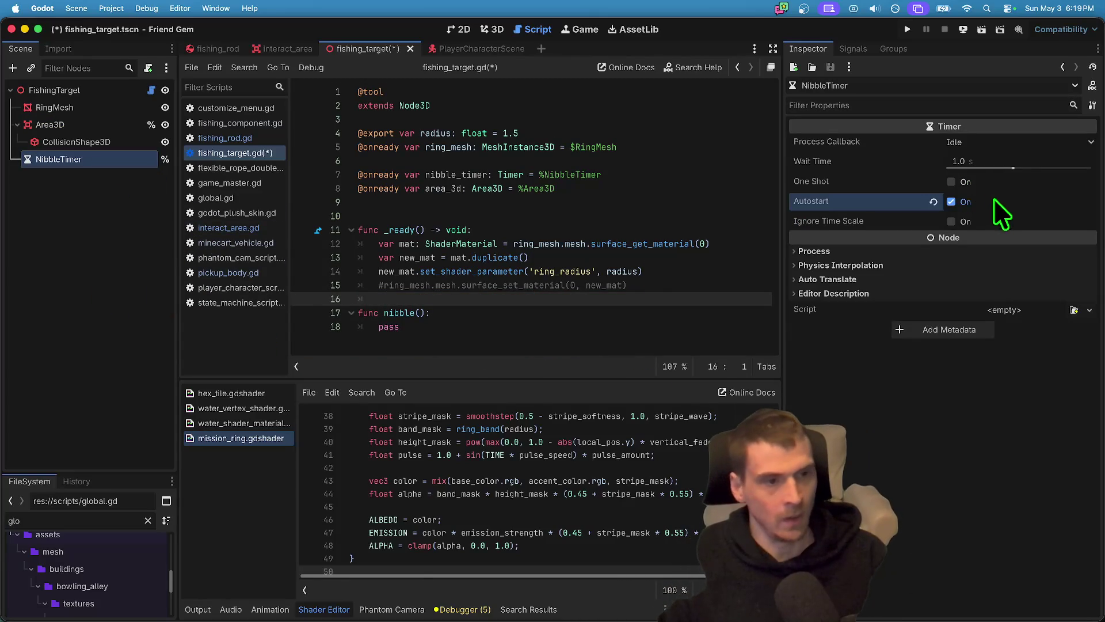
pyautogui.click(533, 361)
pyautogui.moveTo(518, 381); pyautogui.dragTo(474, 417)
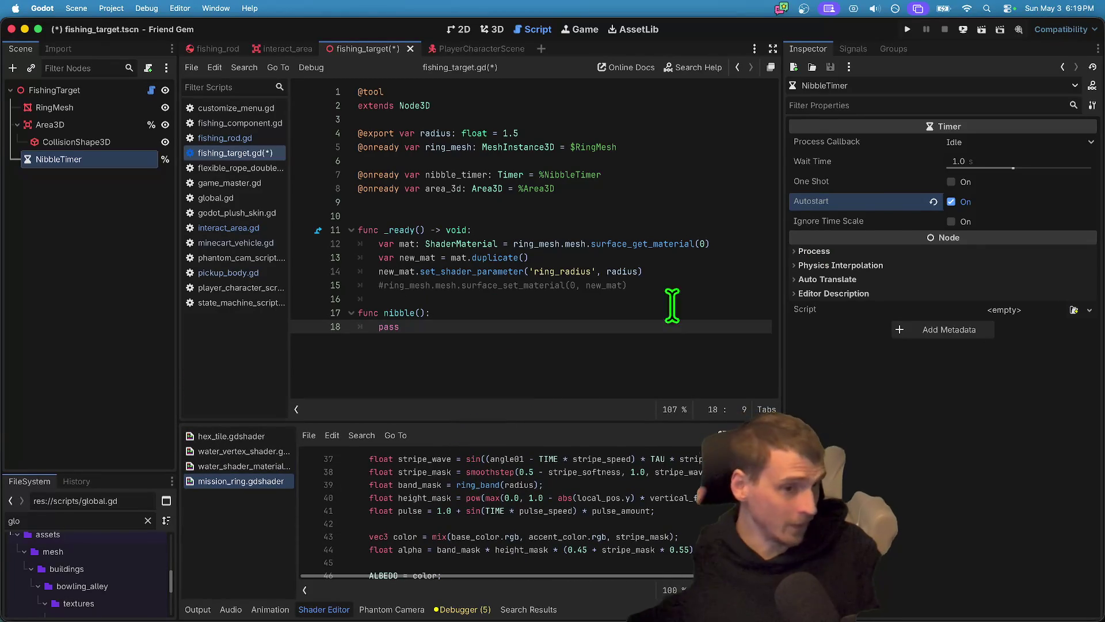
pyautogui.click(1027, 156)
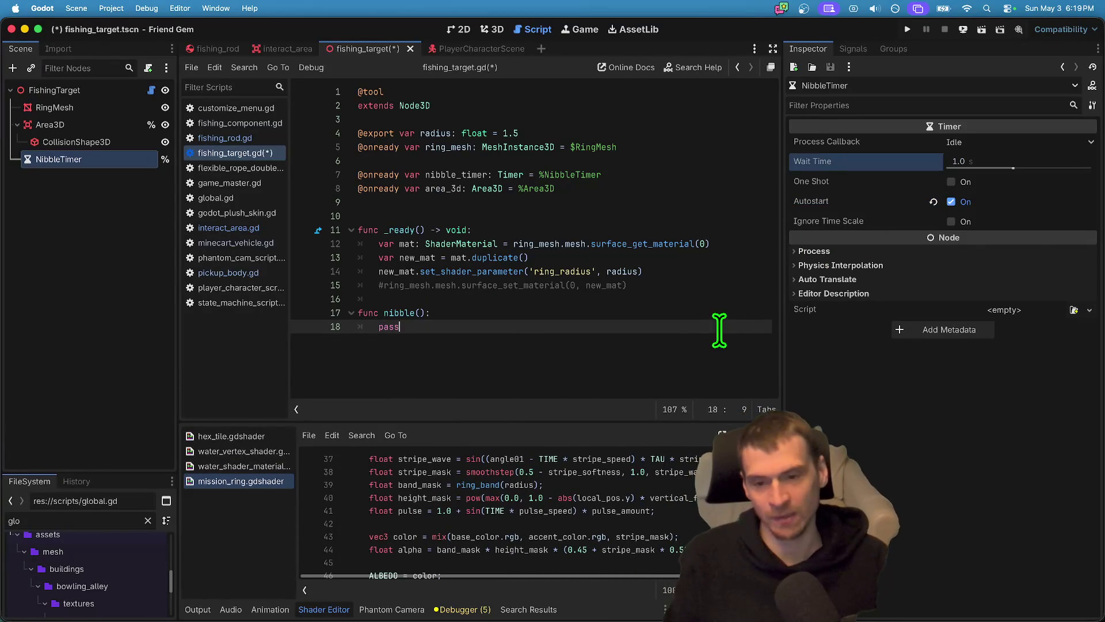
pyautogui.hotkey('ctrl', 'shift', 'k')
# Add a nibble_timer.timeout connect call inside _ready.
pyautogui.click(710, 299)
pyautogui.press('Return')
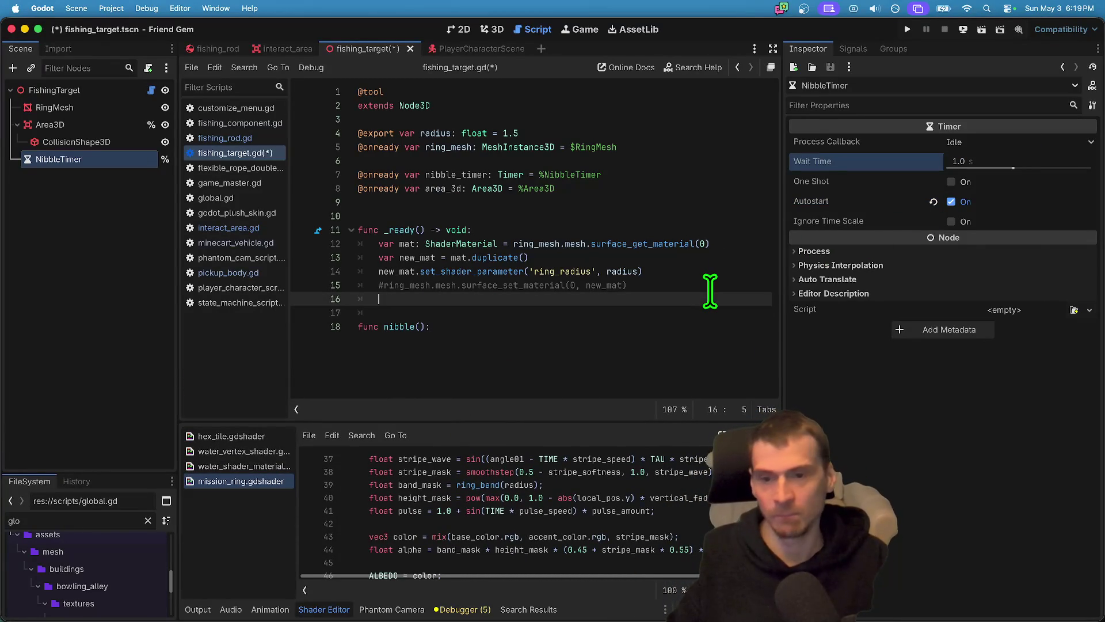
pyautogui.press('Up')
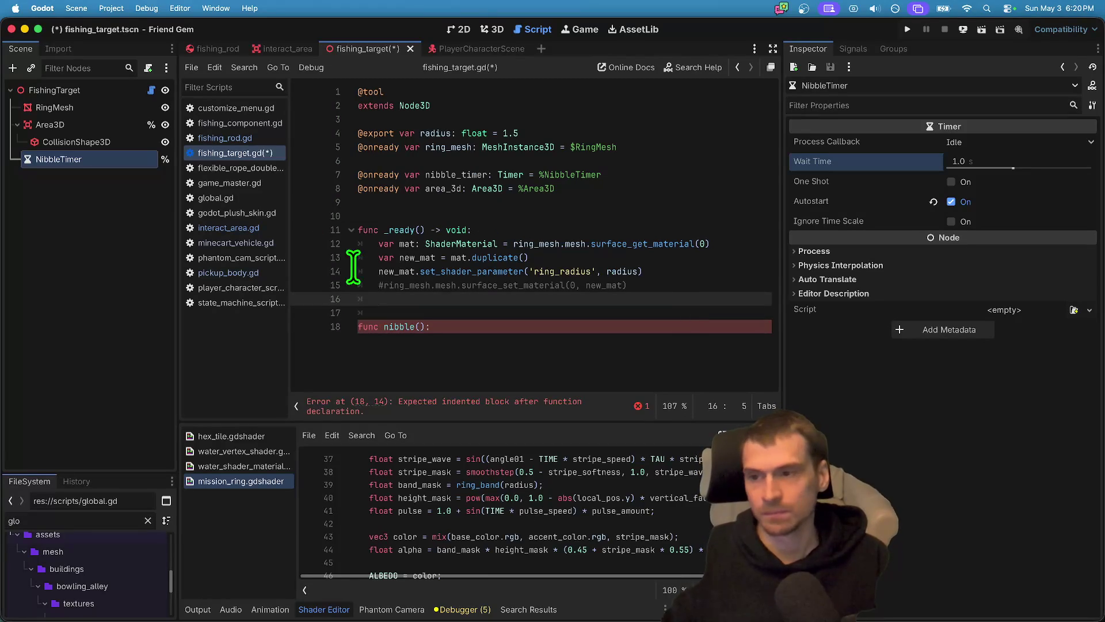
pyautogui.doubleClick(465, 174)
pyautogui.press('cmd+c')
pyautogui.click(530, 297)
pyautogui.press('cmd+v')
pyautogui.write('.con')
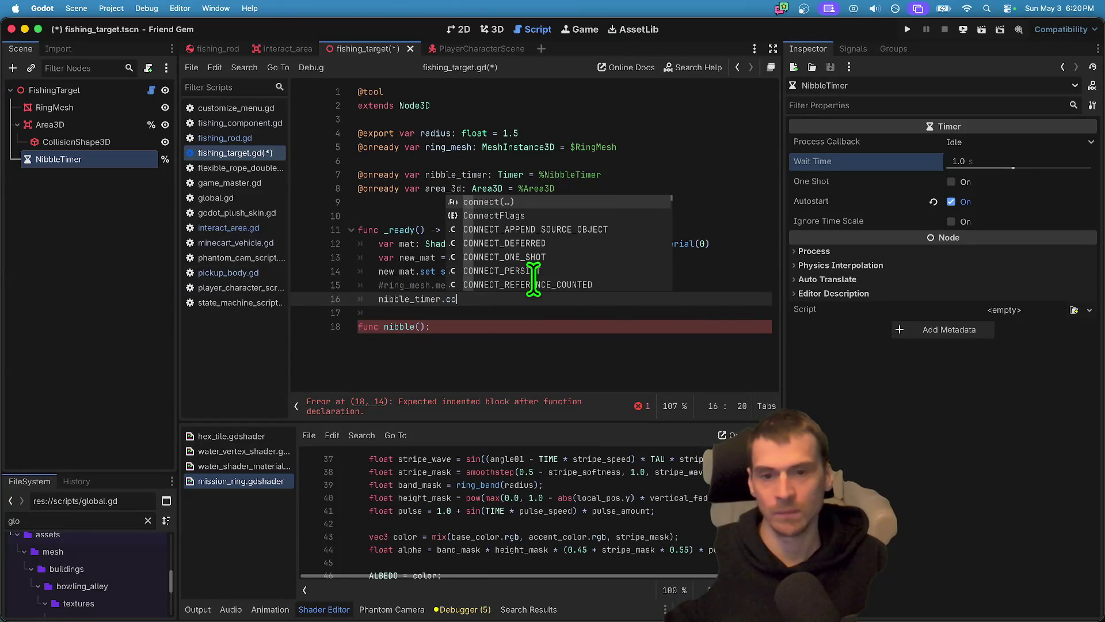
pyautogui.press('Return')
pyautogui.press('BackSpace')
pyautogui.press('BackSpace')
pyautogui.press('BackSpace')
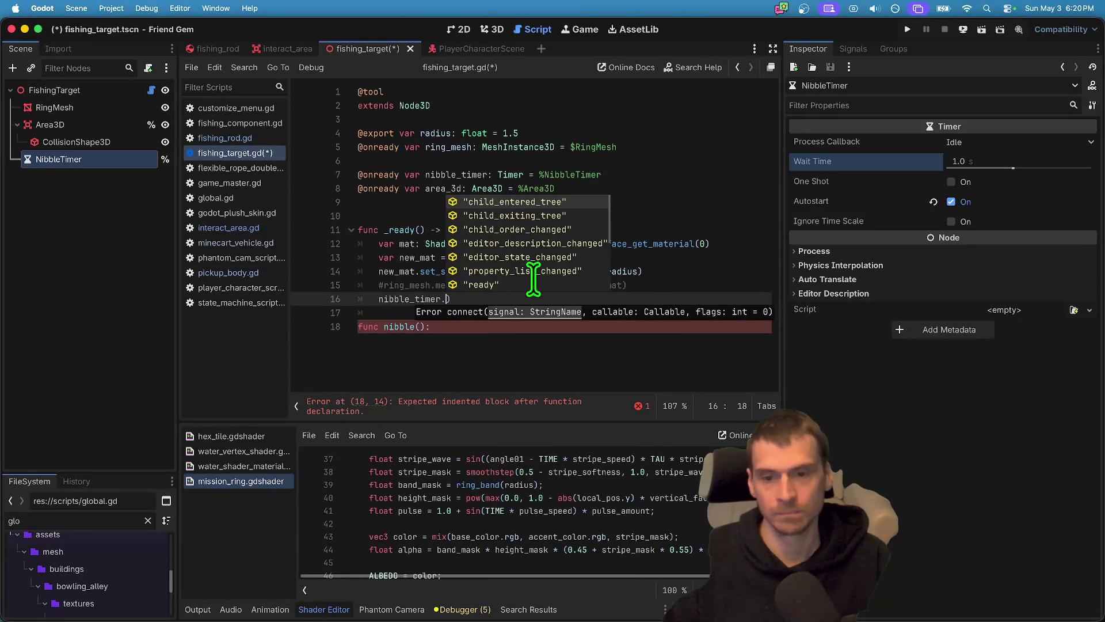
pyautogui.write('timeout.con')
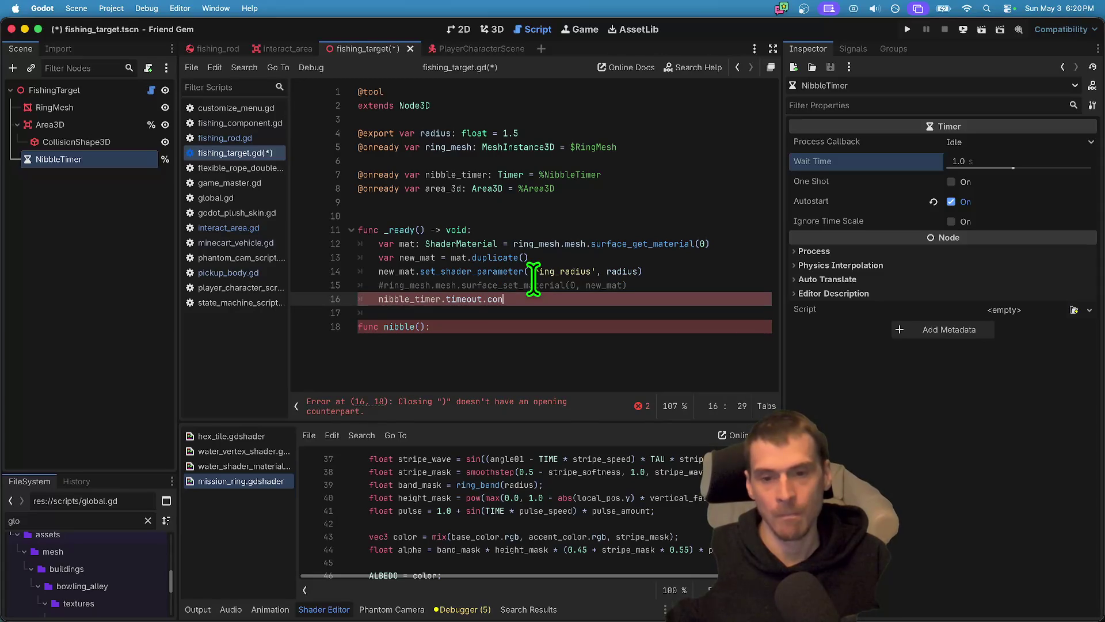
pyautogui.press('Return')
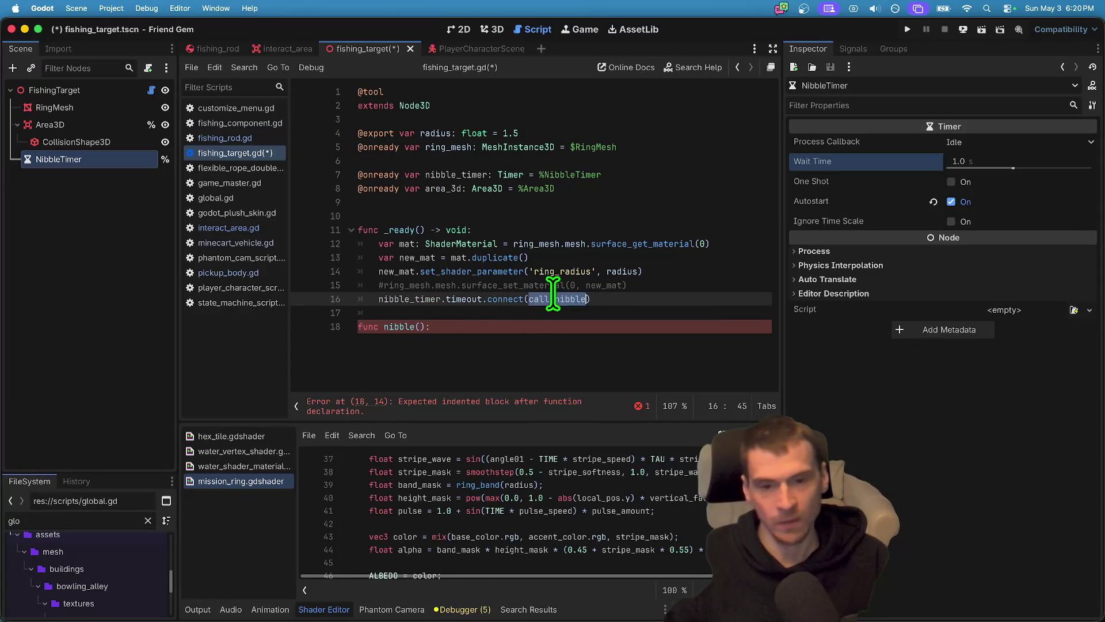
# Rename the nibble function to call_nibble().
pyautogui.press('Down')
pyautogui.press('Down')
pyautogui.moveTo(383, 326); pyautogui.dragTo(498, 327)
pyautogui.write('call_nibble():')
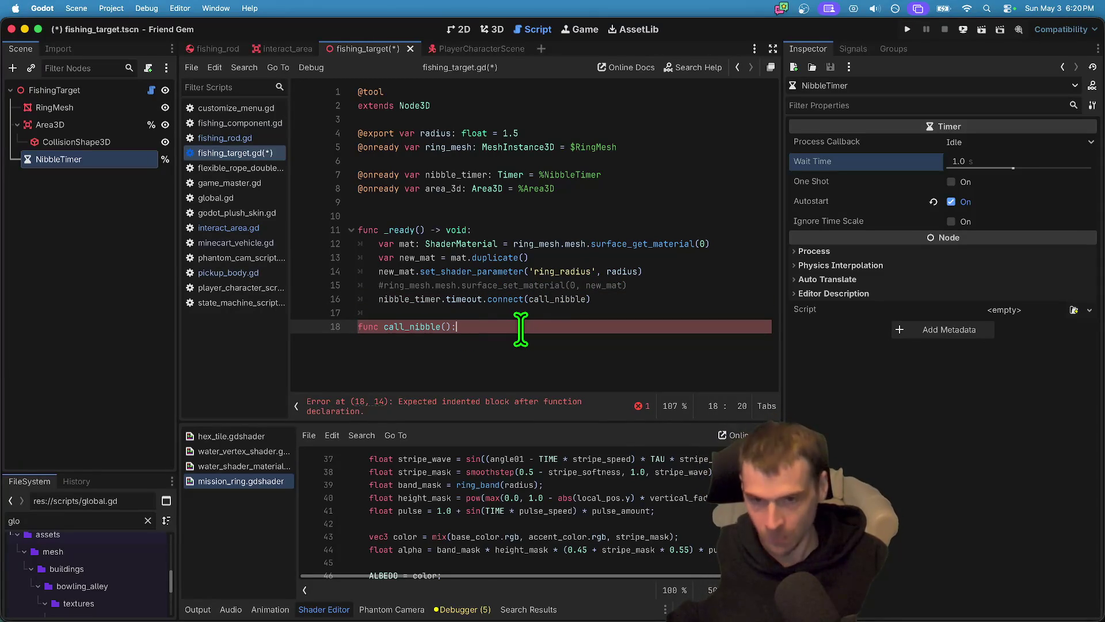
pyautogui.press('Return')
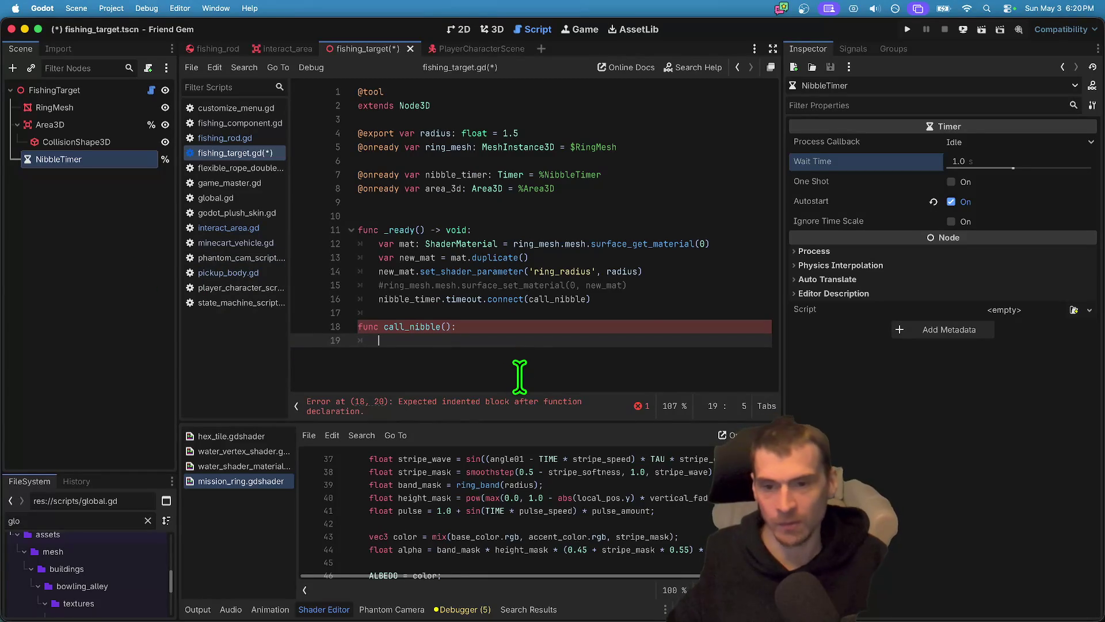
pyautogui.write('ni')
# In call_nibble, set nibble_timer.wait_time to a randf_range call.
pyautogui.press('Return')
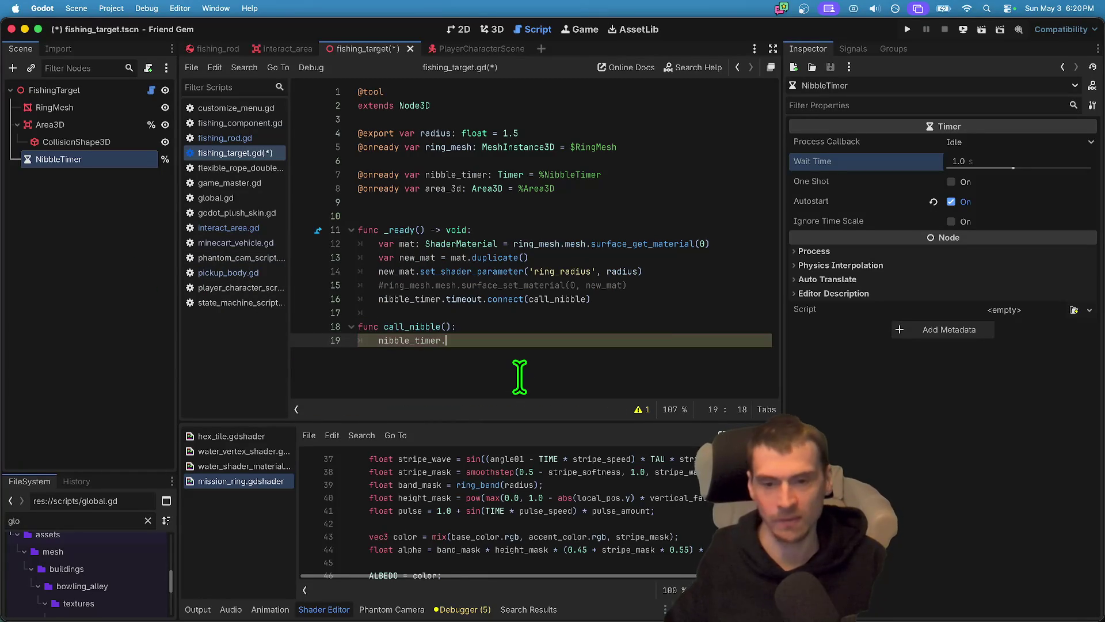
pyautogui.write('.wait_time = ')
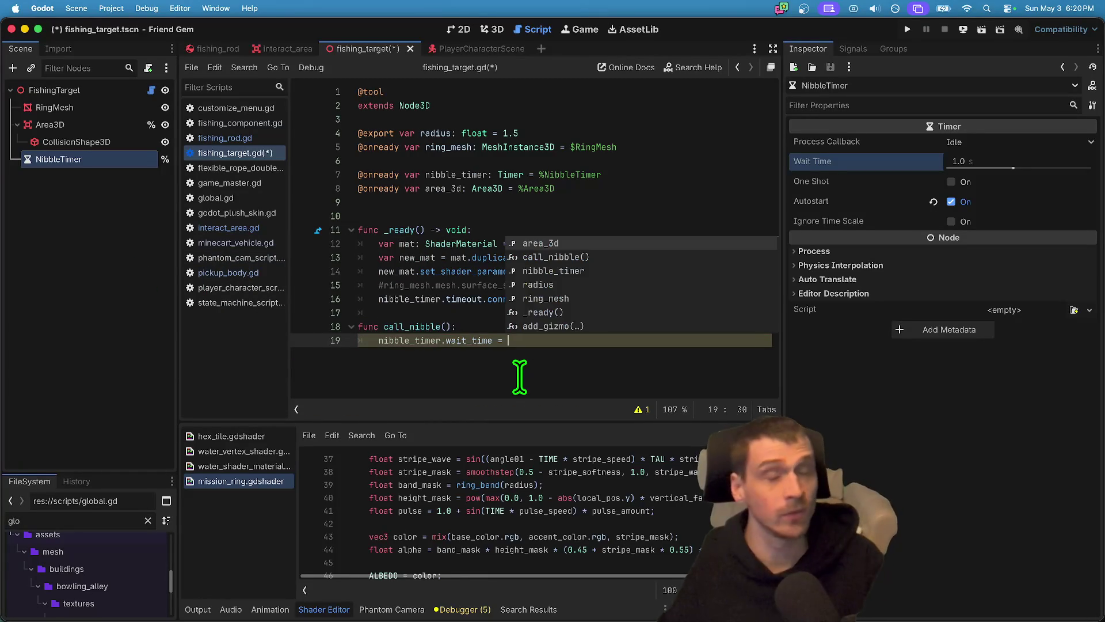
pyautogui.write('rand')
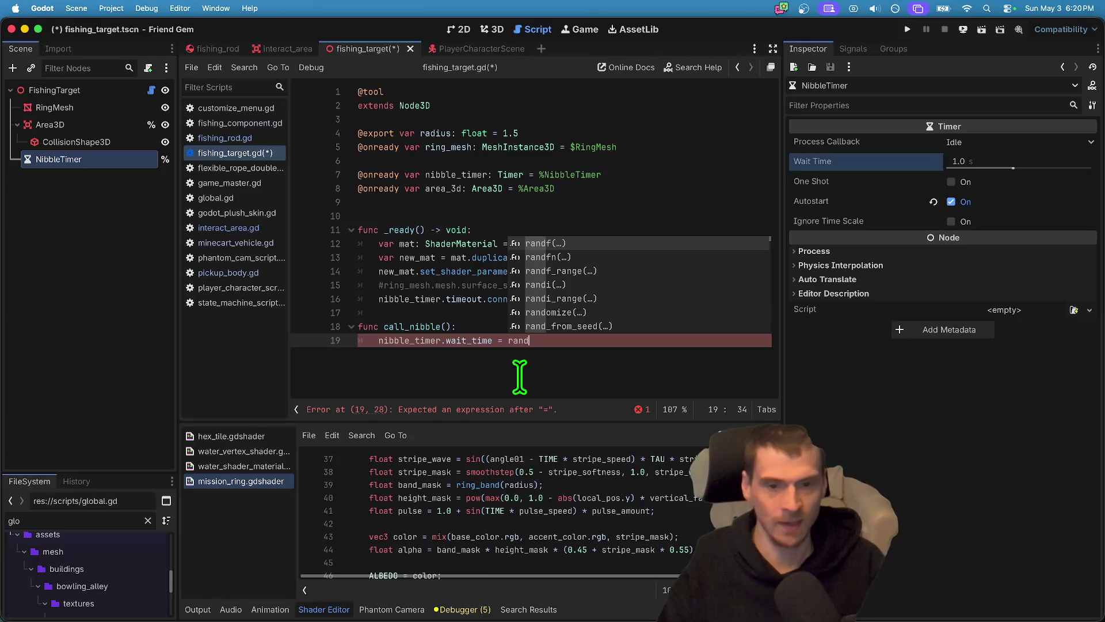
pyautogui.press('Up')
pyautogui.press('Up')
pyautogui.press('Up')
pyautogui.press('Down')
pyautogui.press('Down')
pyautogui.press('Down')
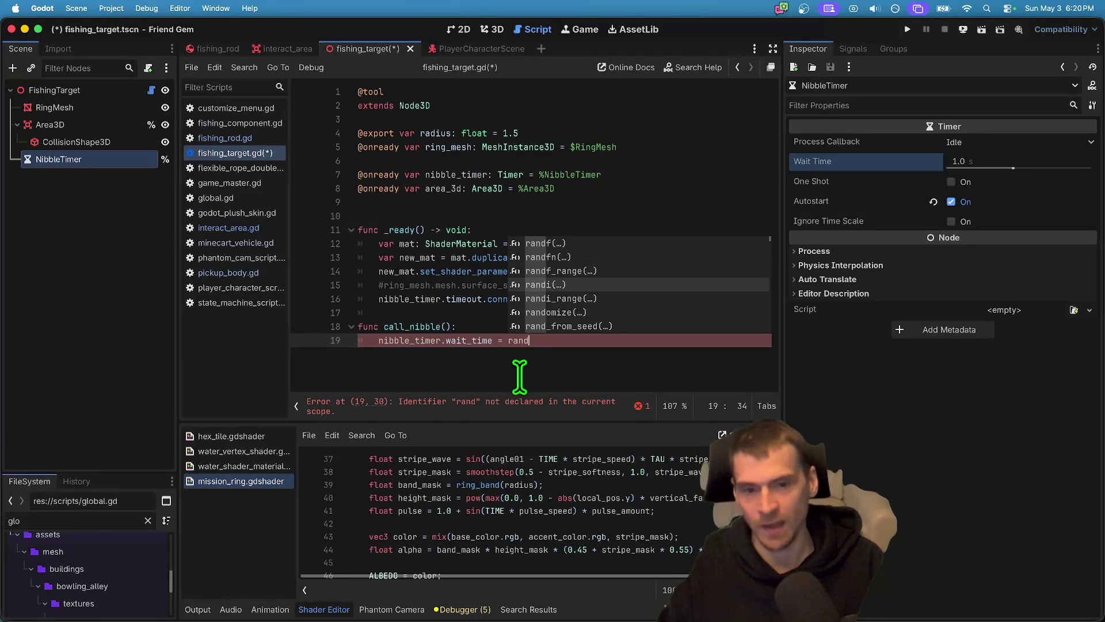
pyautogui.press('Return')
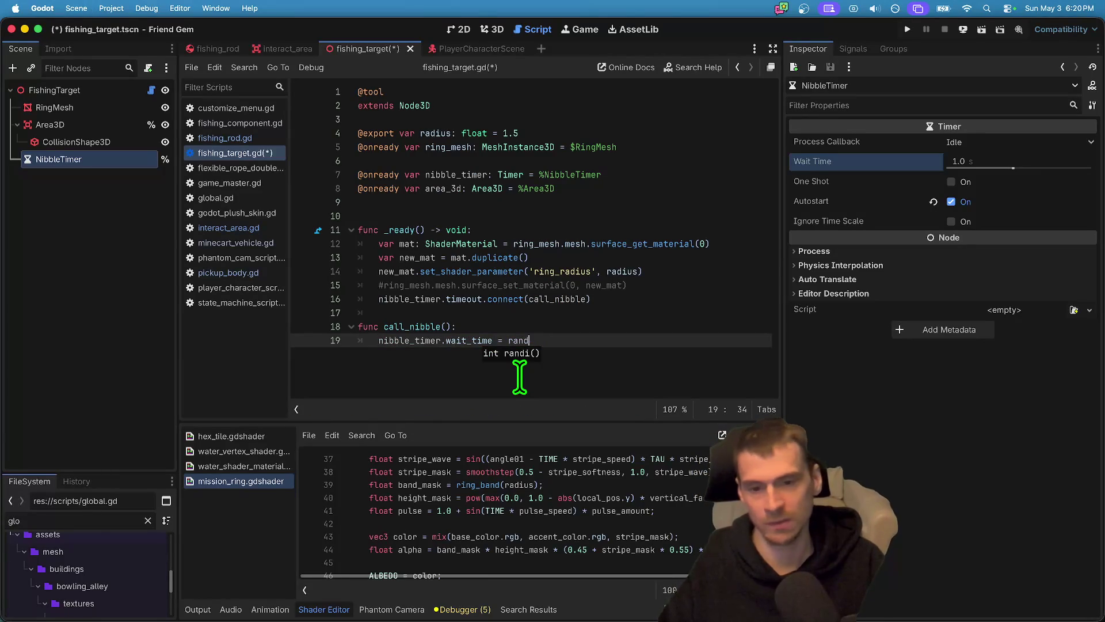
pyautogui.press('BackSpace')
pyautogui.write('if')
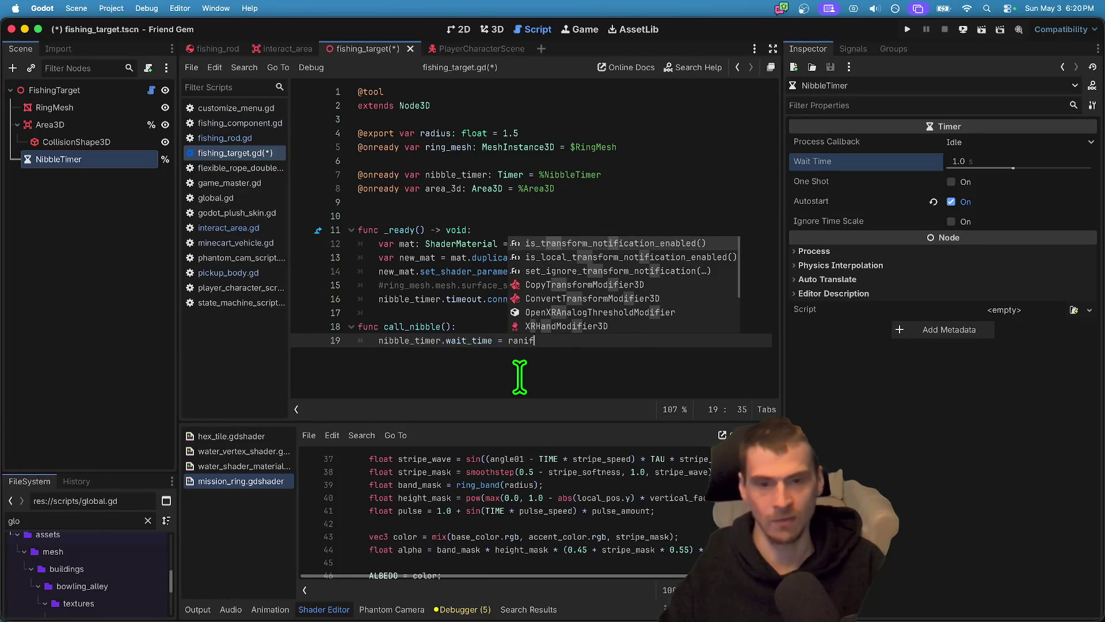
pyautogui.press('BackSpace')
pyautogui.press('BackSpace')
pyautogui.press('Down')
pyautogui.press('Down')
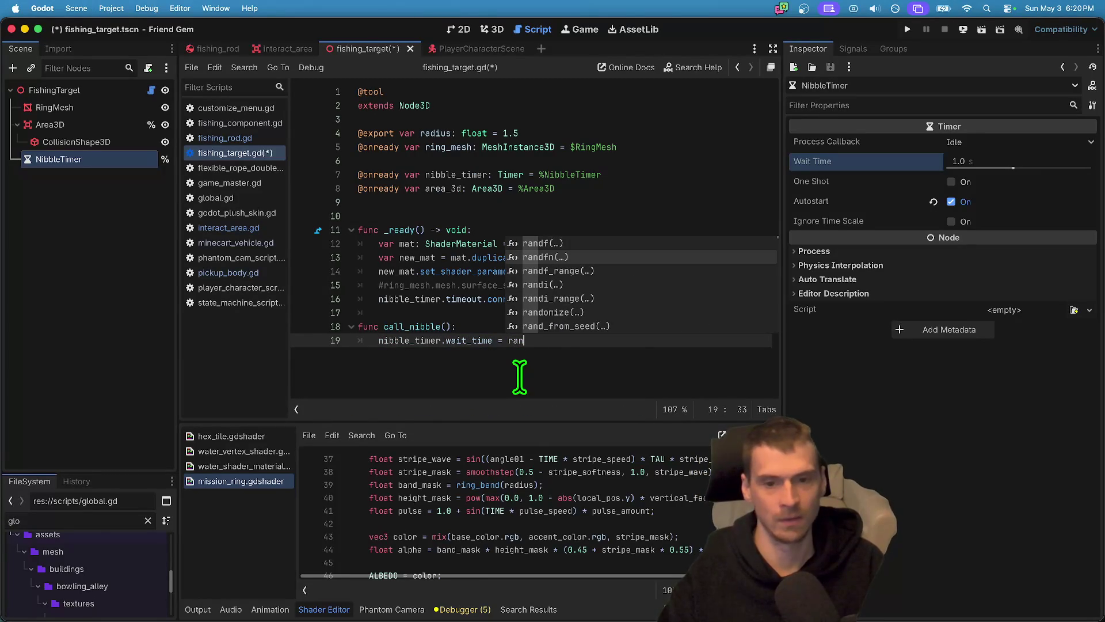
pyautogui.press('Down')
pyautogui.press('Up')
pyautogui.press('Up')
pyautogui.press('Up')
pyautogui.press('Return')
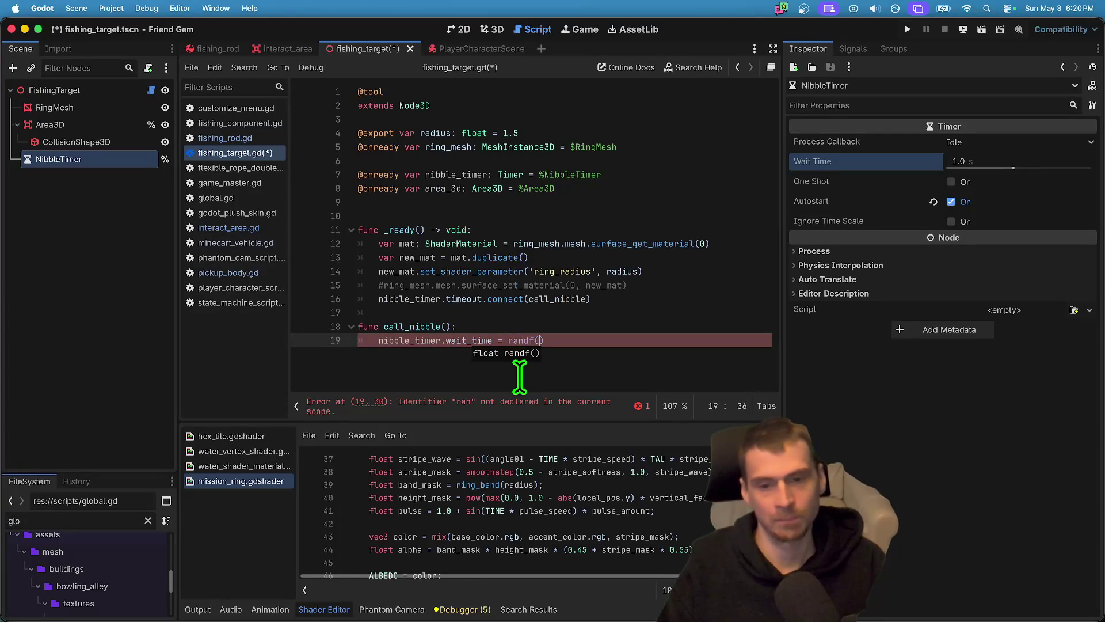
pyautogui.write('_')
pyautogui.press('Return')
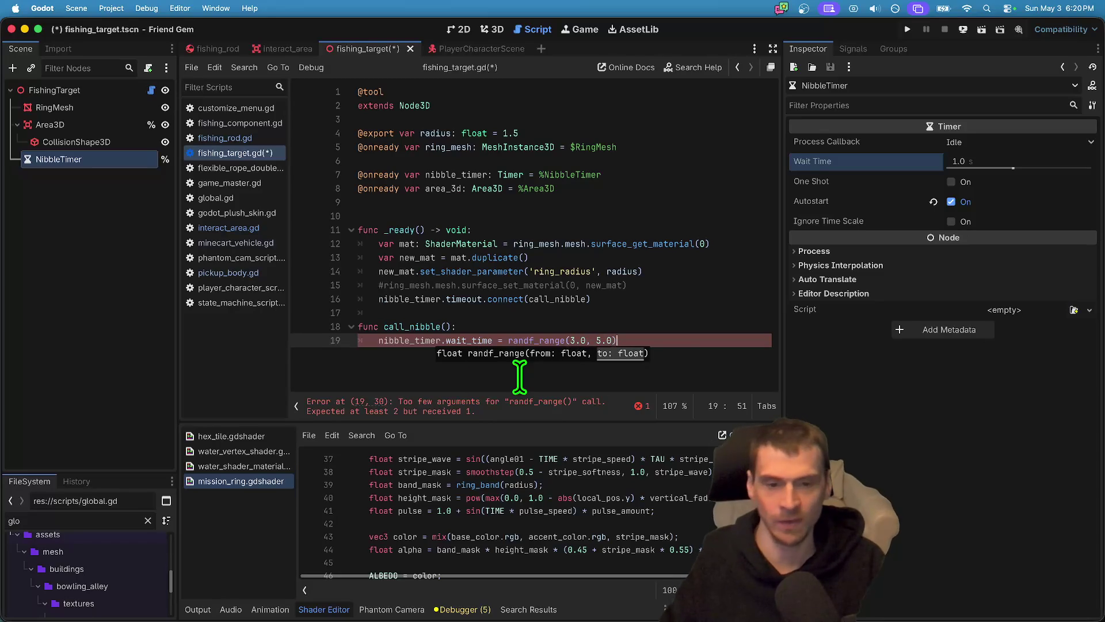
# Start a new line in call_nibble and copy the area_3d name to reuse.
pyautogui.press('Return')
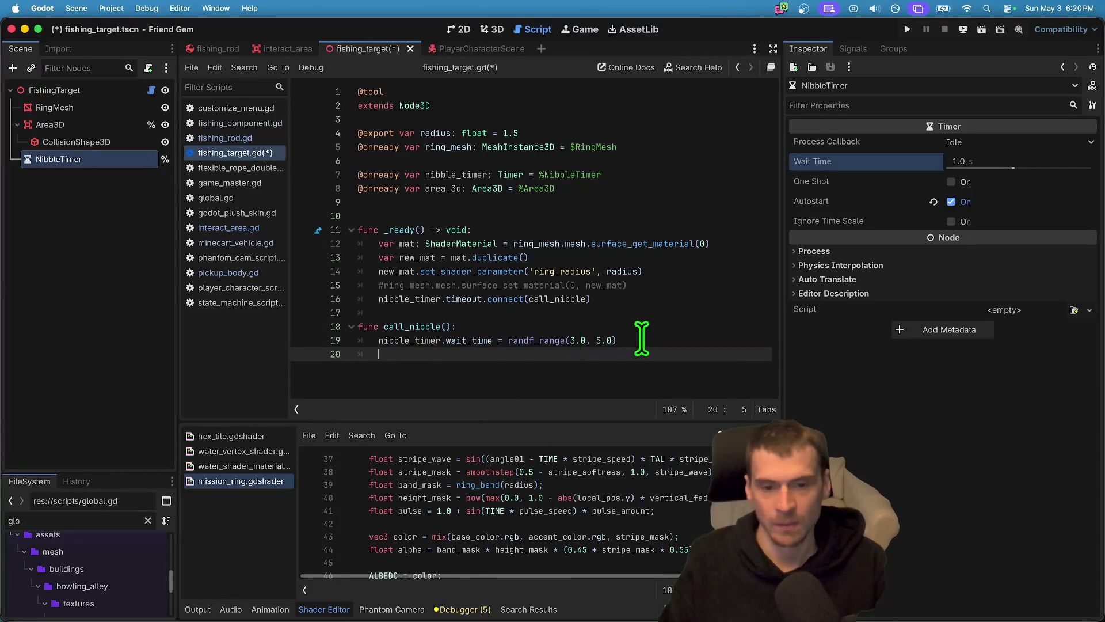
pyautogui.click(611, 340)
pyautogui.press('Down')
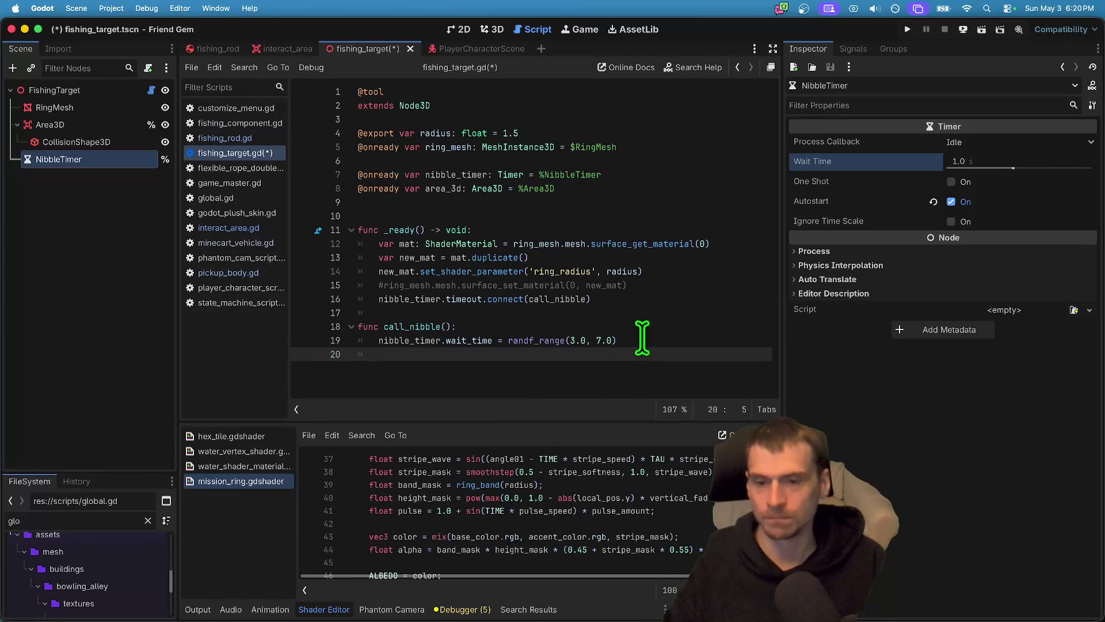
pyautogui.press('BackSpace')
pyautogui.press('BackSpace')
pyautogui.press('BackSpace')
pyautogui.doubleClick(443, 188)
pyautogui.hotkey('ctrl', 'c')
pyautogui.click(498, 352)
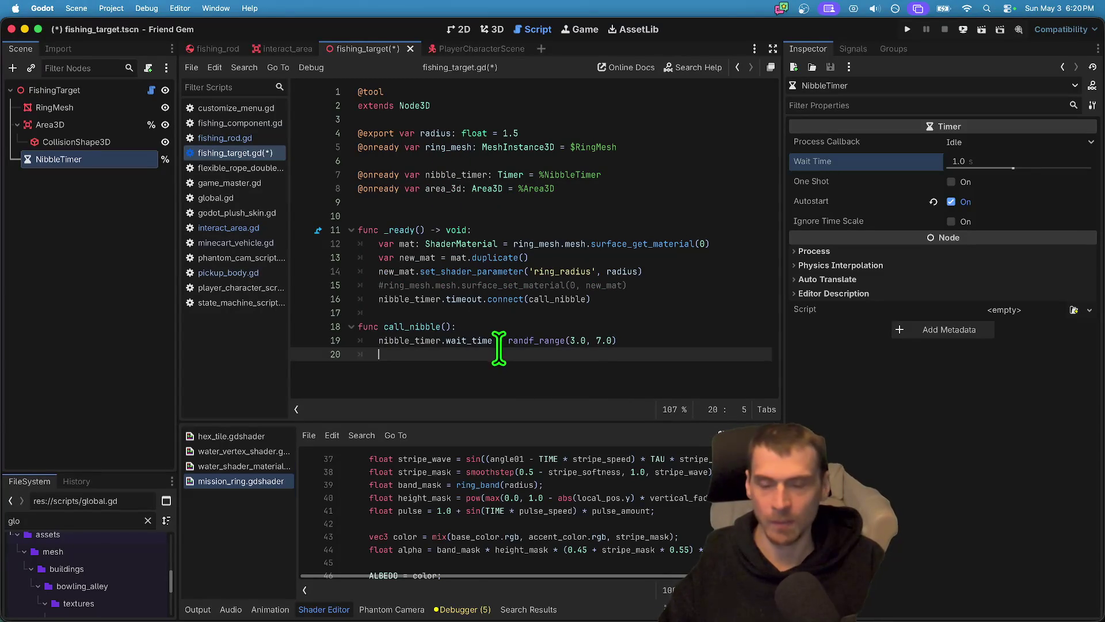
# Write area_3d.get_overlapping_bodies() on the new line in call_nibble via autocomplete.
pyautogui.hotkey('ctrl', 'v')
pyautogui.write('get_')
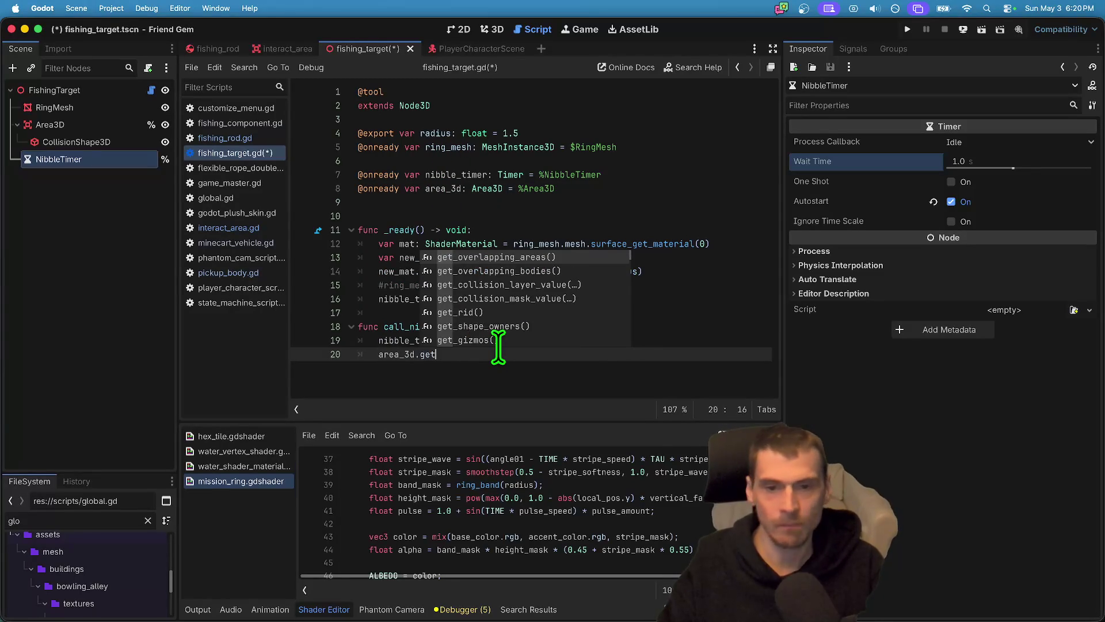
pyautogui.press('Return')
pyautogui.hotkey('ctrl', 'z')
pyautogui.hotkey('ctrl', 'z')
pyautogui.hotkey('ctrl', 'shift', 'z')
pyautogui.hotkey('ctrl', 'shift', 'z')
pyautogui.hotkey('ctrl', 'z')
pyautogui.write('get_')
pyautogui.press('Down')
pyautogui.press('Return')
# Make it 'for bobber in area_3d.get_overlapping_bodies():' and start 'bobber.' inside the loop.
pyautogui.press('Up')
pyautogui.press('Up')
pyautogui.press('Down')
pyautogui.press('Down')
pyautogui.press('Home')
pyautogui.write('for bobber')
pyautogui.write(' in ')
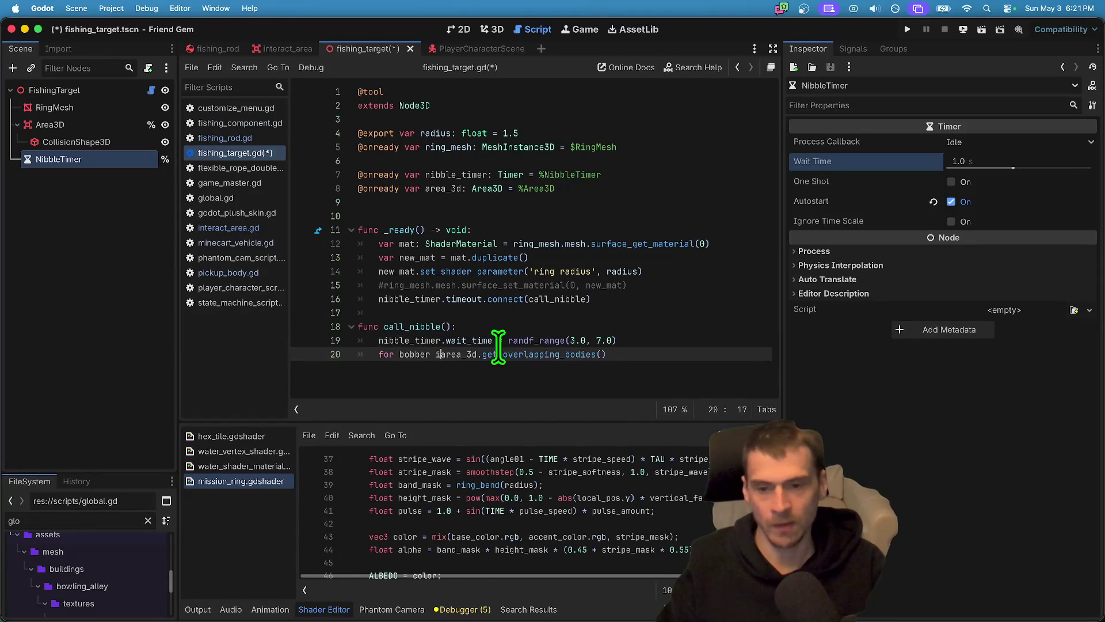
pyautogui.write(':')
pyautogui.press('Return')
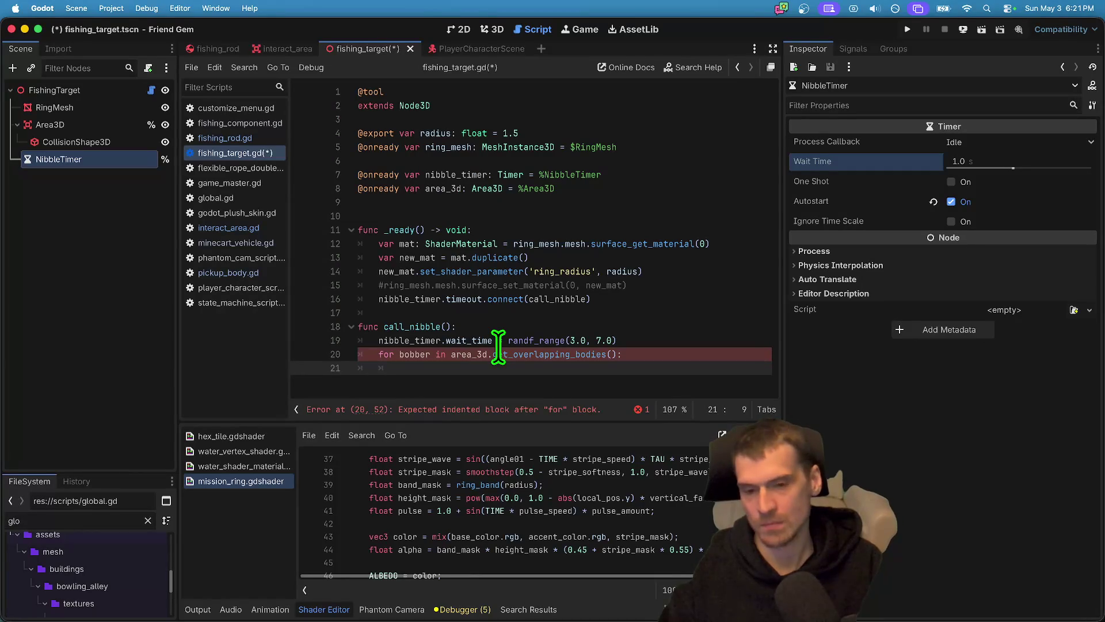
pyautogui.moveTo(606, 353)
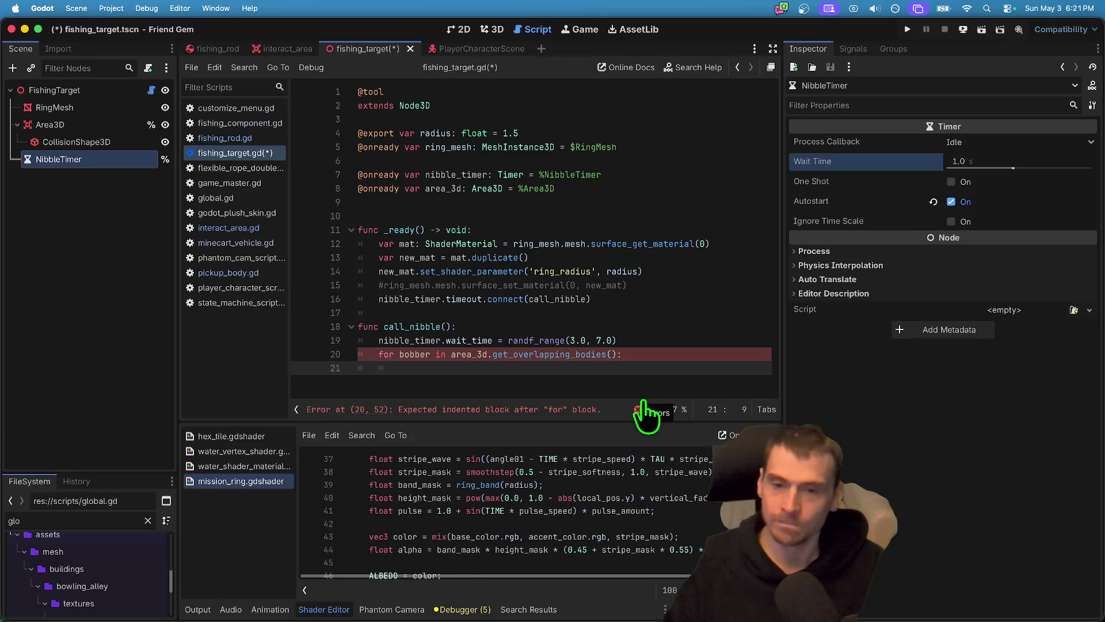
pyautogui.write('bo')
pyautogui.press('Return')
pyautogui.write('bobber.')
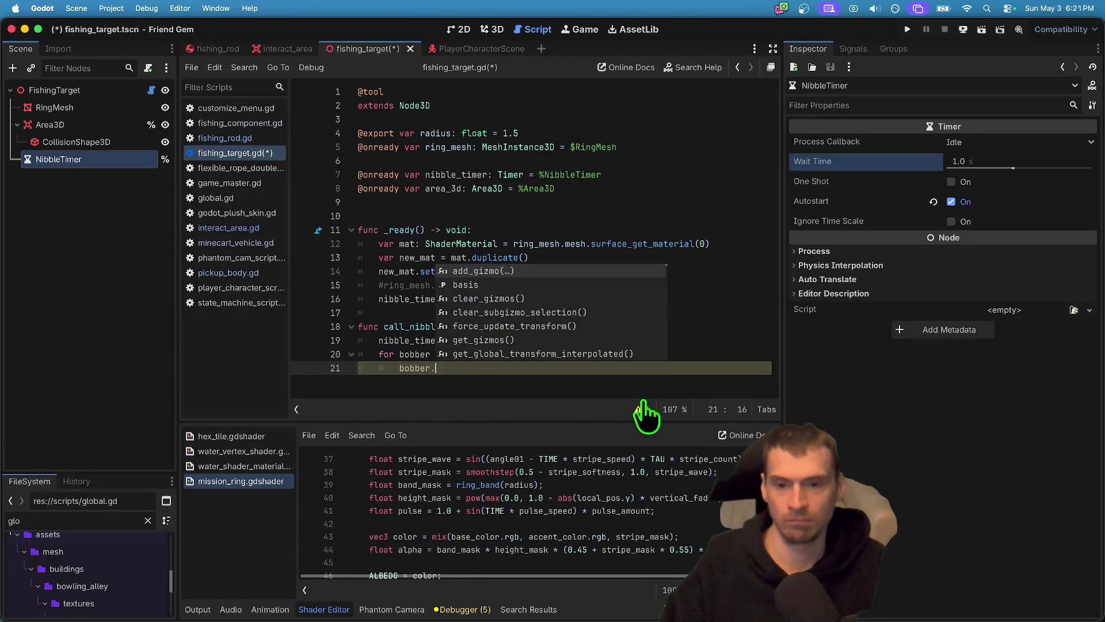
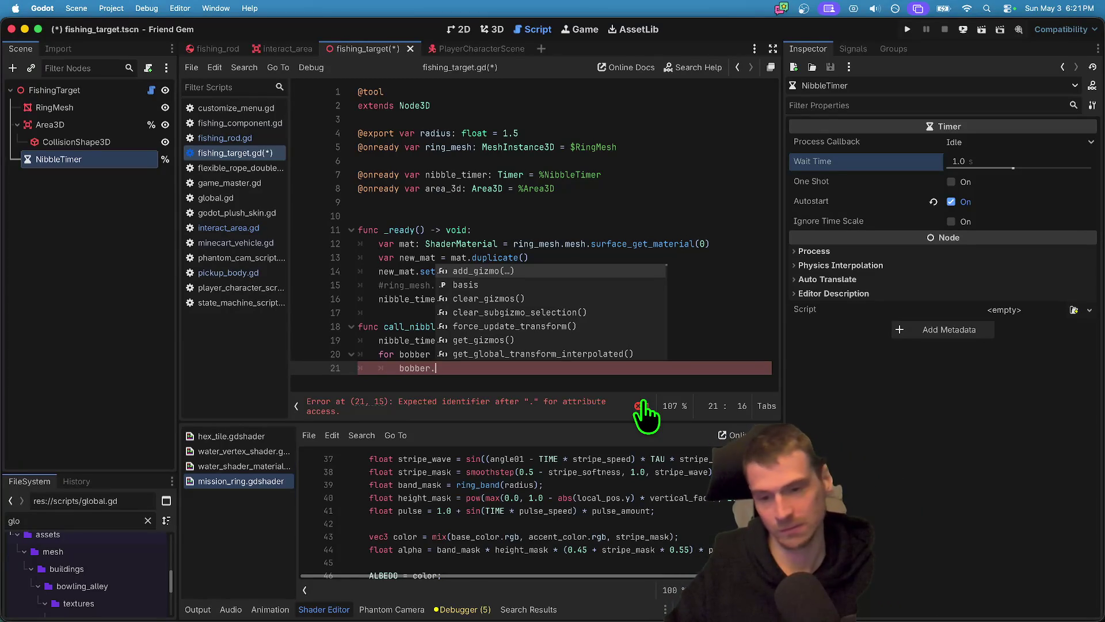
# Complete the bobber.nibble() call and add nibble_timer.start() on a new line below it.
pyautogui.write('ni')
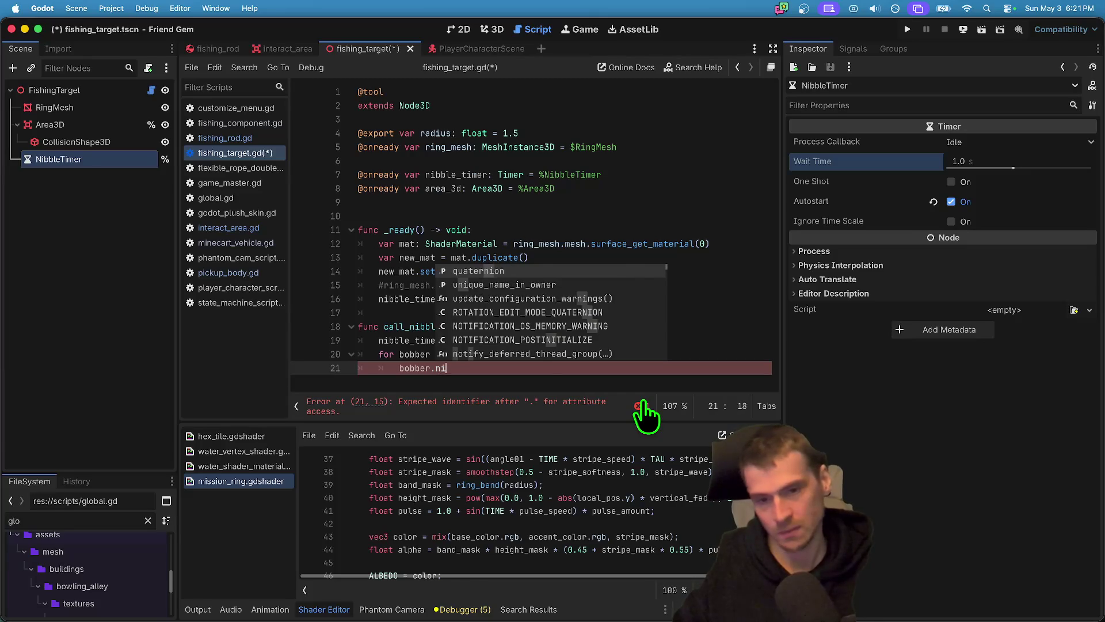
pyautogui.write('bble(')
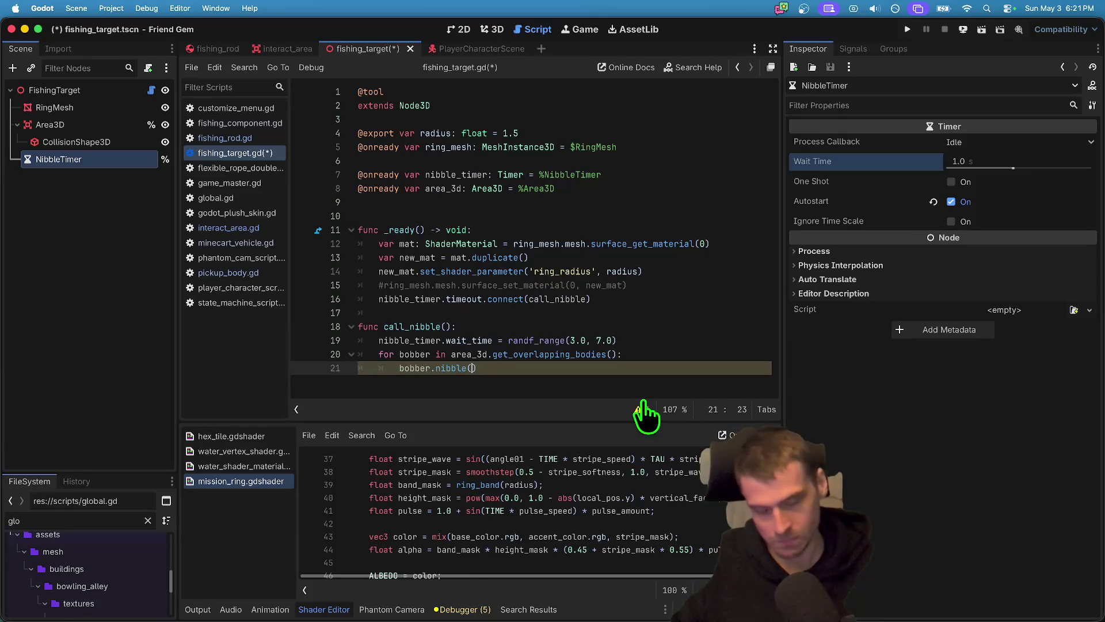
pyautogui.click(641, 367)
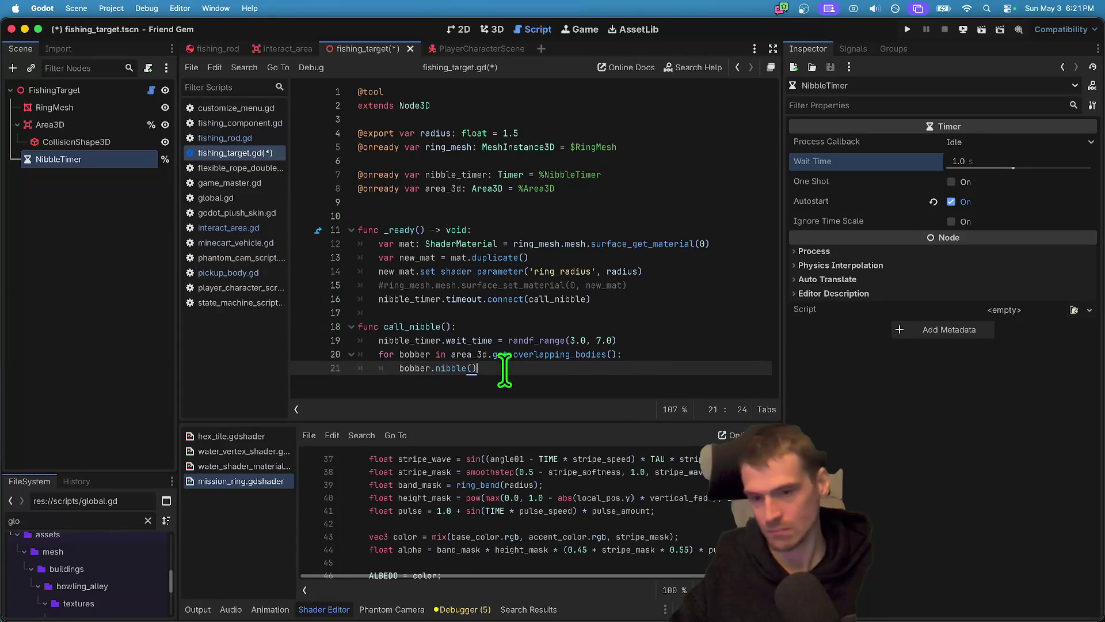
pyautogui.doubleClick(442, 366)
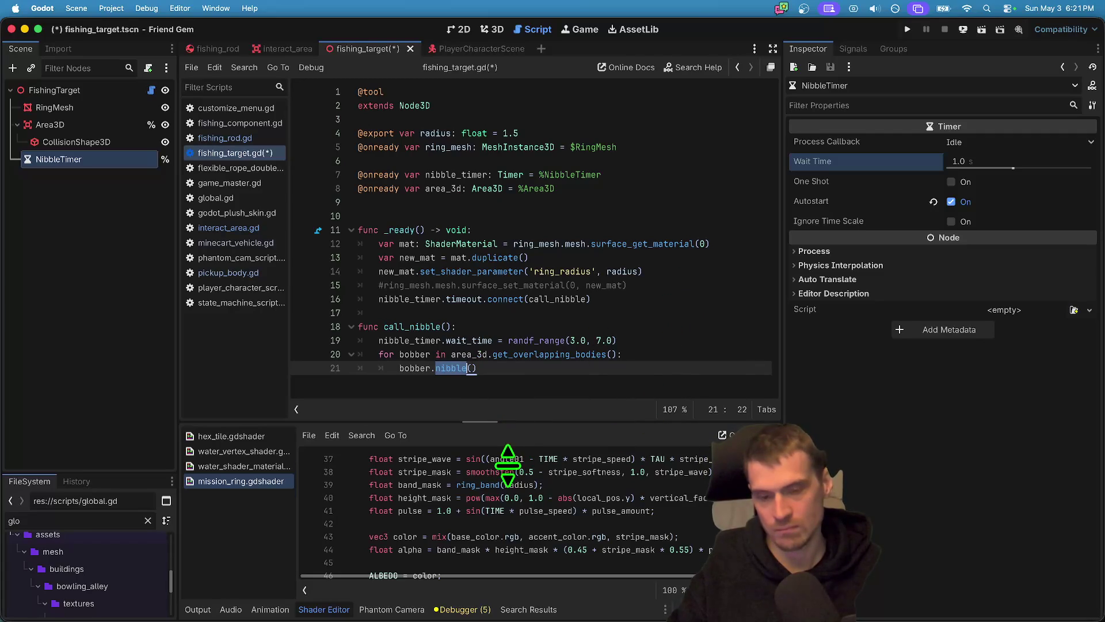
pyautogui.click(508, 378)
pyautogui.press('Return')
pyautogui.press('Return')
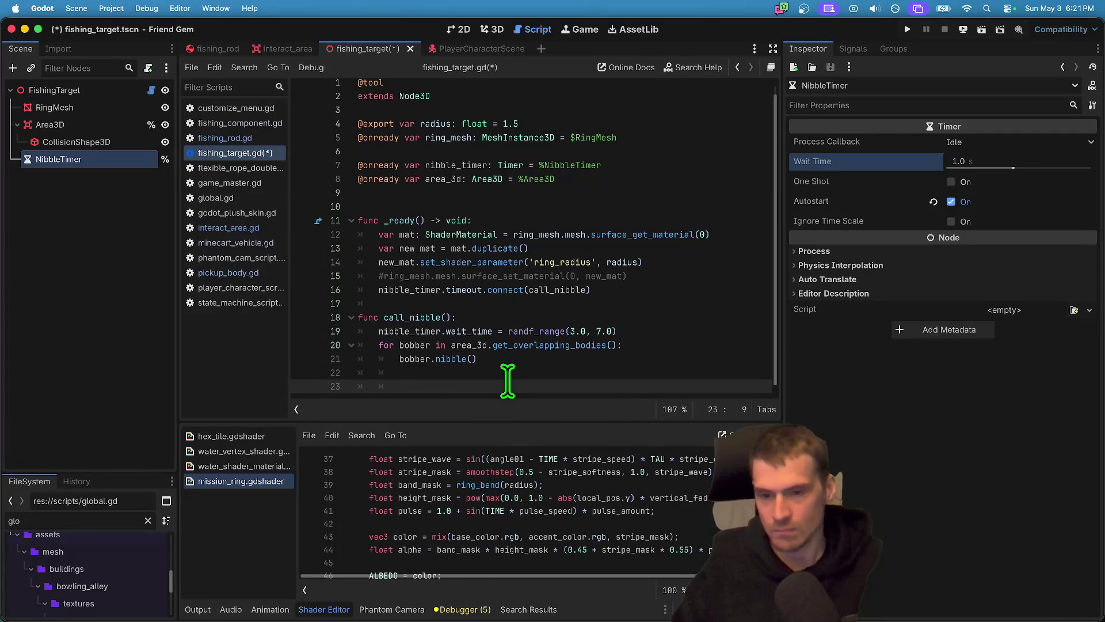
pyautogui.press('Up')
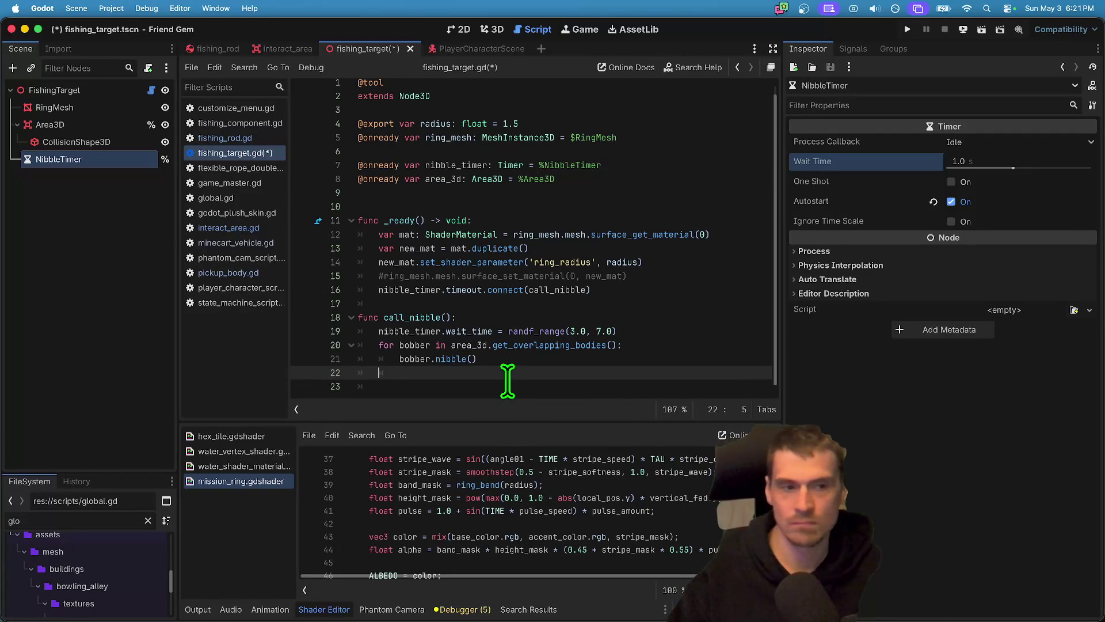
pyautogui.write('ni.')
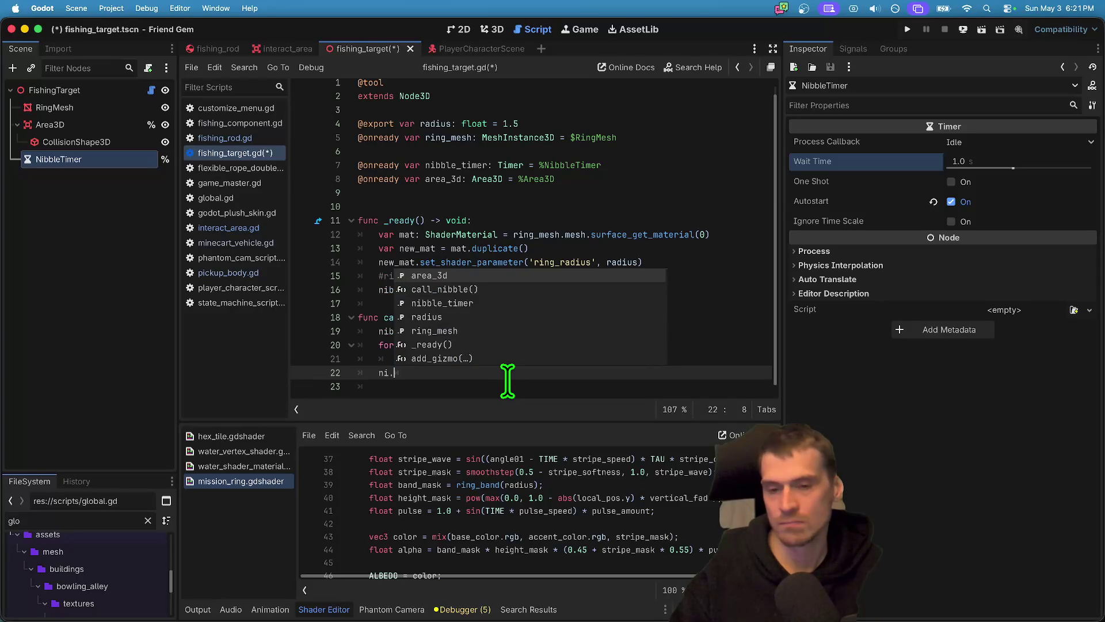
pyautogui.press('BackSpace')
pyautogui.write('bble_timer.start()')
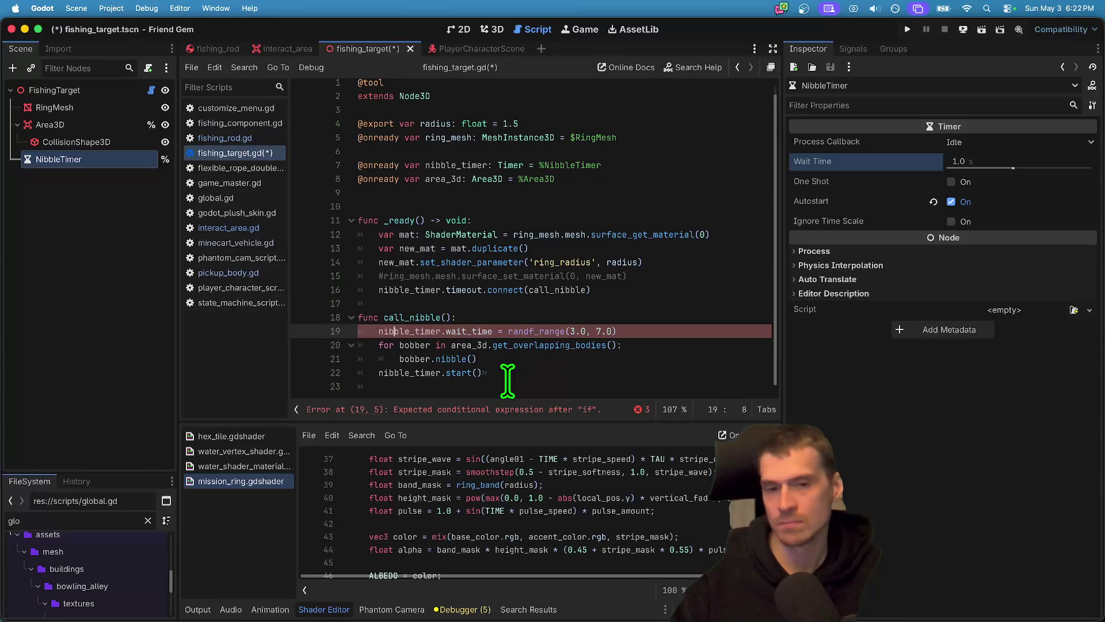
# Change the loop call to bobber.get_parent().nibble().
pyautogui.click(500, 290)
pyautogui.doubleClick(585, 290)
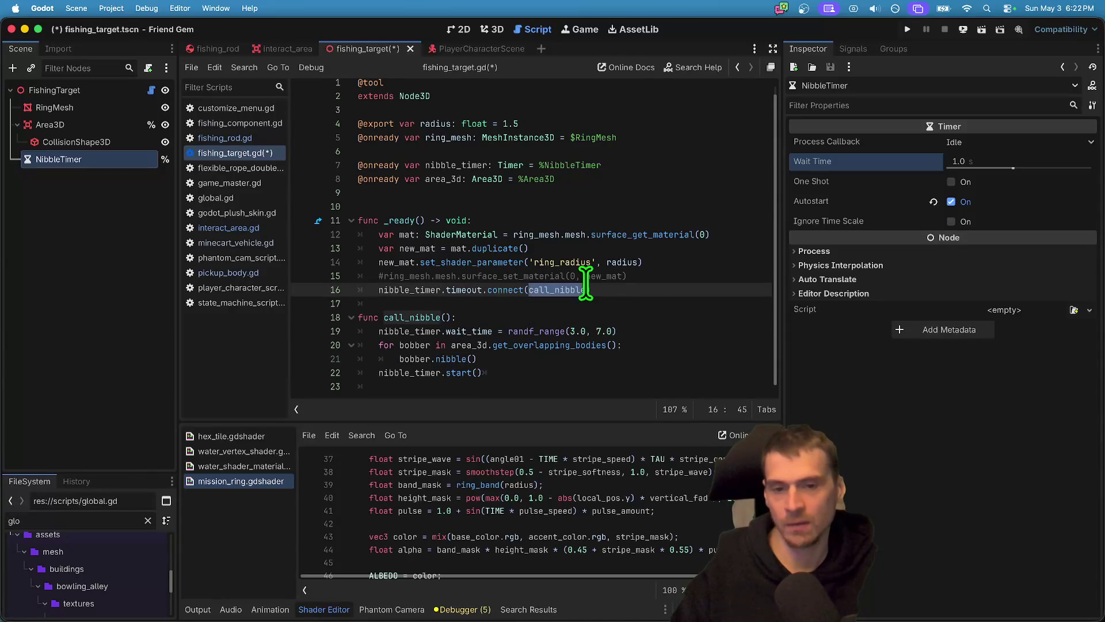
pyautogui.click(602, 359)
pyautogui.click(429, 359)
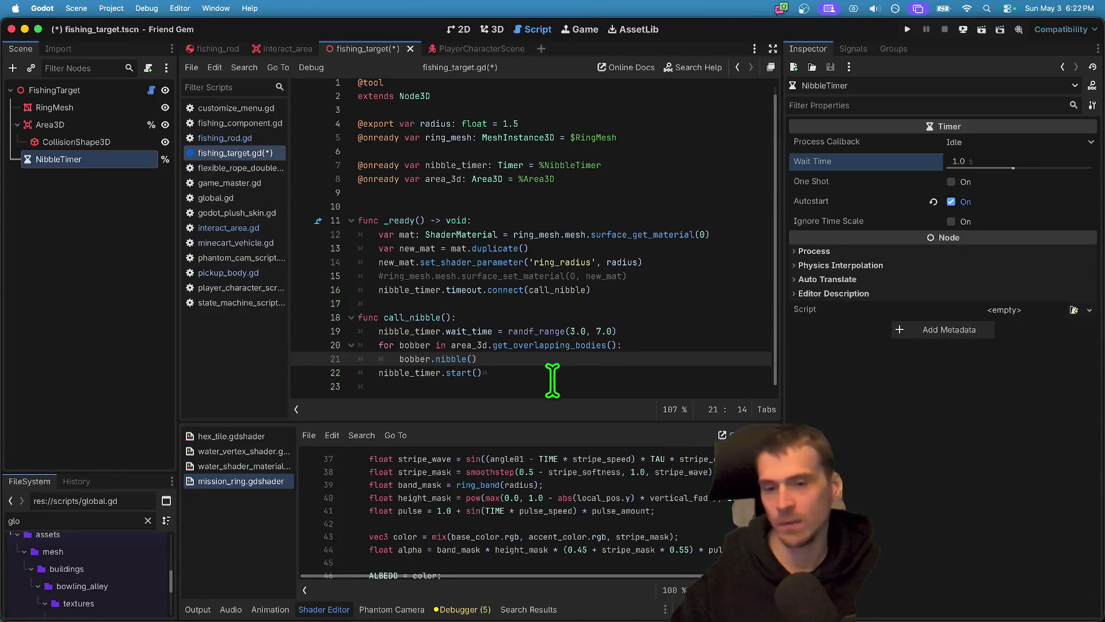
pyautogui.doubleClick(412, 359)
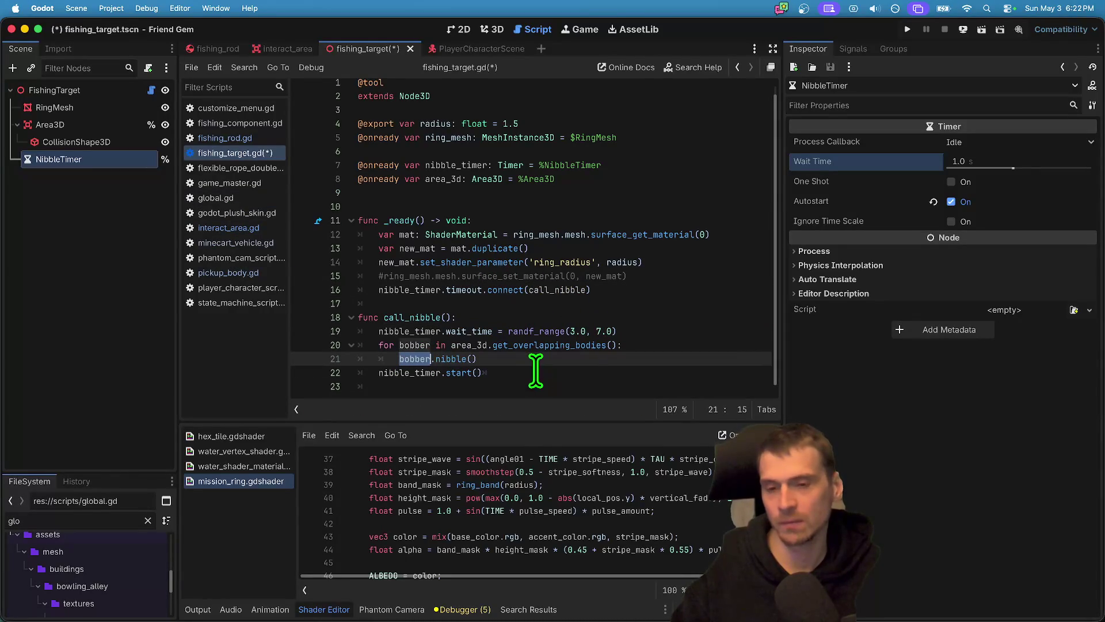
pyautogui.press('Right')
pyautogui.write('g')
pyautogui.press('BackSpace')
pyautogui.write('.get')
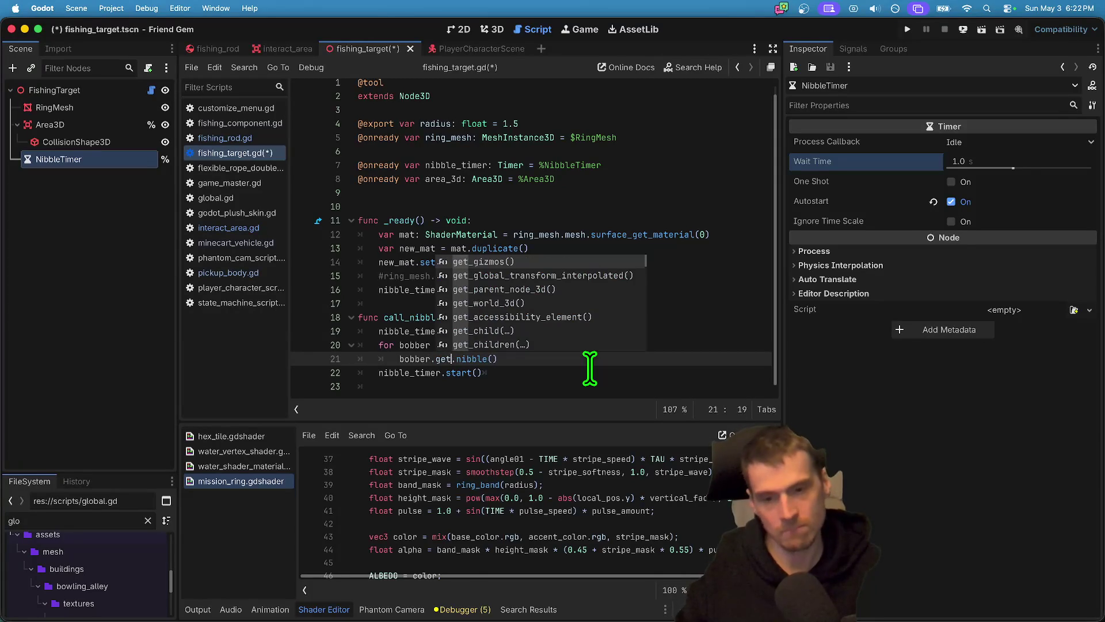
pyautogui.write('_par')
pyautogui.press('Return')
pyautogui.press('Down')
pyautogui.press('Down')
# Open an indented empty line above the bobber call for a new if condition.
pyautogui.hotkey('alt', 'Up')
pyautogui.hotkey('alt', 'Up')
pyautogui.write('var rod')
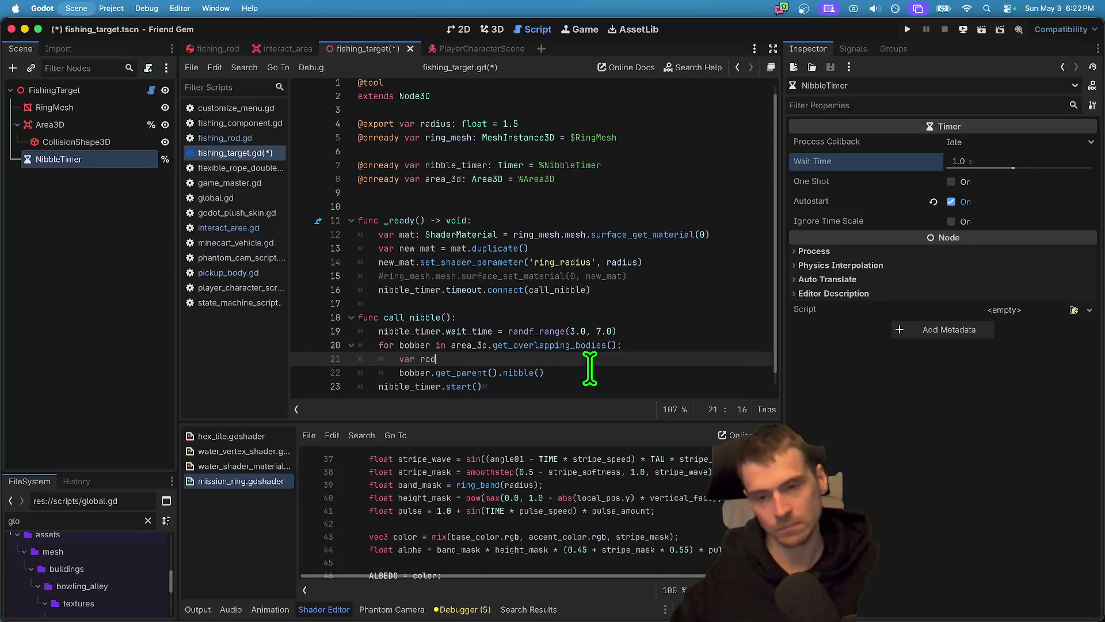
pyautogui.hotkey('ctrl', 'shift', 'k')
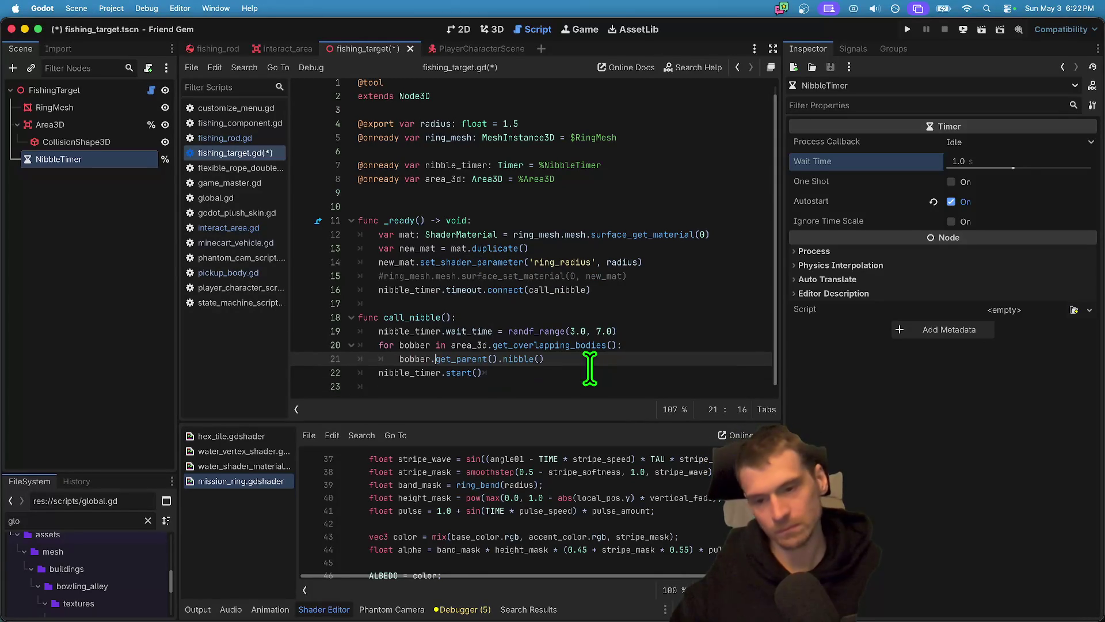
pyautogui.press('Down')
pyautogui.press('Down')
pyautogui.press('Up')
pyautogui.press('Up')
pyautogui.press('Up')
pyautogui.press('Down')
pyautogui.press('Down')
pyautogui.press('Up')
pyautogui.hotkey('ctrl', 'shift', 'Return')
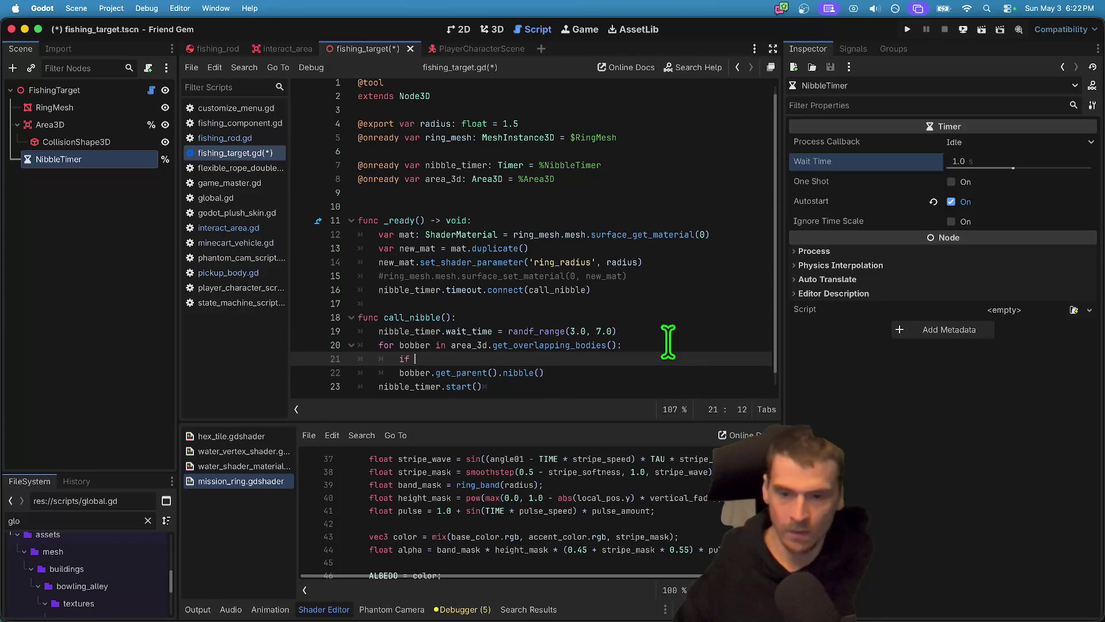
# Guard the nibble call with a FishingRod parent check, indent it under the if, and save.
pyautogui.write('bber.')
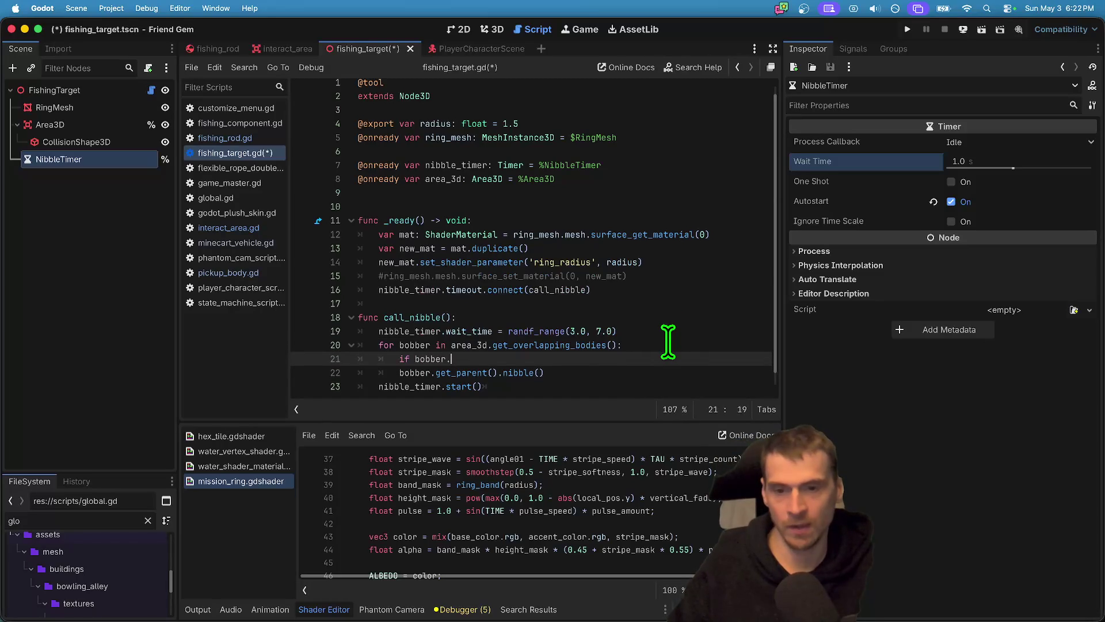
pyautogui.write('() is F')
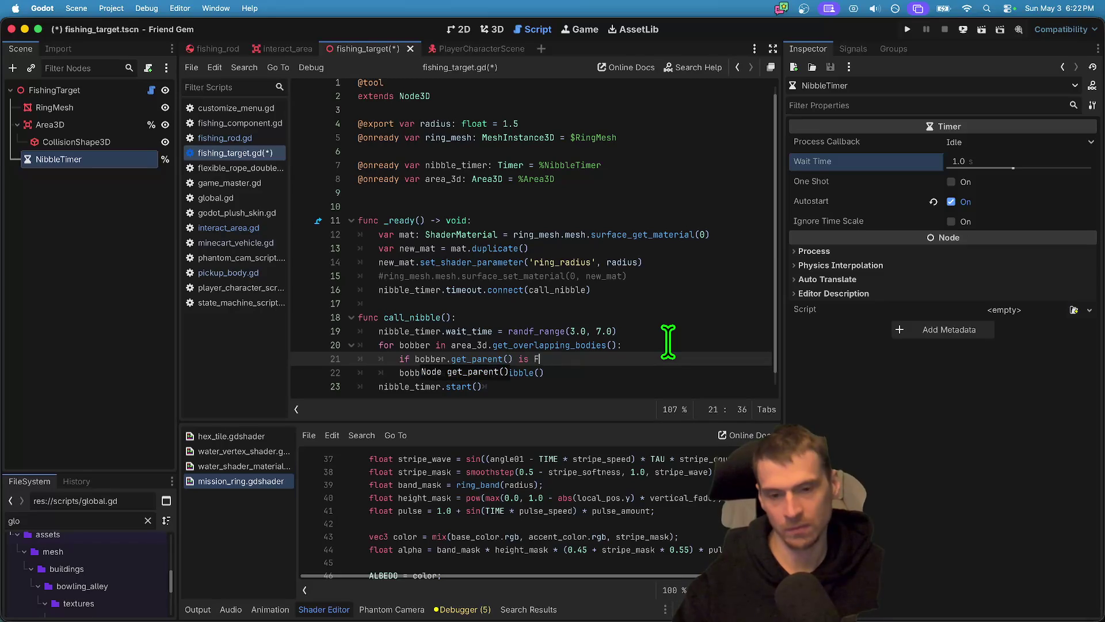
pyautogui.press('Down')
pyautogui.press('Return')
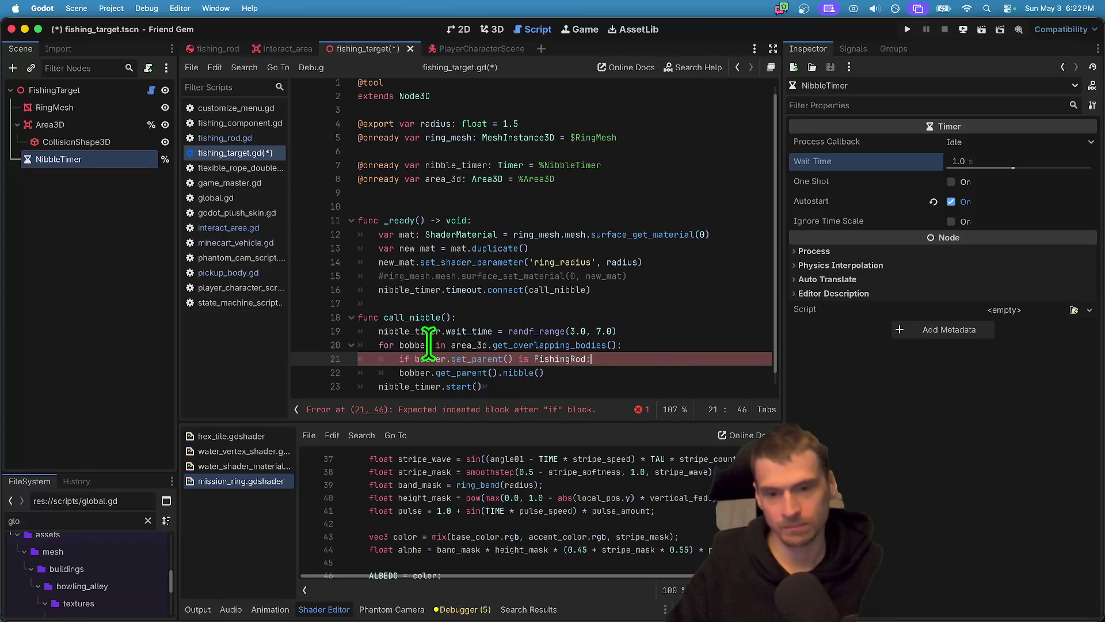
pyautogui.press('Down')
pyautogui.press('Down')
pyautogui.press('Up')
pyautogui.press('Home')
pyautogui.press('Tab')
pyautogui.press('Down')
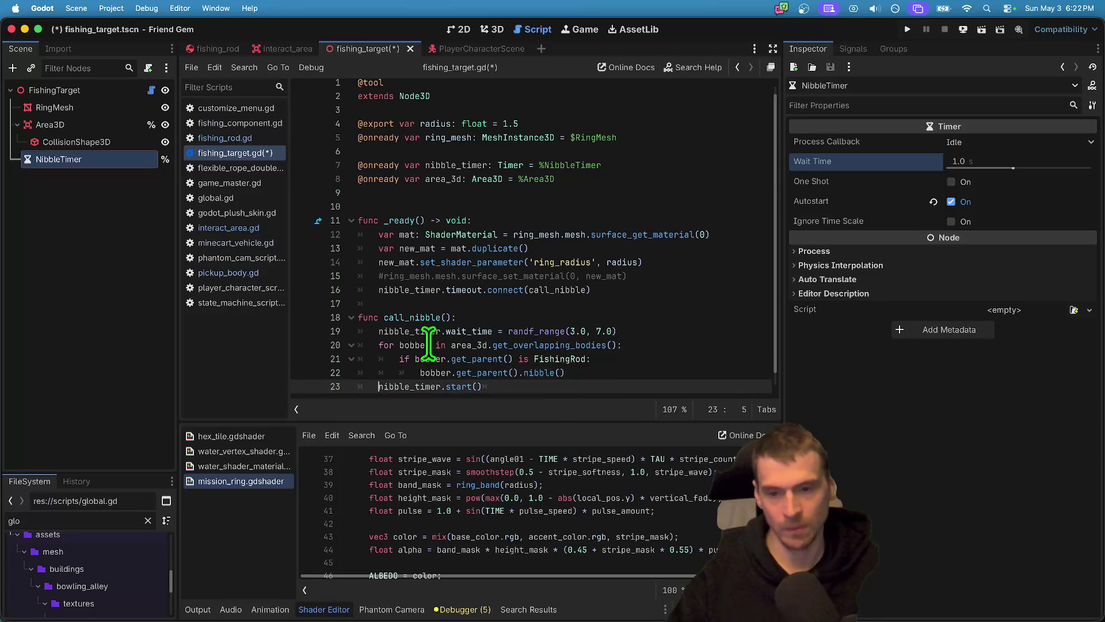
pyautogui.press('End')
pyautogui.press('Return')
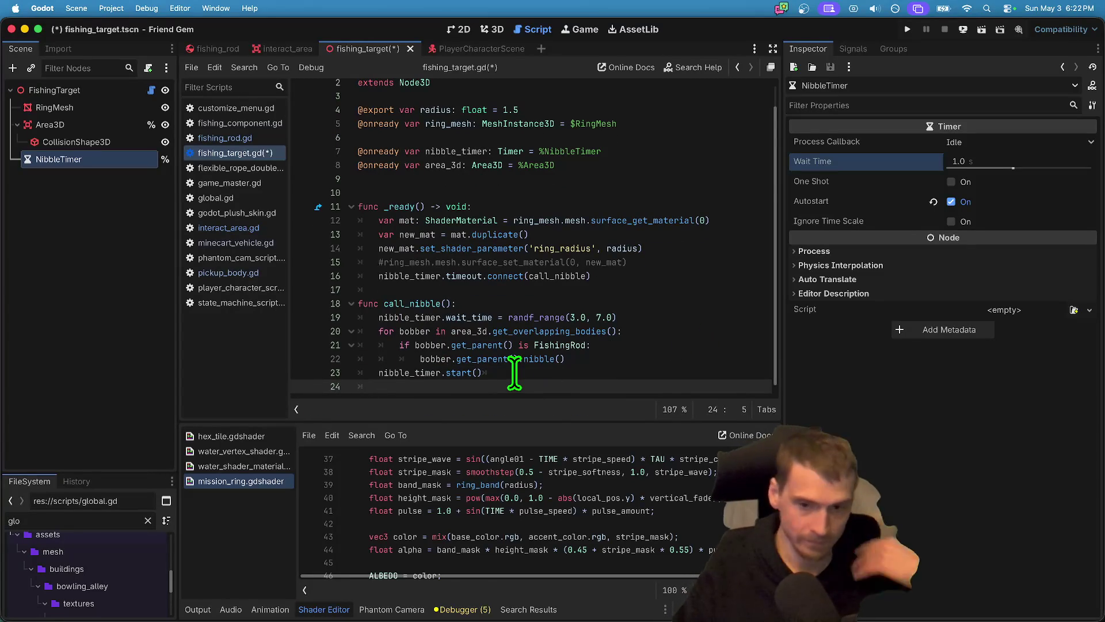
pyautogui.press('super+s')
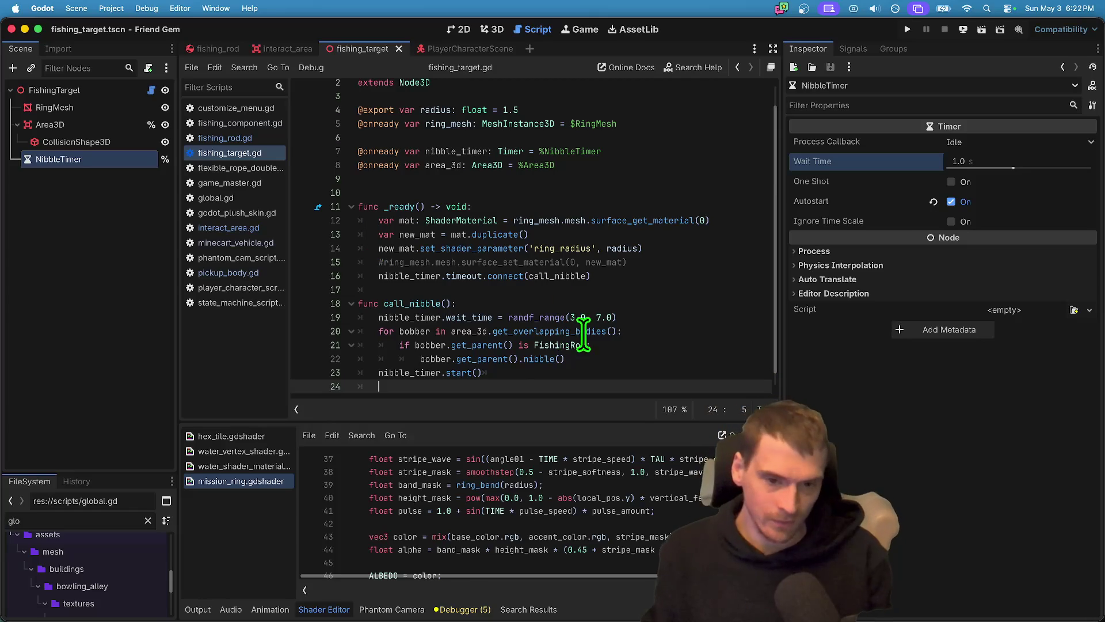
# Set the randf_range wait time to 2.0–7.0 and save fishing_target.gd.
pyautogui.click(596, 317)
pyautogui.press('Left')
pyautogui.press('BackSpace')
pyautogui.write('2')
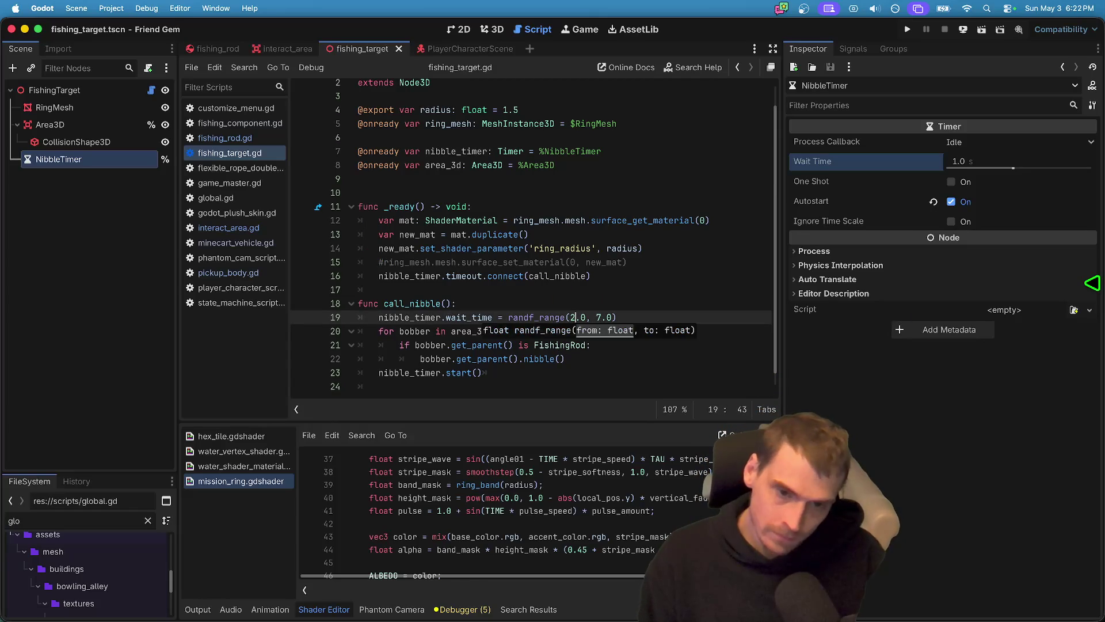
pyautogui.press('Up')
pyautogui.press('Down')
pyautogui.press('Up')
pyautogui.press('Down')
pyautogui.press('Up')
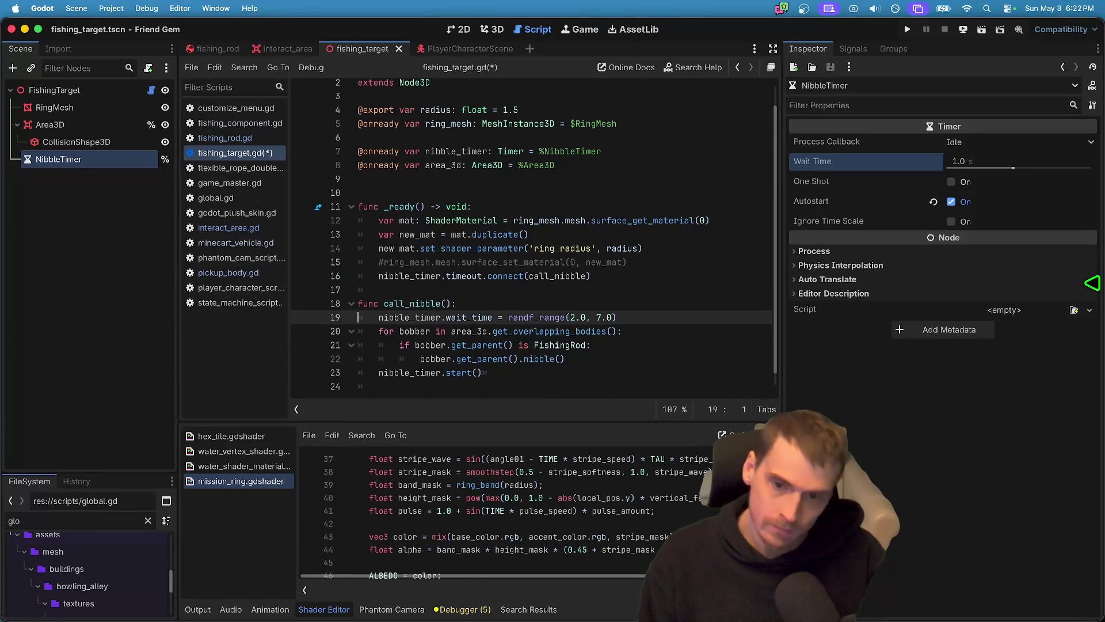
pyautogui.press('Down')
pyautogui.press('End')
pyautogui.press('Left')
pyautogui.press('Left')
pyautogui.press('Left')
pyautogui.press('Delete')
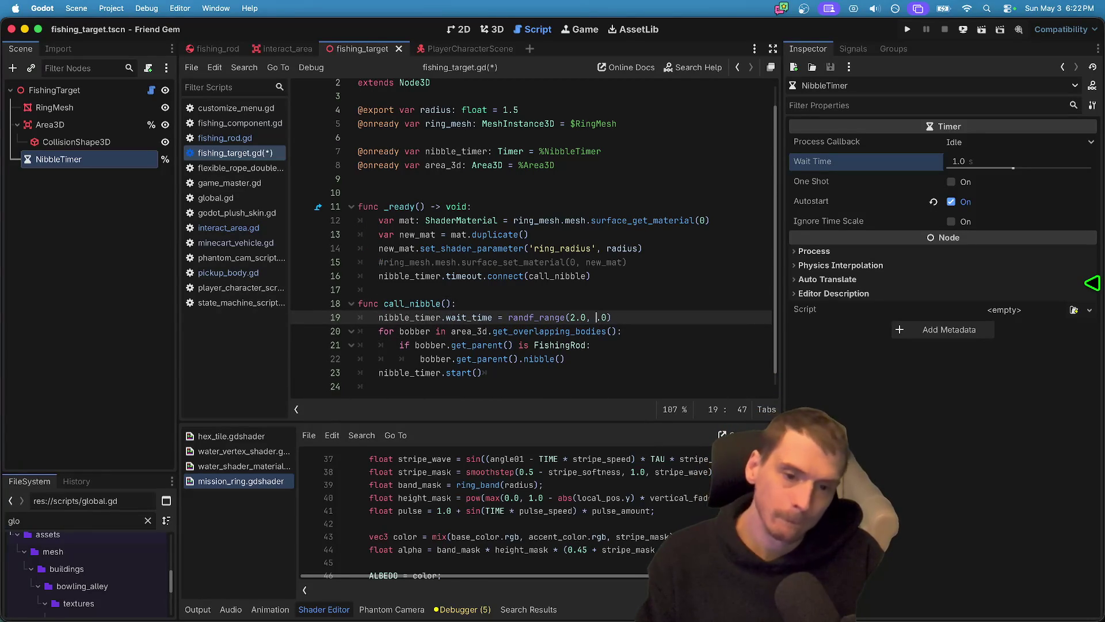
pyautogui.write('5')
pyautogui.press('BackSpace')
pyautogui.write('7')
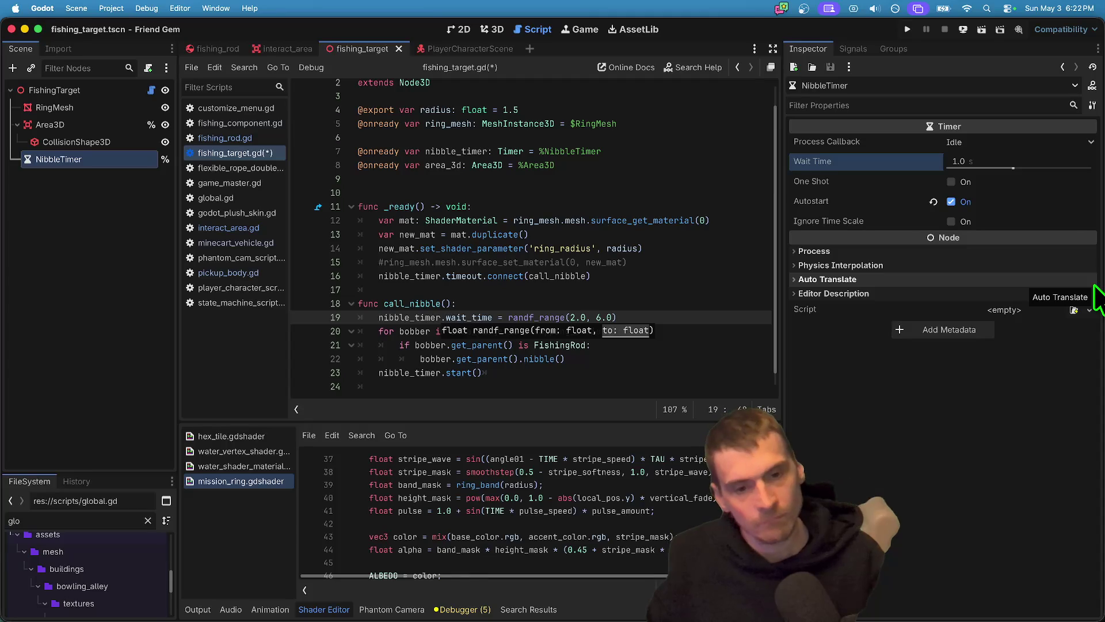
pyautogui.click(637, 382)
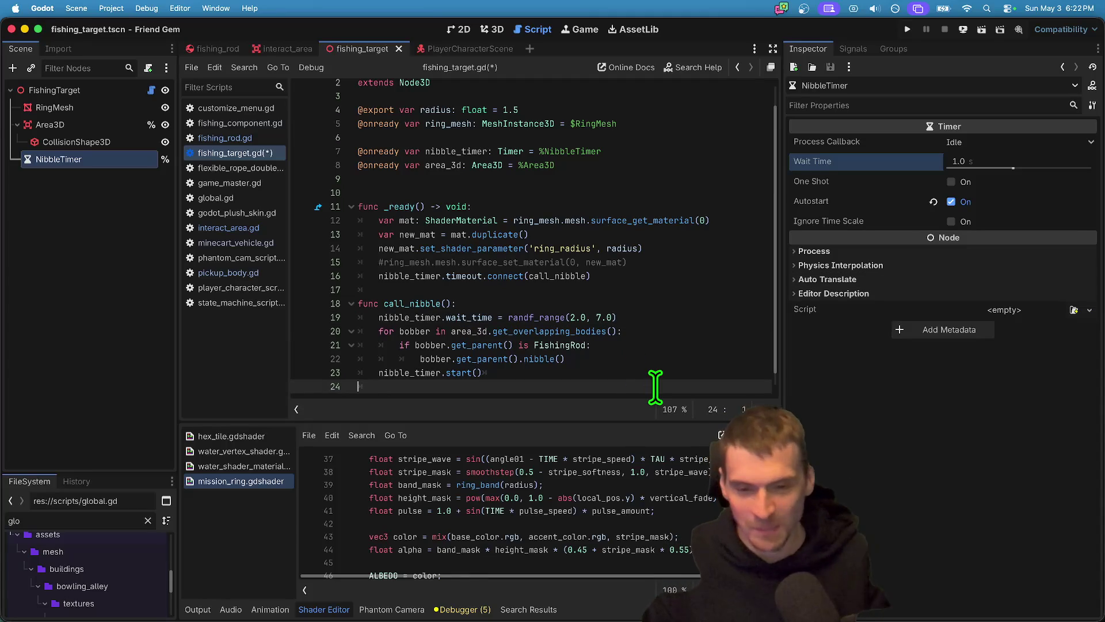
pyautogui.click(655, 385)
pyautogui.press('super+s')
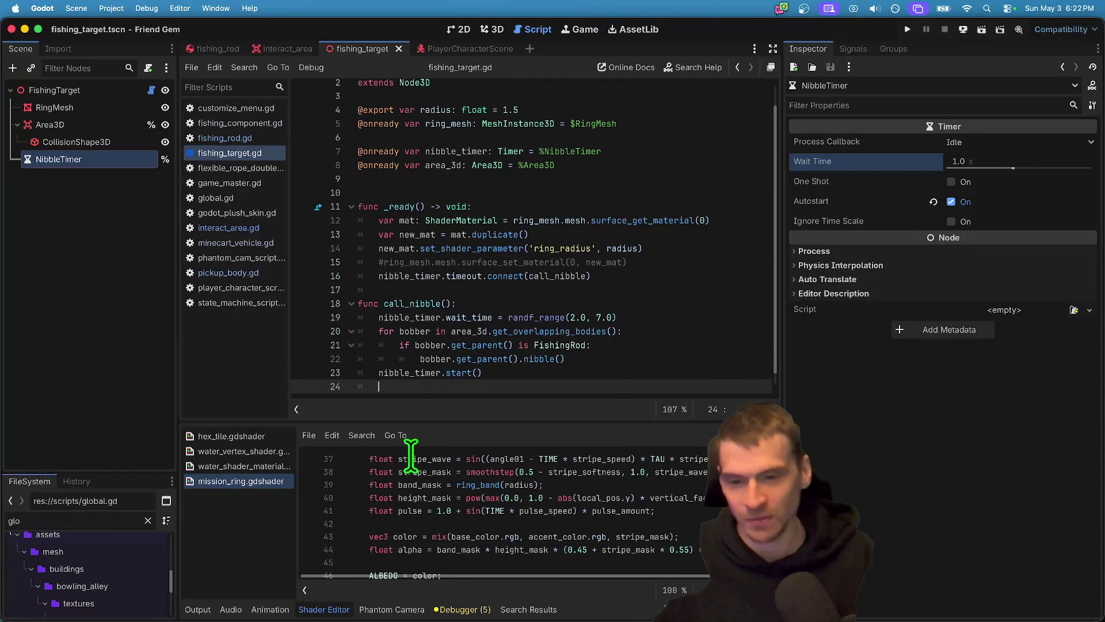
# Review the nibble_timer declaration and the call_nibble code in fishing_target.gd.
pyautogui.keyDown('super'); pyautogui.click(409, 375); pyautogui.keyUp('super')
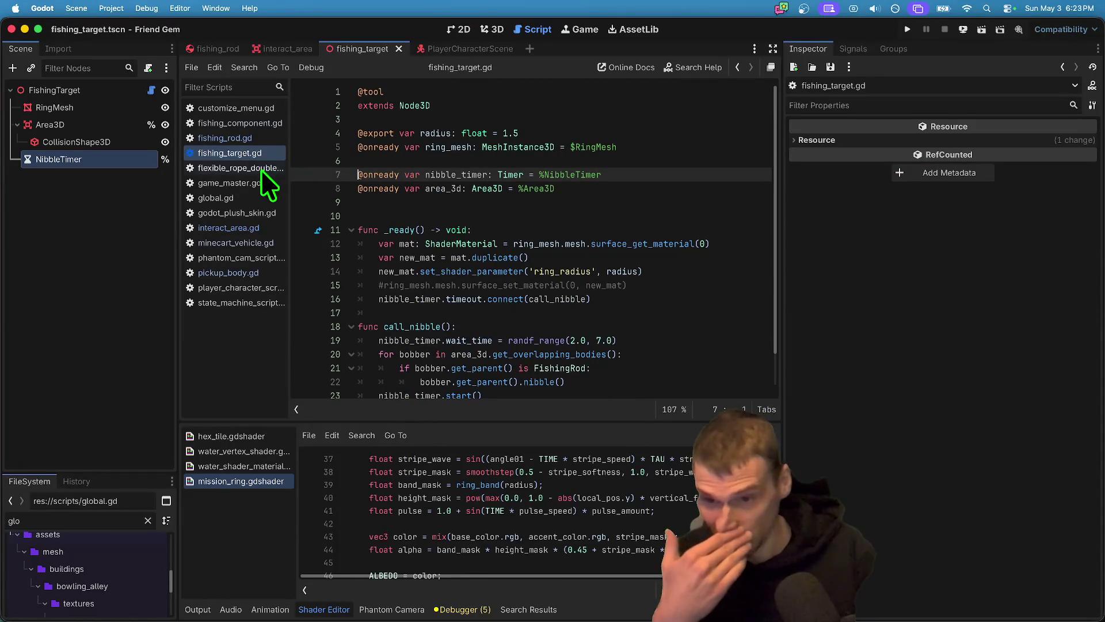
pyautogui.scroll(-1, 560, 206)
pyautogui.click(561, 214)
pyautogui.scroll(-2, 576, 242)
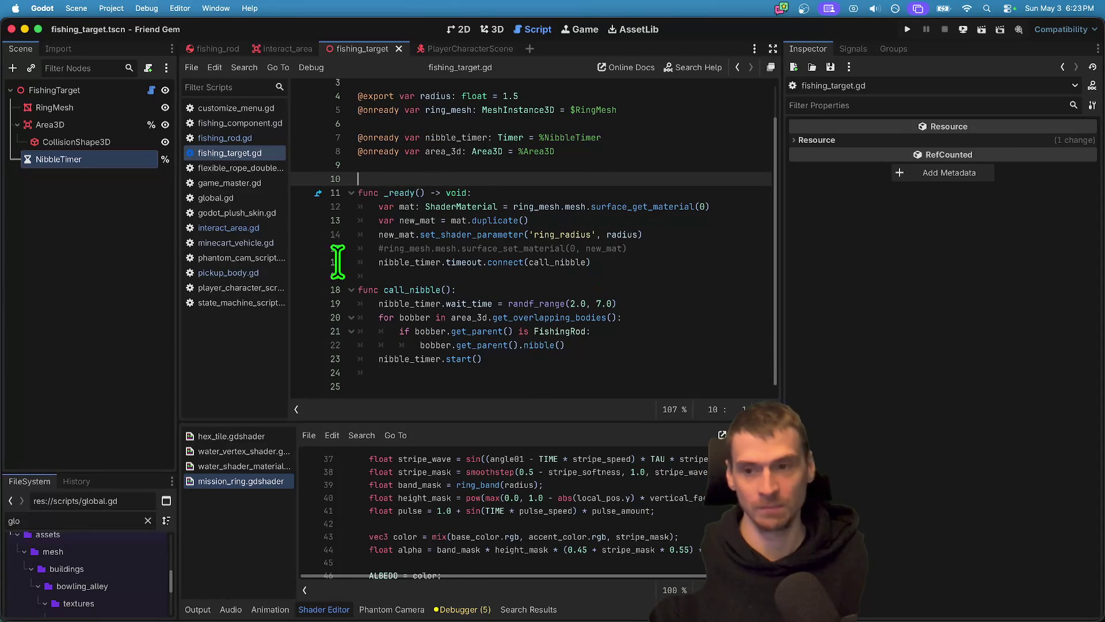
pyautogui.click(415, 302)
# Open fishing_rod.gd from FishingRod and add blank lines below collect().
pyautogui.keyDown('super'); pyautogui.click(573, 333); pyautogui.keyUp('super')
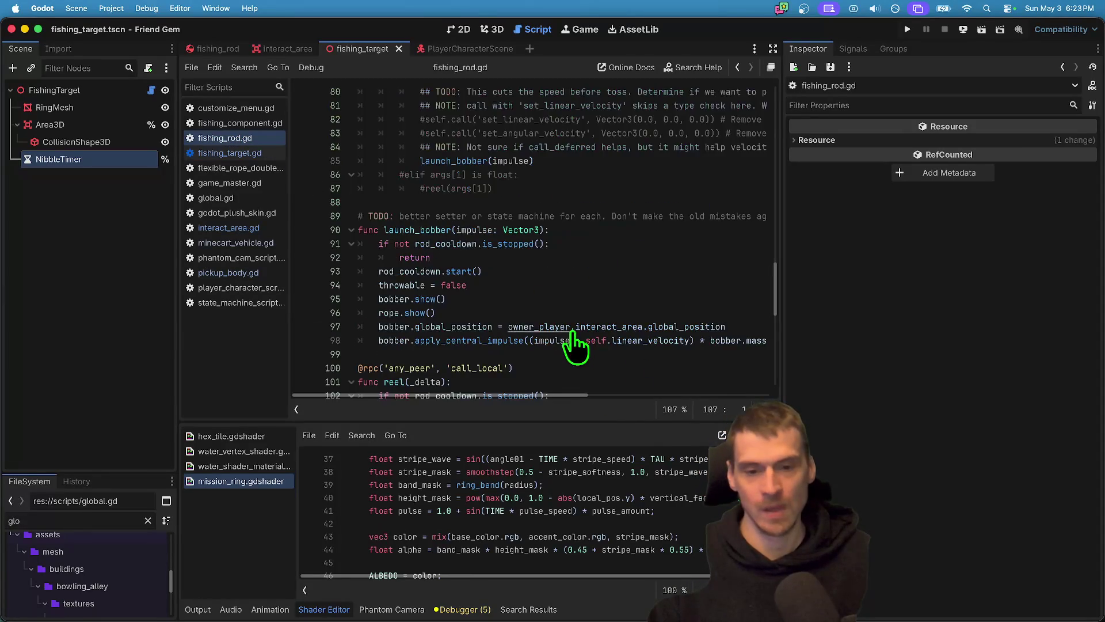
pyautogui.scroll(-6, 633, 331)
pyautogui.click(633, 331)
pyautogui.press('Return')
pyautogui.press('Return')
pyautogui.press('Return')
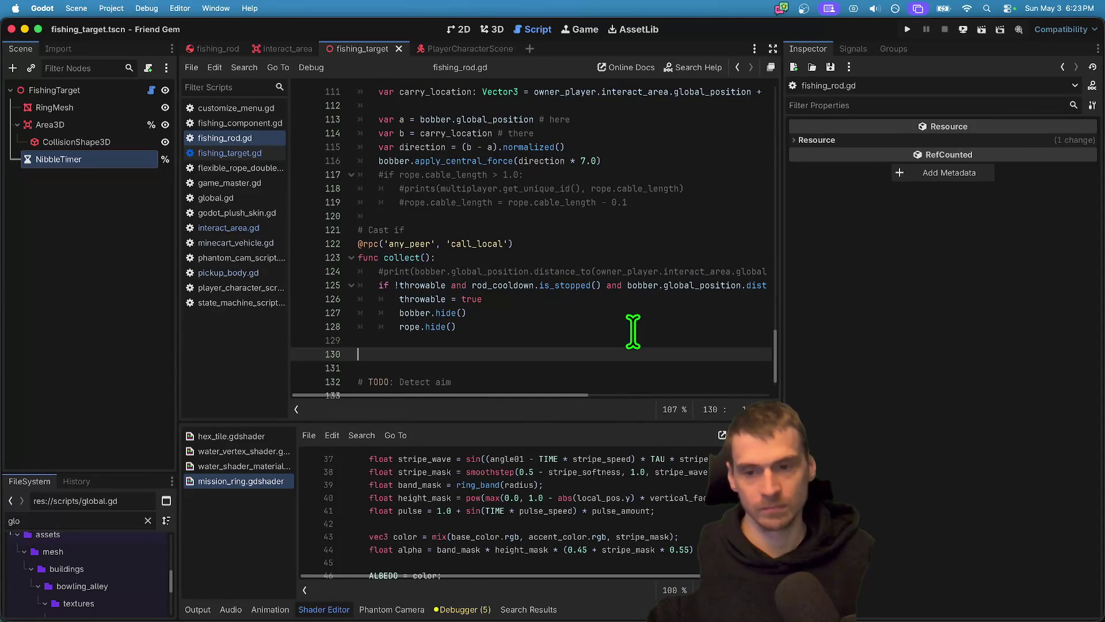
pyautogui.press('Up')
# Begin func nibble() with a var rand = randi_range(...) roll.
pyautogui.write('func ni')
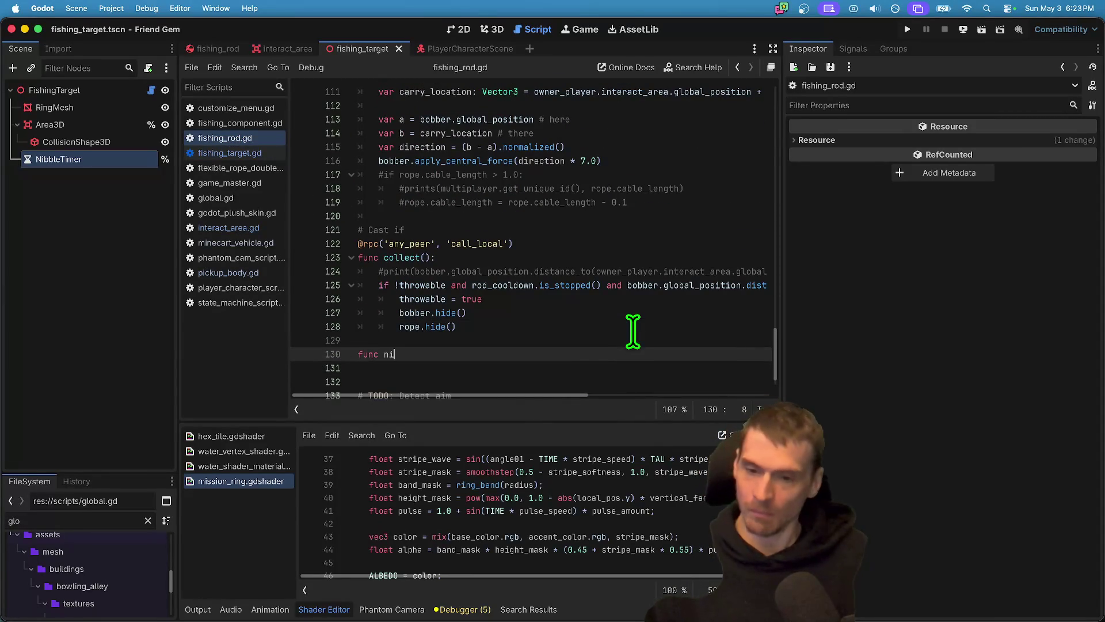
pyautogui.write('bble()')
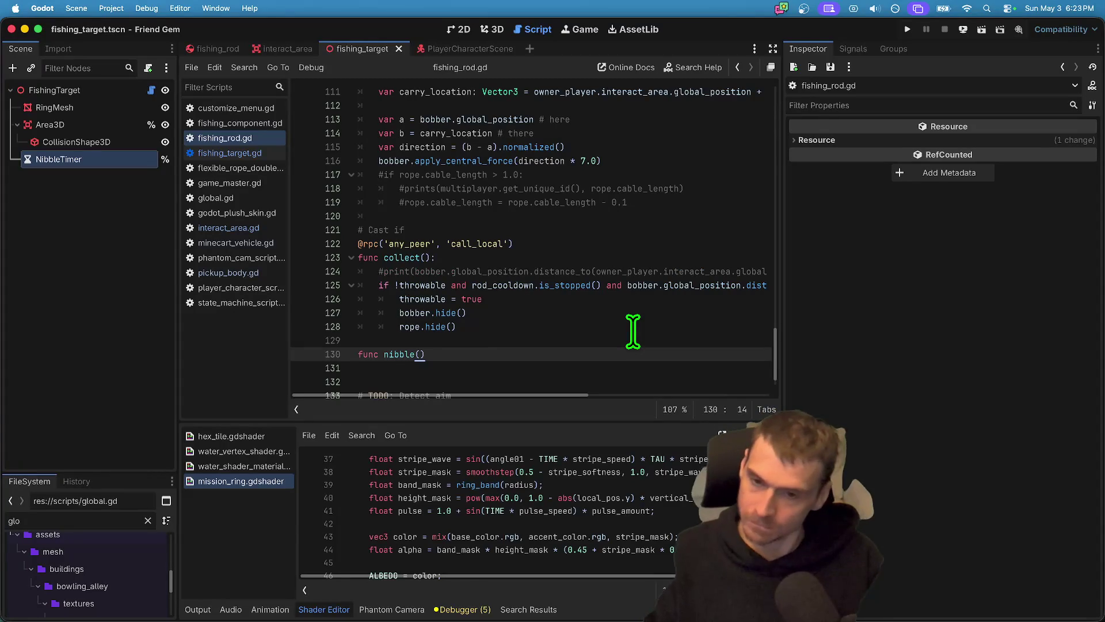
pyautogui.press('Return')
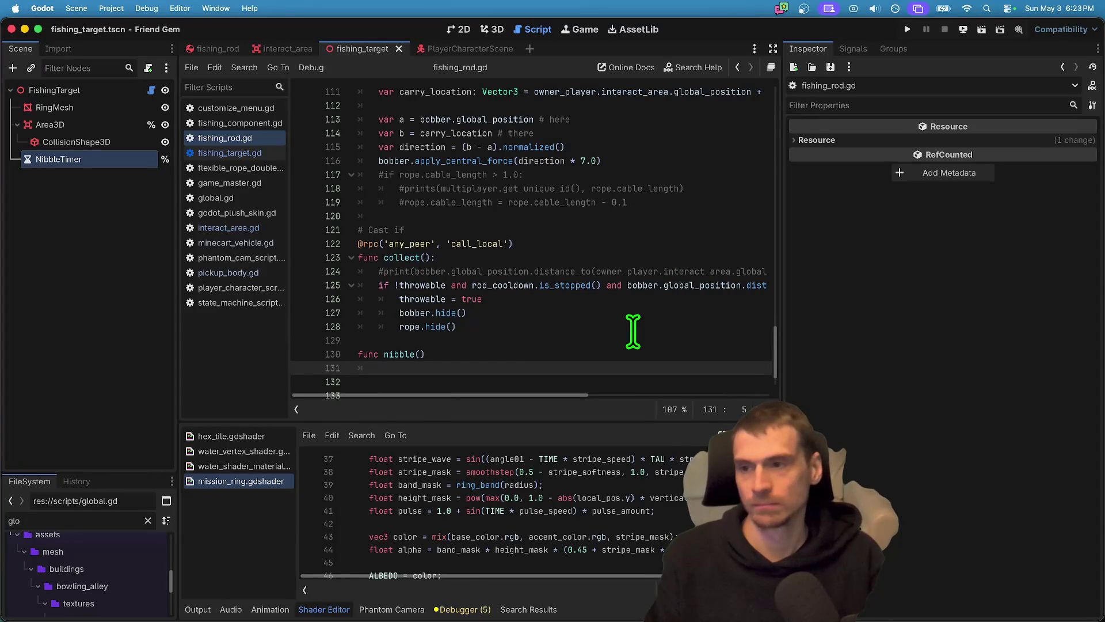
pyautogui.press('Tab')
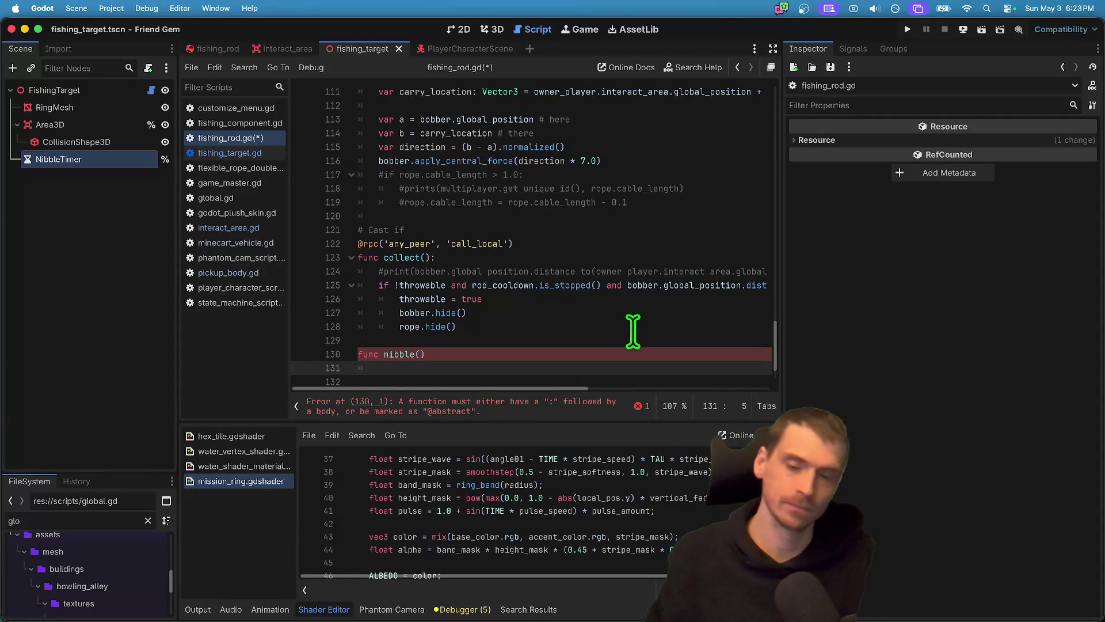
pyautogui.press('BackSpace')
pyautogui.press('BackSpace')
pyautogui.press('BackSpace')
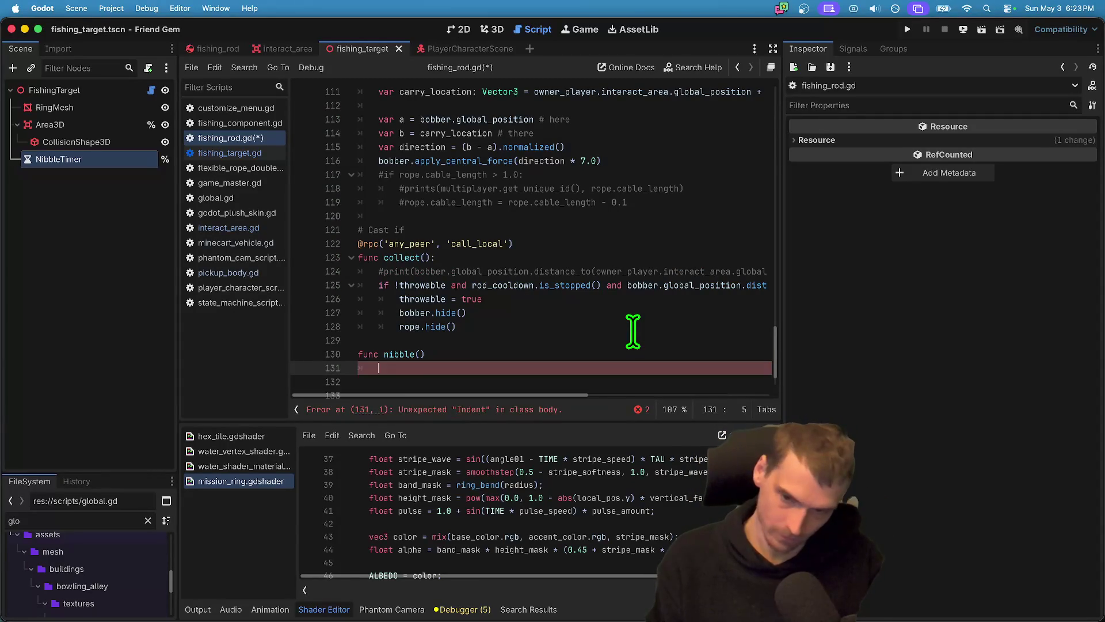
pyautogui.write('va')
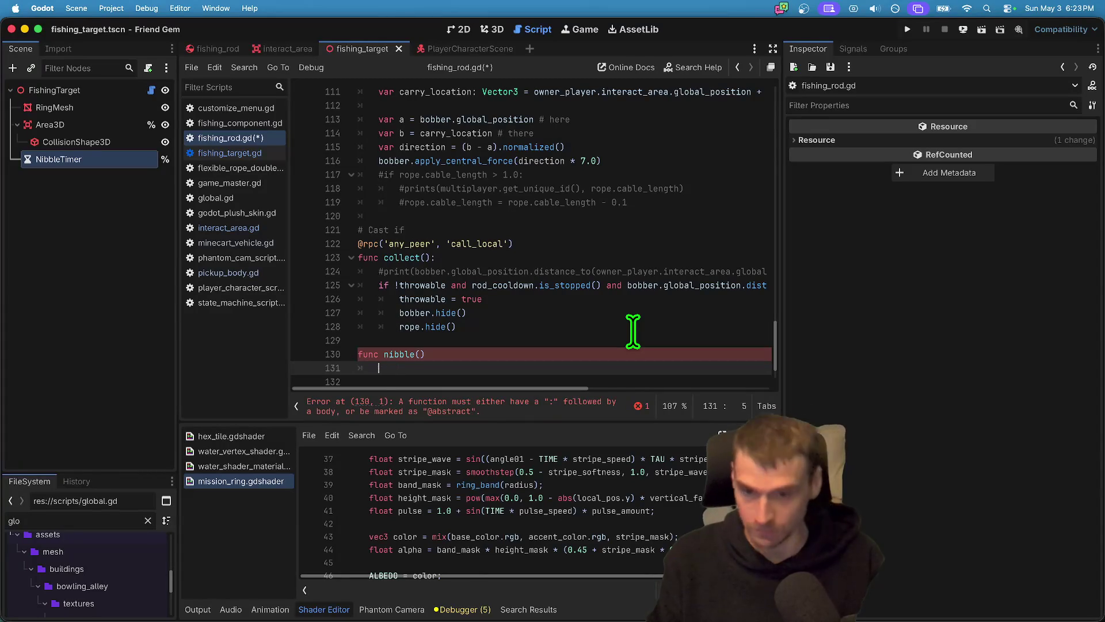
pyautogui.write('r rand')
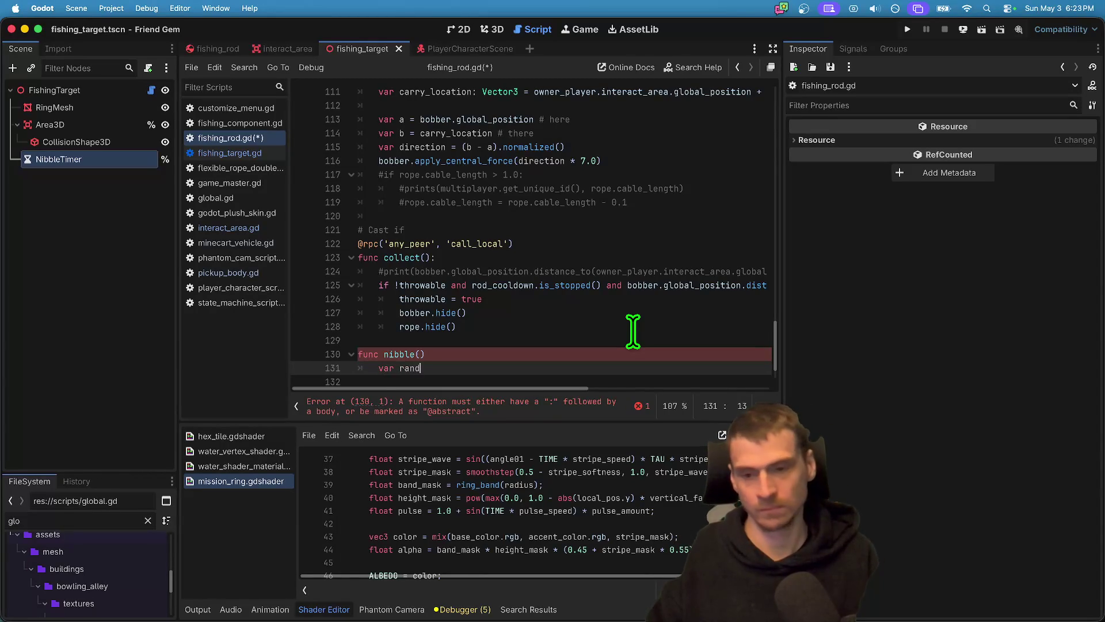
pyautogui.write(' = randi')
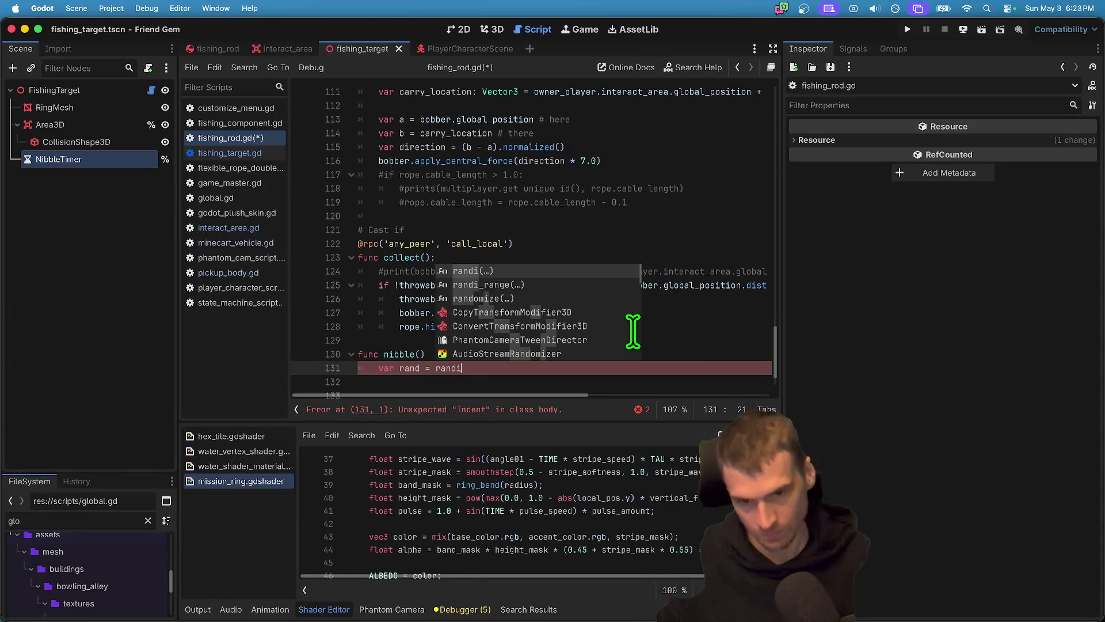
pyautogui.press('Down')
pyautogui.press('Return')
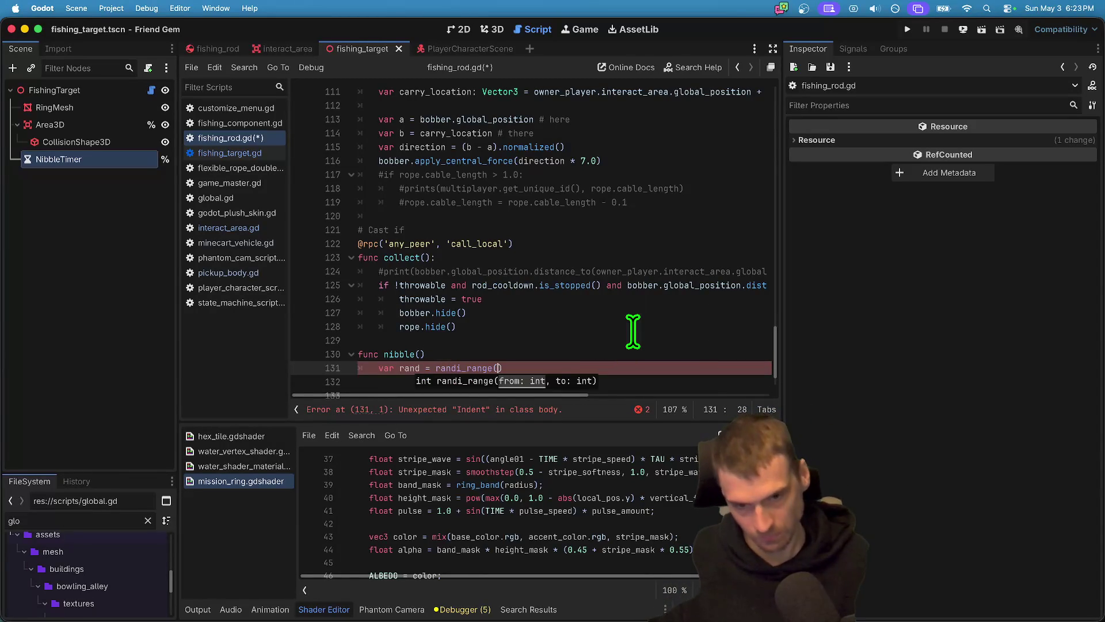
pyautogui.write('):')
pyautogui.press('Return')
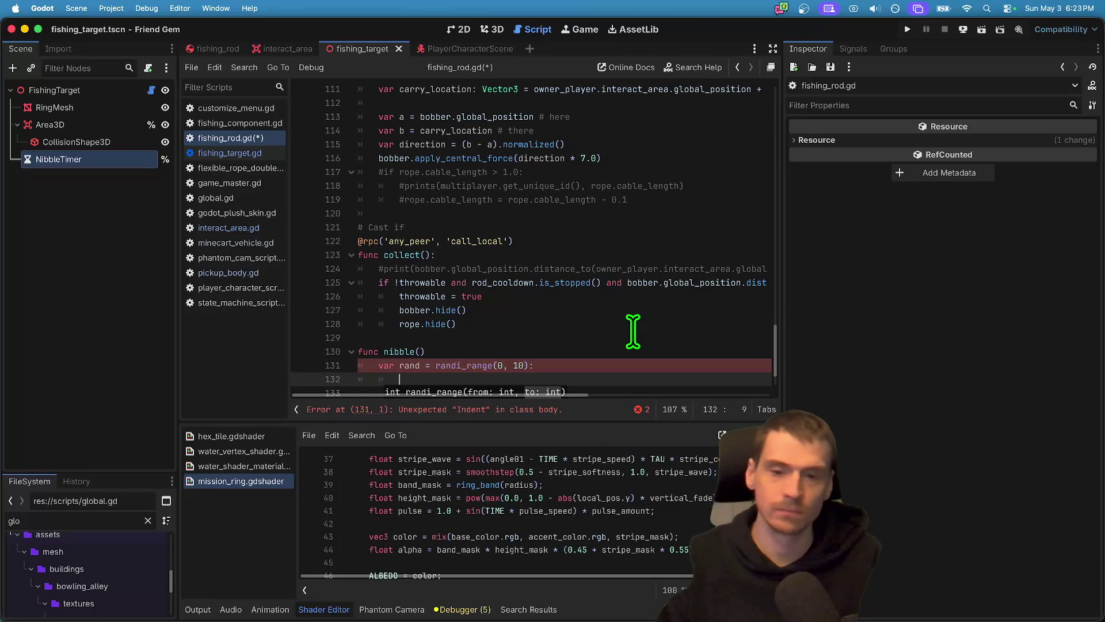
pyautogui.press('BackSpace')
pyautogui.press('BackSpace')
pyautogui.press('BackSpace')
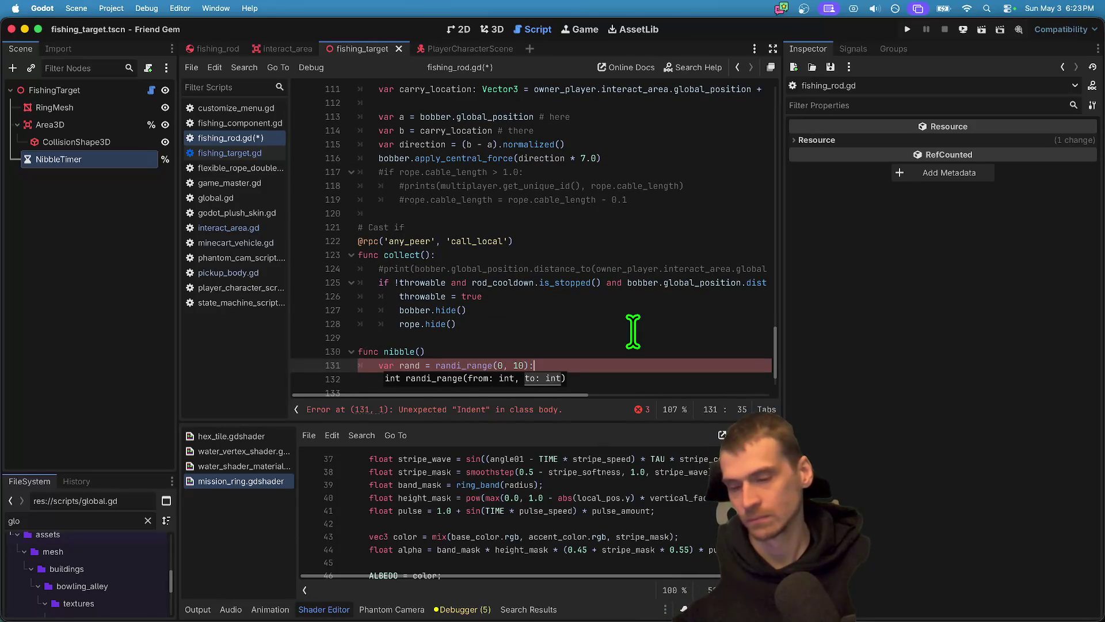
# Make the roll randi_range(0, 1) and start the if rand == 0 branch.
pyautogui.write(':')
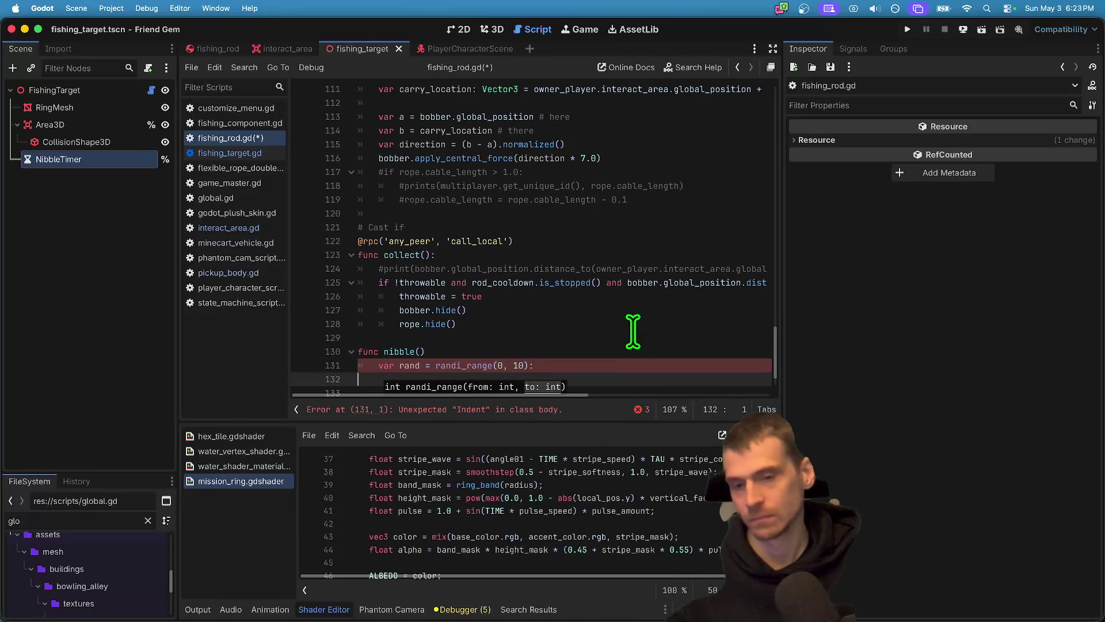
pyautogui.press('Return')
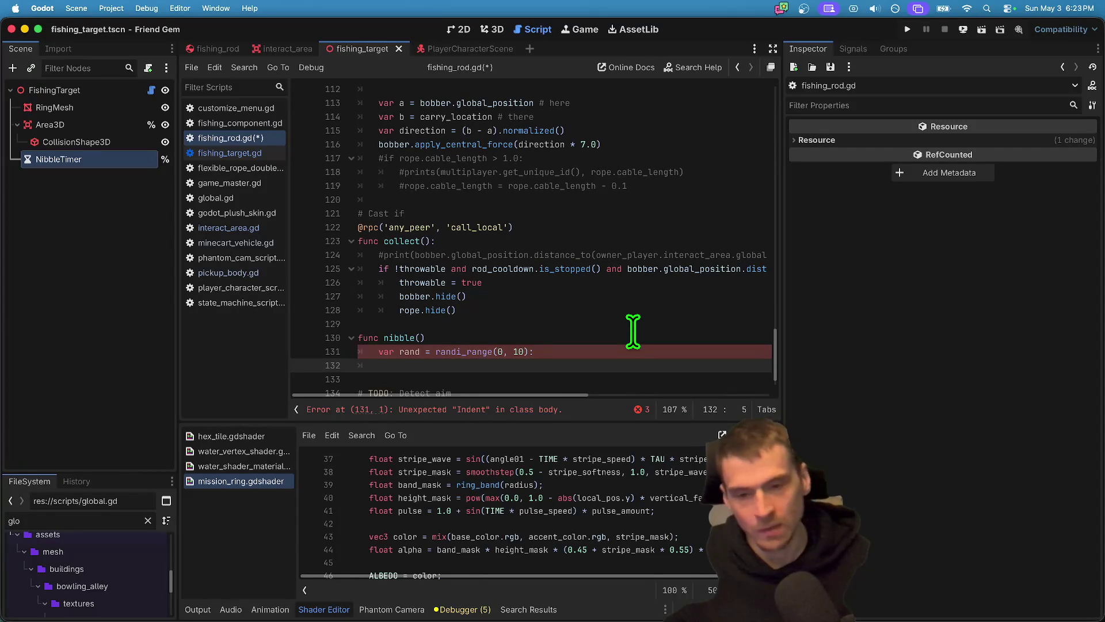
pyautogui.press('BackSpace')
pyautogui.press('Up')
pyautogui.press('End')
pyautogui.press('Left')
pyautogui.press('Left')
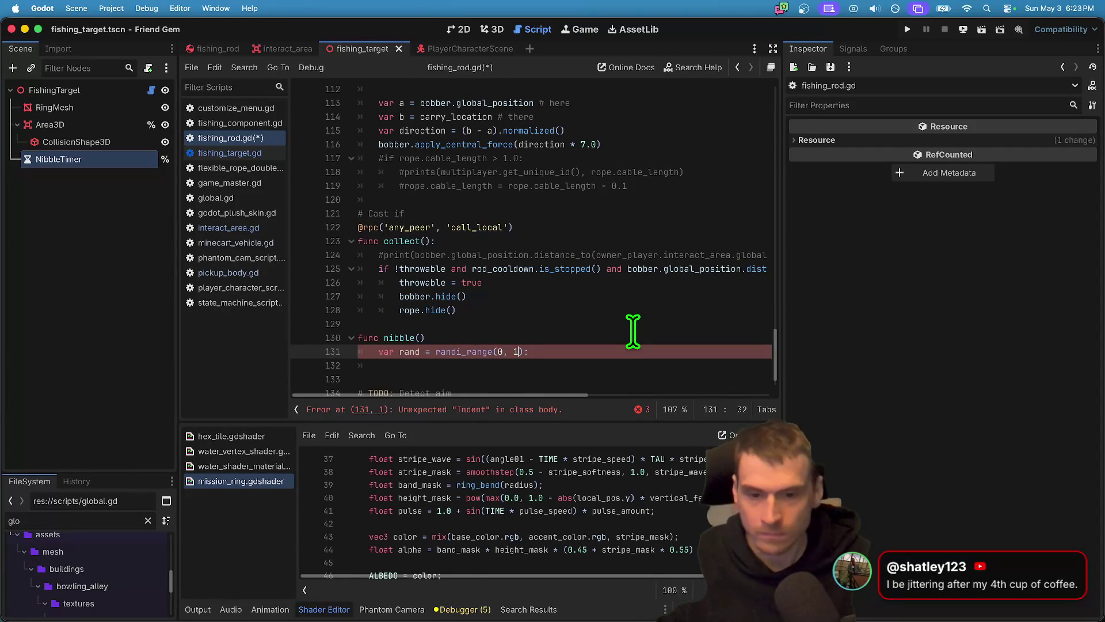
pyautogui.press('Down')
pyautogui.press('Tab')
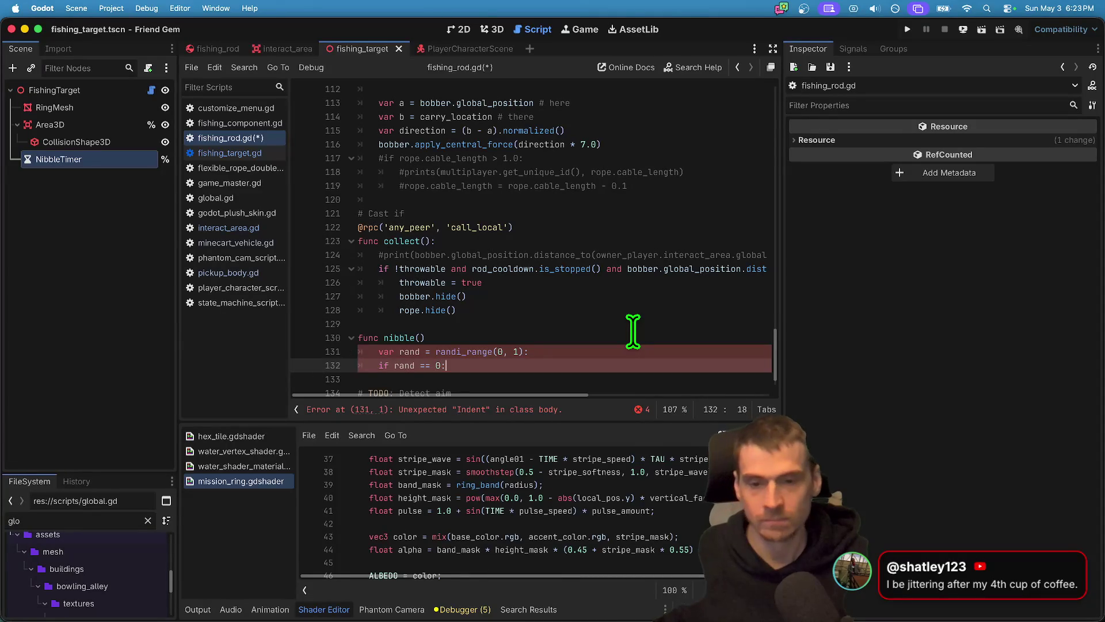
pyautogui.press('Return')
pyautogui.press('Up')
pyautogui.press('Up')
pyautogui.press('Up')
pyautogui.press('Down')
pyautogui.press('Down')
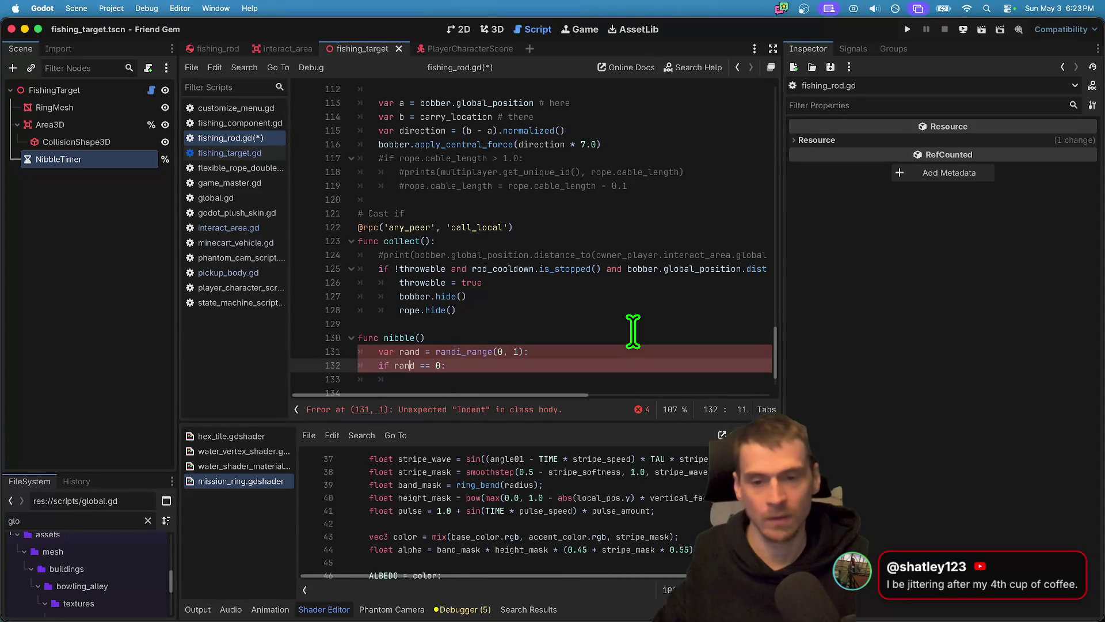
pyautogui.press('Down')
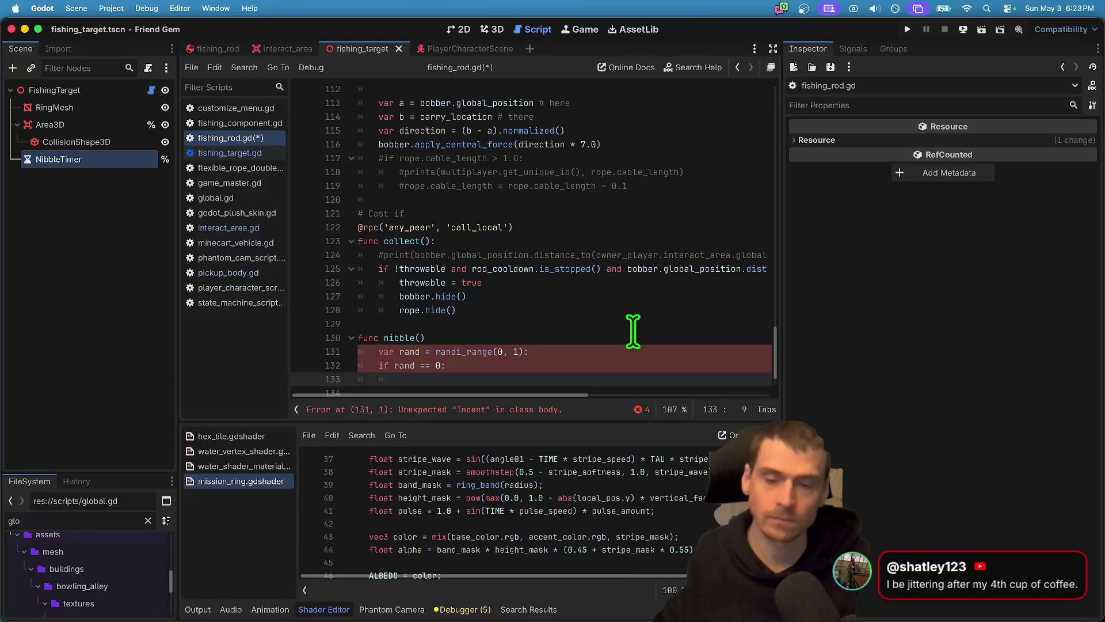
# Begin the if body with a reference to Global.
pyautogui.scroll(-1, 639, 333)
pyautogui.scroll(5, 585, 328)
pyautogui.scroll(-4, 570, 320)
pyautogui.scroll(-3, 582, 305)
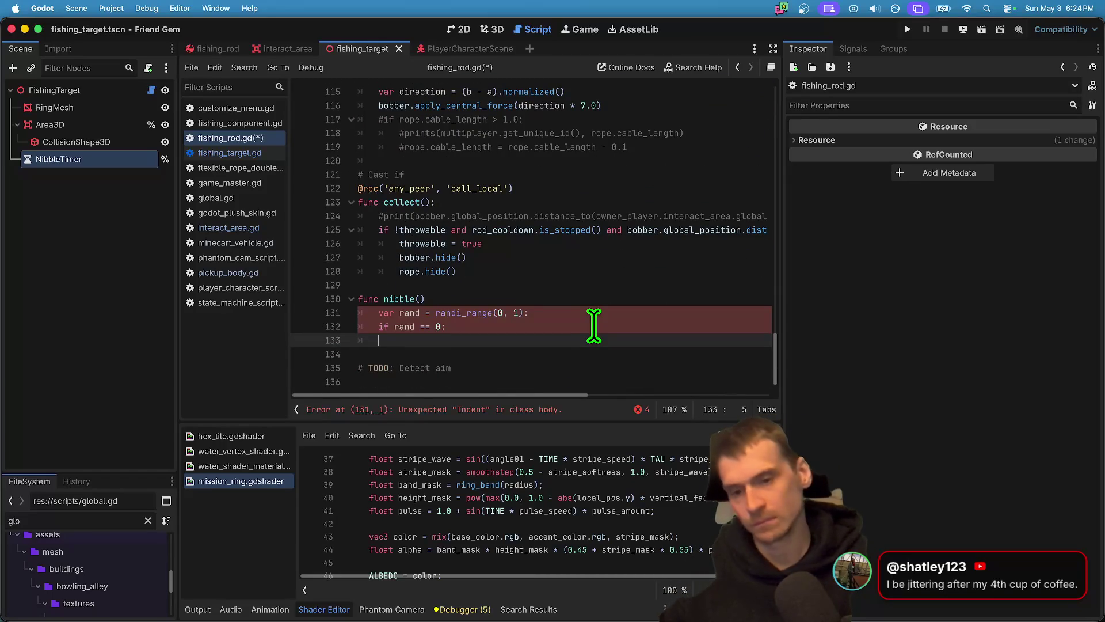
pyautogui.press('BackSpace')
pyautogui.press('Return')
pyautogui.press('Return')
pyautogui.write('unc add_fis')
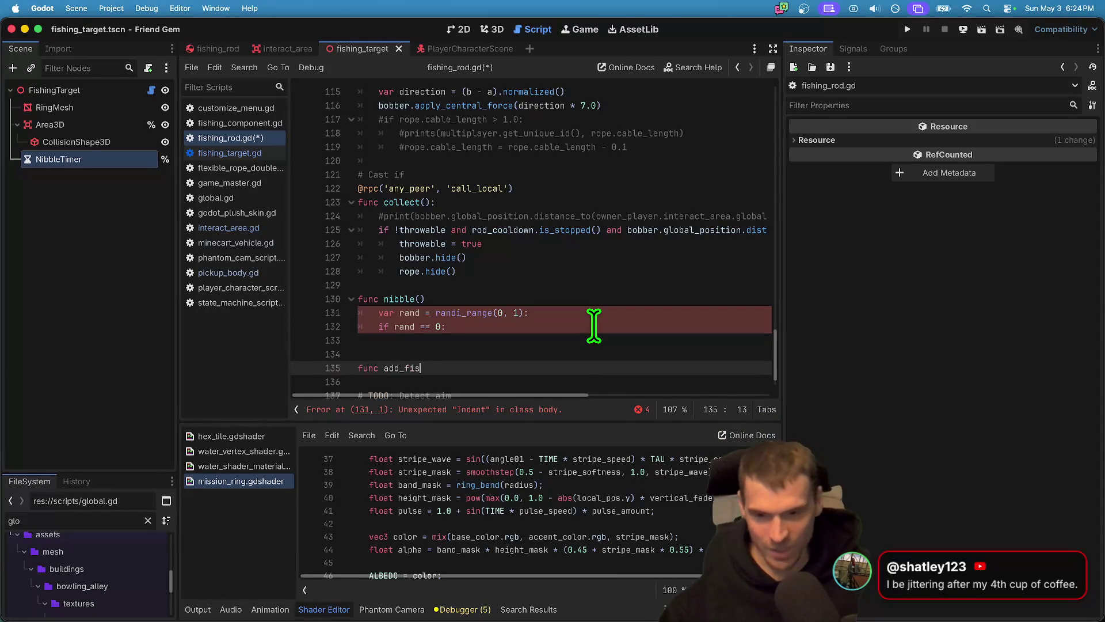
pyautogui.press('super+z')
pyautogui.press('super+z')
pyautogui.press('super+z')
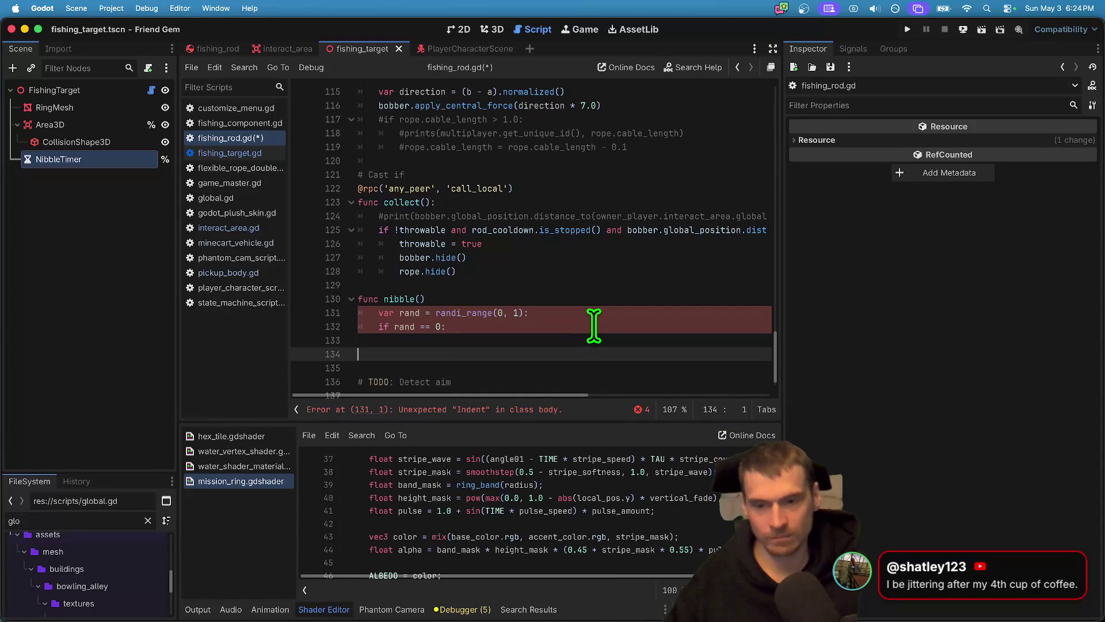
pyautogui.press('BackSpace')
pyautogui.write('Global.')
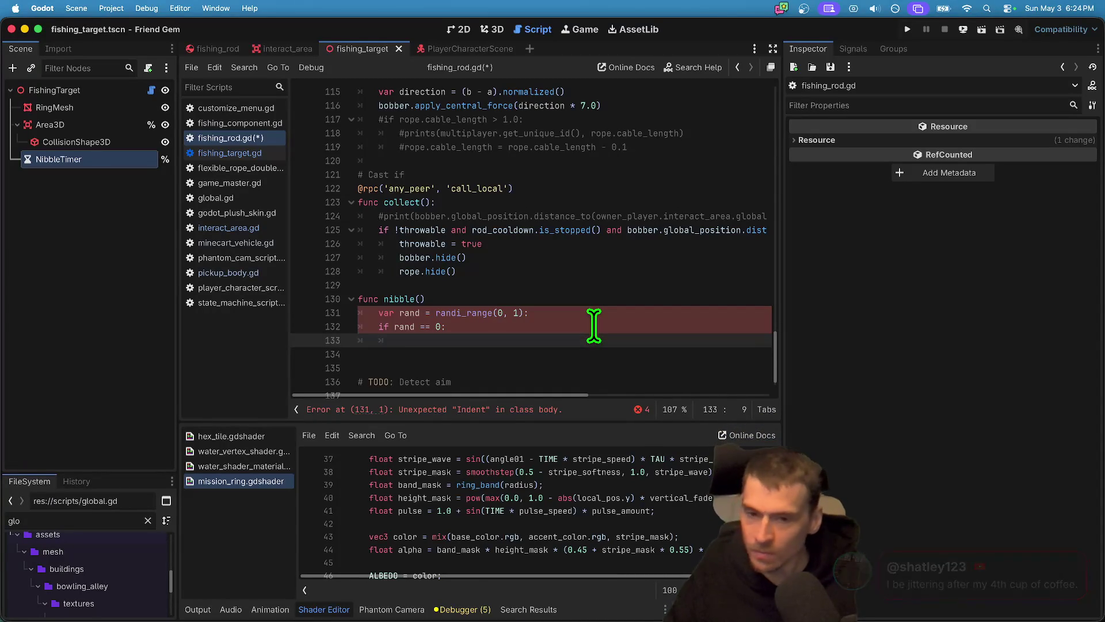
pyautogui.write('sp')
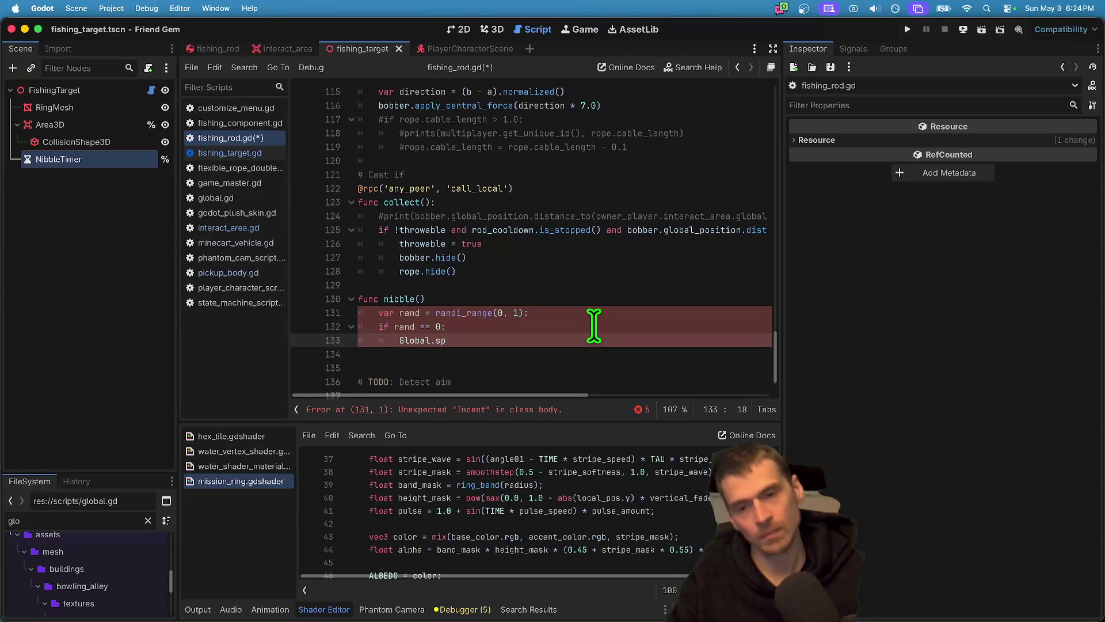
pyautogui.press('BackSpace')
pyautogui.press('BackSpace')
pyautogui.press('BackSpace')
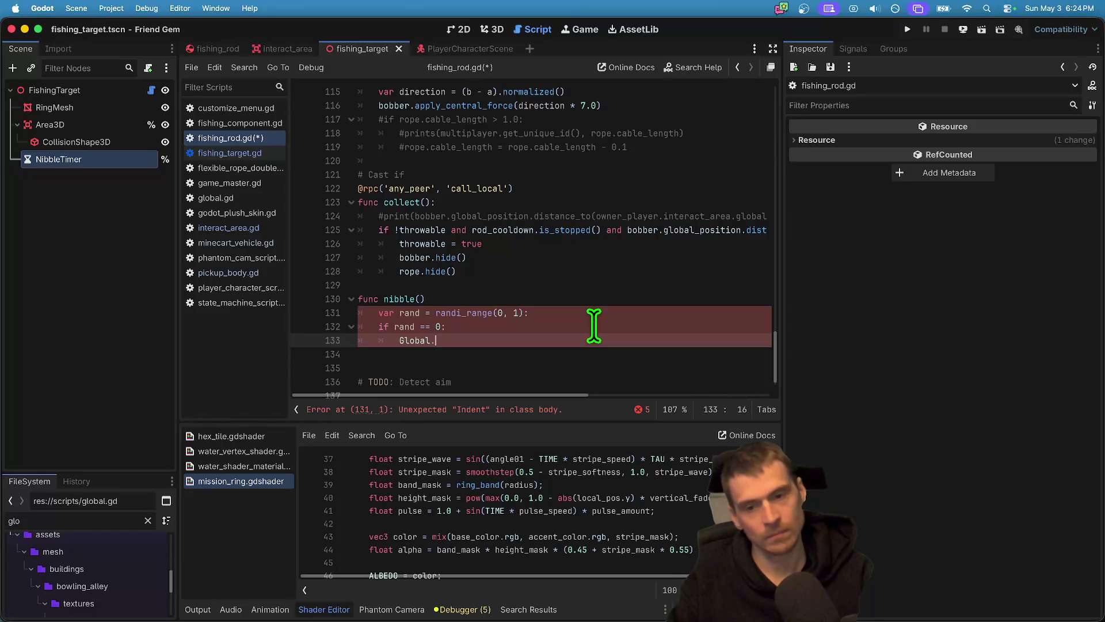
# Remove the stray colon from the randi_range line and add the colon to func nibble().
pyautogui.press('Up')
pyautogui.press('Up')
pyautogui.press('BackSpace')
pyautogui.press('Down')
pyautogui.press('Down')
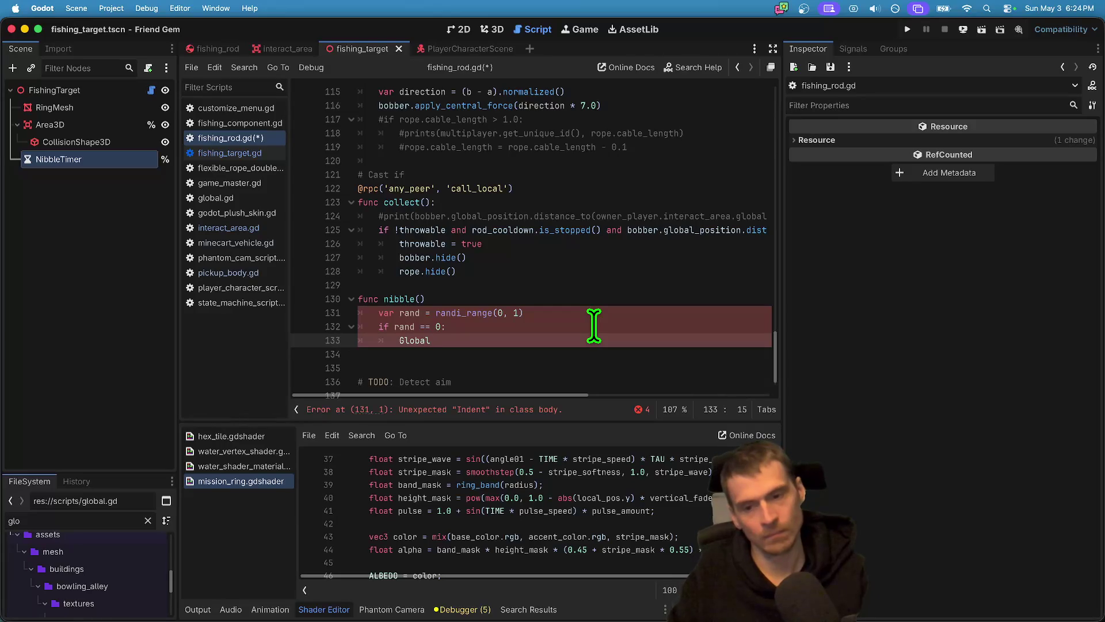
pyautogui.press('Up')
pyautogui.press('Up')
pyautogui.press('Up')
pyautogui.write(':')
pyautogui.press('Down')
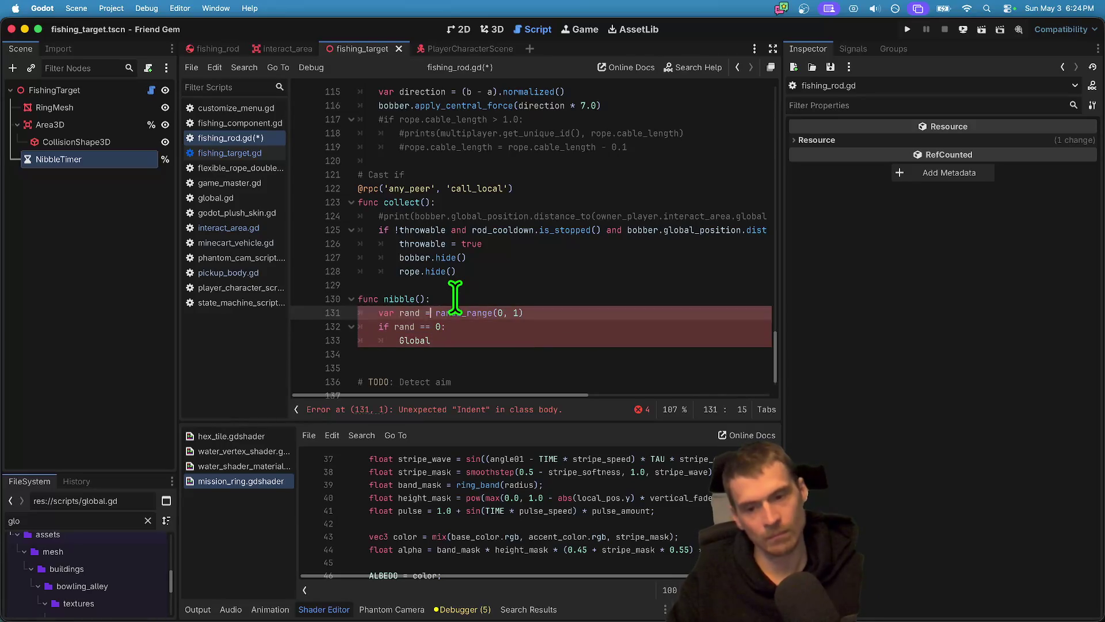
# Call Global.proper_spawner.spawn_prop with PropSpawner.PROPS.FISH_1 as the prop.
pyautogui.press('Down')
pyautogui.press('Down')
pyautogui.write('.proper_spawner')
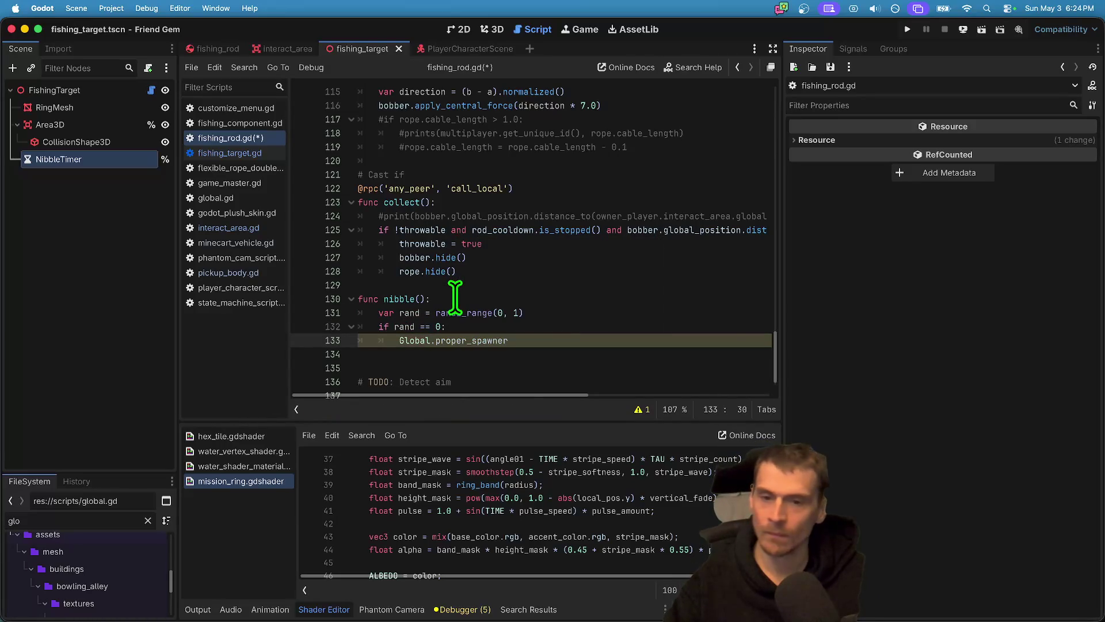
pyautogui.write('.')
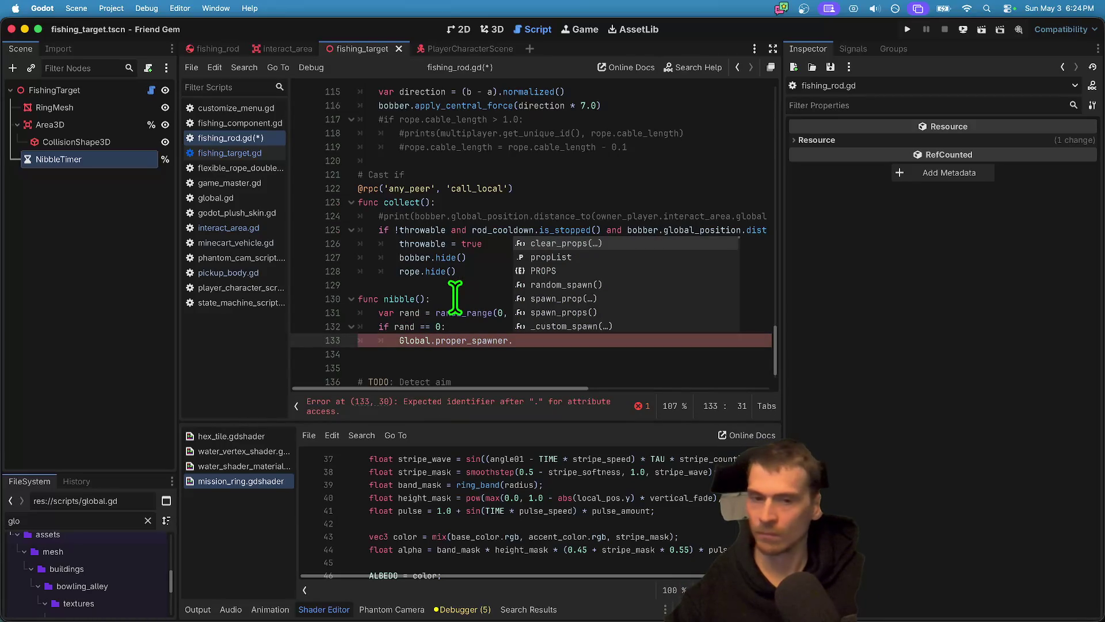
pyautogui.press('Down')
pyautogui.press('Down')
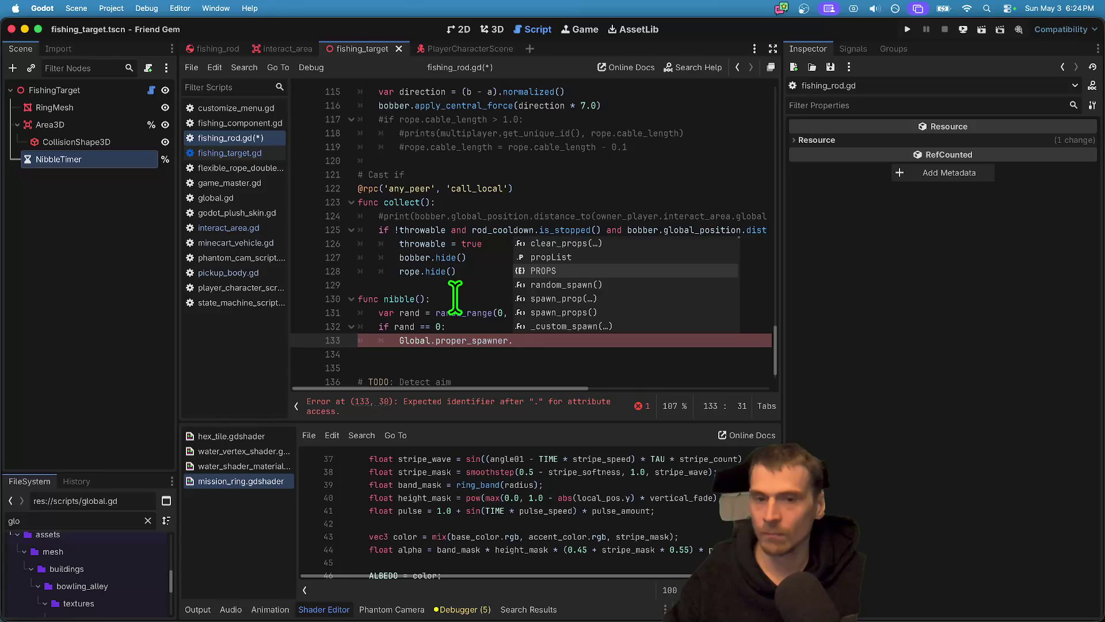
pyautogui.write('spaw')
pyautogui.press('Return')
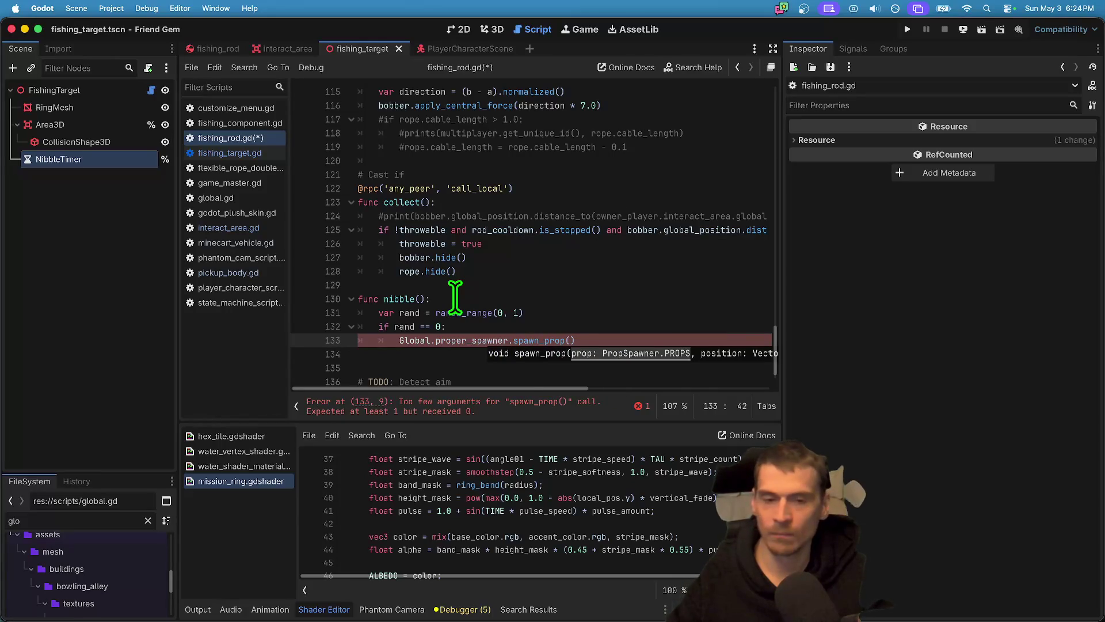
pyautogui.press('Return')
pyautogui.write('.p')
pyautogui.press('Down')
pyautogui.press('Return')
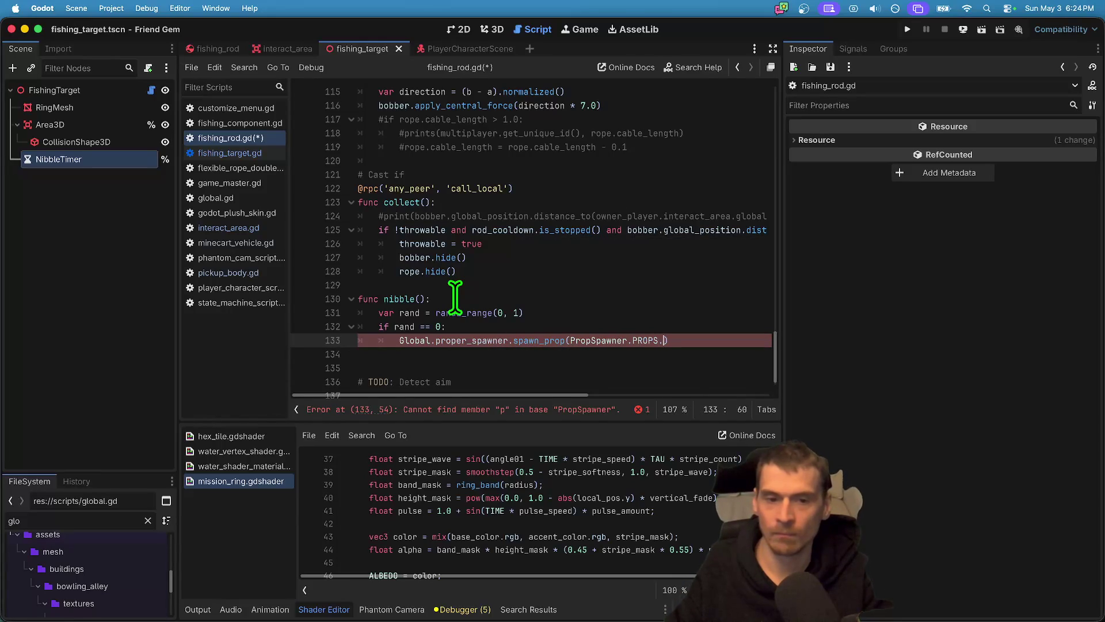
pyautogui.write('.f')
pyautogui.press('Down')
pyautogui.press('Return')
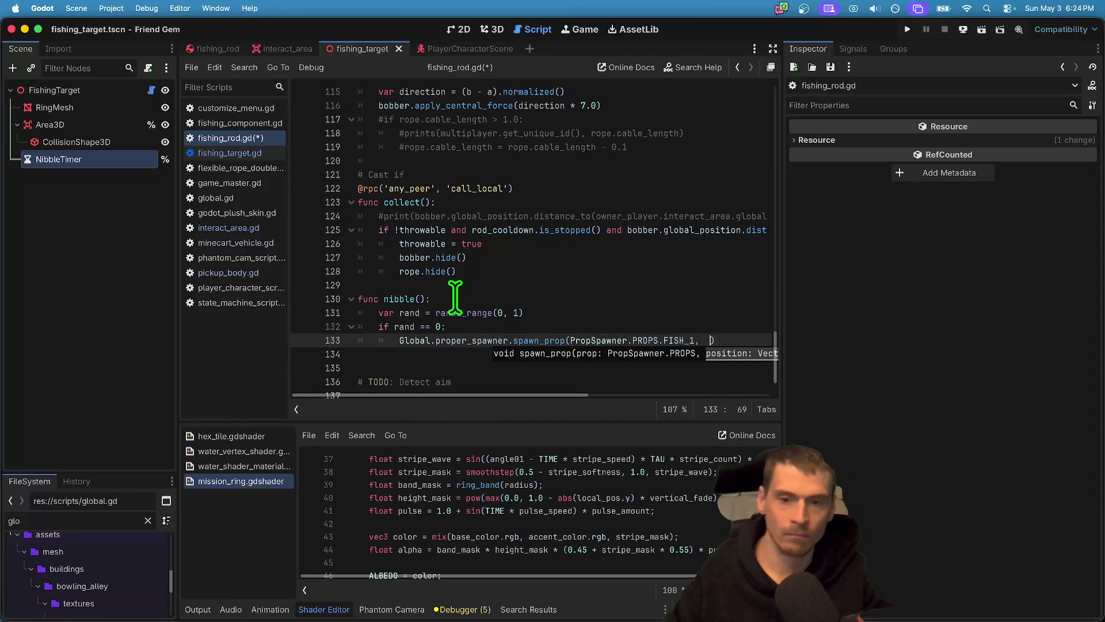
# Pass bobber.global_position + Vector3.ONE as the spawn position and delete the extra blank line.
pyautogui.write('bo')
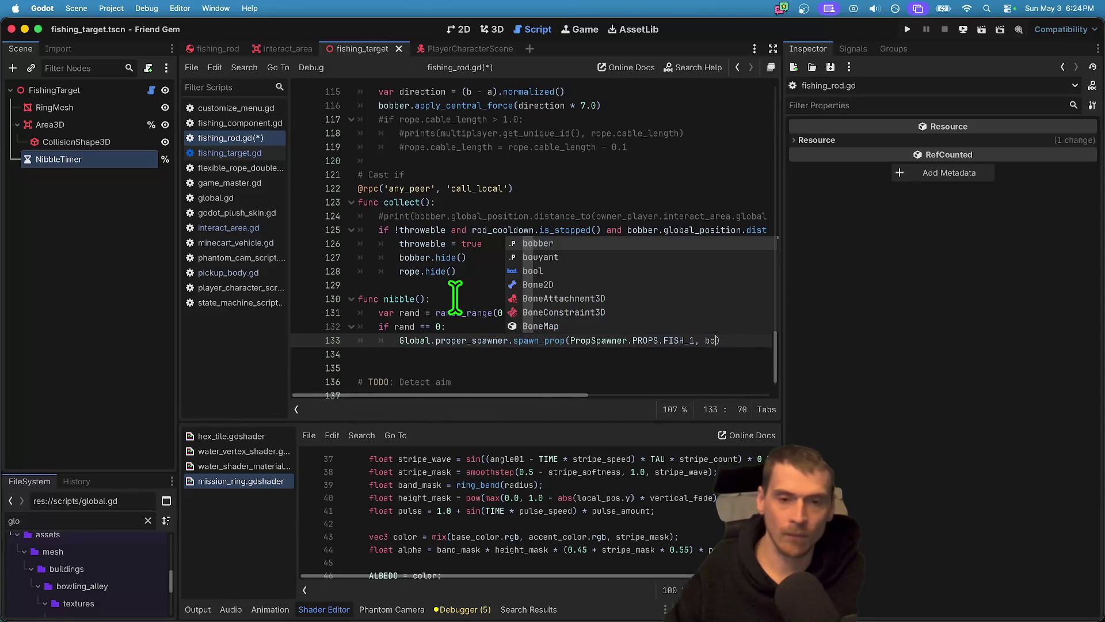
pyautogui.press('Return')
pyautogui.write('.')
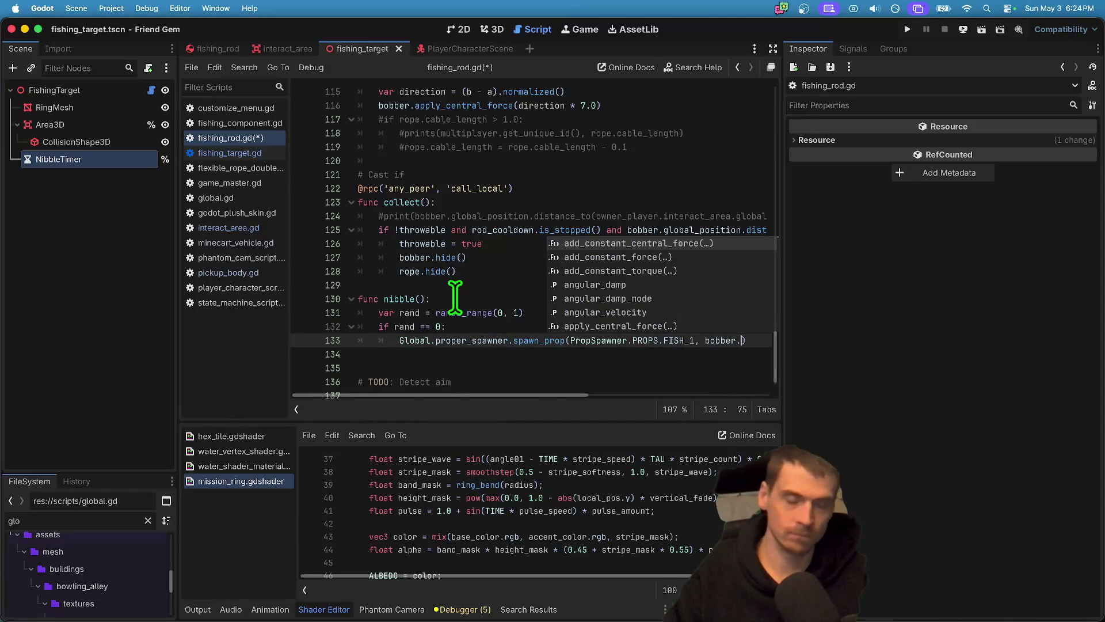
pyautogui.write('glo')
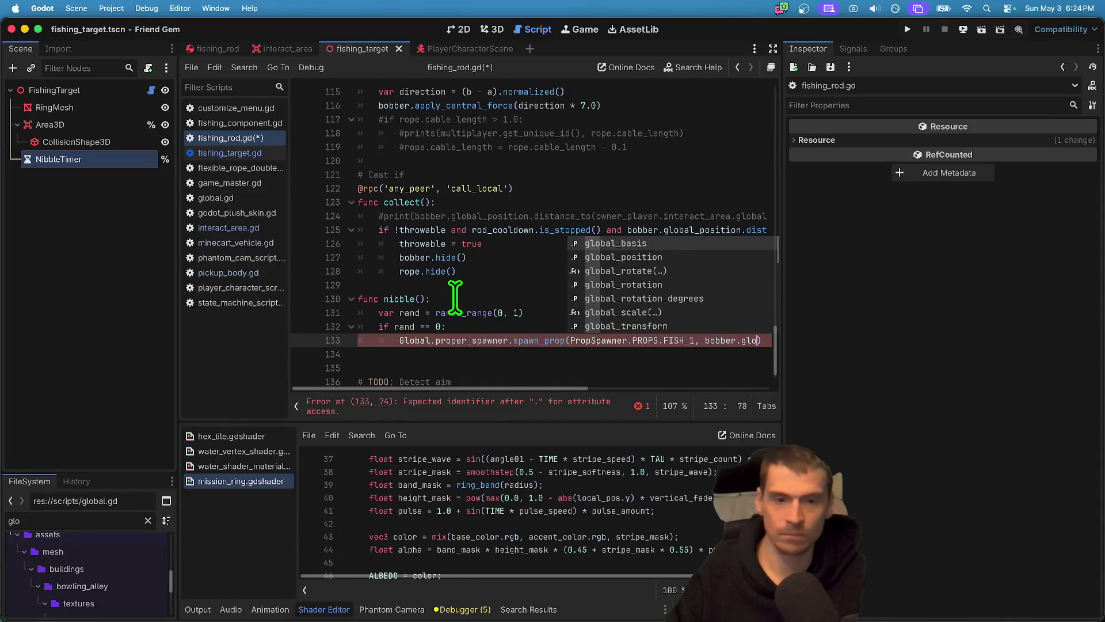
pyautogui.press('Return')
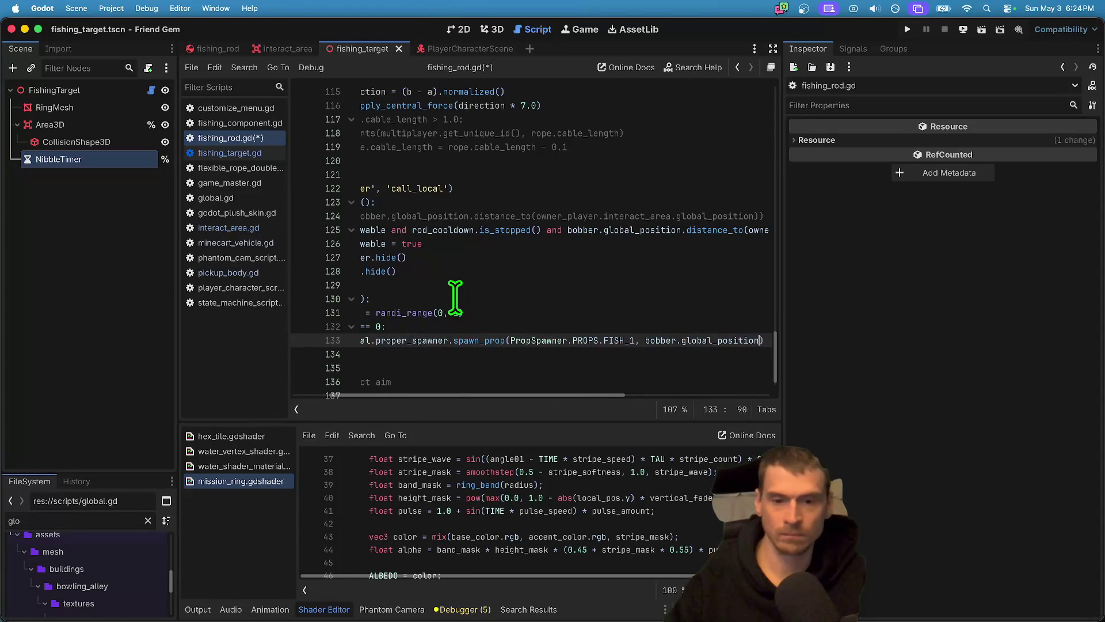
pyautogui.write('+ Vect')
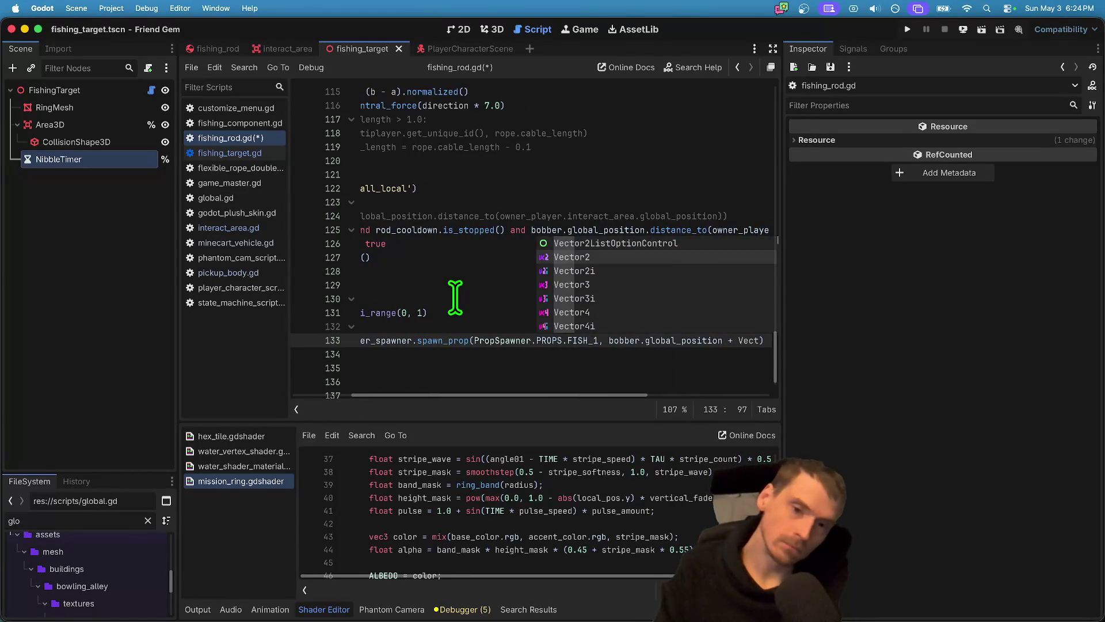
pyautogui.press('Down')
pyautogui.press('Down')
pyautogui.press('Return')
pyautogui.write('.O')
pyautogui.press('Return')
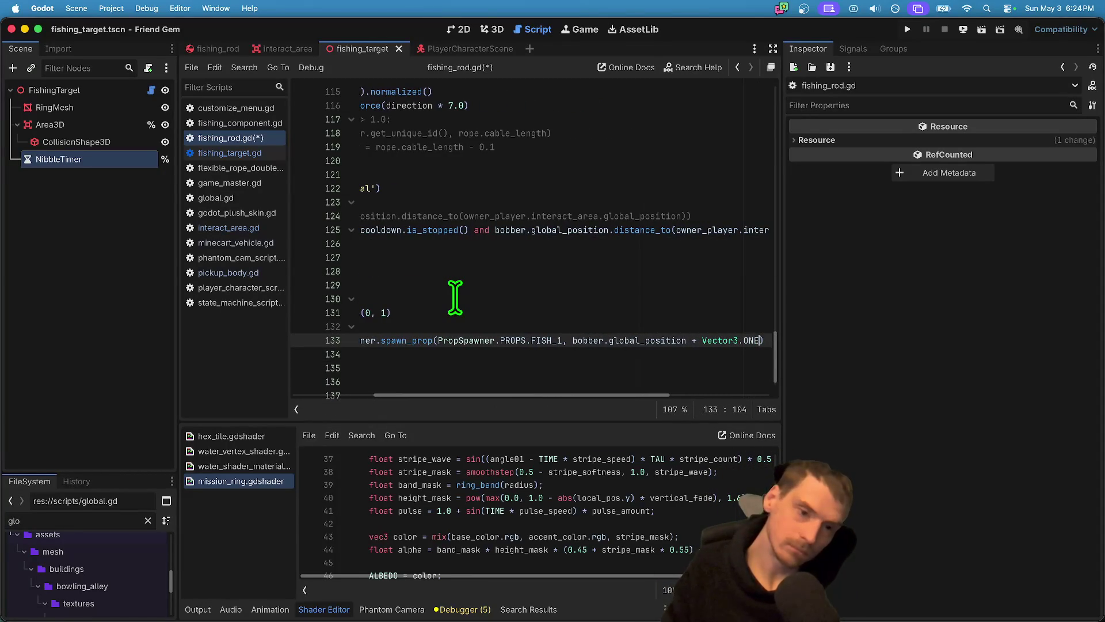
pyautogui.press('Down')
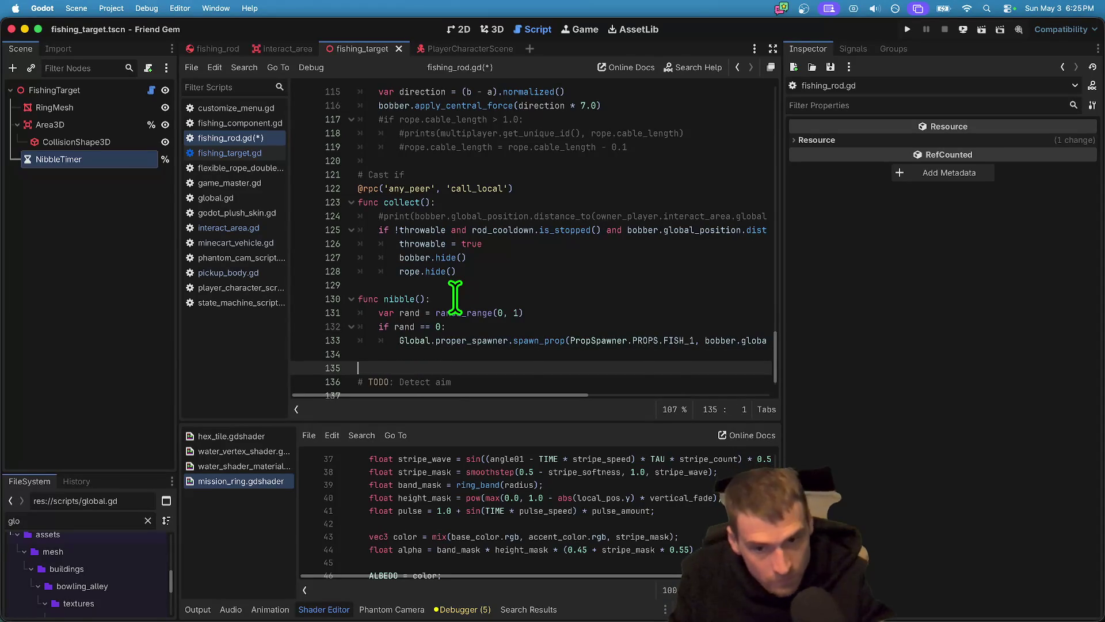
pyautogui.press('Delete')
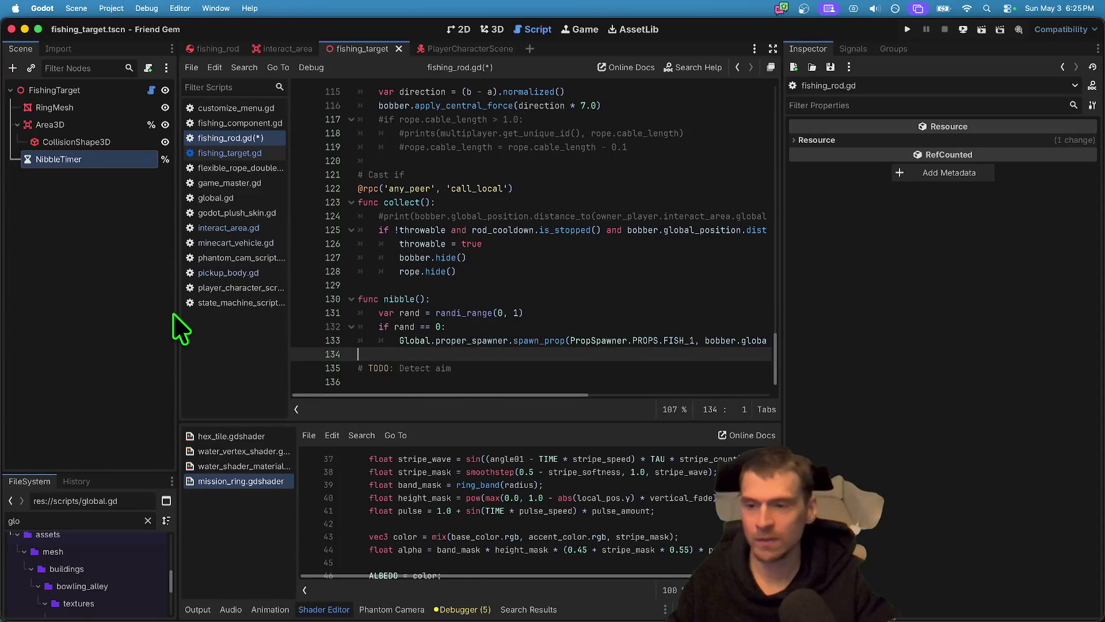
# Widen the code area, add two blank lines below the nibble spawn call, and save fishing_rod.gd.
pyautogui.moveTo(179, 316); pyautogui.dragTo(134, 317)
pyautogui.press('Return')
pyautogui.press('Return')
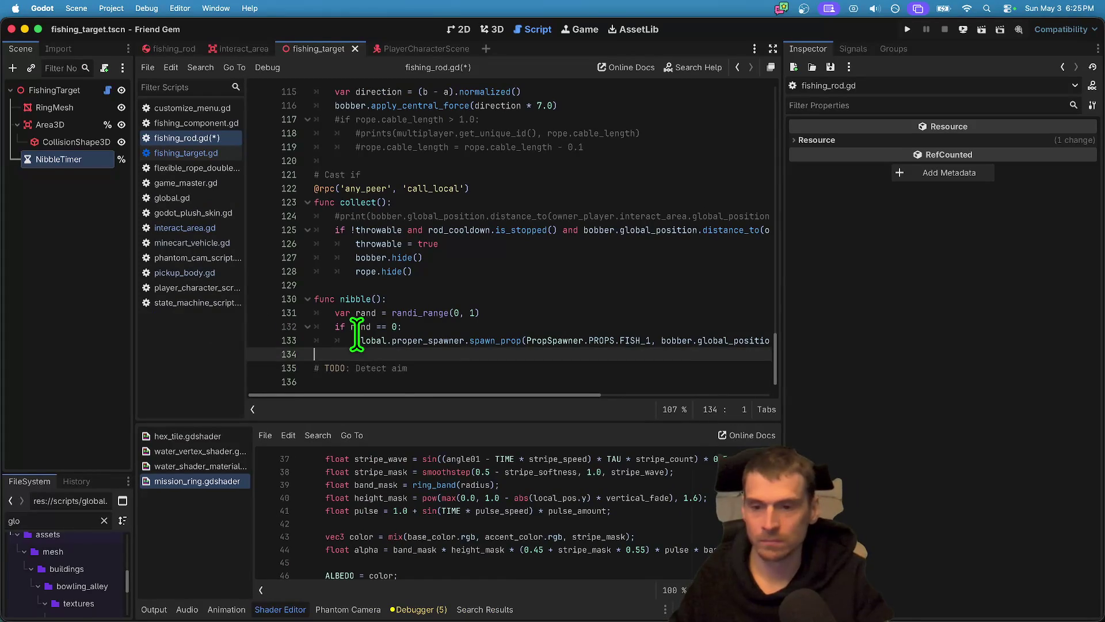
pyautogui.press('Return')
pyautogui.press('Up')
pyautogui.press('super+s')
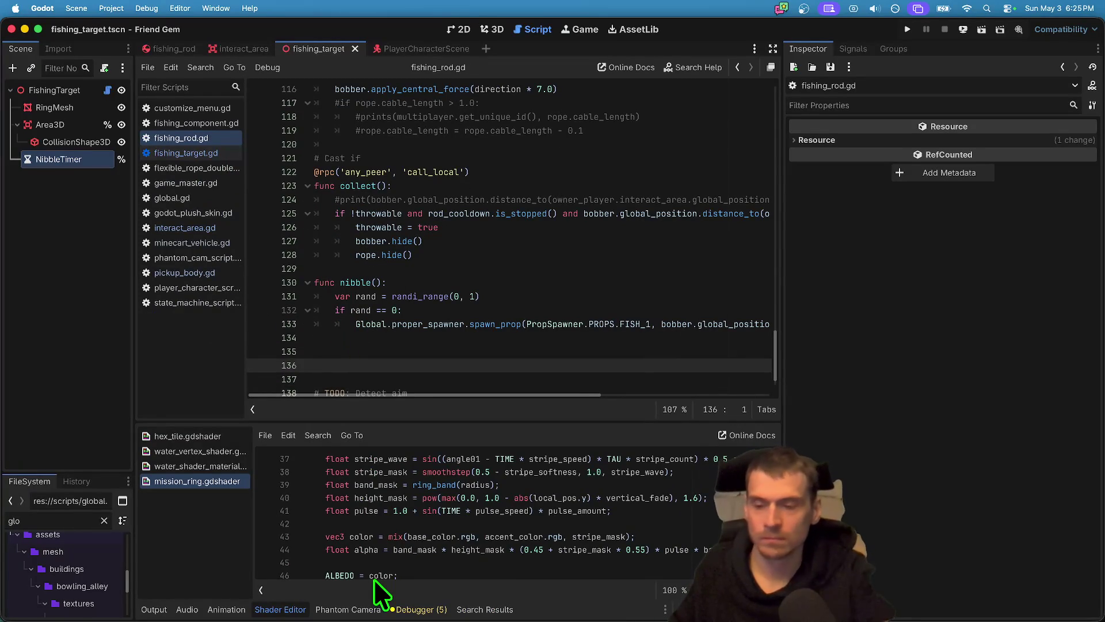
# Review the top of fishing_rod.gd, including the start_timer variable.
pyautogui.scroll(6, 556, 305)
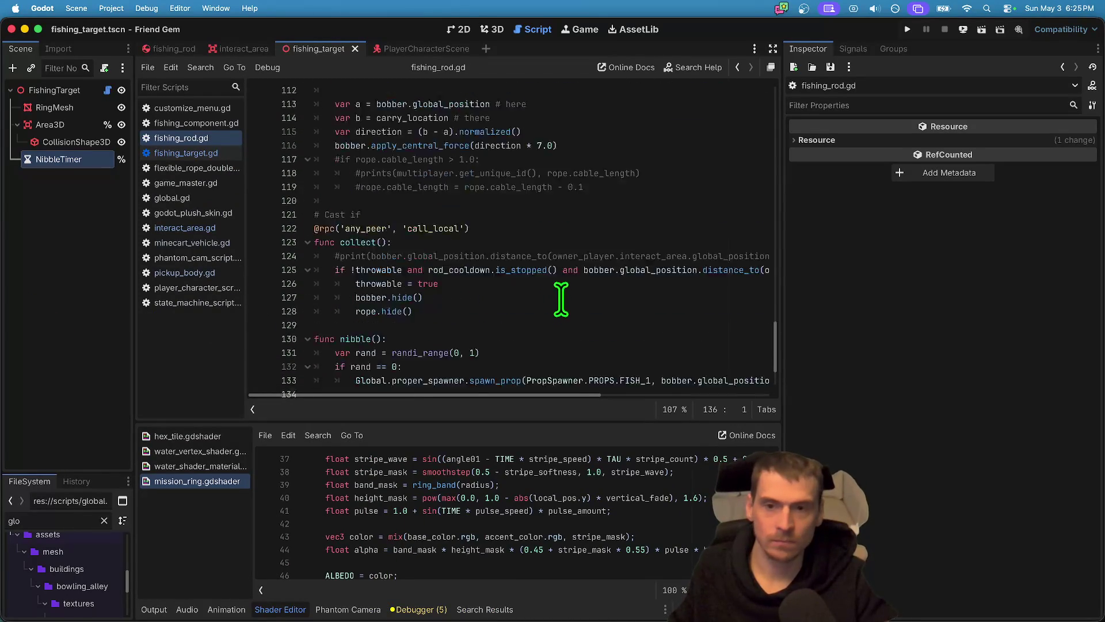
pyautogui.scroll(20, 649, 340)
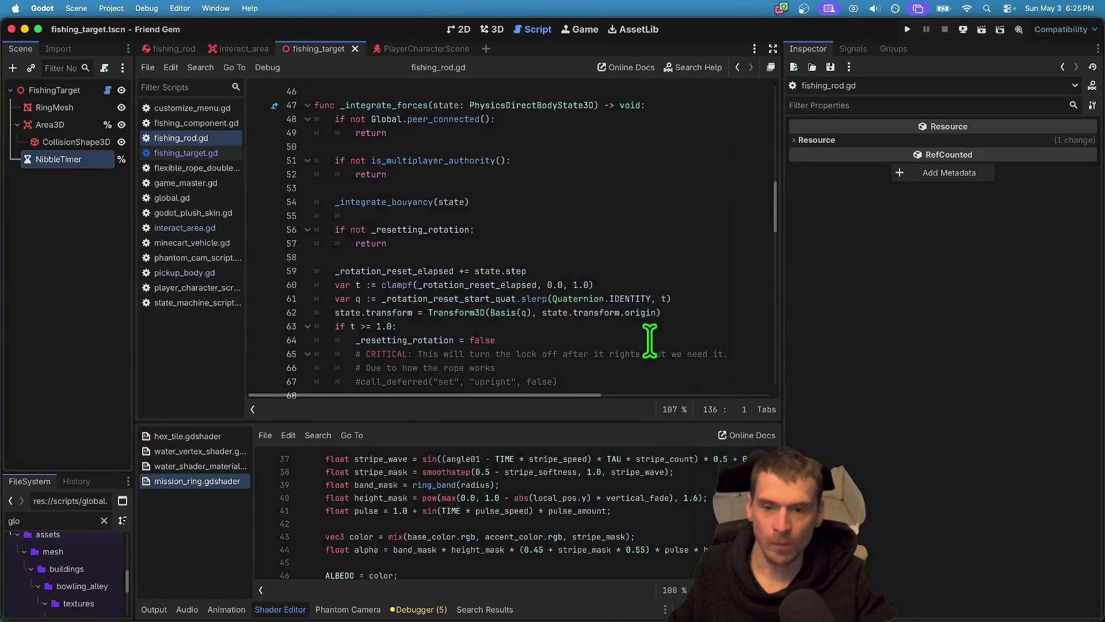
pyautogui.scroll(6, 649, 340)
pyautogui.rightClick(650, 336)
pyautogui.scroll(6, 649, 323)
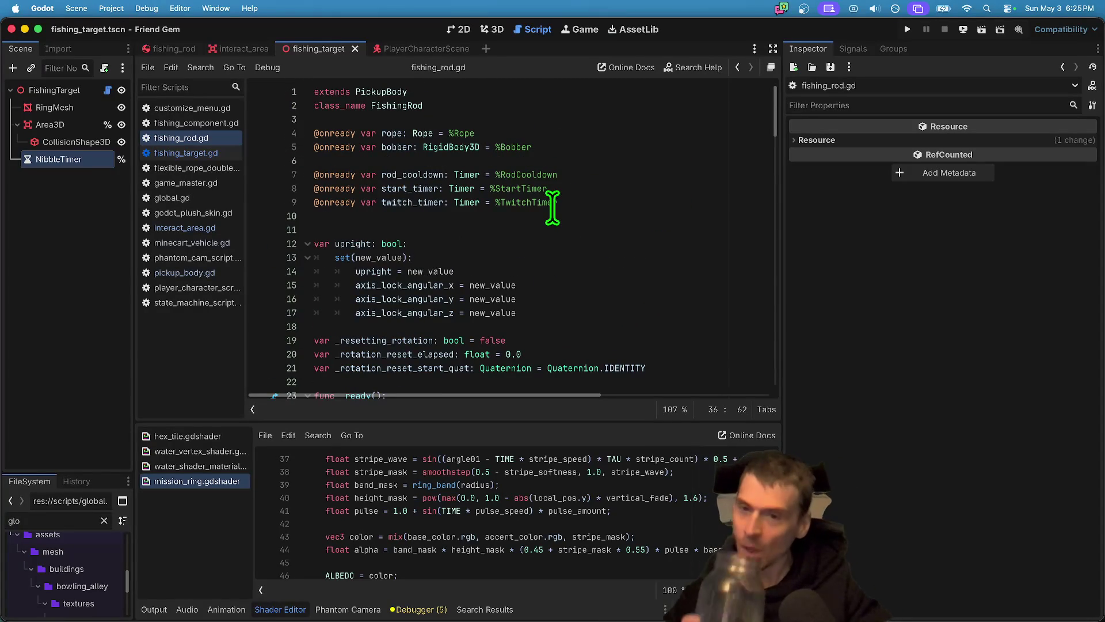
pyautogui.doubleClick(423, 189)
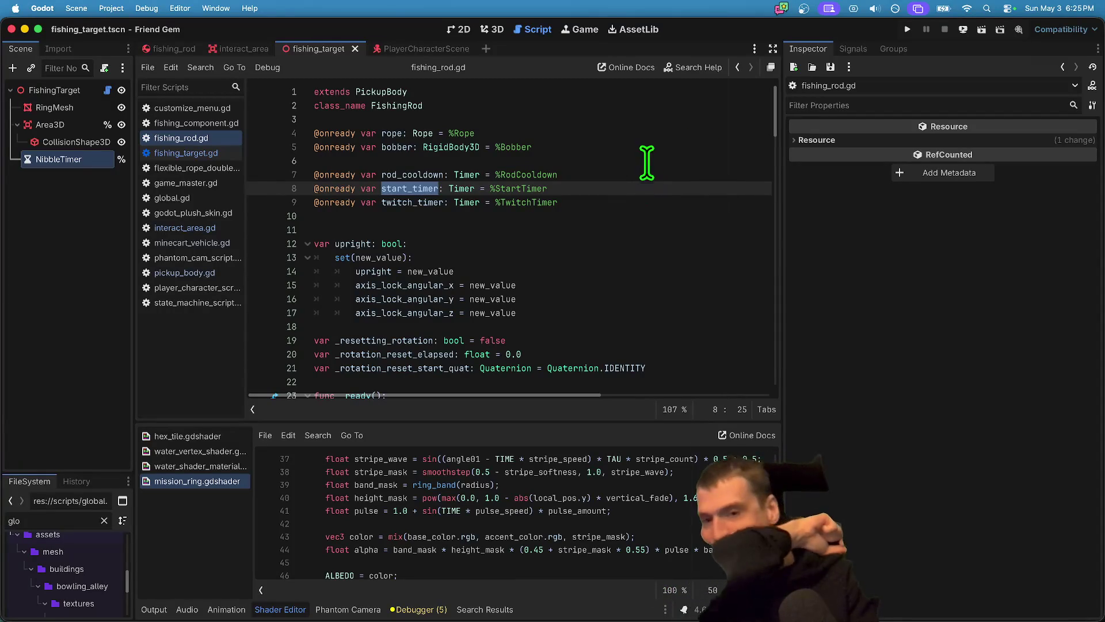
pyautogui.scroll(-3, 658, 299)
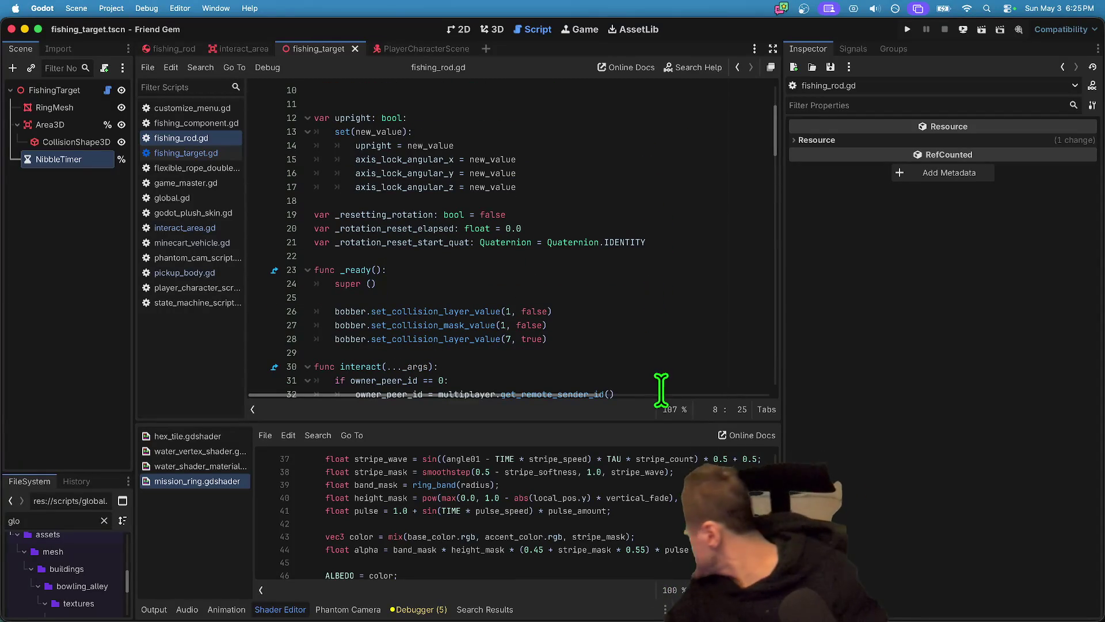
pyautogui.scroll(3, 619, 339)
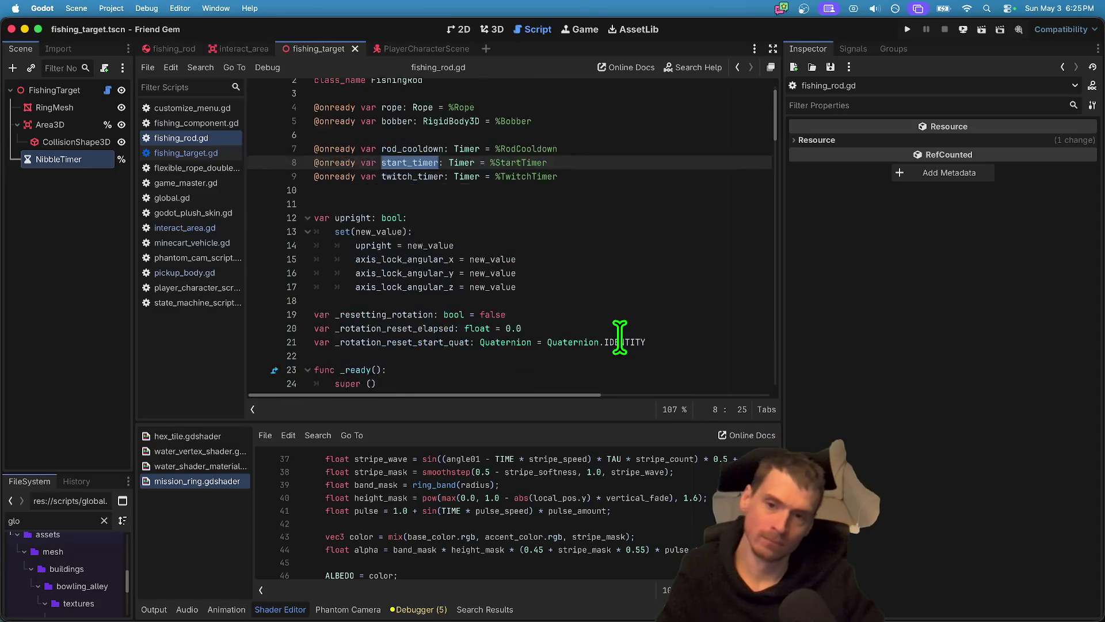
pyautogui.scroll(-20, 620, 339)
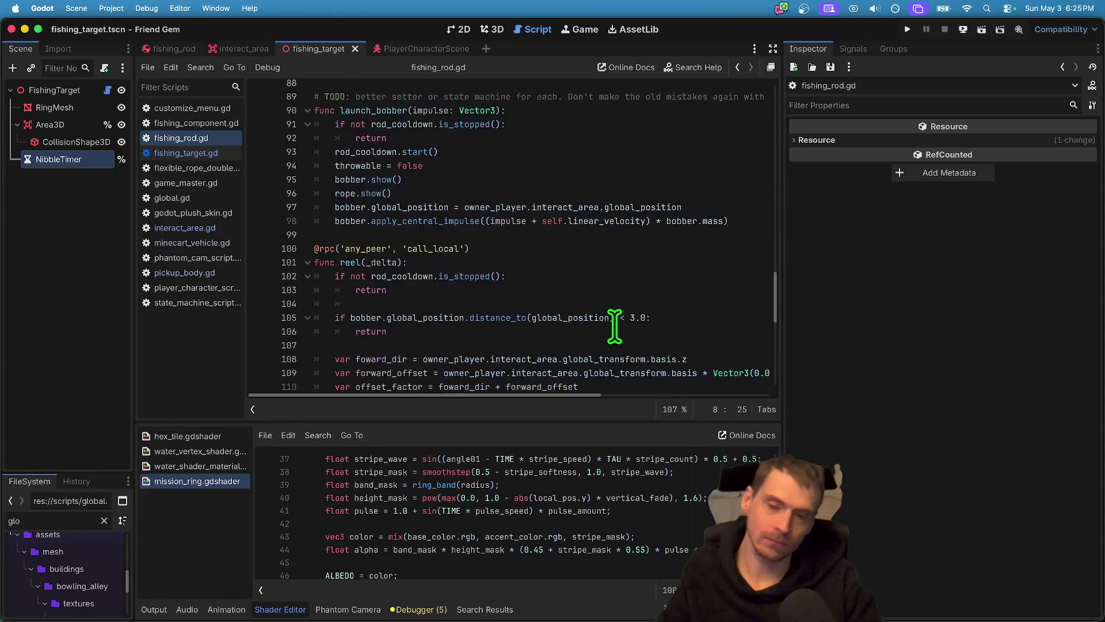
# Indent the blank line under the spawn call and return the caret to it.
pyautogui.click(616, 321)
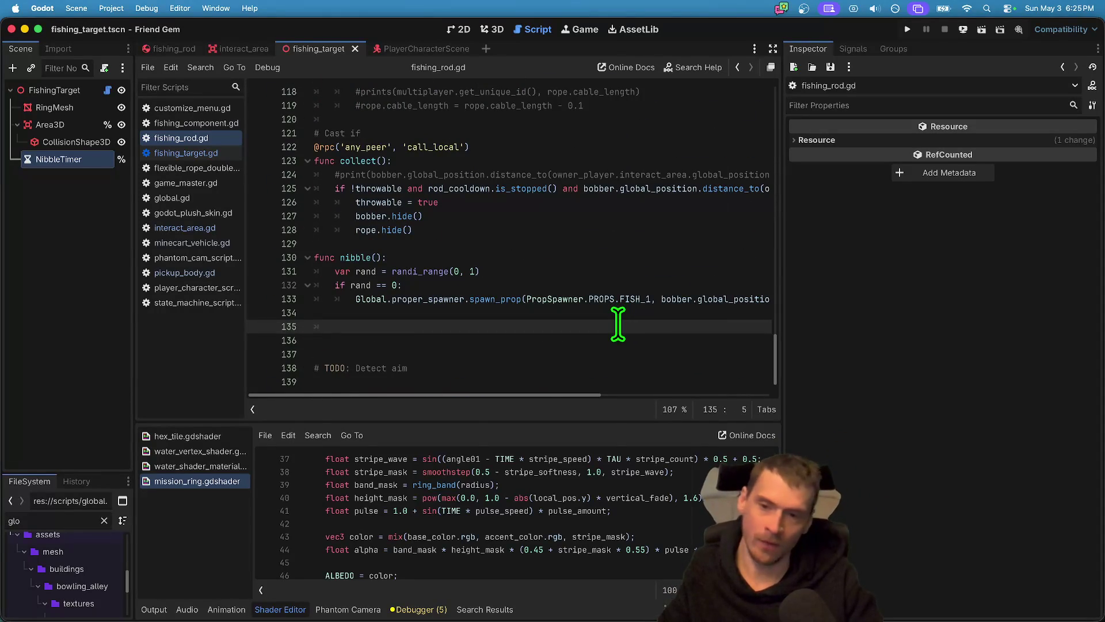
pyautogui.press('Tab')
pyautogui.press('Up')
pyautogui.press('Up')
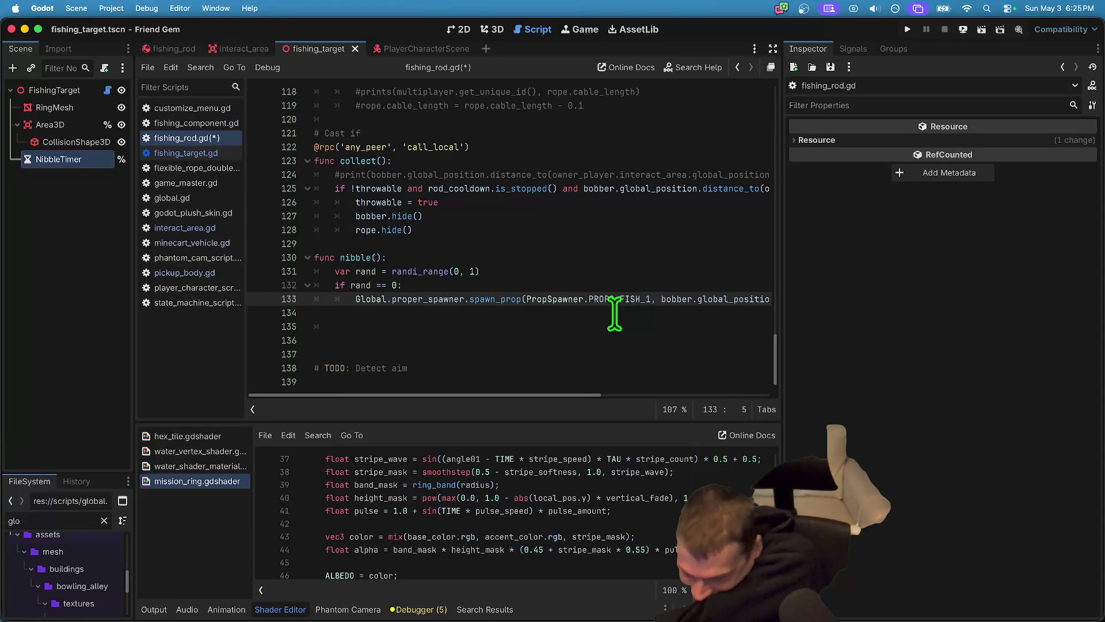
pyautogui.press('super+Tab')
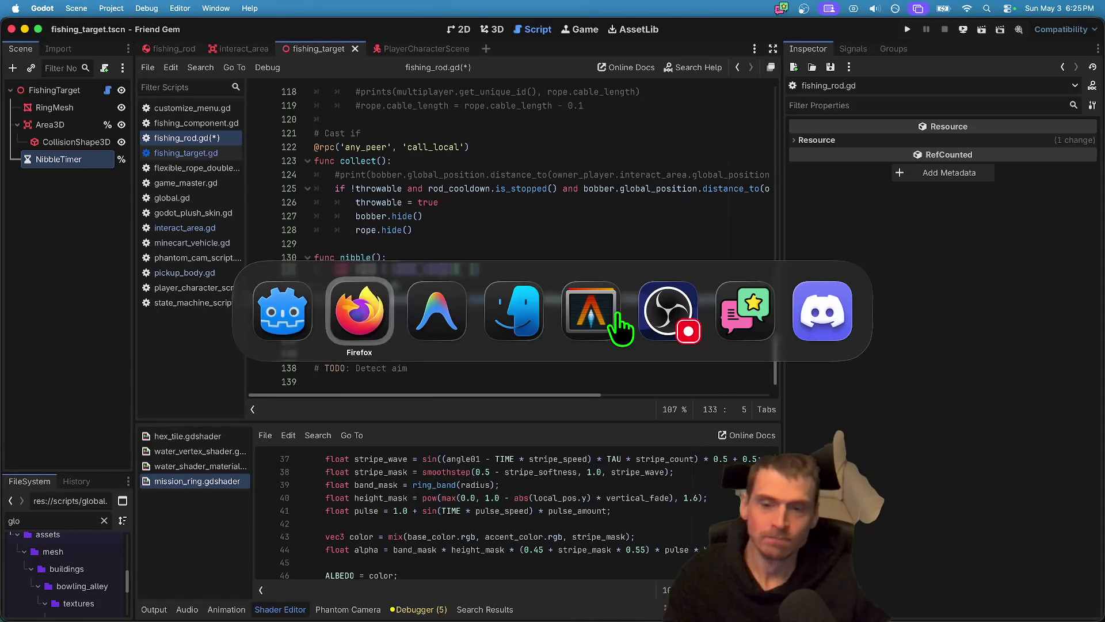
pyautogui.press('Escape')
pyautogui.press('End')
pyautogui.click(771, 314)
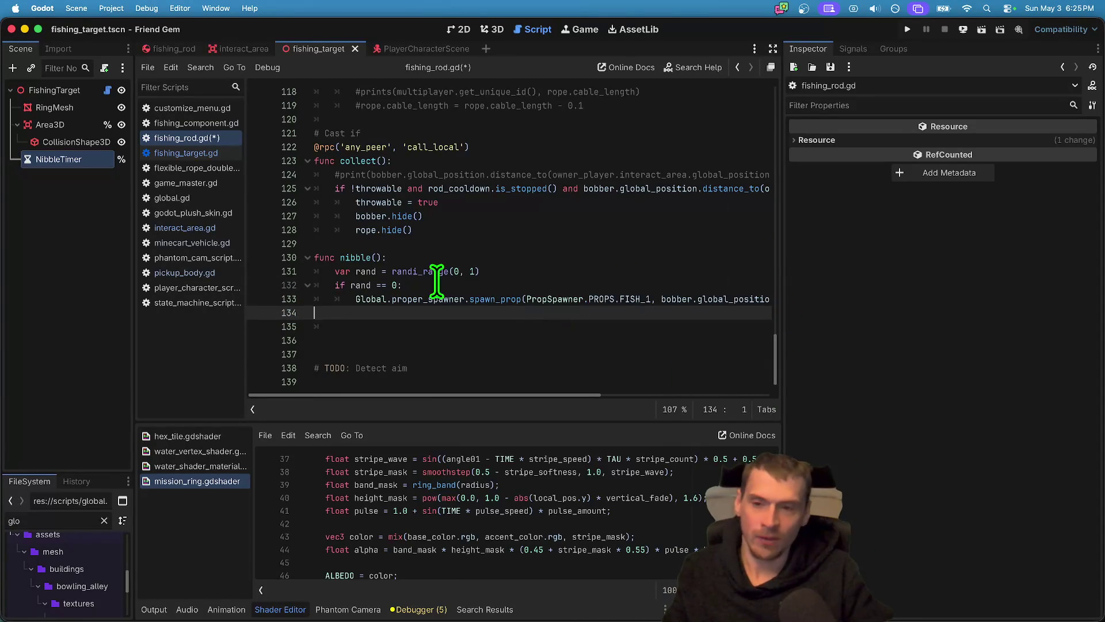
# Filter the FileSystem dock by 'fish' and expand the filtered file tree.
pyautogui.doubleClick(77, 521)
pyautogui.write('fish')
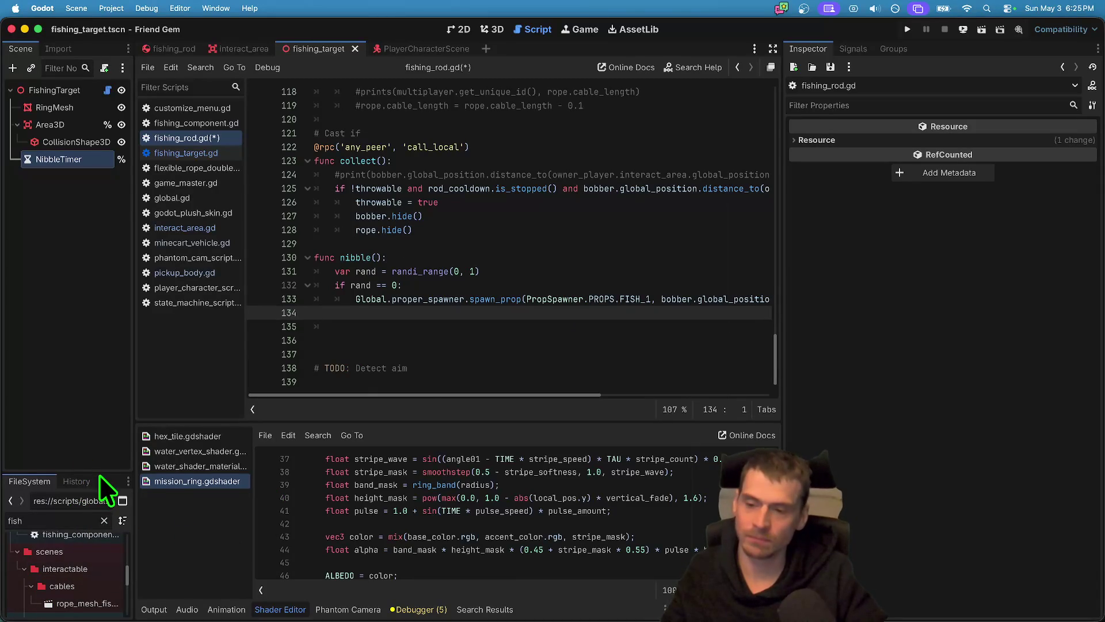
pyautogui.moveTo(99, 473); pyautogui.dragTo(99, 226)
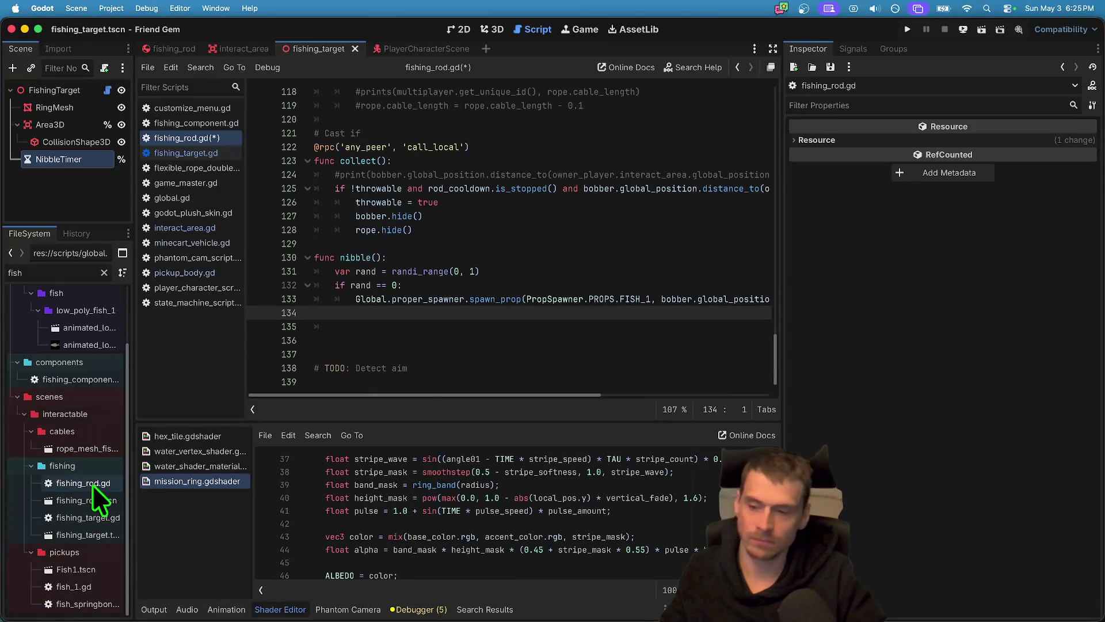
# Open the Fish1 scene and inspect its root node and attached script.
pyautogui.doubleClick(84, 569)
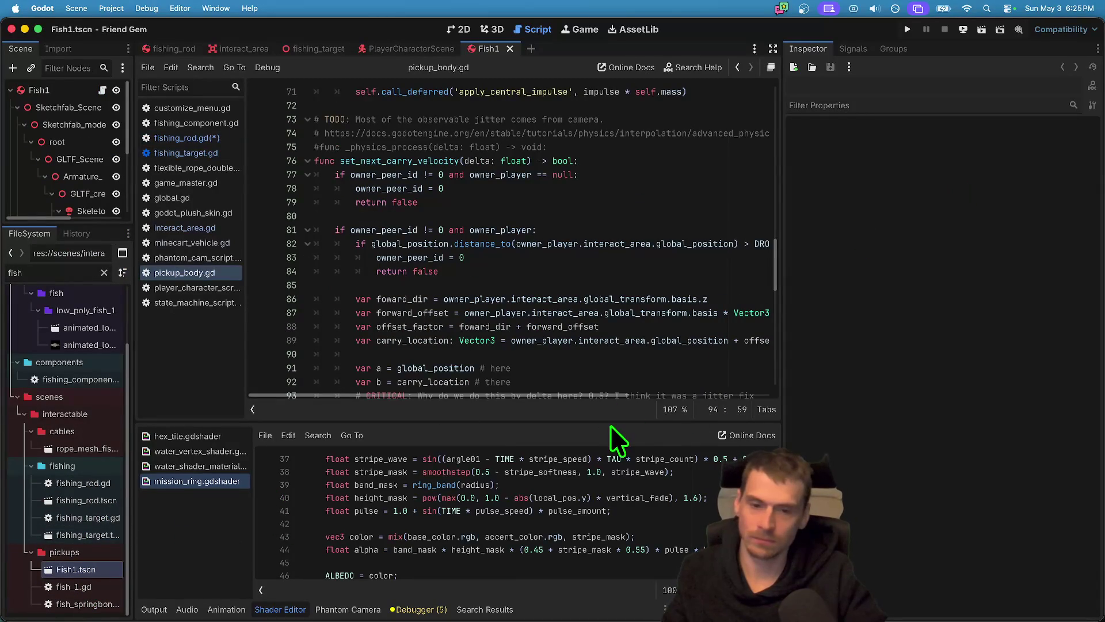
pyautogui.scroll(-12, 576, 341)
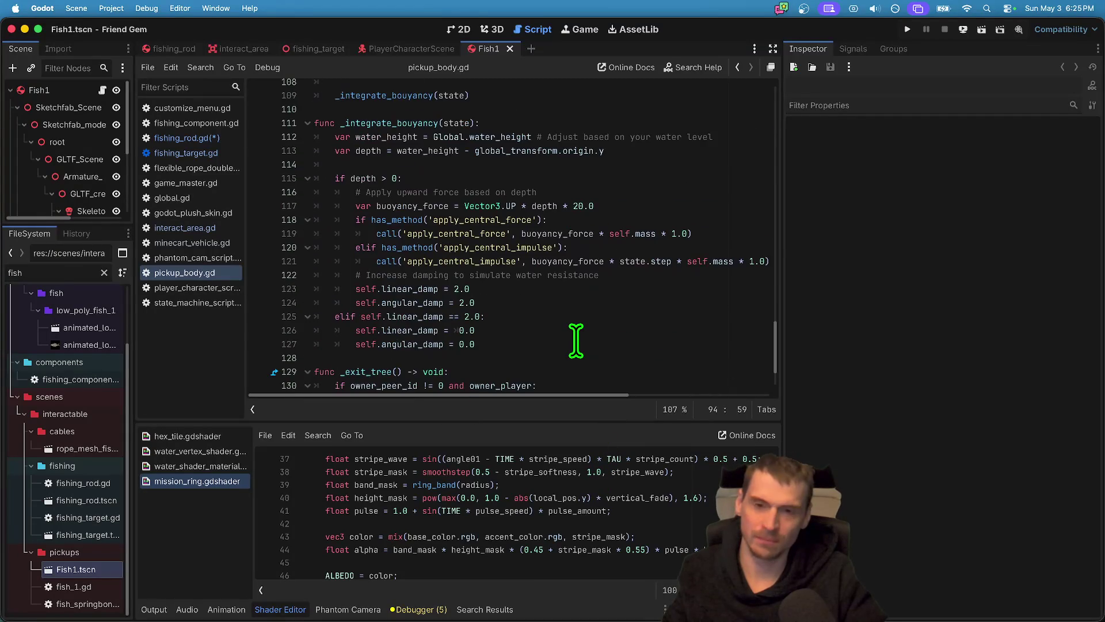
pyautogui.scroll(-2, 570, 345)
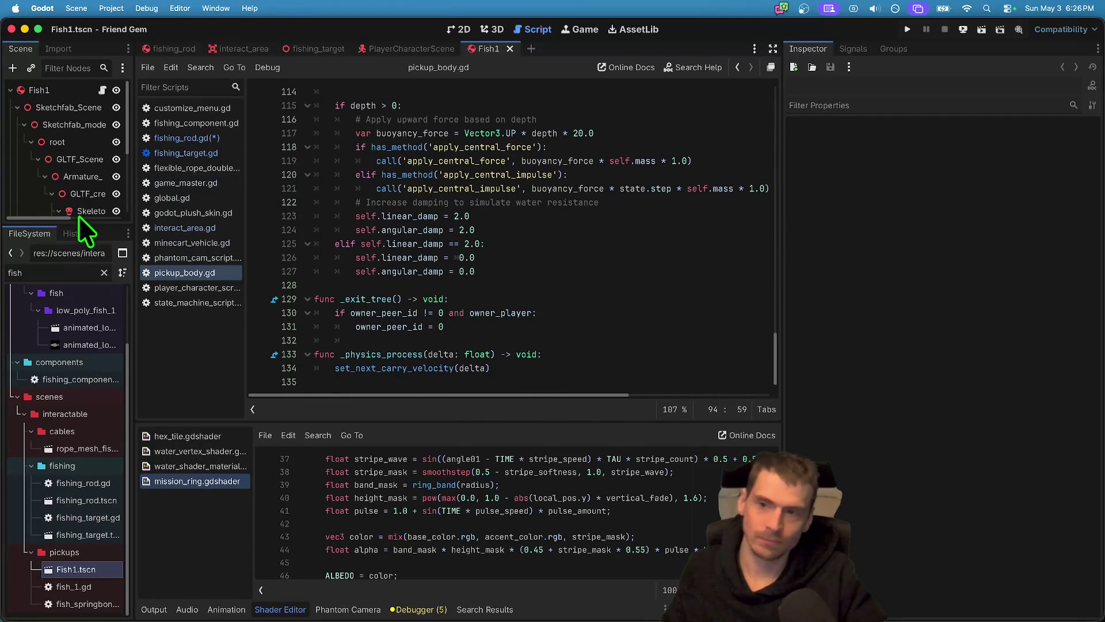
pyautogui.moveTo(81, 225); pyautogui.dragTo(111, 345)
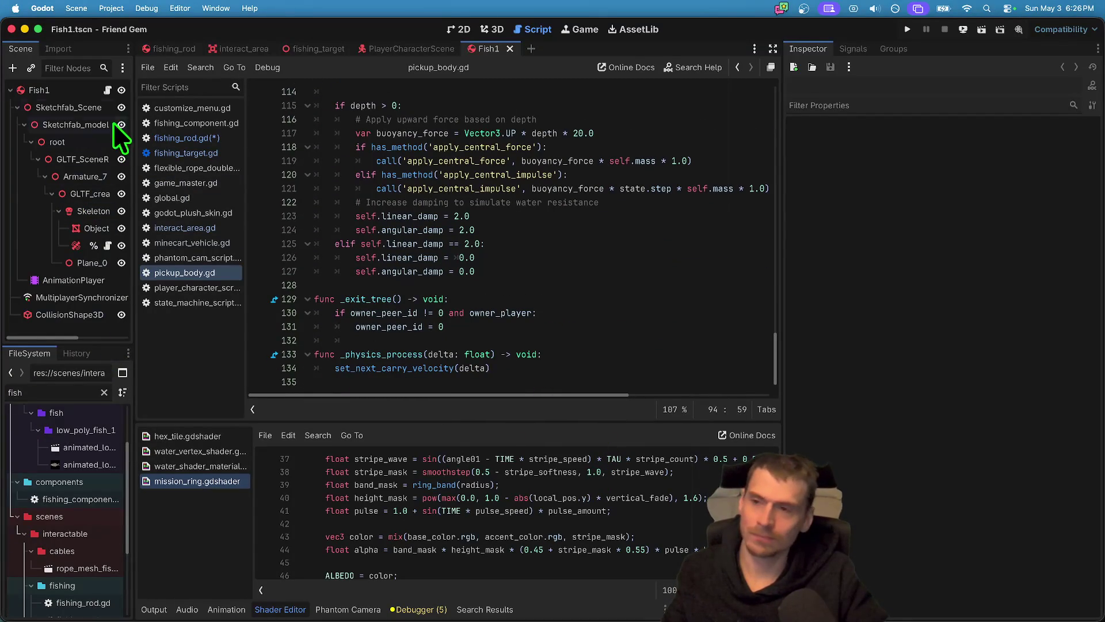
pyautogui.scroll(10, 530, 288)
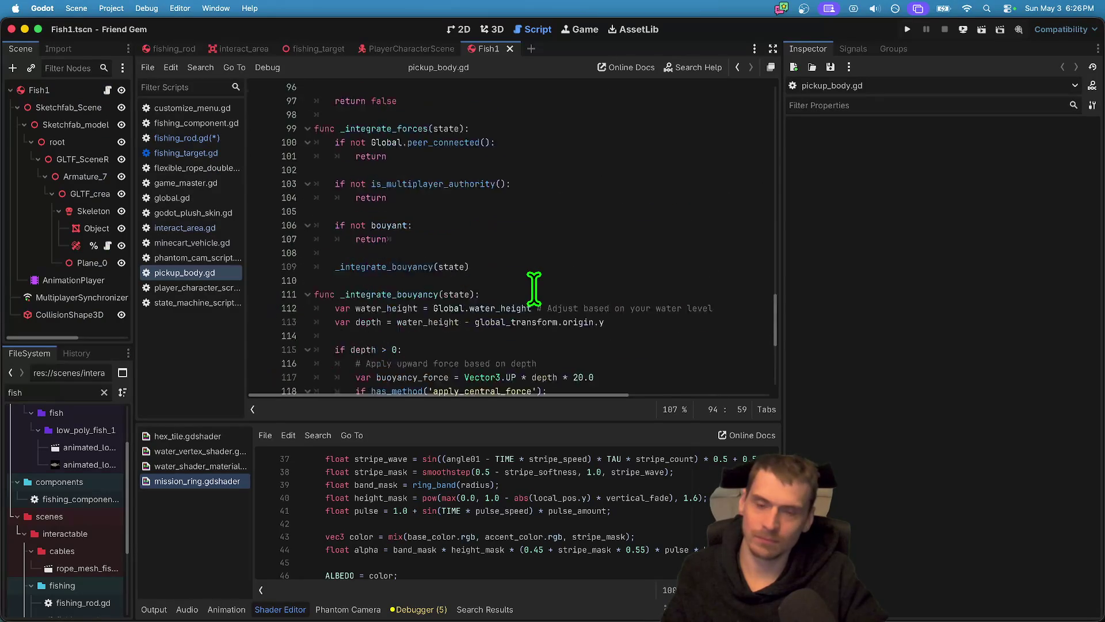
pyautogui.scroll(18, 533, 286)
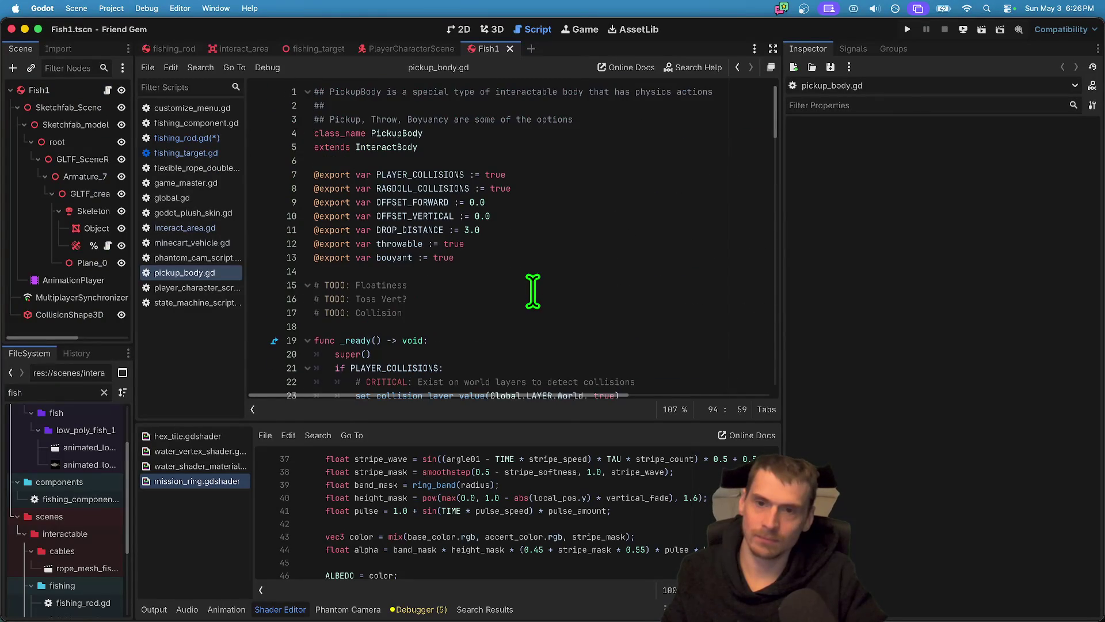
pyautogui.click(75, 90)
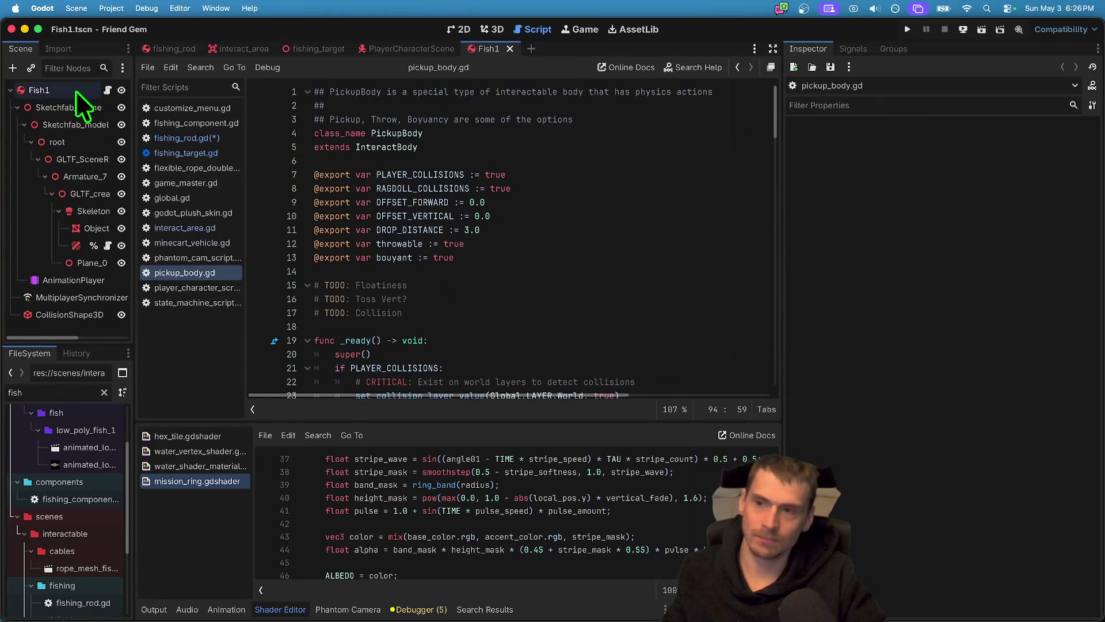
pyautogui.click(107, 91)
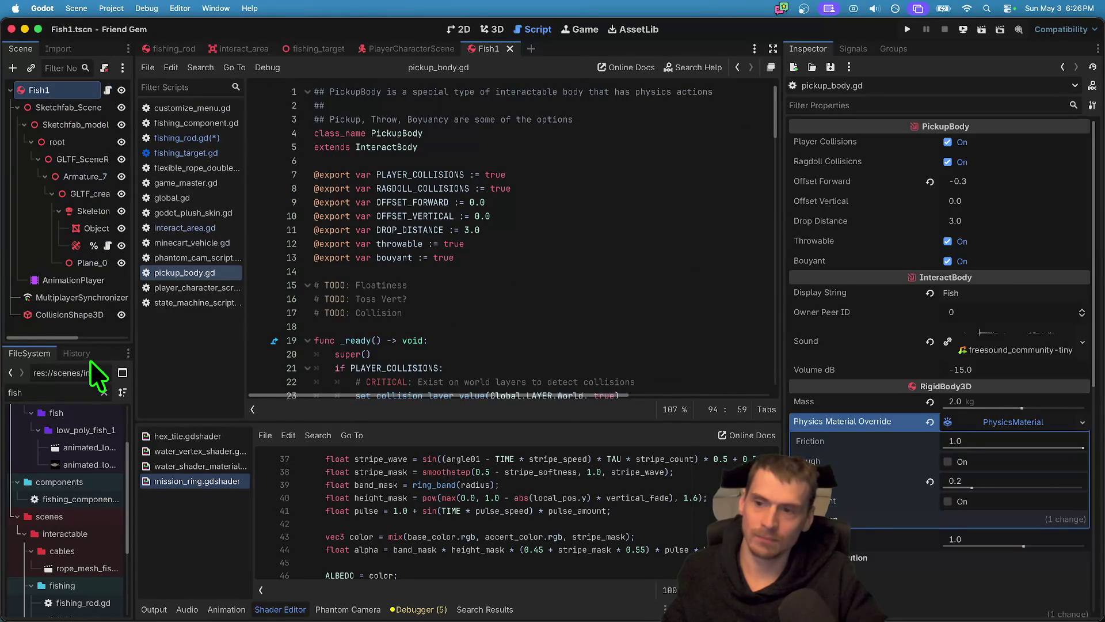
# Open fish_1.gd and delete the two blank lines above the commented-out #if block.
pyautogui.moveTo(93, 342); pyautogui.dragTo(99, 242)
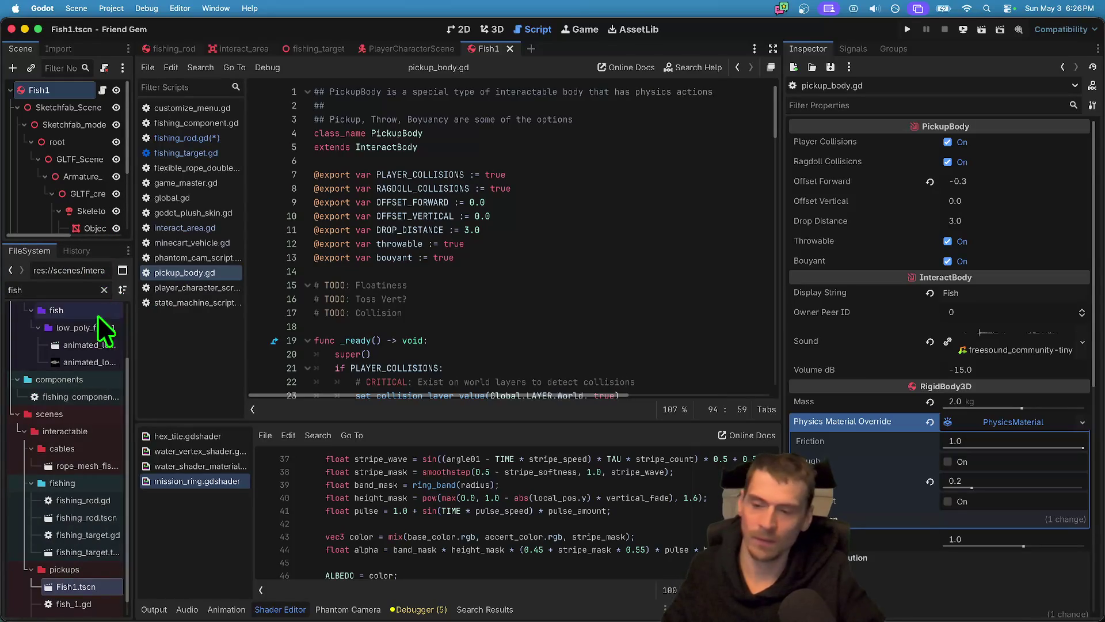
pyautogui.scroll(-1, 101, 345)
pyautogui.doubleClick(72, 586)
pyautogui.scroll(-10, 621, 265)
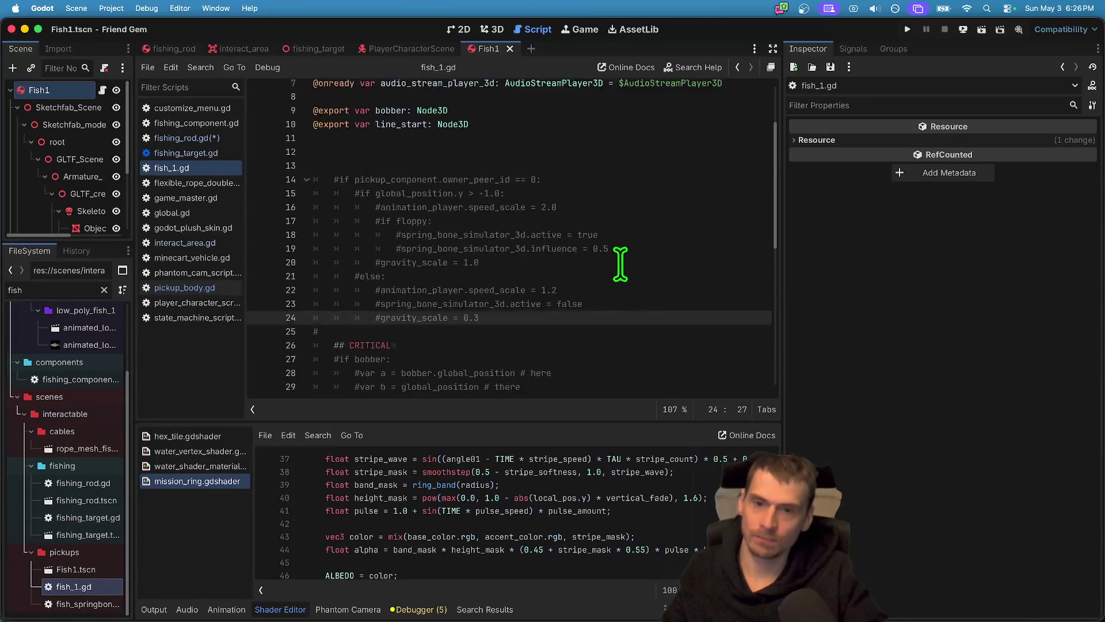
pyautogui.scroll(10, 620, 265)
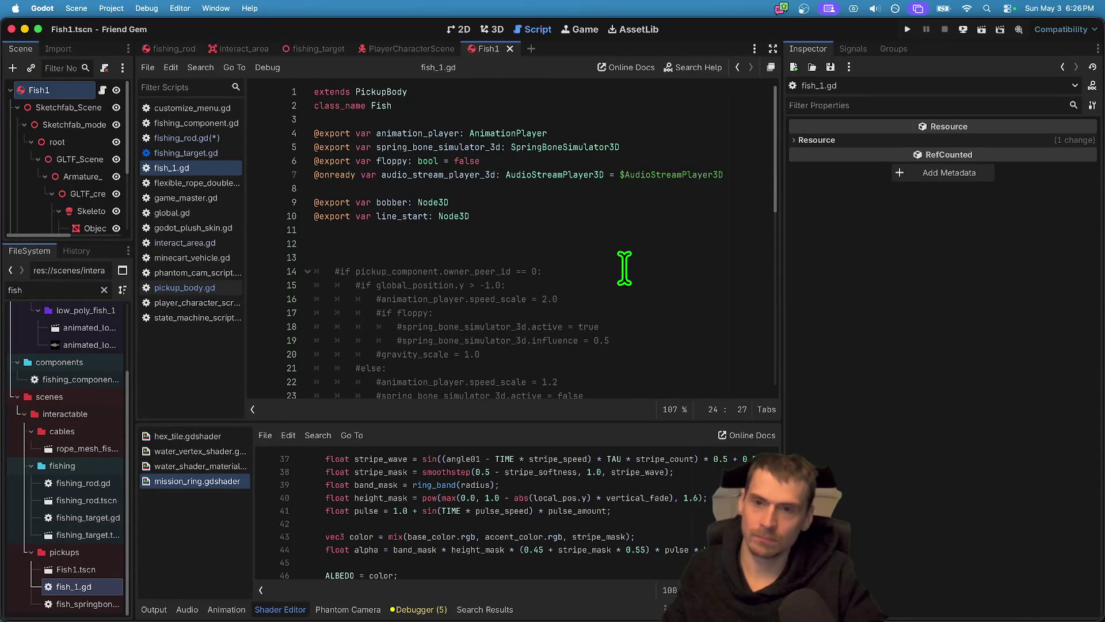
pyautogui.click(457, 240)
pyautogui.press('Delete')
pyautogui.press('Delete')
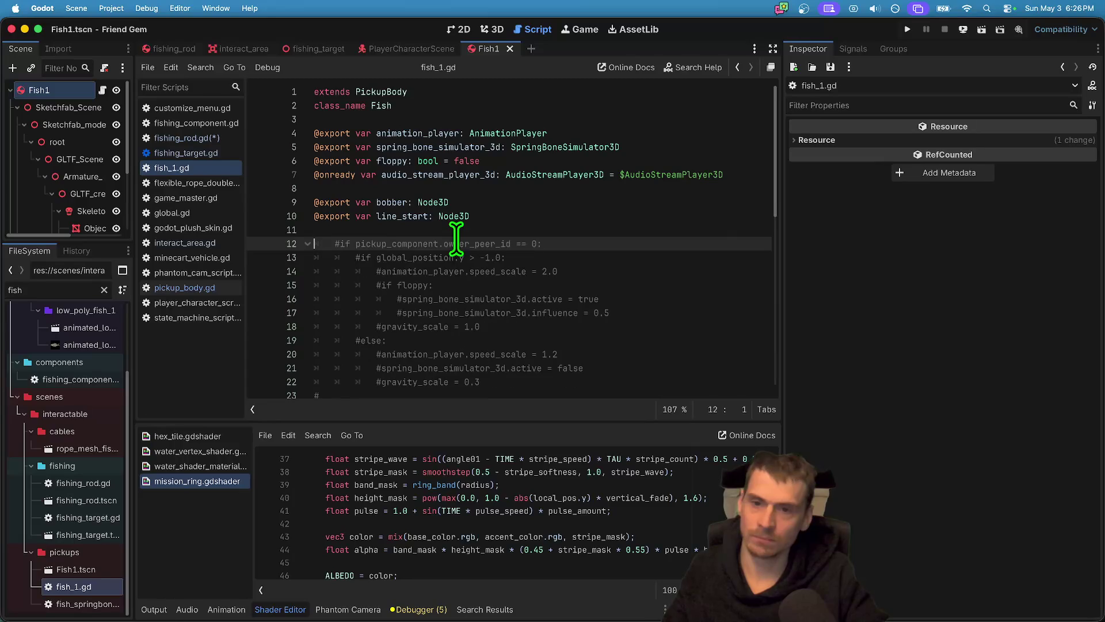
# Select the Fish1 node and the Fish1.tscn file, widening the scene and file panels.
pyautogui.click(55, 90)
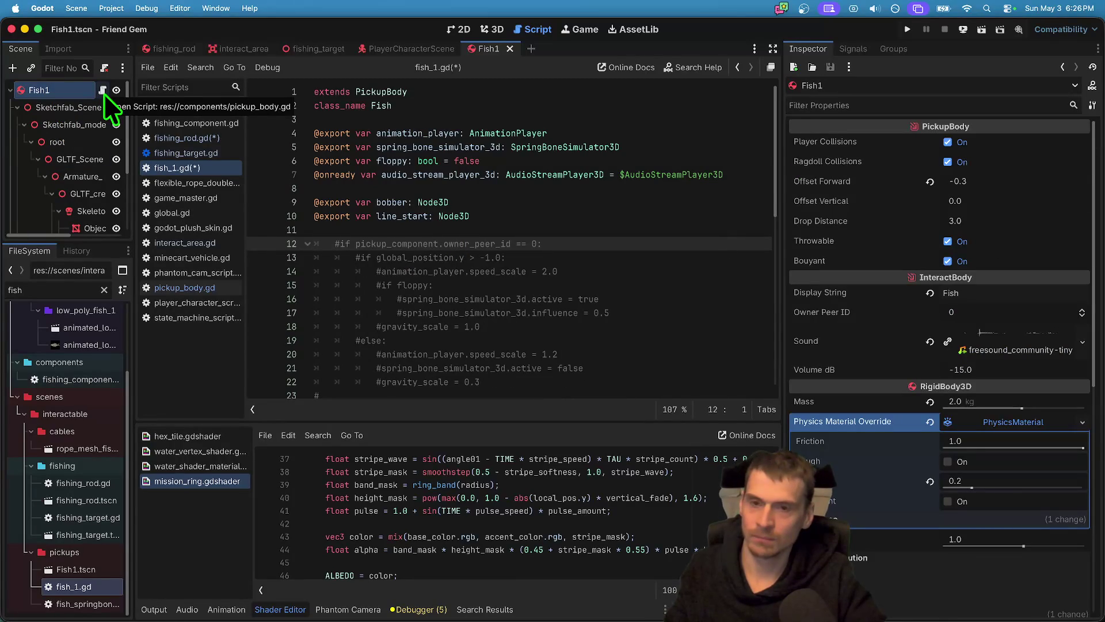
pyautogui.click(85, 573)
pyautogui.moveTo(138, 236)
pyautogui.mouseDown()
pyautogui.moveTo(264, 218)
pyautogui.moveTo(206, 195)
pyautogui.mouseUp()
pyautogui.scroll(-2, 146, 157)
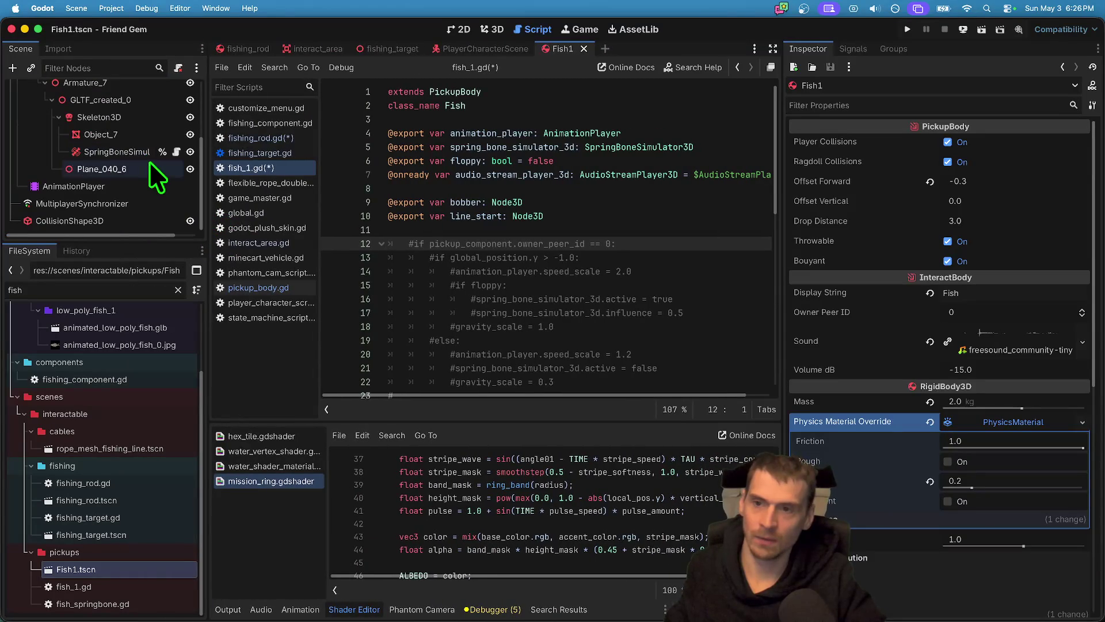
# Compare the SpringBoneSimulator3D node's script with fish_1.gd and fish_springbone.gd.
pyautogui.click(116, 153)
pyautogui.click(177, 151)
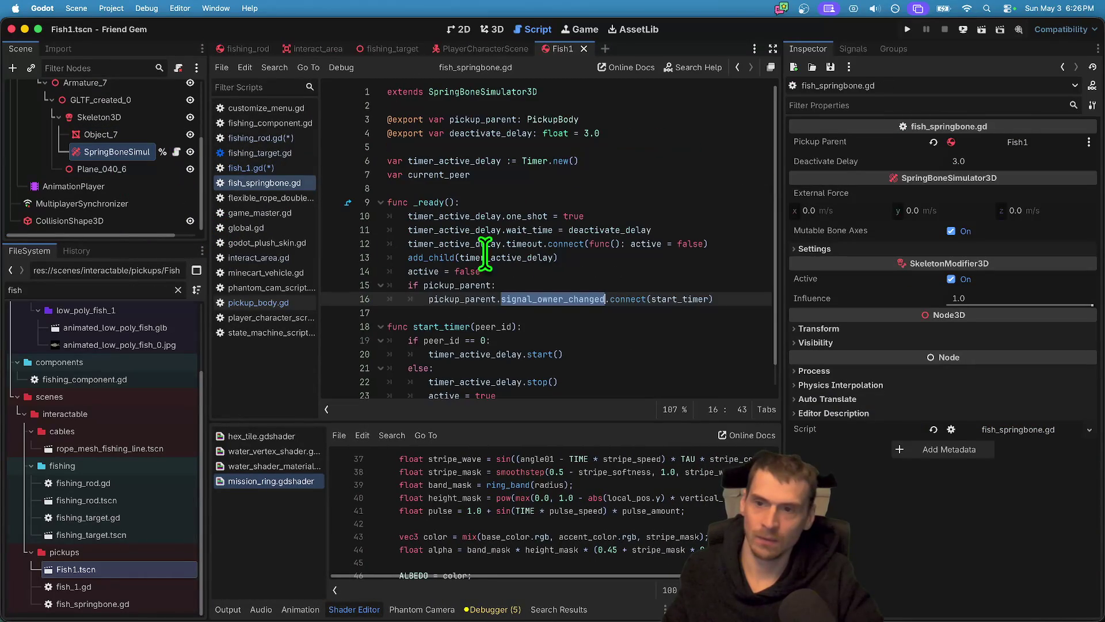
pyautogui.scroll(-1, 606, 279)
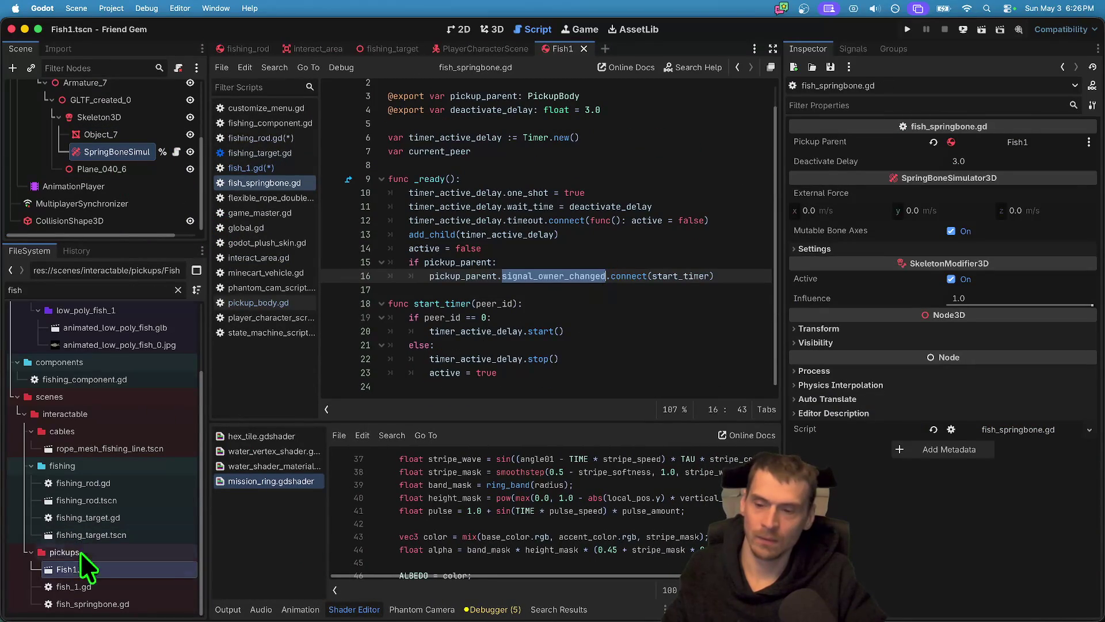
pyautogui.doubleClick(80, 586)
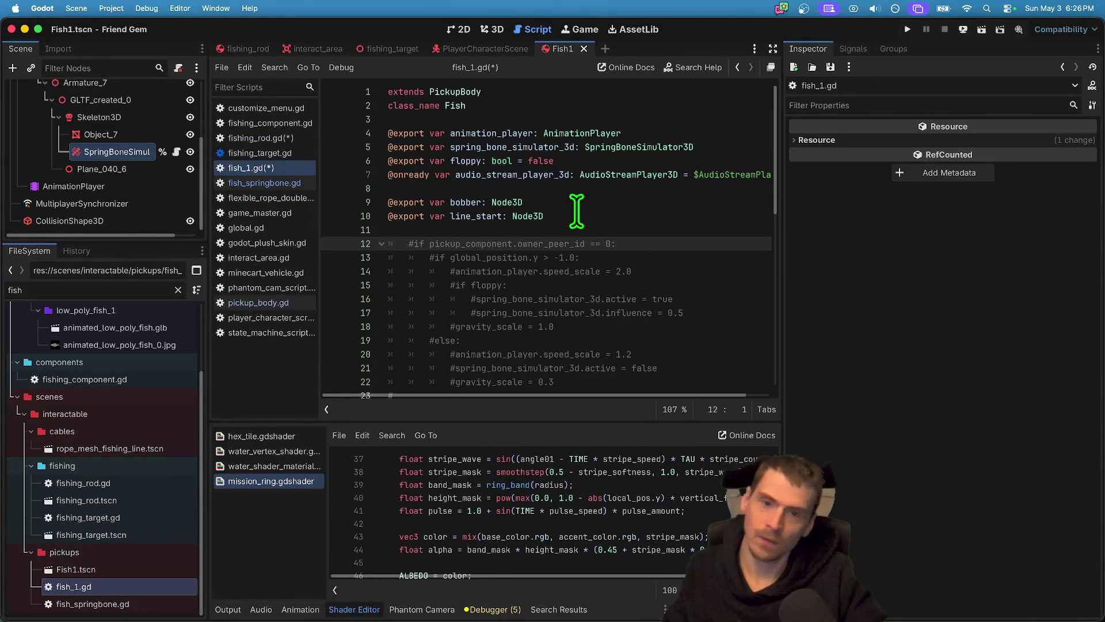
pyautogui.doubleClick(135, 606)
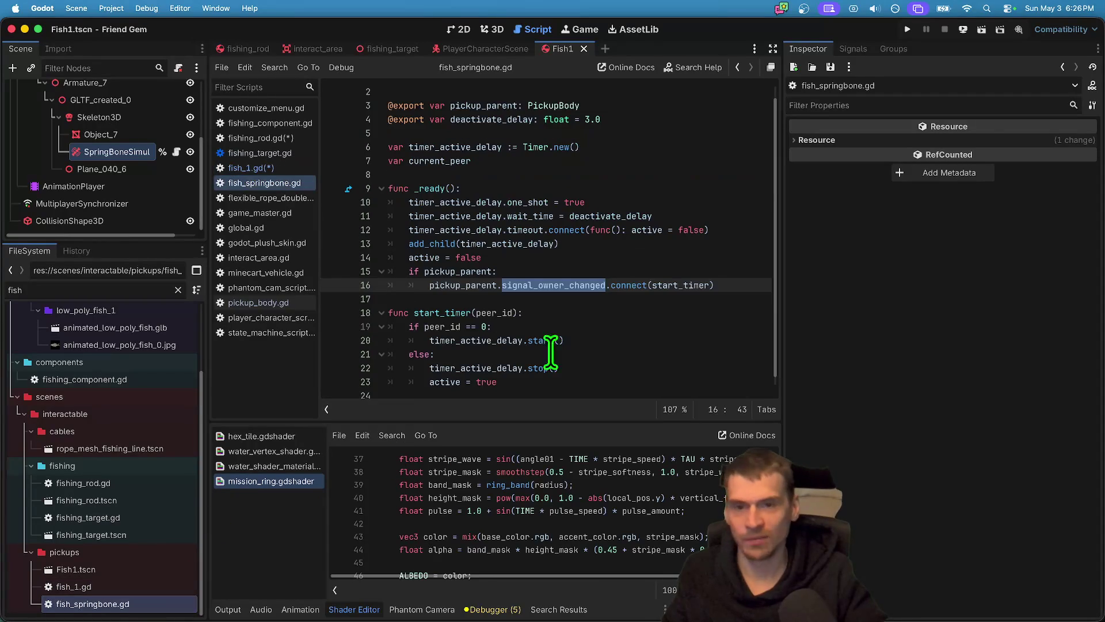
pyautogui.scroll(1, 698, 209)
pyautogui.scroll(-2, 700, 153)
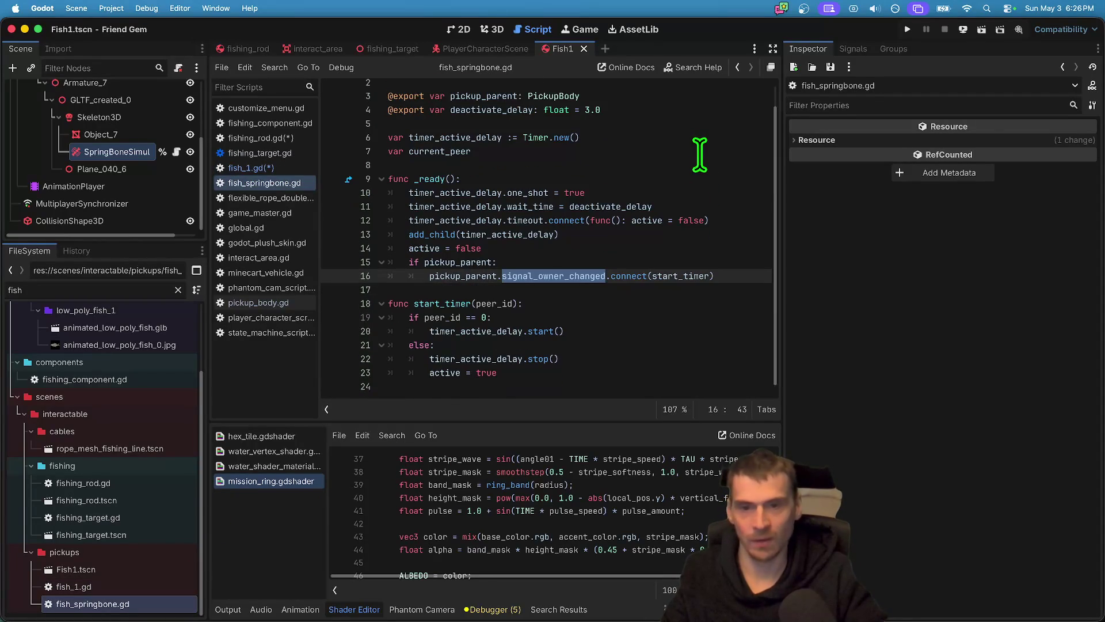
pyautogui.doubleClick(80, 587)
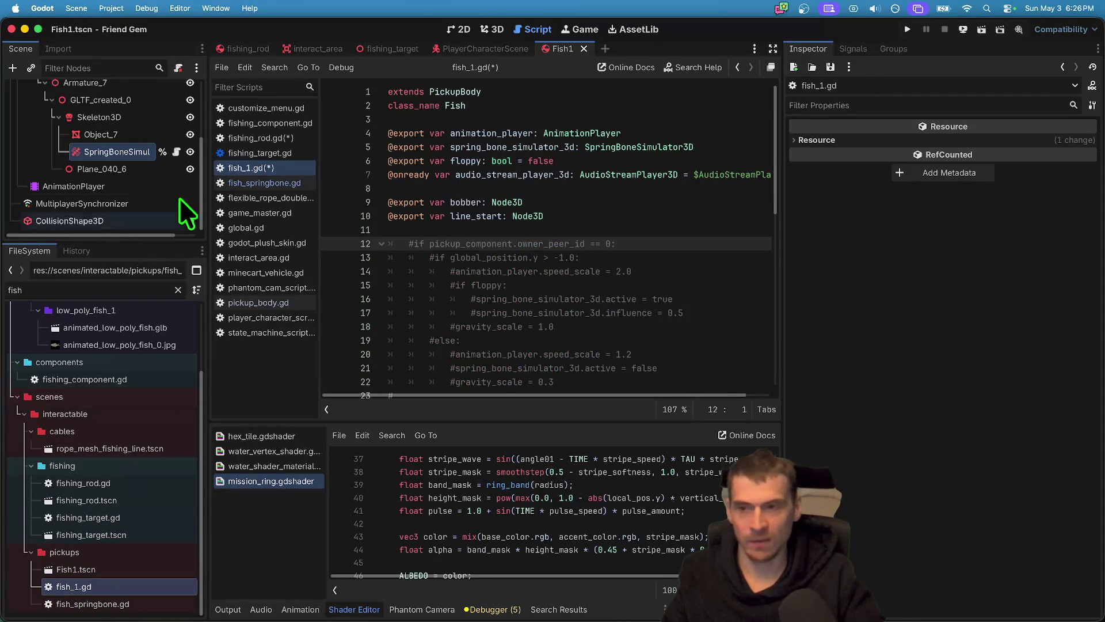
pyautogui.scroll(2, 172, 198)
pyautogui.scroll(-4, 610, 287)
pyautogui.scroll(4, 611, 286)
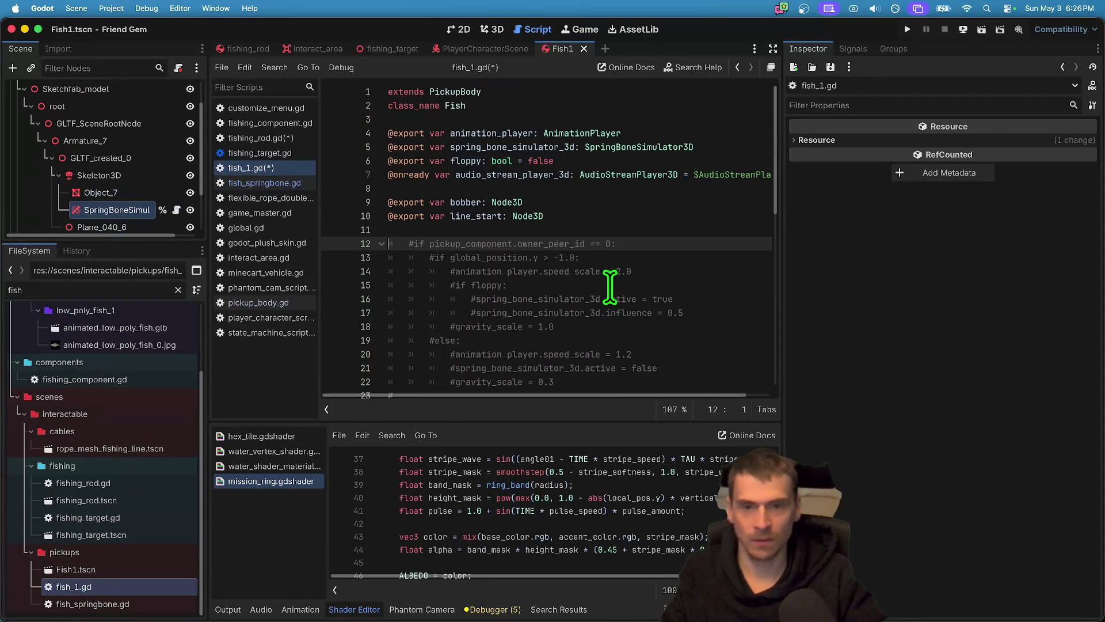
# Check the bobber and line_start variables, then inspect Fish1's pickup_body.gd script.
pyautogui.doubleClick(474, 202)
pyautogui.doubleClick(475, 216)
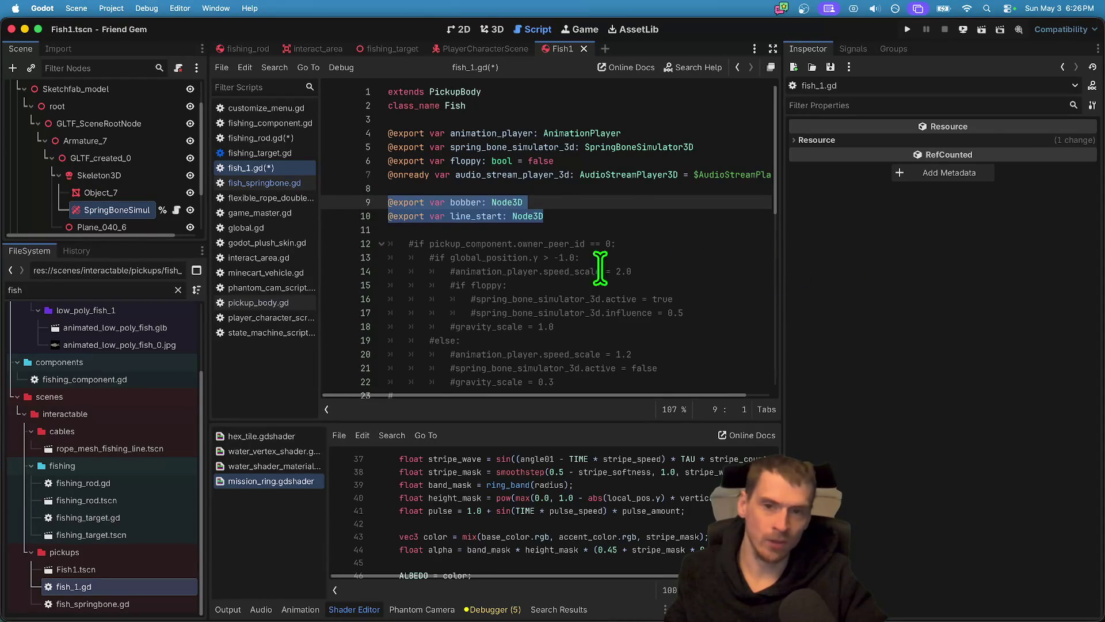
pyautogui.scroll(2, 46, 101)
pyautogui.click(116, 90)
pyautogui.click(177, 90)
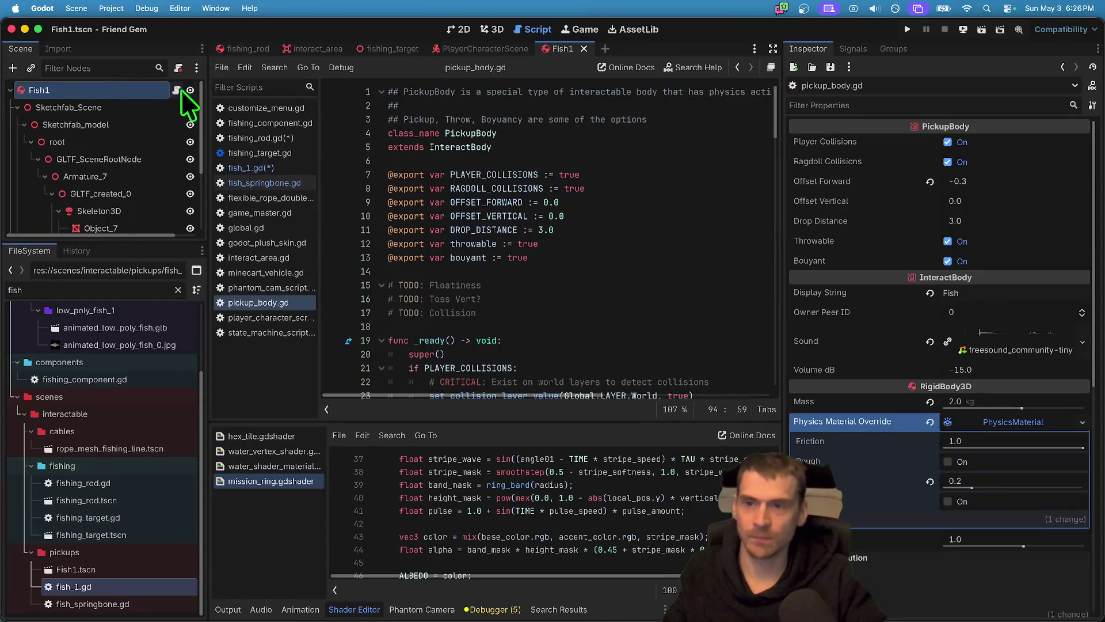
pyautogui.moveTo(783, 220)
pyautogui.mouseDown()
pyautogui.moveTo(802, 217)
pyautogui.moveTo(776, 173)
pyautogui.mouseUp()
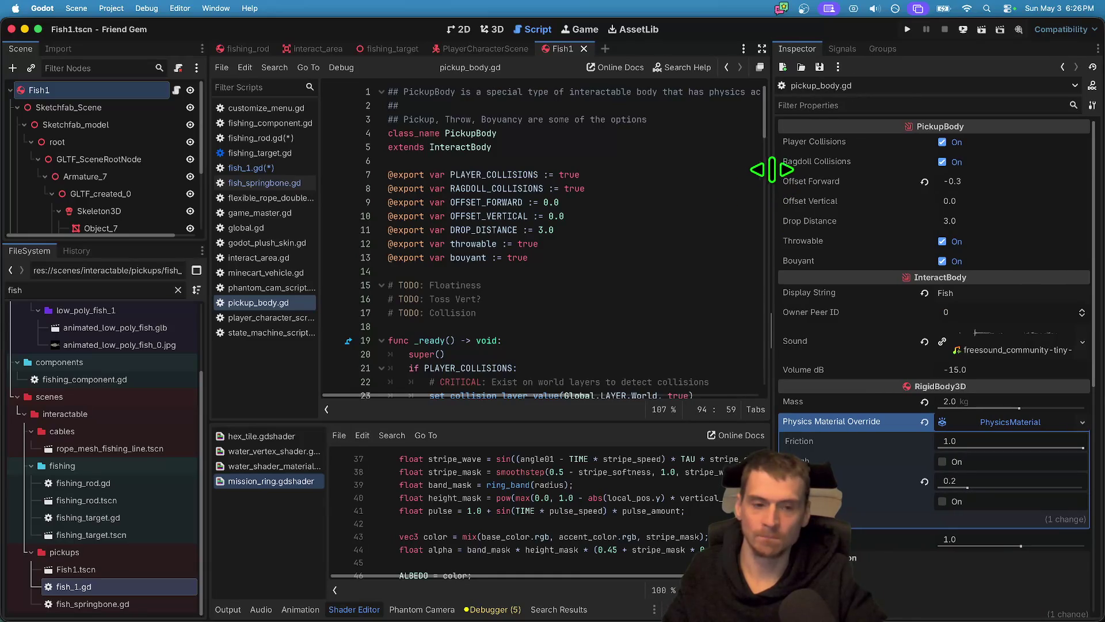
pyautogui.scroll(-20, 708, 190)
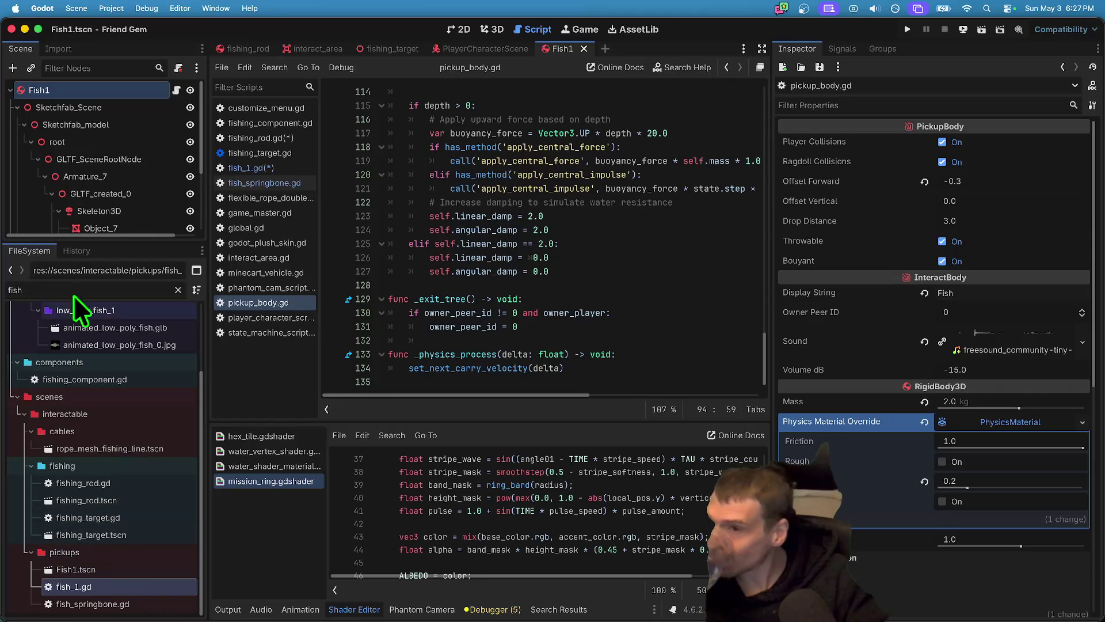
# Open fish_springbone.gd and review its pickup_parent variable and owner-changed signal call.
pyautogui.click(133, 570)
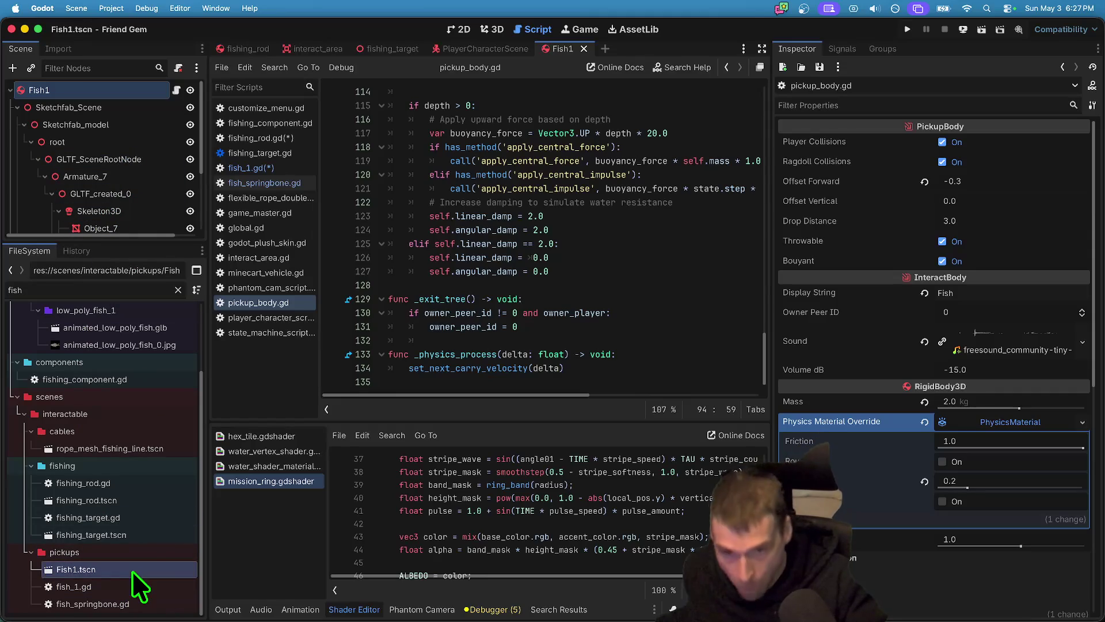
pyautogui.scroll(10, 596, 202)
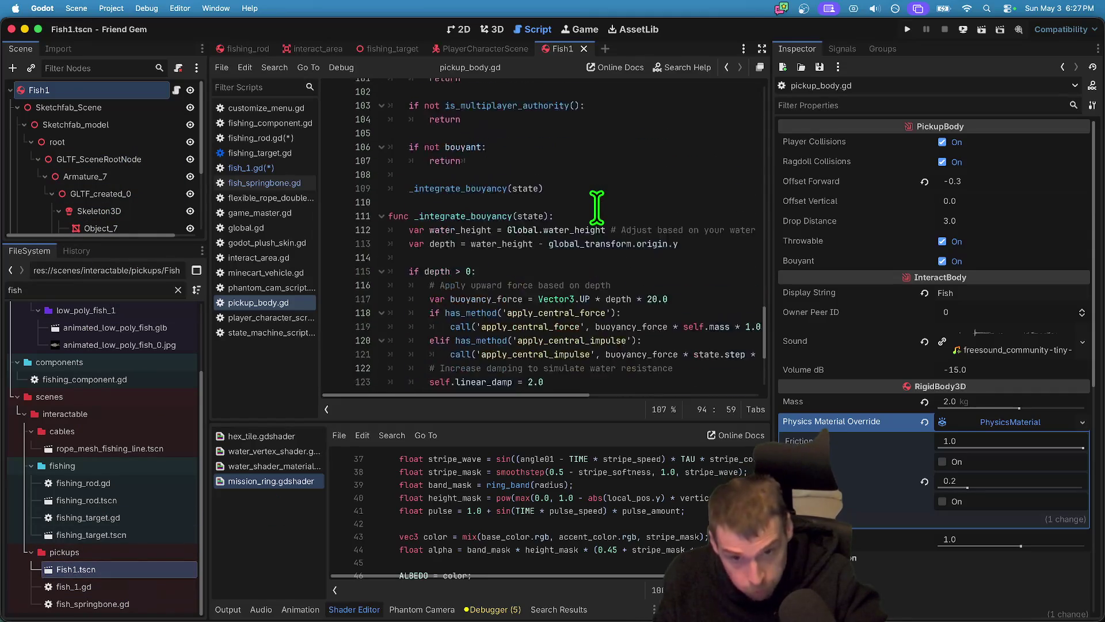
pyautogui.click(75, 587)
pyautogui.click(93, 603)
pyautogui.doubleClick(95, 605)
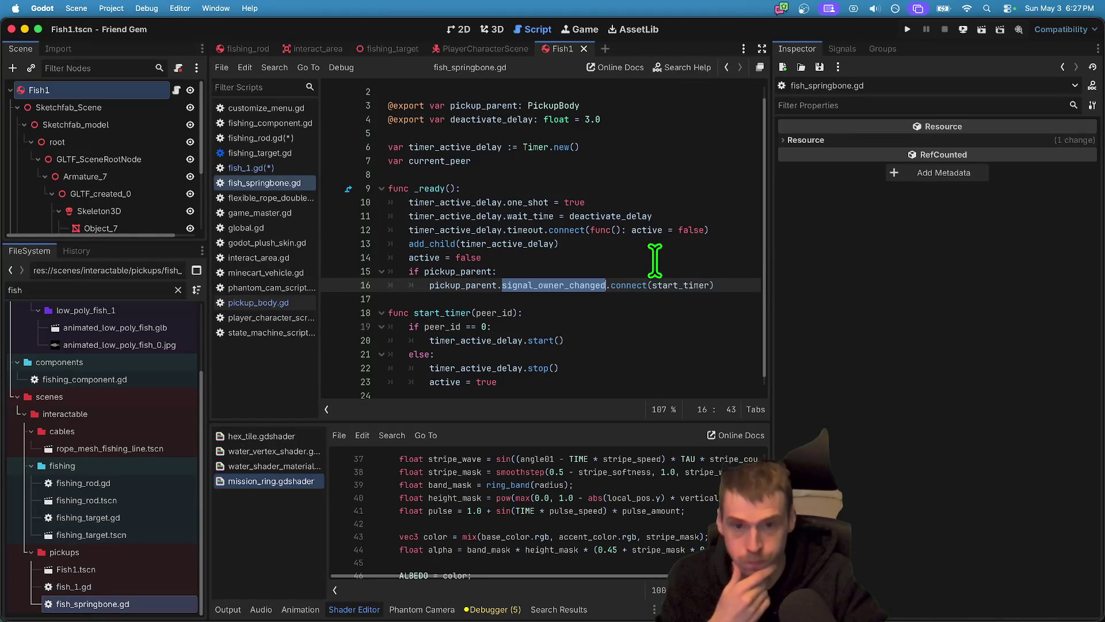
pyautogui.click(613, 188)
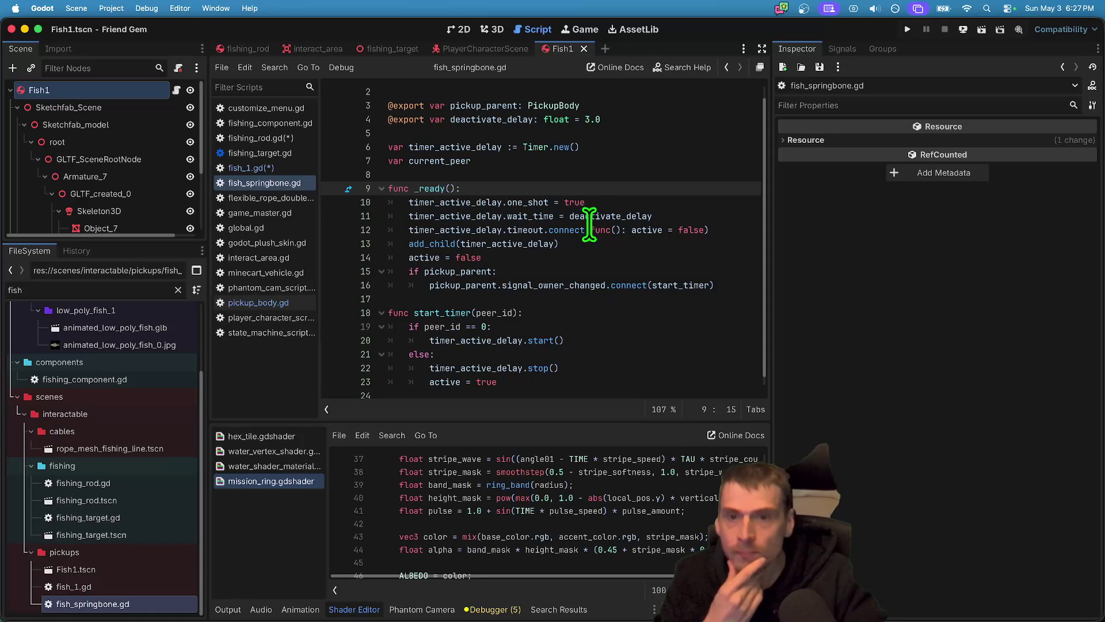
pyautogui.doubleClick(472, 105)
pyautogui.scroll(1, 553, 202)
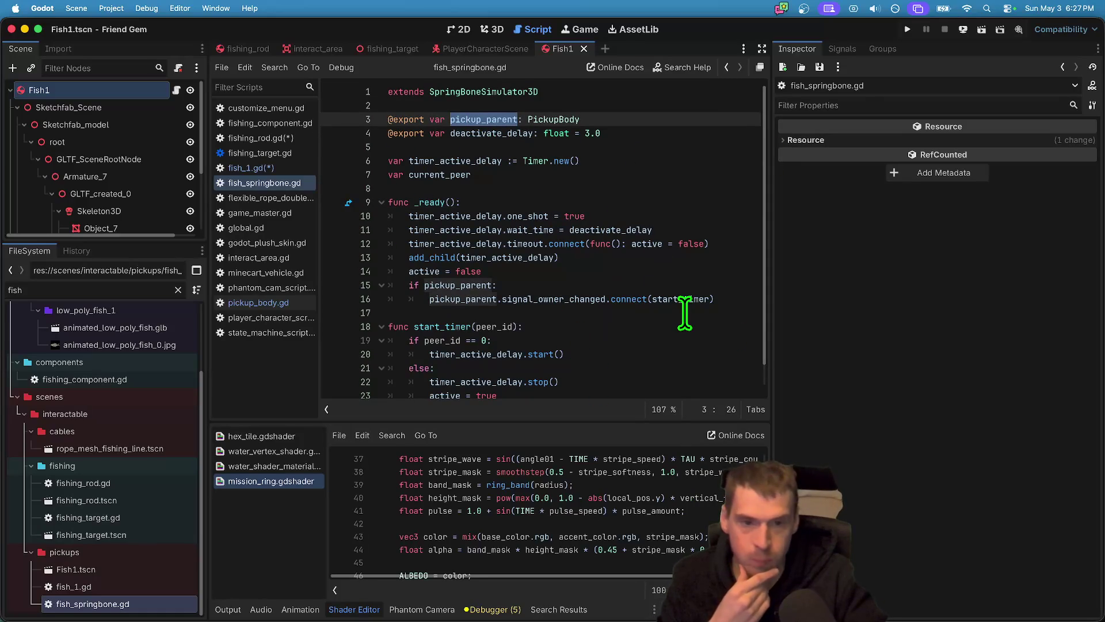
pyautogui.click(556, 288)
pyautogui.doubleClick(556, 295)
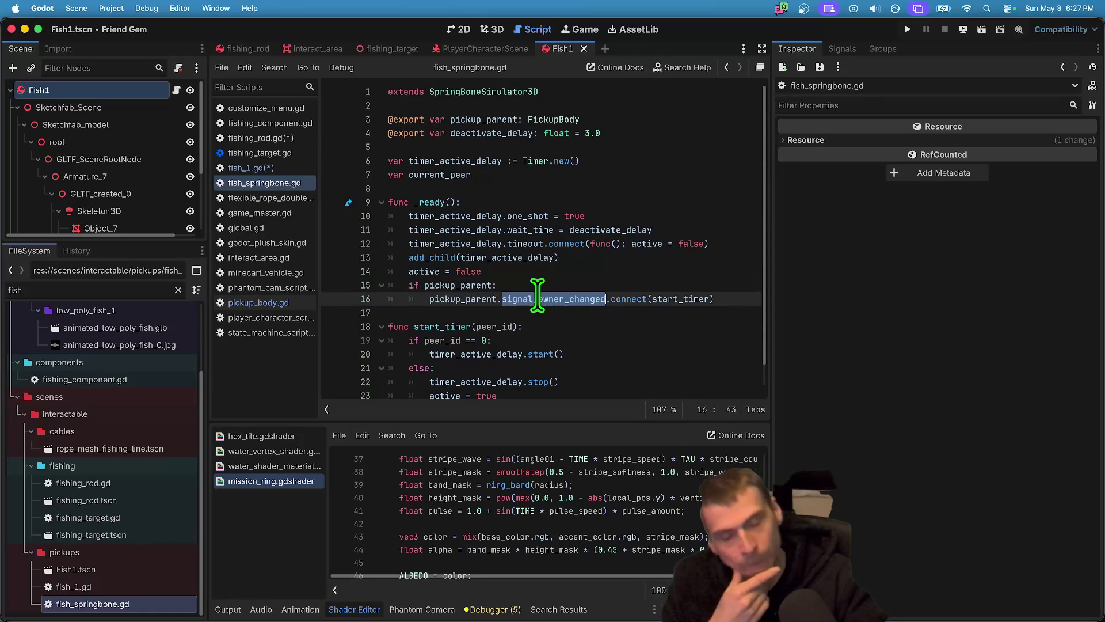
pyautogui.moveTo(556, 295); pyautogui.dragTo(430, 296)
pyautogui.scroll(-1, 536, 340)
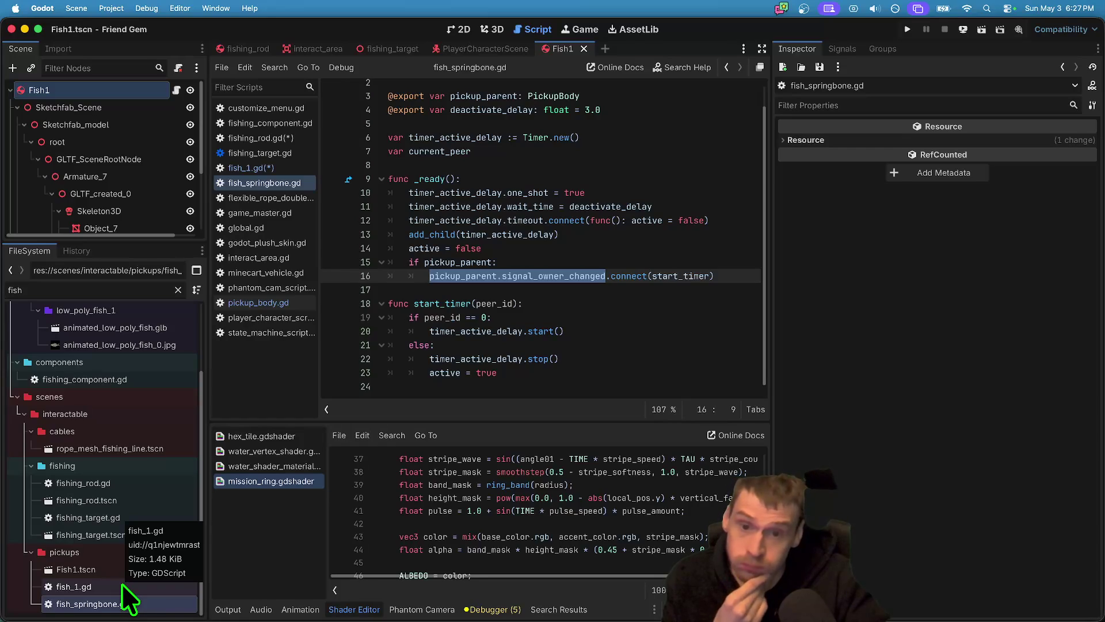
# Detach the current script from the Fish1 root node.
pyautogui.click(122, 583)
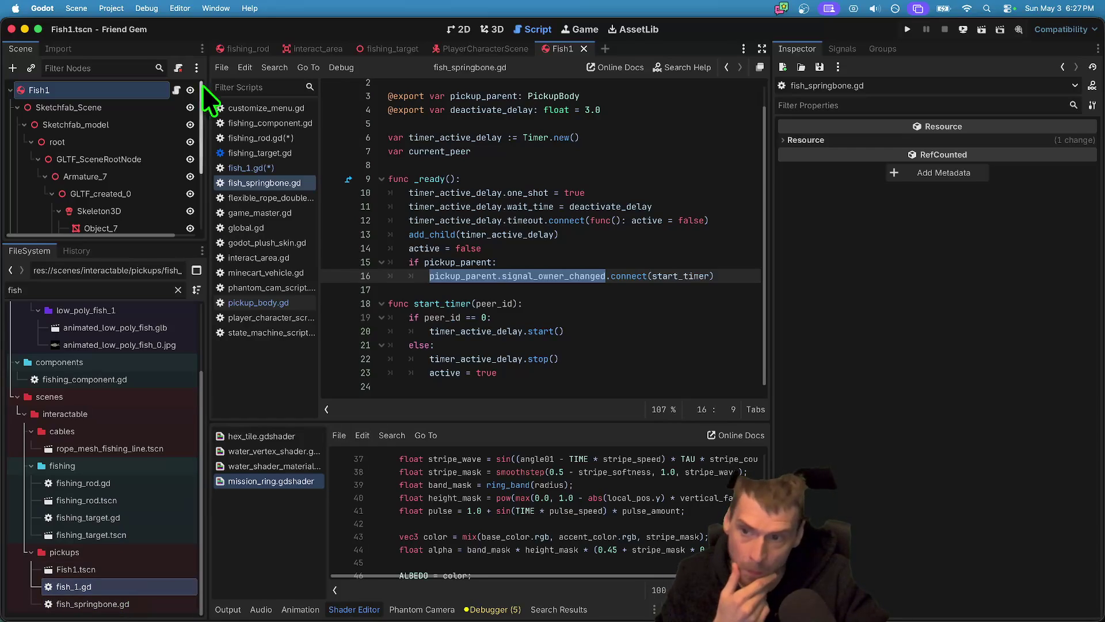
pyautogui.click(171, 69)
pyautogui.rightClick(167, 89)
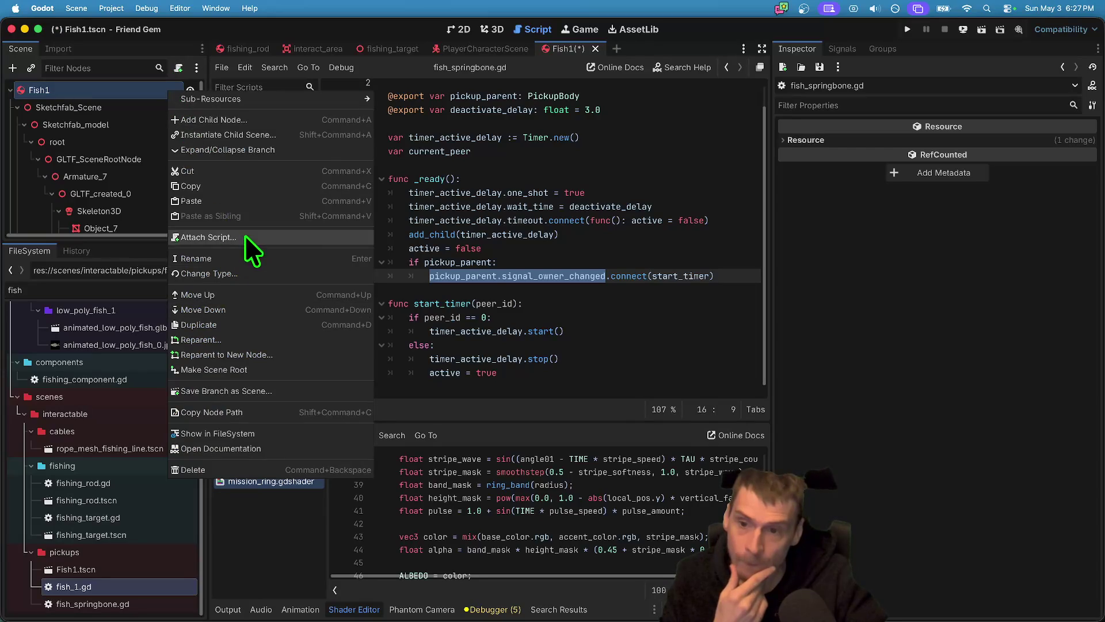
# Attach the existing fish_1.gd script to the Fish1 root node.
pyautogui.click(244, 236)
pyautogui.click(607, 416)
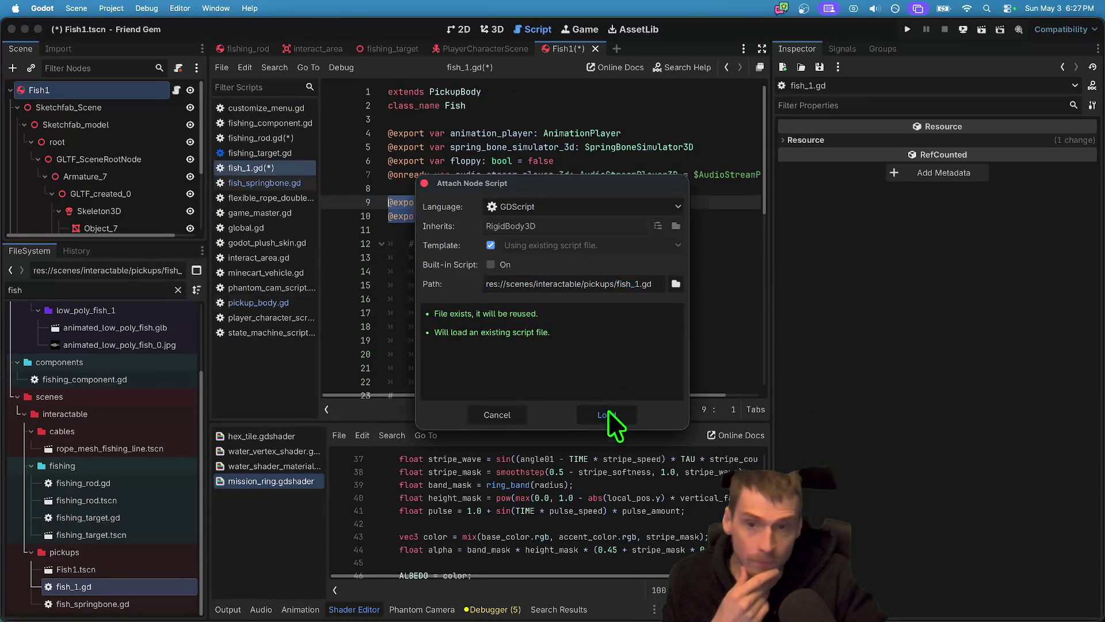
pyautogui.scroll(-10, 647, 265)
# Delete everything in fish_1.gd after the exported variables.
pyautogui.moveTo(651, 366)
pyautogui.mouseDown()
pyautogui.moveTo(657, 314)
pyautogui.moveTo(462, 188)
pyautogui.mouseUp()
pyautogui.press('BackSpace')
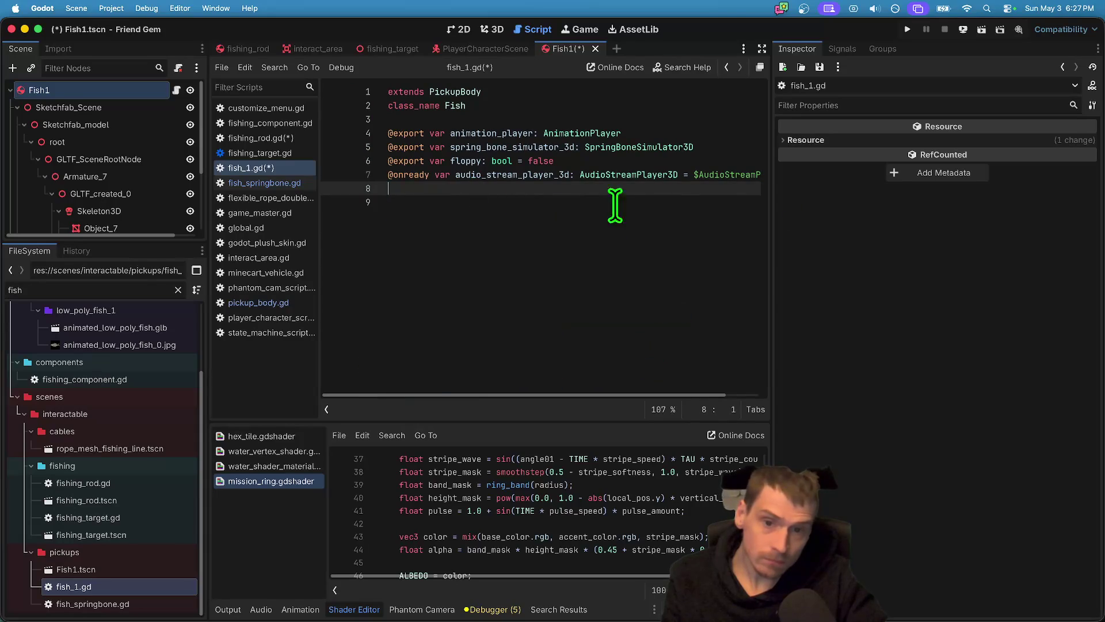
pyautogui.press('Left')
pyautogui.press('super+BackSpace')
pyautogui.press('Up')
pyautogui.press('Up')
# Remove the animation_player and floppy export lines, then save fish_1.gd.
pyautogui.press('super+x')
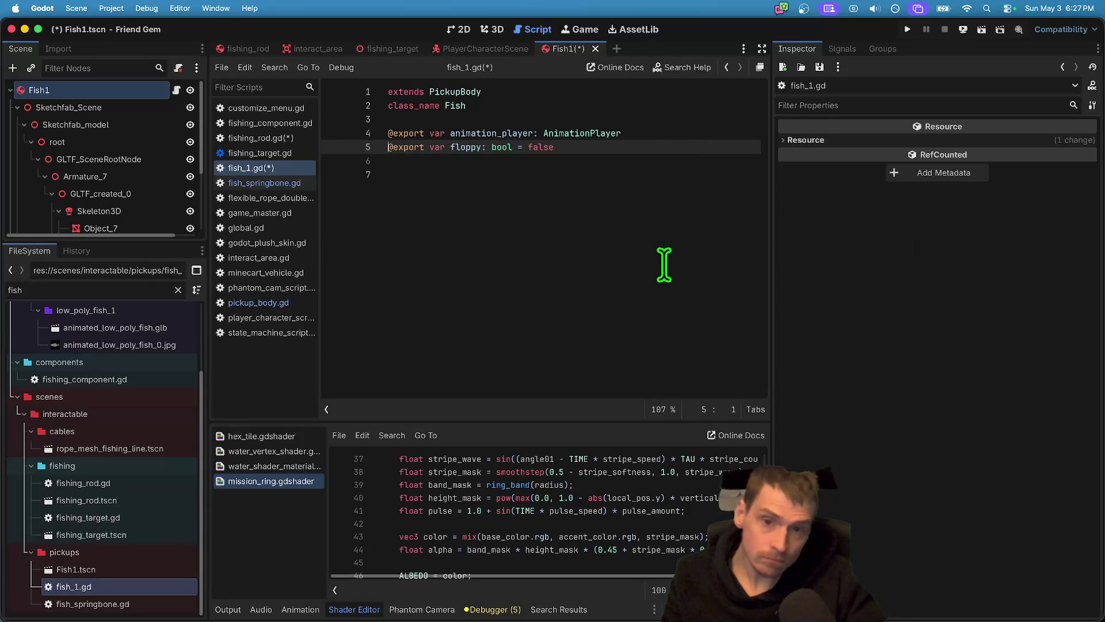
pyautogui.press('super+z')
pyautogui.press('Up')
pyautogui.press('Up')
pyautogui.press('Up')
pyautogui.press('super+x')
pyautogui.press('Down')
pyautogui.press('super+x')
pyautogui.press('super+z')
pyautogui.press('super+x')
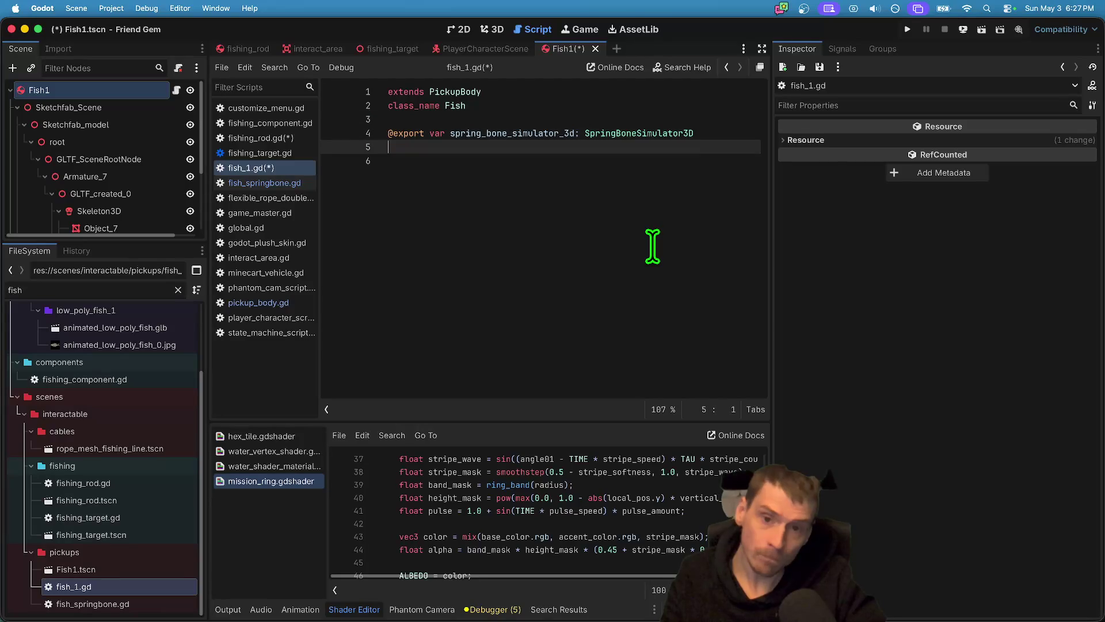
pyautogui.press('super+s')
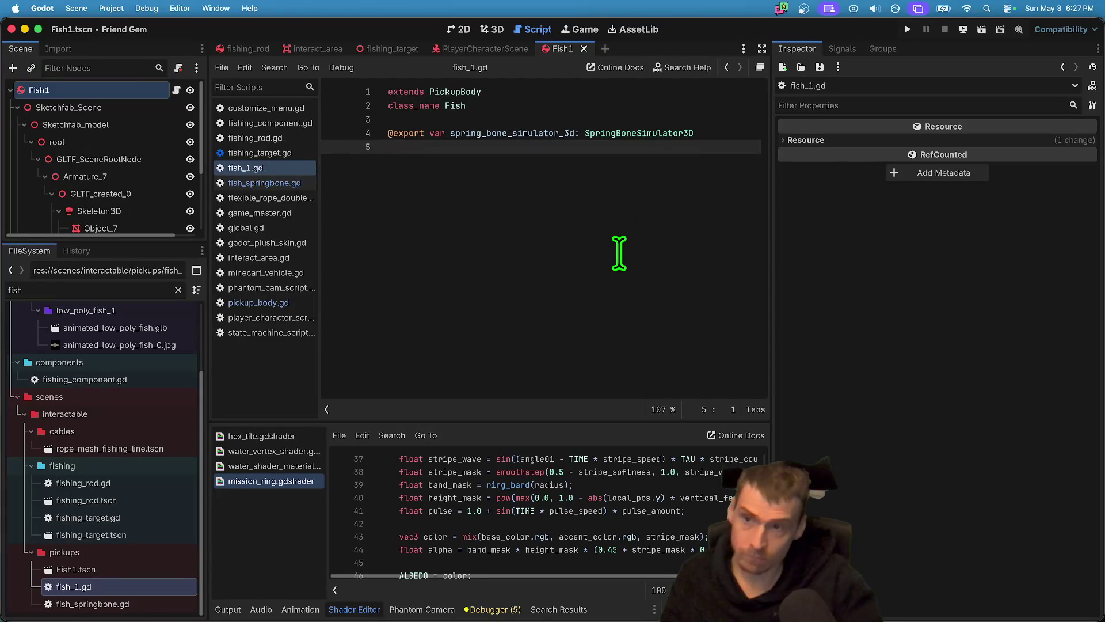
# Add the function header 'func floppy(new_value: bool):'.
pyautogui.press('Return')
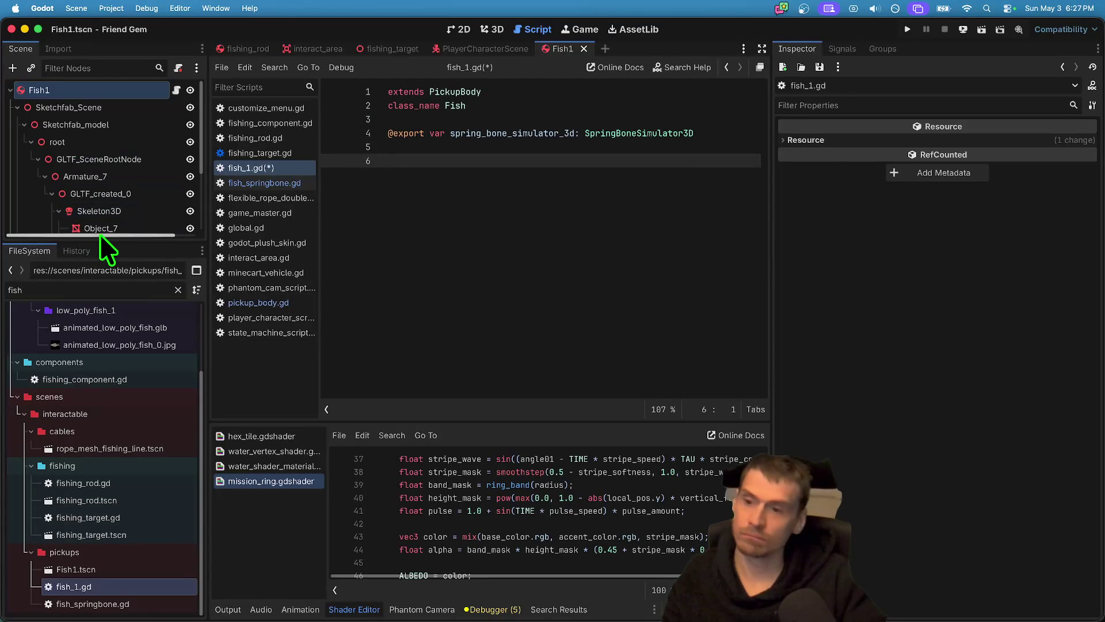
pyautogui.moveTo(101, 239); pyautogui.dragTo(102, 299)
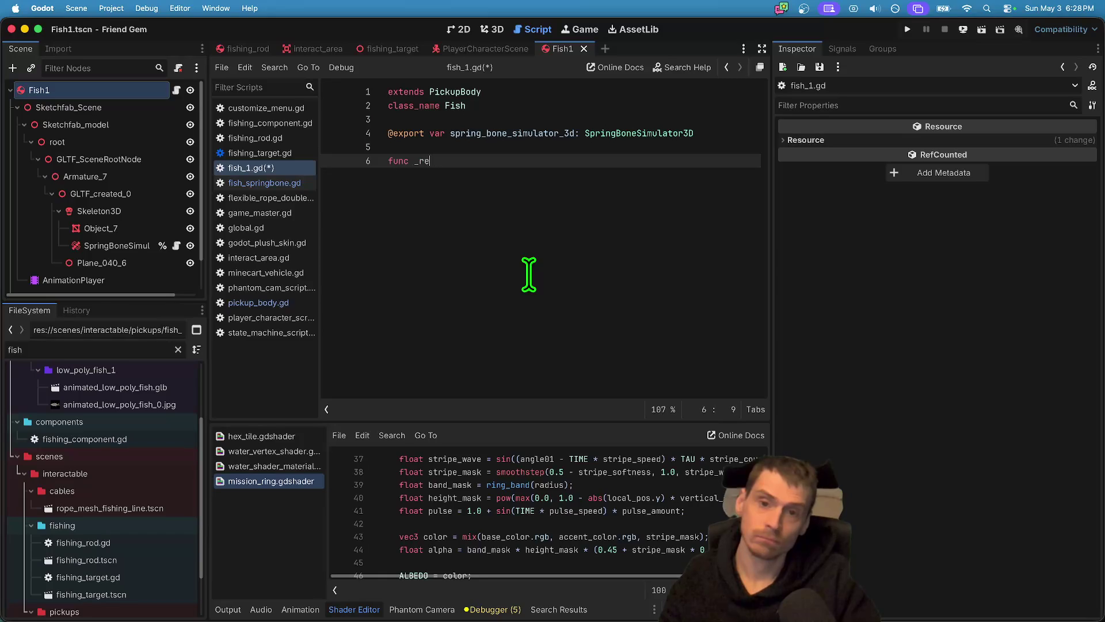
pyautogui.write('a')
pyautogui.press('BackSpace')
pyautogui.press('BackSpace')
pyautogui.press('BackSpace')
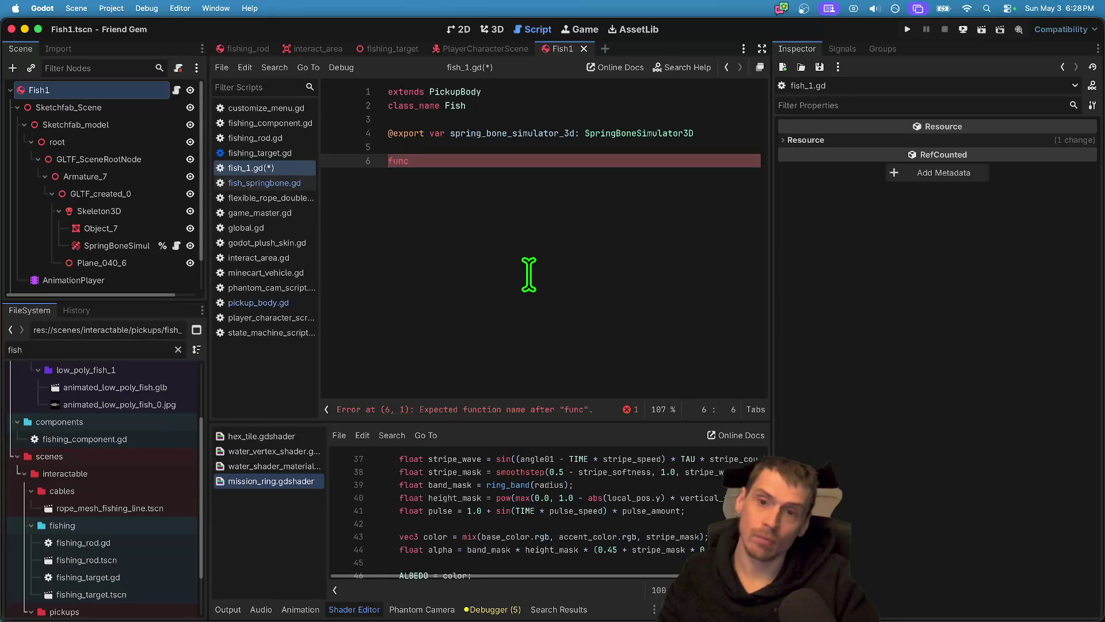
pyautogui.write('ppy(new_vale')
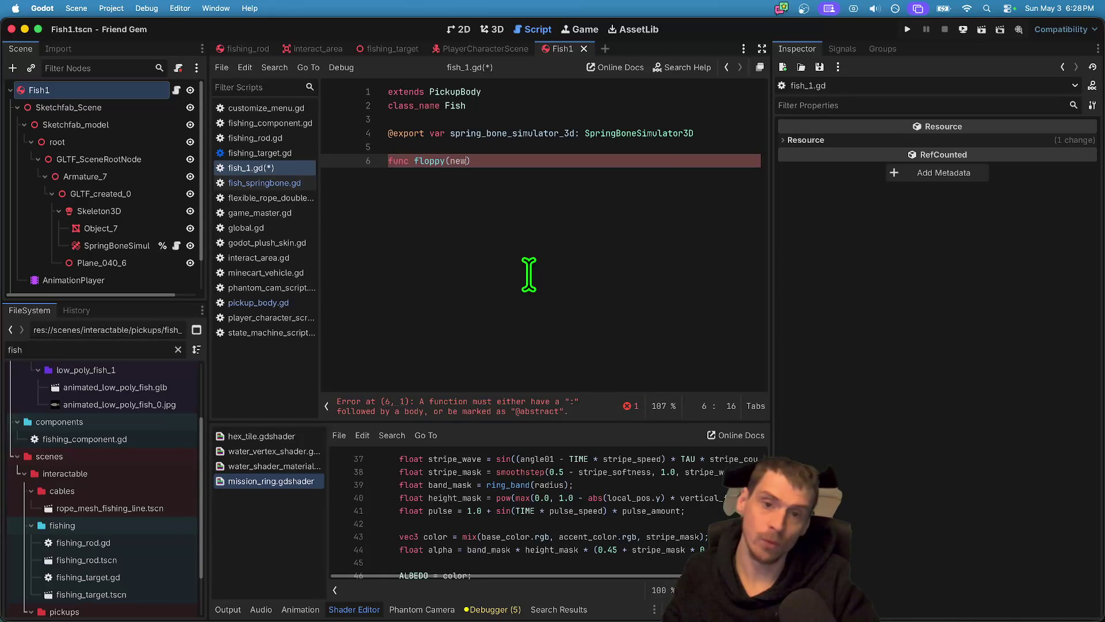
pyautogui.write(': boo')
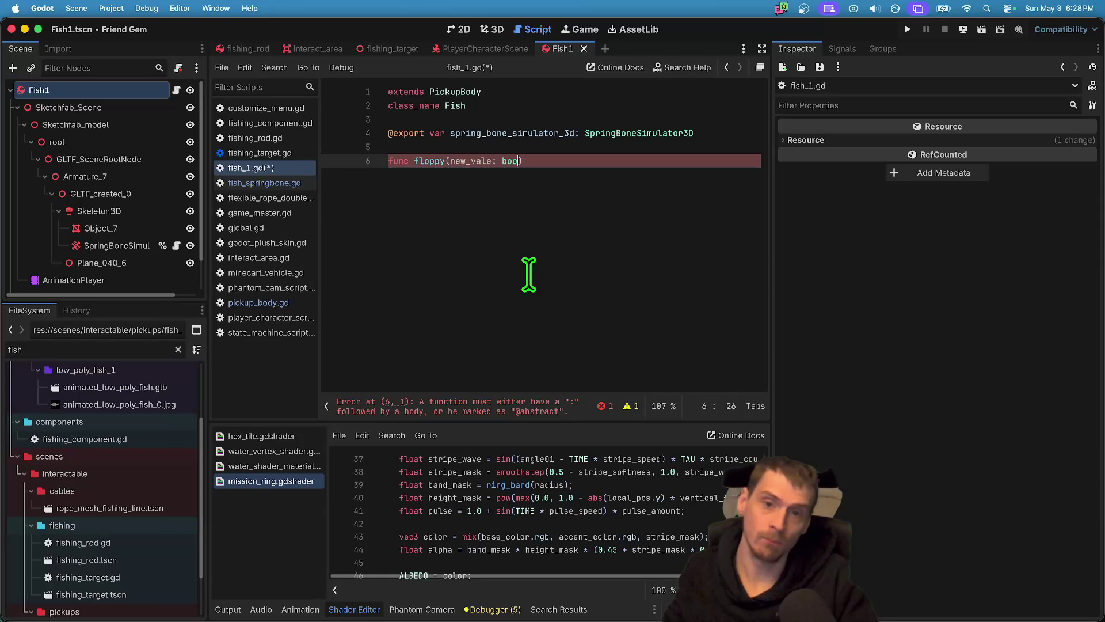
pyautogui.press('Left')
pyautogui.press('Left')
pyautogui.press('BackSpace')
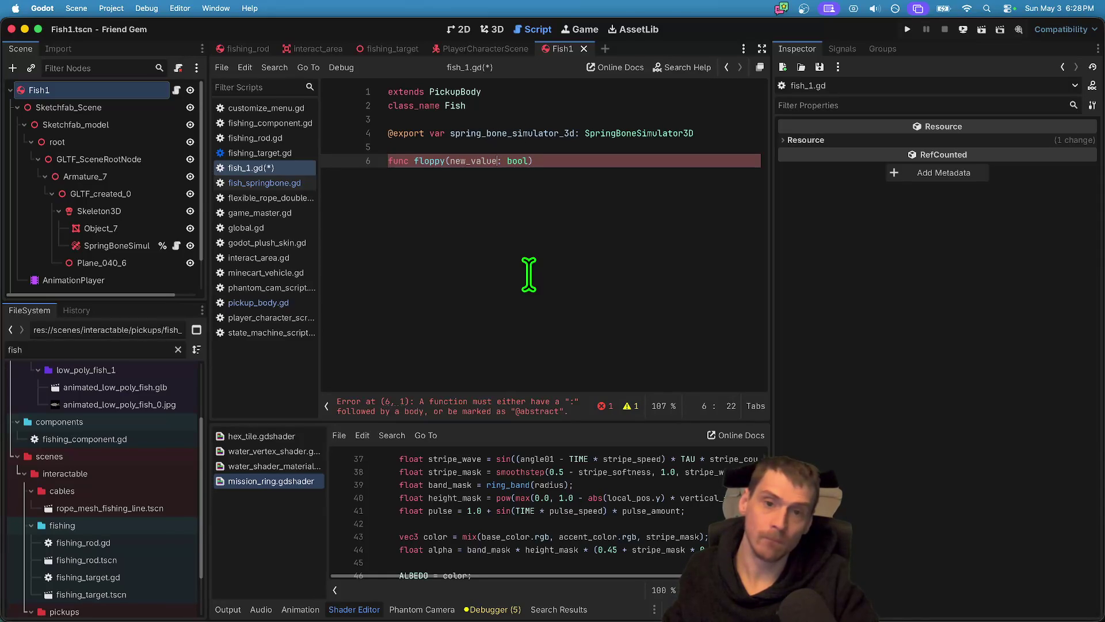
pyautogui.write(':')
pyautogui.press('Return')
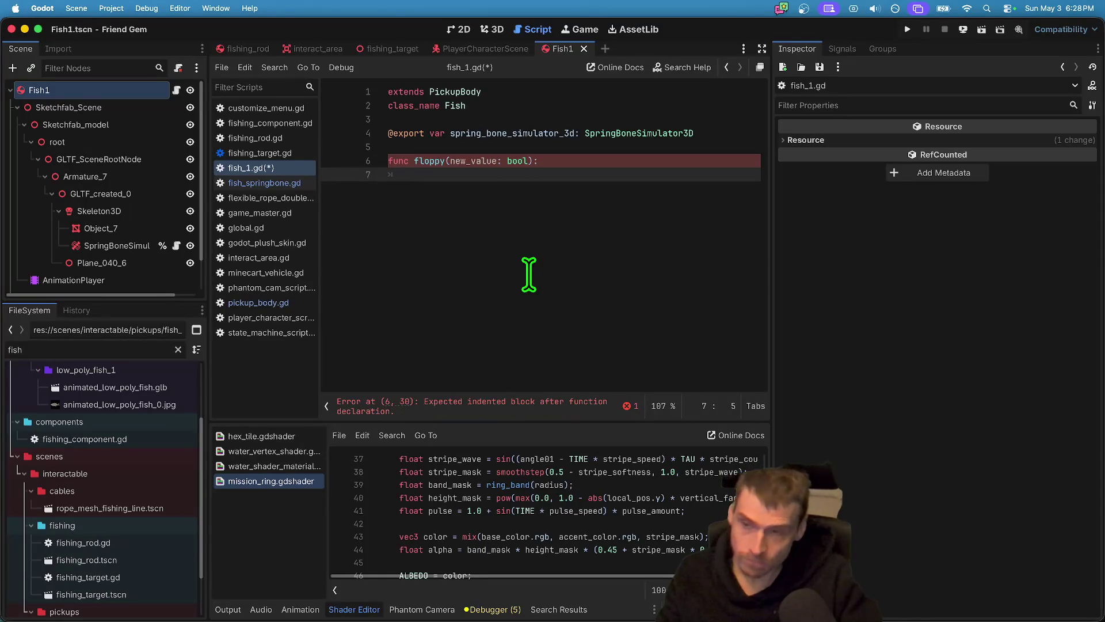
# Write the body line setting spring_bone_simulator_3d.active.
pyautogui.moveTo(107, 305); pyautogui.dragTo(107, 333)
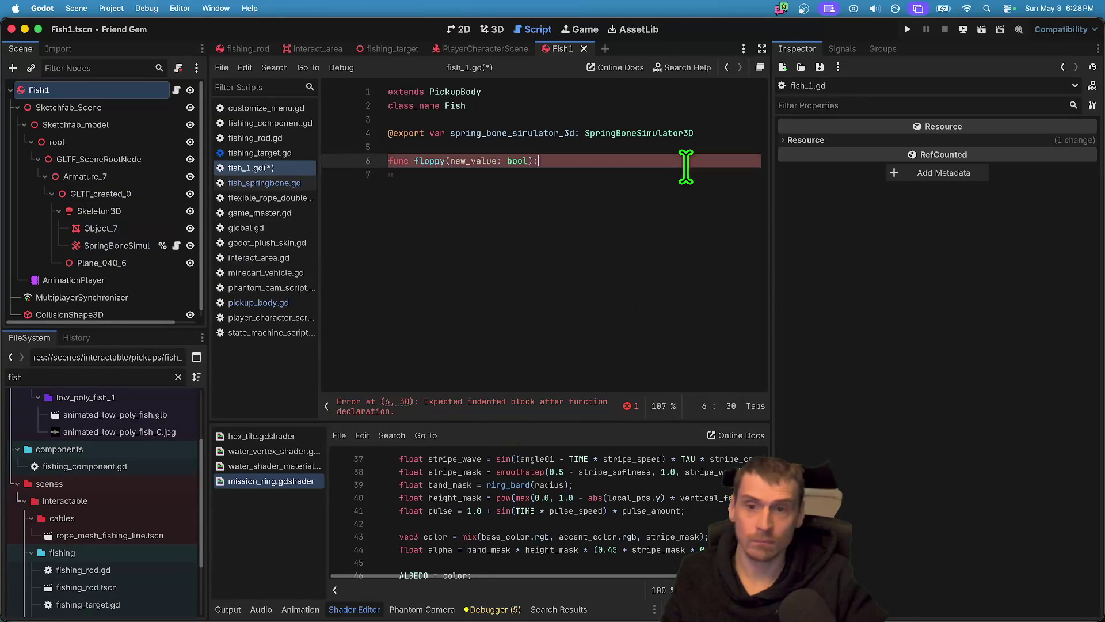
pyautogui.write('spr')
pyautogui.press('Return')
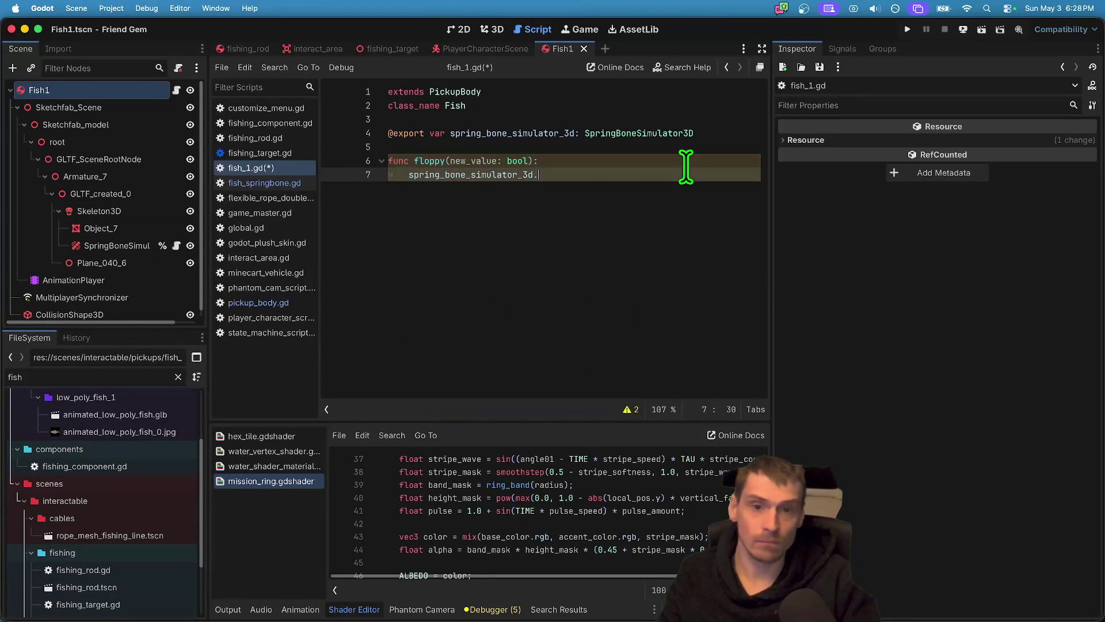
pyautogui.write('.')
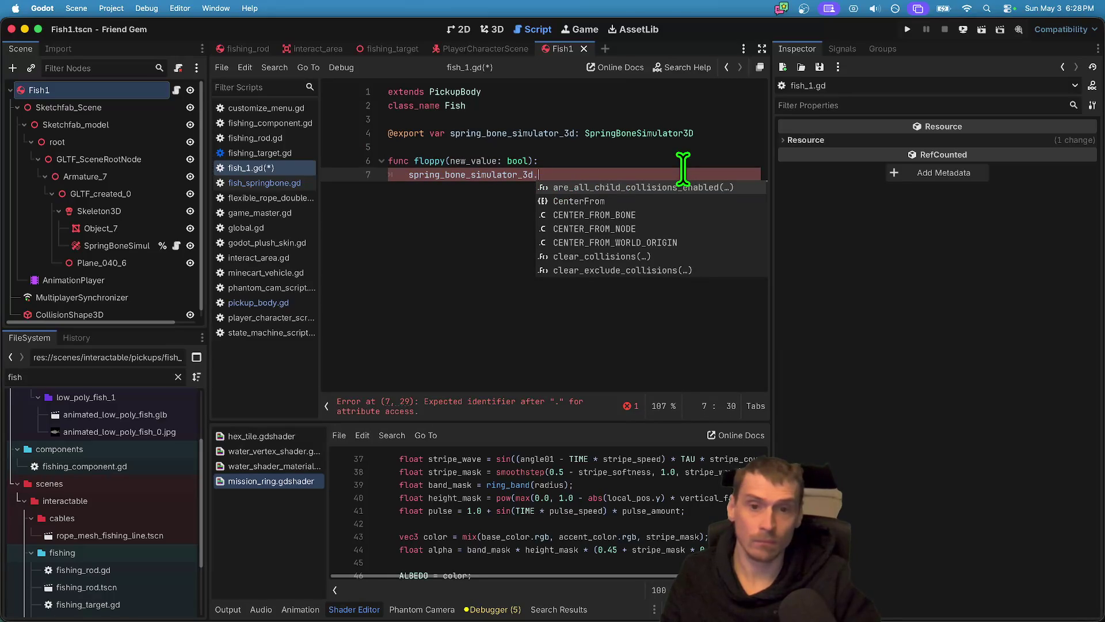
pyautogui.write('active = true')
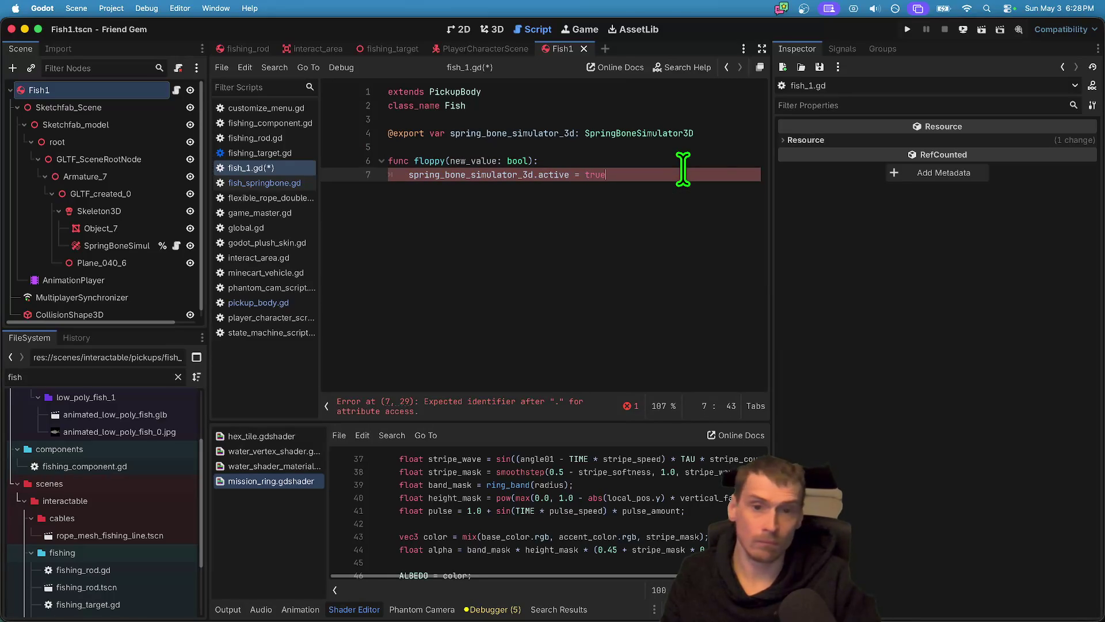
pyautogui.press('Return')
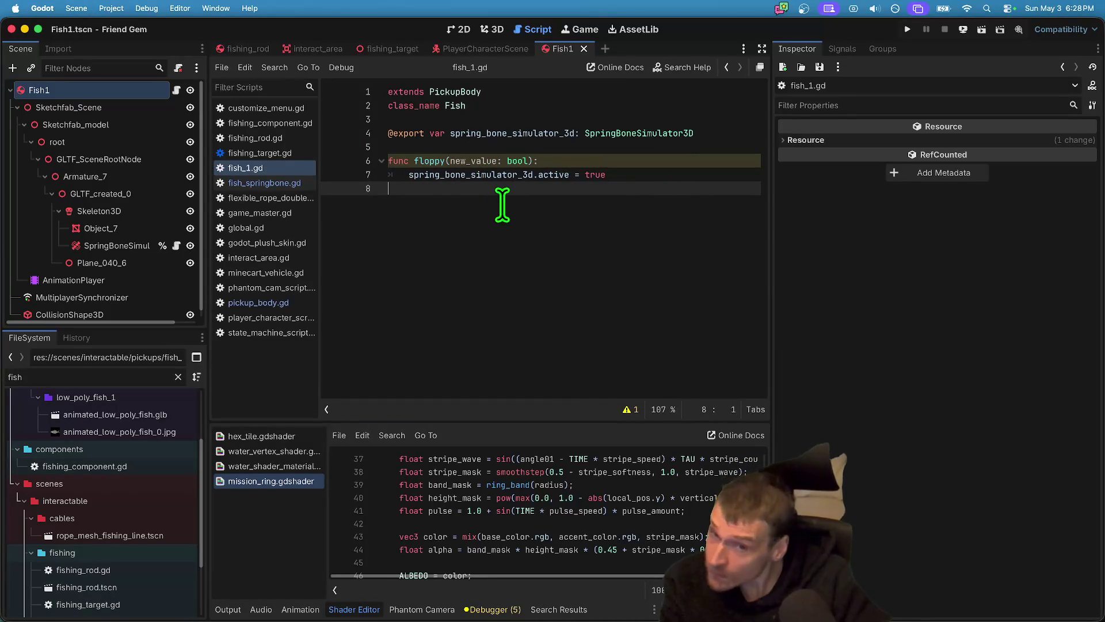
# Replace true with new_value in the active assignment.
pyautogui.click(429, 162)
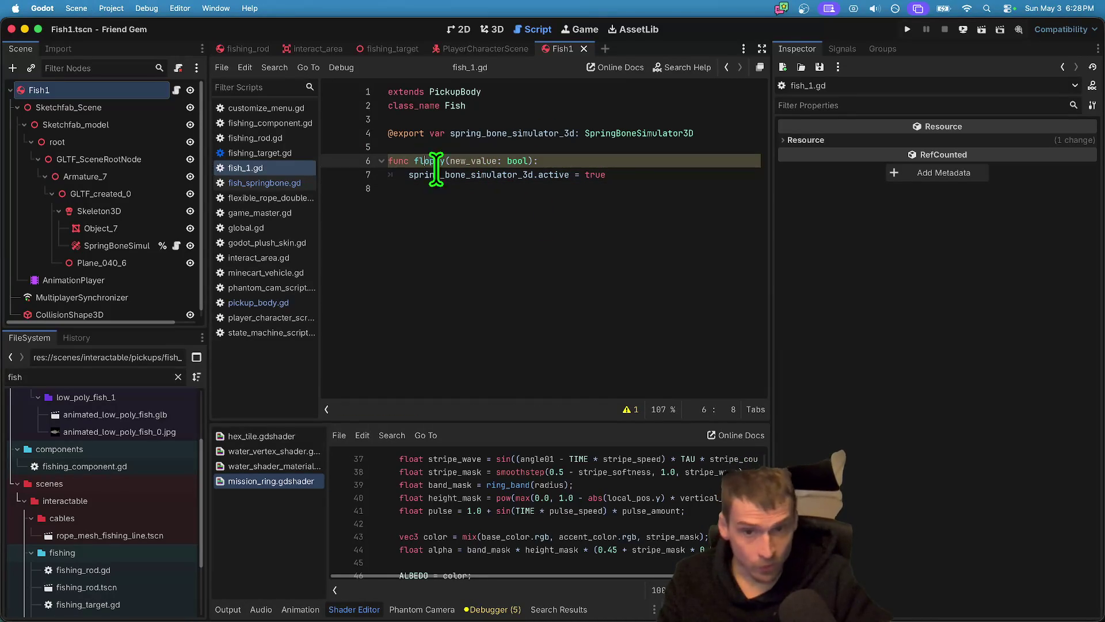
pyautogui.doubleClick(475, 160)
pyautogui.hotkey('ctrl', 'c')
pyautogui.doubleClick(595, 175)
pyautogui.hotkey('ctrl', 'v')
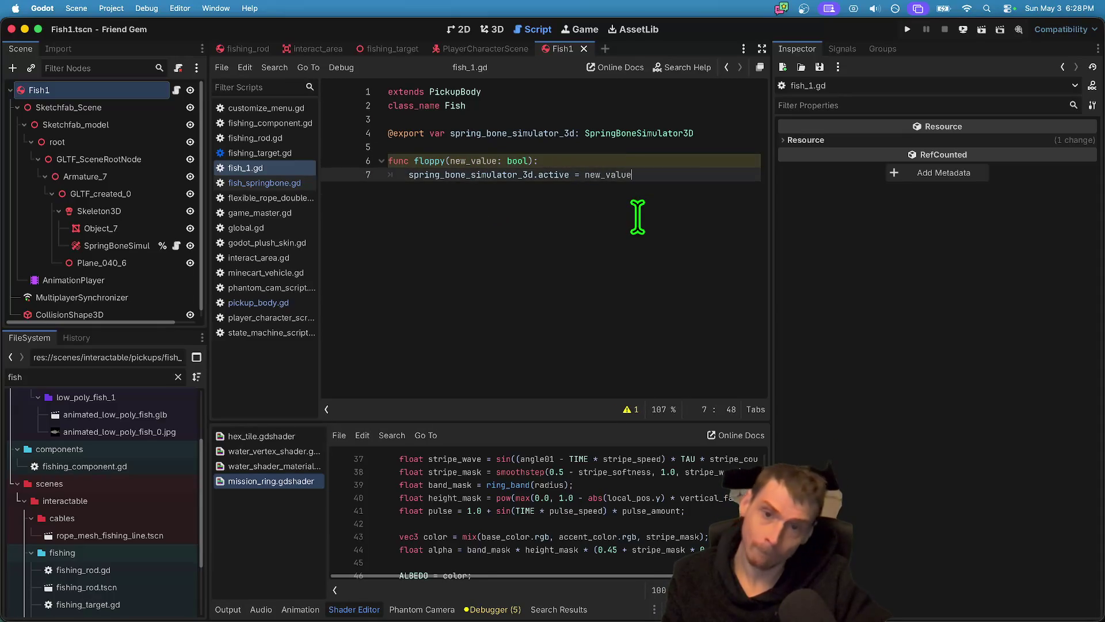
pyautogui.hotkey('ctrl', 'a')
pyautogui.click(543, 227)
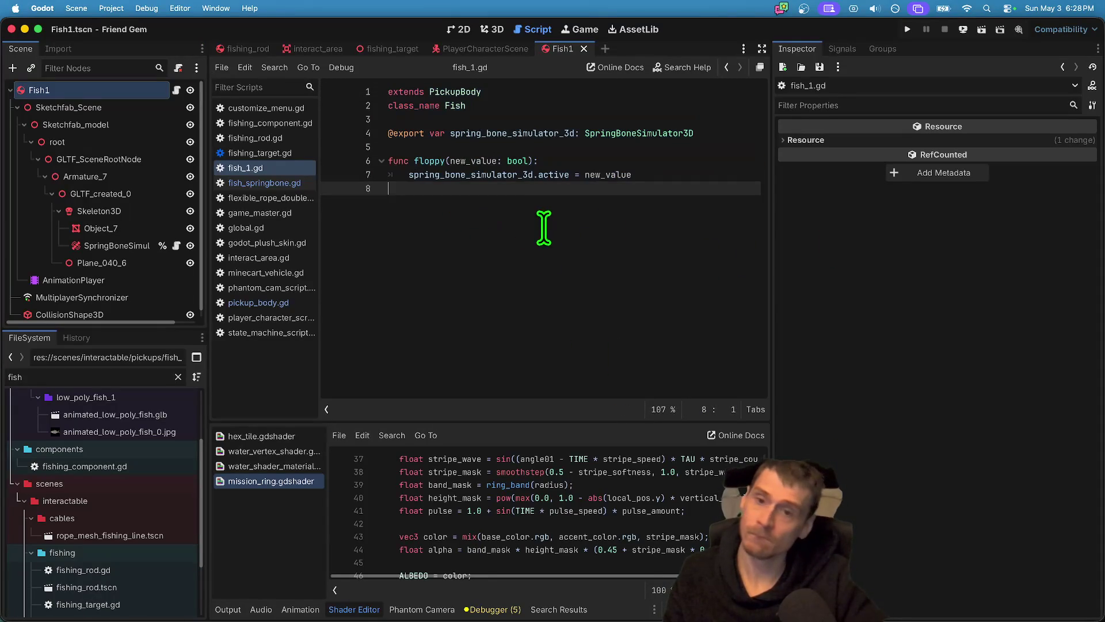
# Check how fish_springbone.gd uses active, then save fish_1.gd and the scene.
pyautogui.click(139, 244)
pyautogui.click(176, 244)
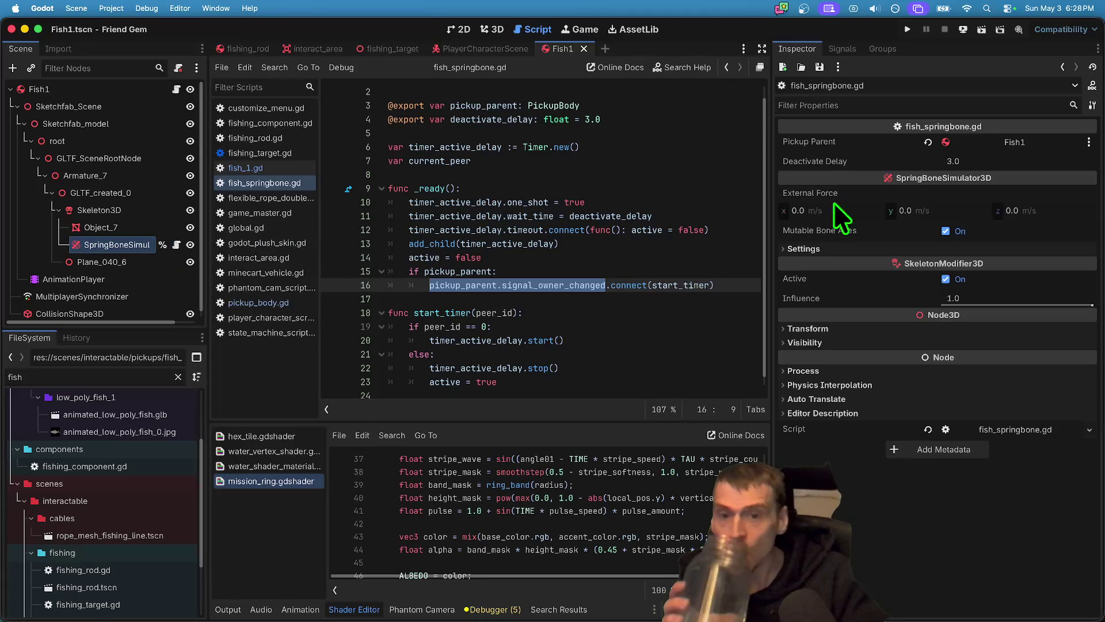
pyautogui.doubleClick(429, 257)
pyautogui.scroll(-1, 582, 217)
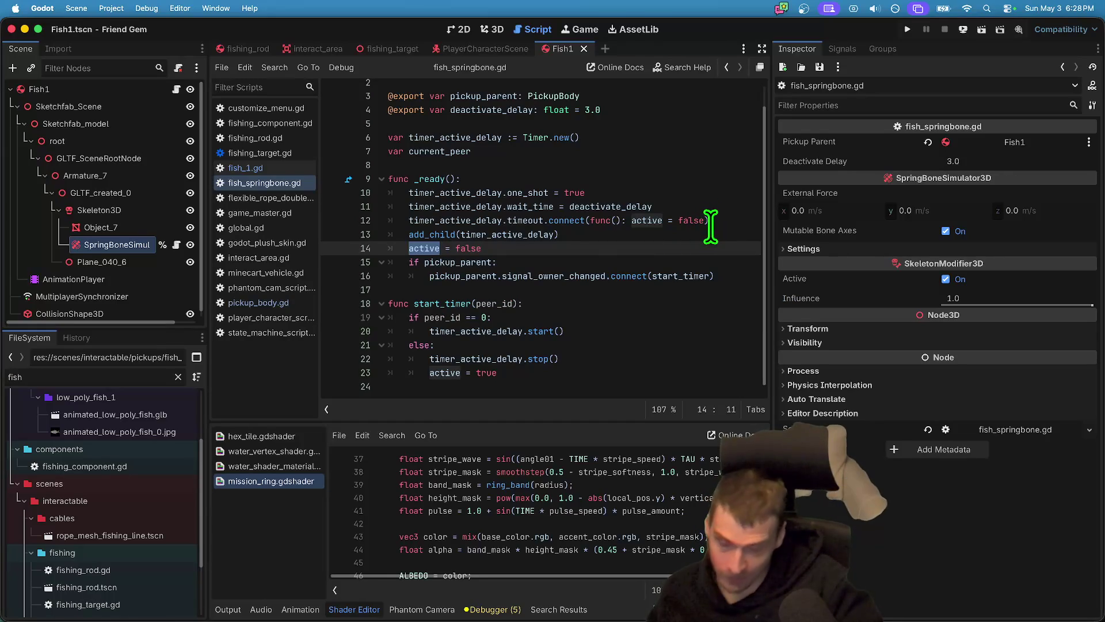
pyautogui.click(254, 168)
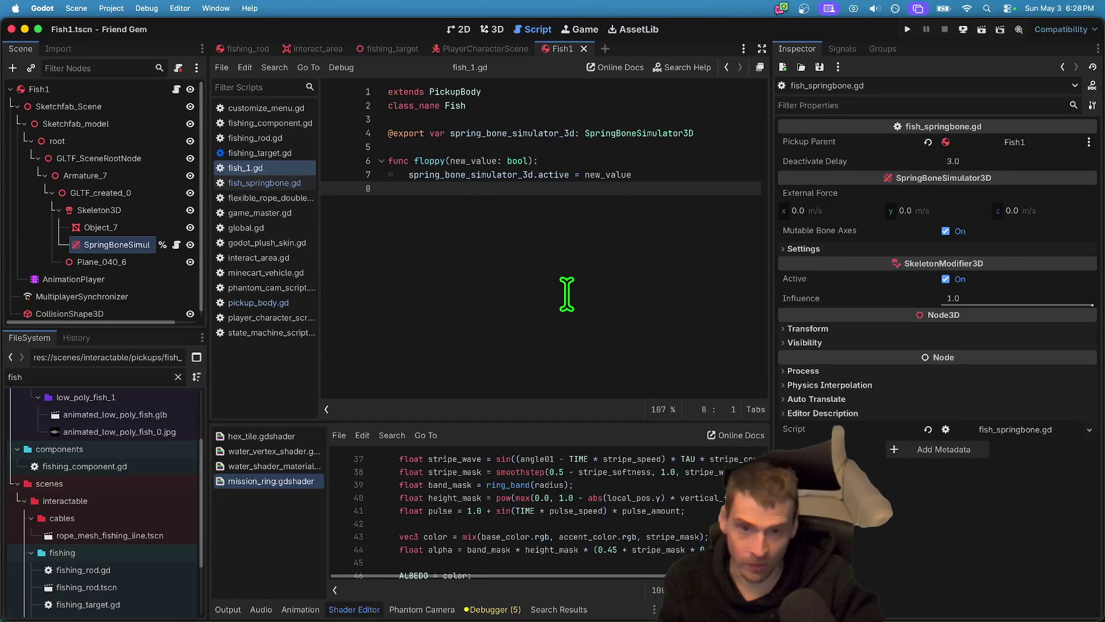
pyautogui.hotkey('ctrl', 's')
pyautogui.doubleClick(437, 161)
# Switch through pickup_body.gd and fishing_target.gd to fishing_rod.gd.
pyautogui.click(465, 303)
pyautogui.click(292, 303)
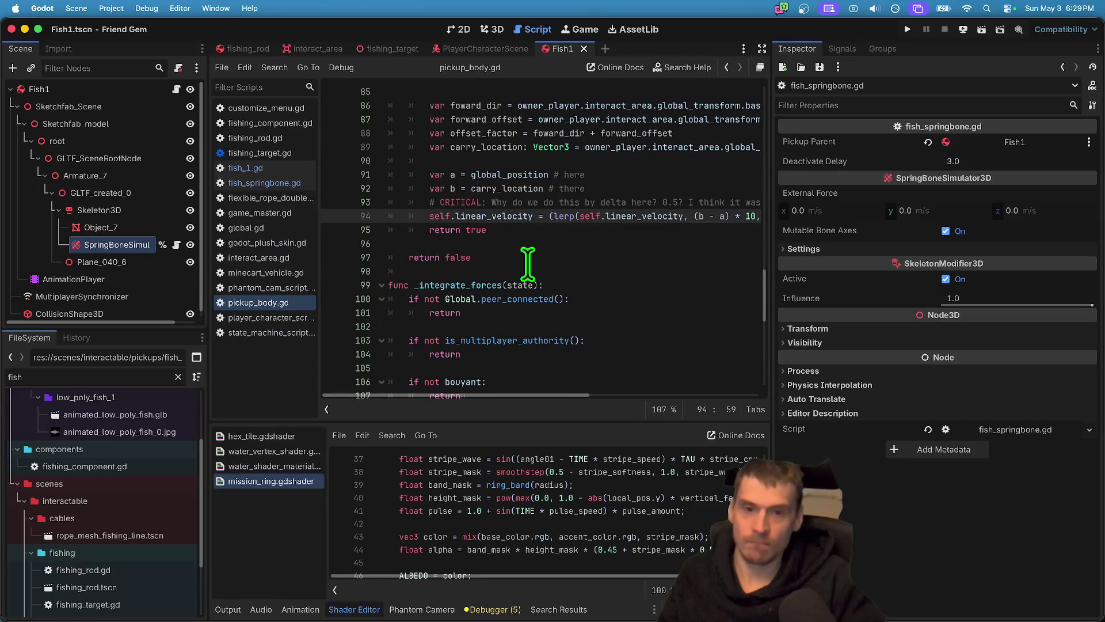
pyautogui.scroll(-10, 527, 264)
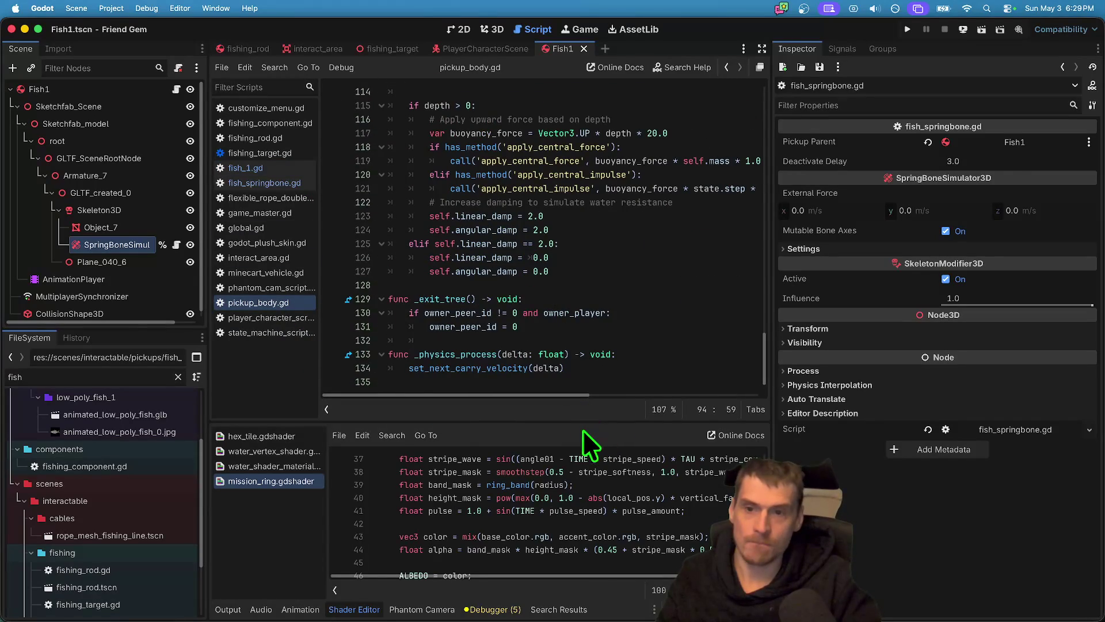
pyautogui.click(253, 152)
pyautogui.click(257, 139)
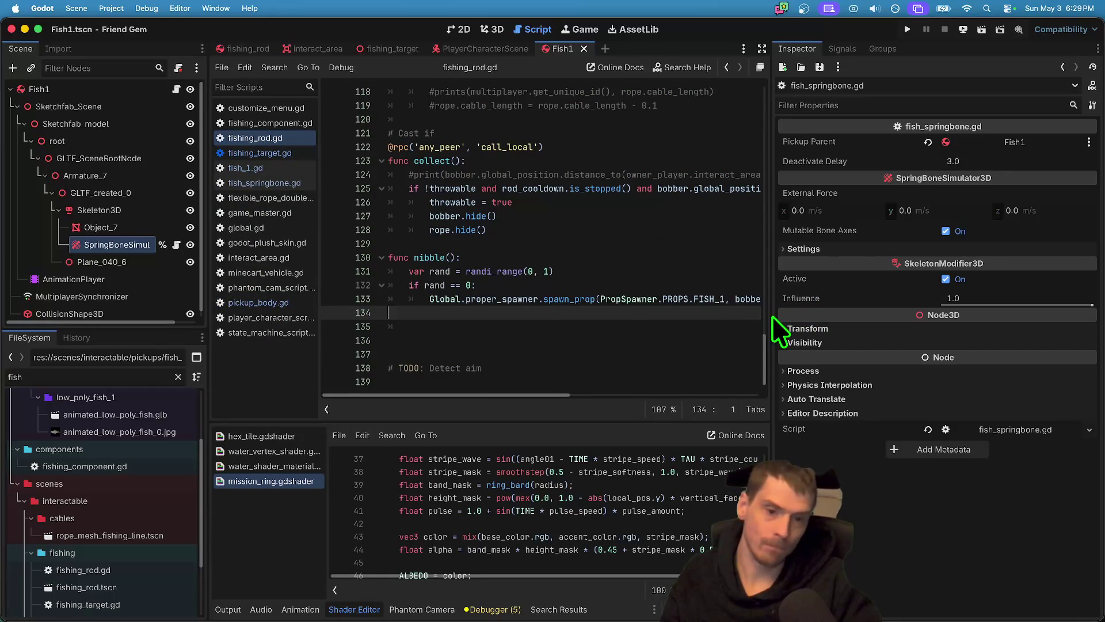
# Jump from the PropSpawner.spawn_prop call on line 133 to its definition.
pyautogui.moveTo(771, 315)
pyautogui.mouseDown()
pyautogui.moveTo(956, 314)
pyautogui.moveTo(910, 315)
pyautogui.mouseUp()
pyautogui.doubleClick(651, 299)
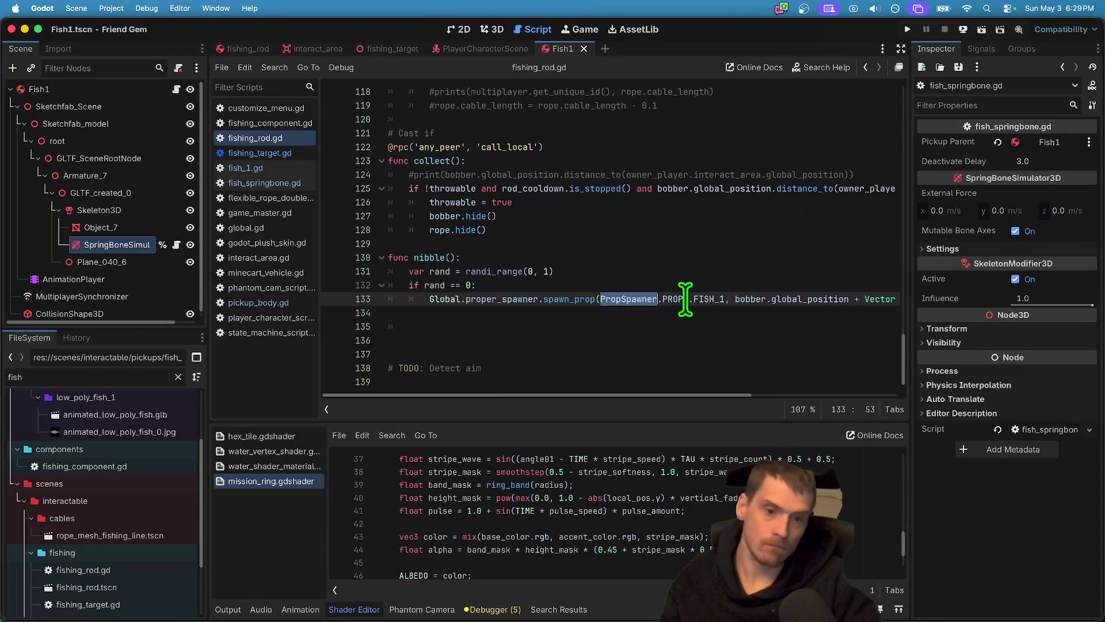
pyautogui.keyDown('ctrl'); pyautogui.click(575, 299); pyautogui.keyUp('ctrl')
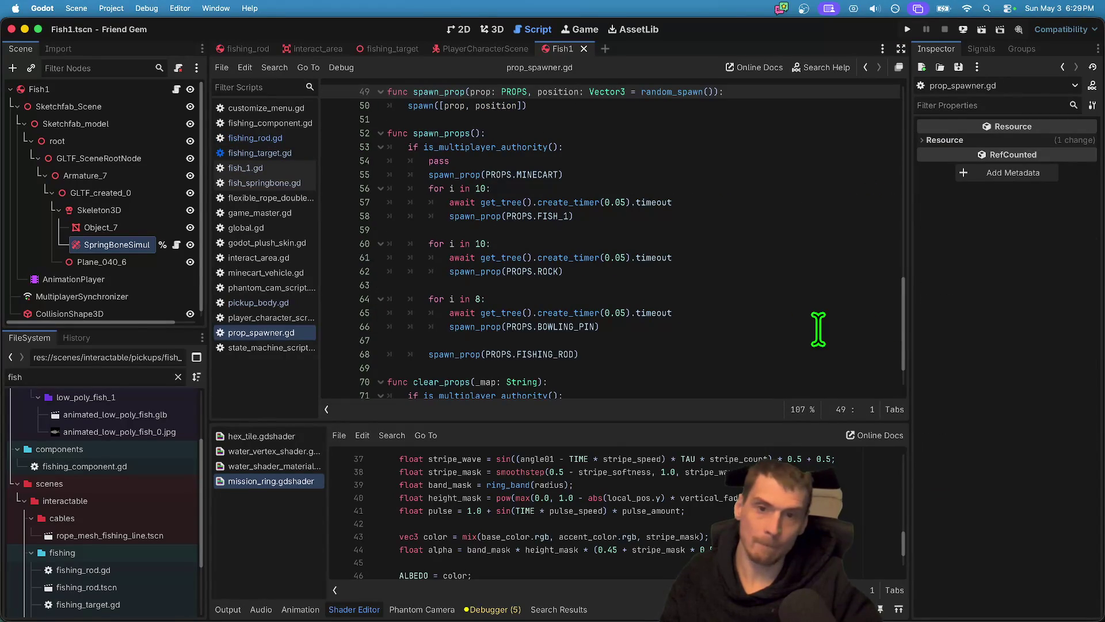
# Tidy the blank line after the spawn call while glancing at the spawn() documentation.
pyautogui.scroll(1, 575, 97)
pyautogui.click(682, 120)
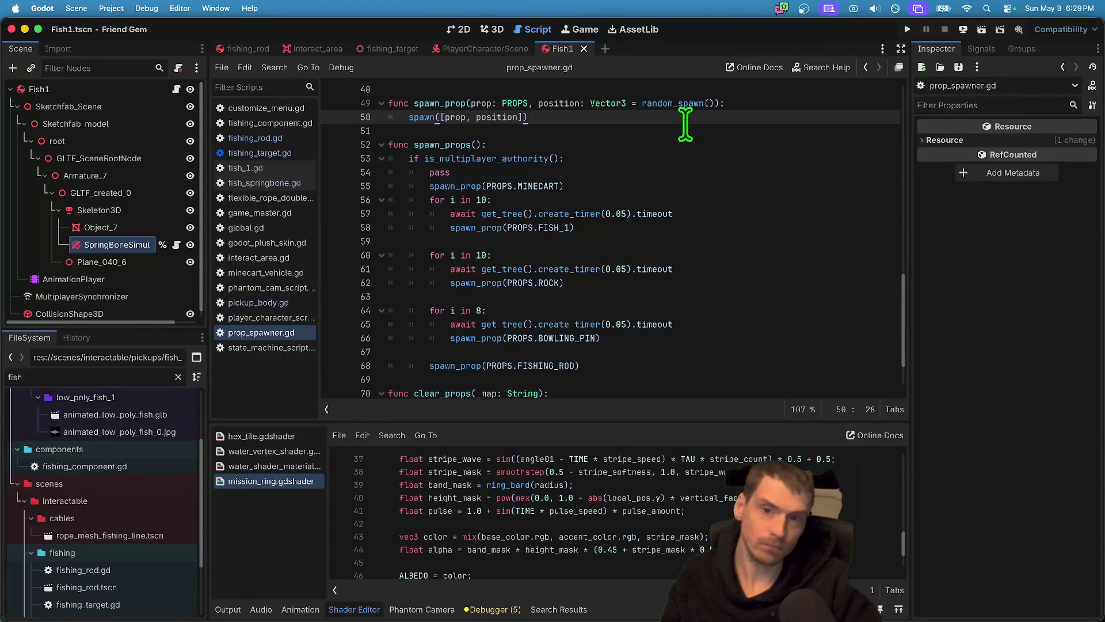
pyautogui.press('Return')
pyautogui.press('Return')
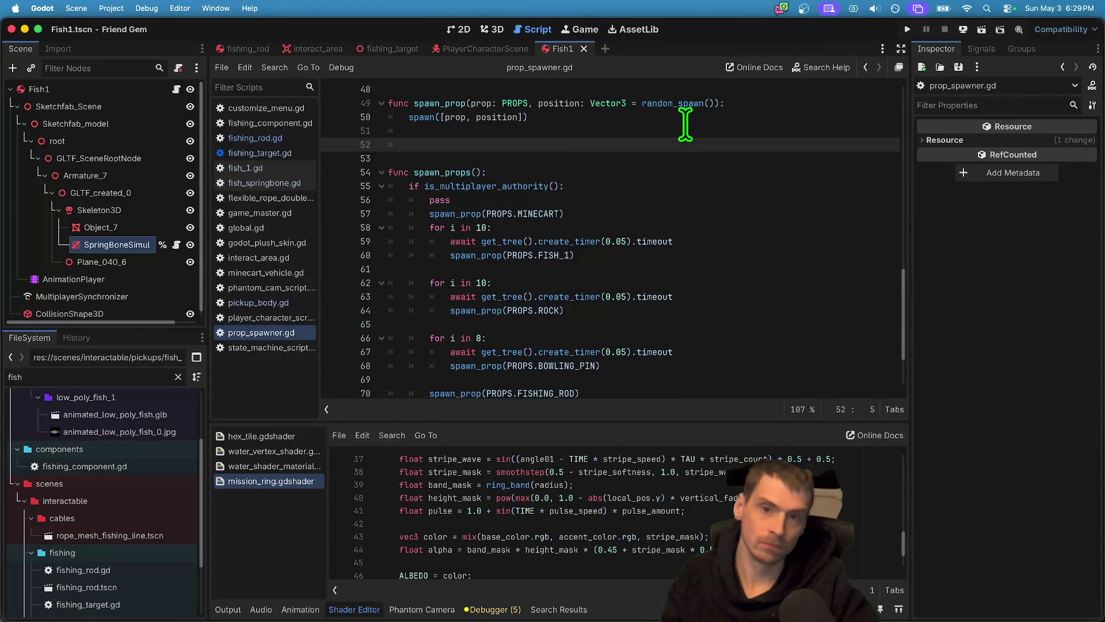
pyautogui.scroll(2, 677, 121)
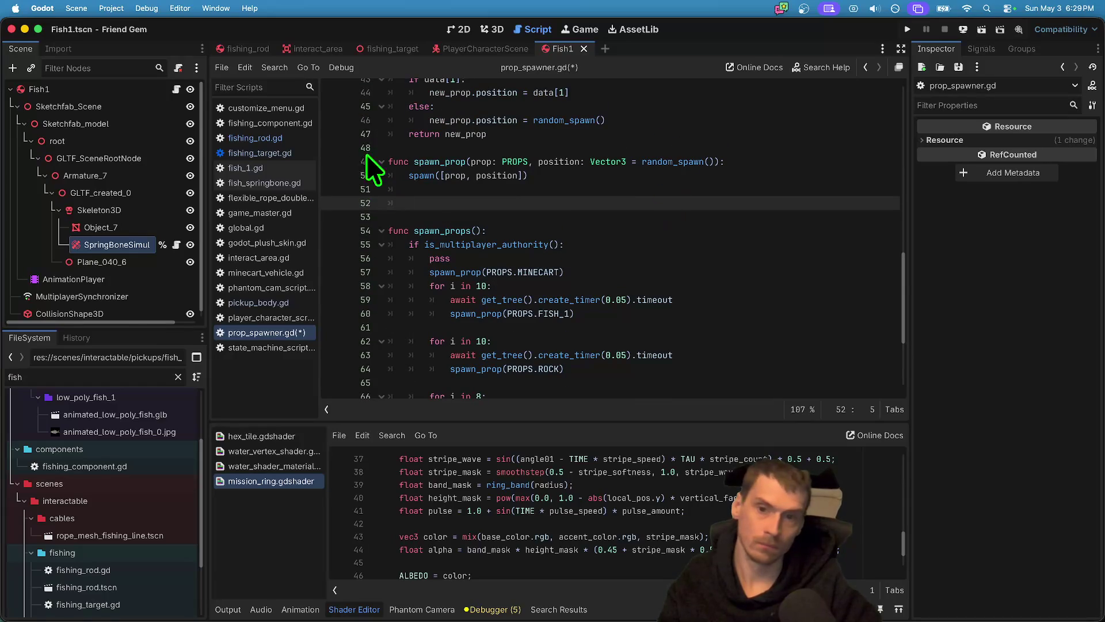
pyautogui.keyDown('ctrl'); pyautogui.click(420, 175); pyautogui.keyUp('ctrl')
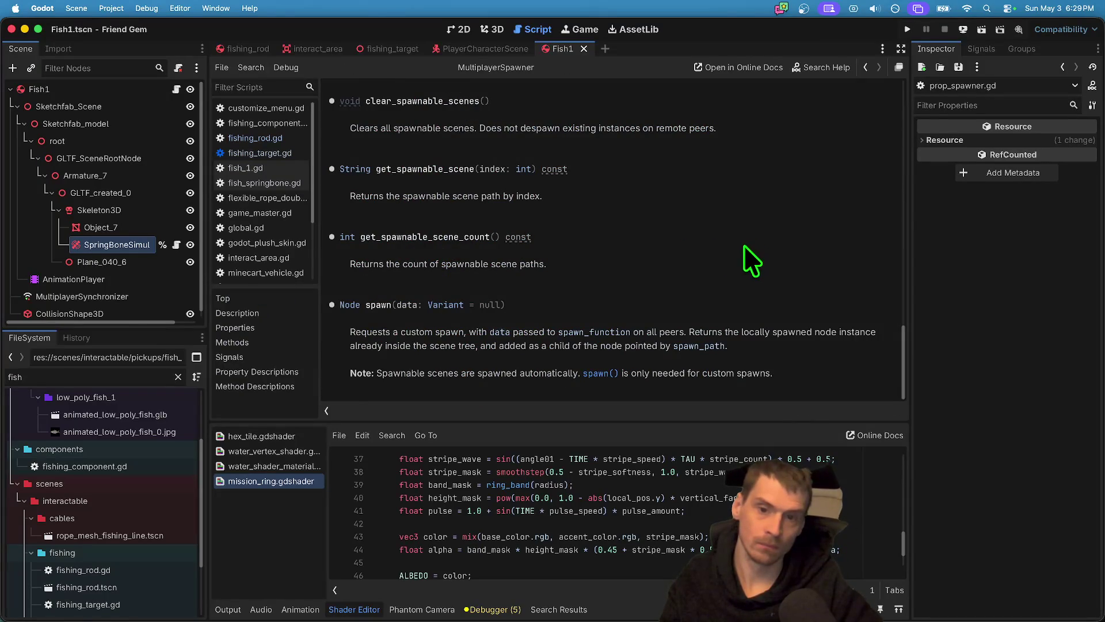
pyautogui.hotkey('alt', 'Left')
pyautogui.click(712, 202)
pyautogui.press('Delete')
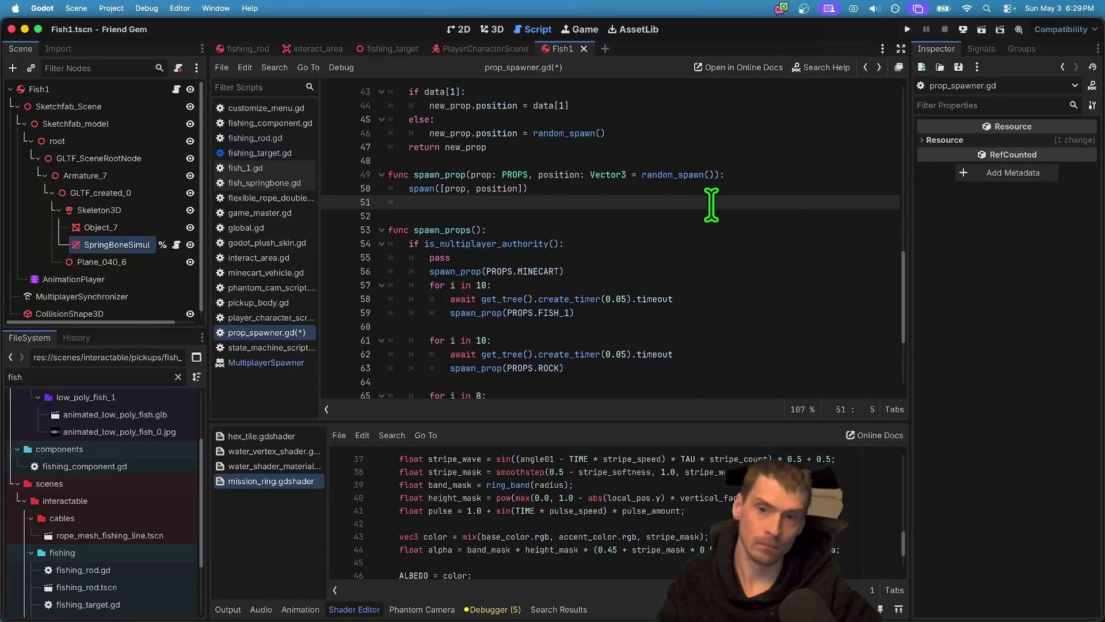
# Read the MultiplayerSpawner spawn() method description in the help docs.
pyautogui.scroll(-1, 711, 204)
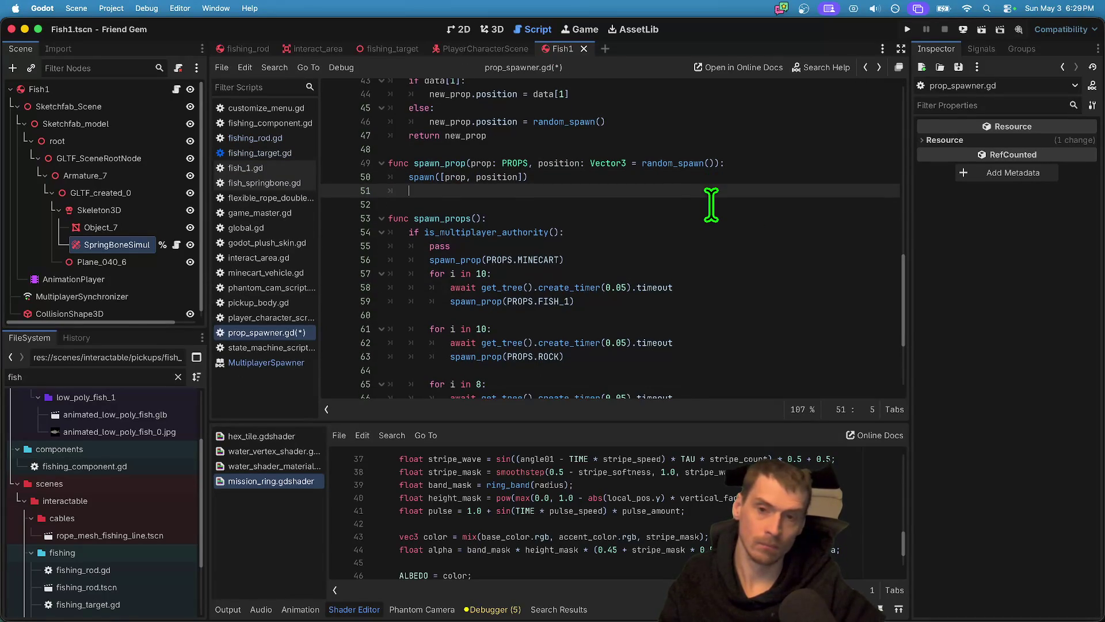
pyautogui.keyDown('ctrl'); pyautogui.click(432, 178); pyautogui.keyUp('ctrl')
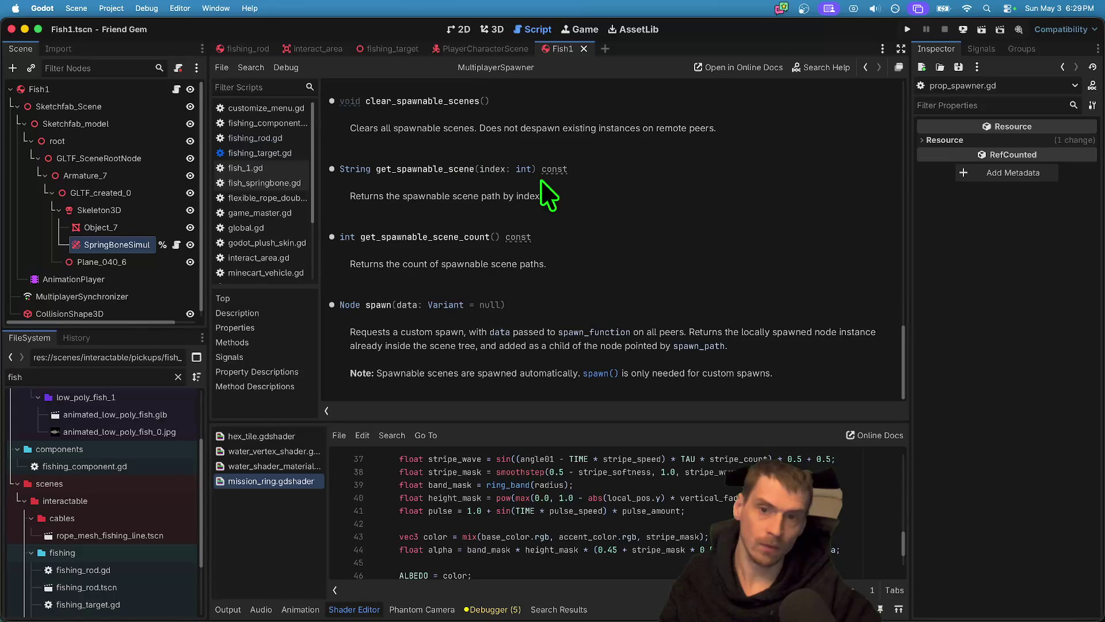
pyautogui.moveTo(352, 333)
pyautogui.mouseDown()
pyautogui.moveTo(447, 340)
pyautogui.moveTo(448, 364)
pyautogui.moveTo(498, 368)
pyautogui.moveTo(515, 385)
pyautogui.moveTo(521, 371)
pyautogui.moveTo(789, 376)
pyautogui.mouseUp()
pyautogui.click(810, 368)
pyautogui.hotkey('alt', 'Left')
pyautogui.hotkey('alt', 'Right')
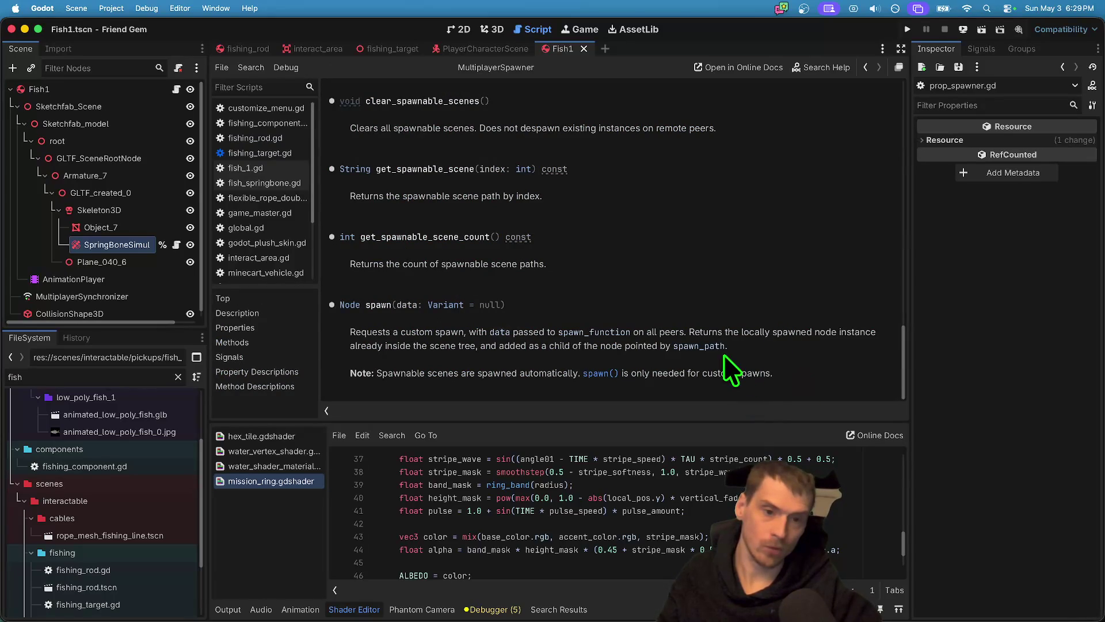
pyautogui.hotkey('alt', 'Left')
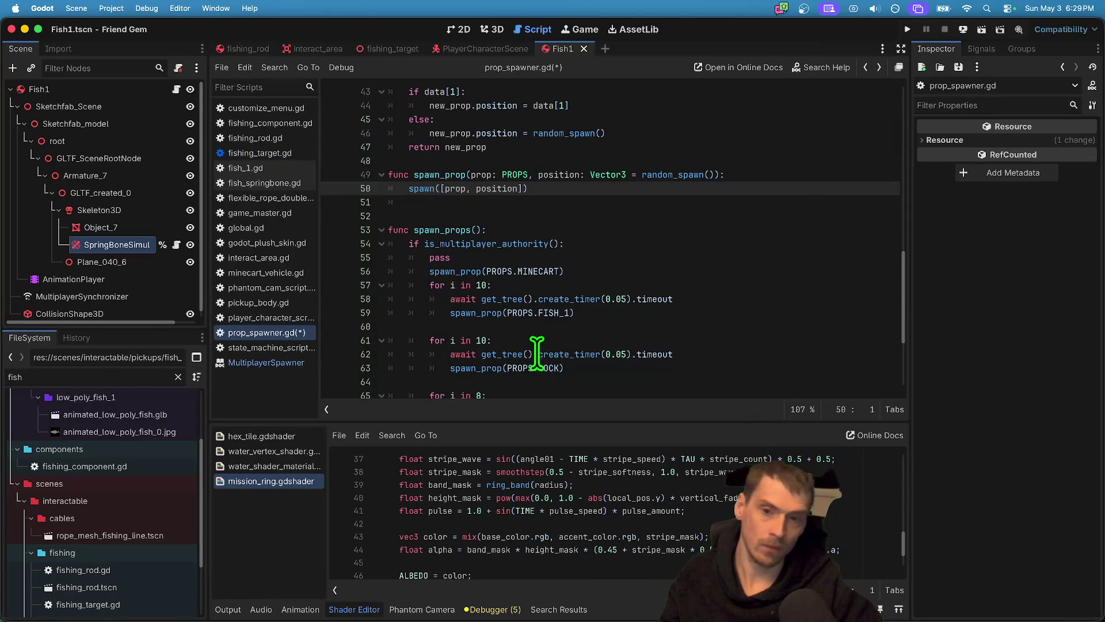
# Make spawn_prop return the spawn(...) result and give it a '-> Node' return type.
pyautogui.write('return')
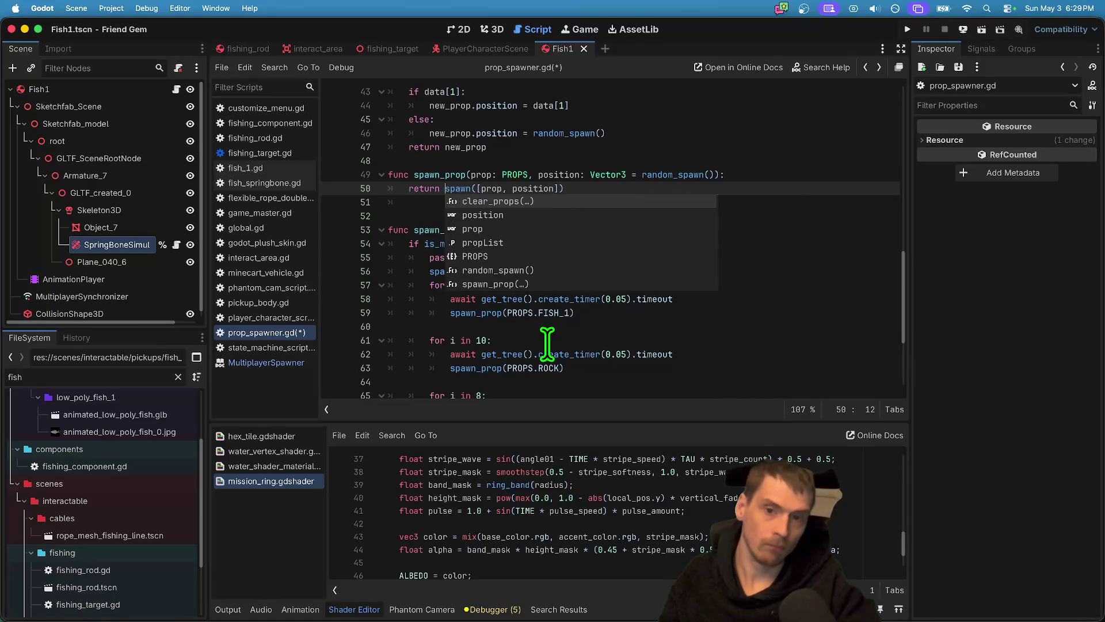
pyautogui.keyDown('super'); pyautogui.click(461, 189); pyautogui.keyUp('super')
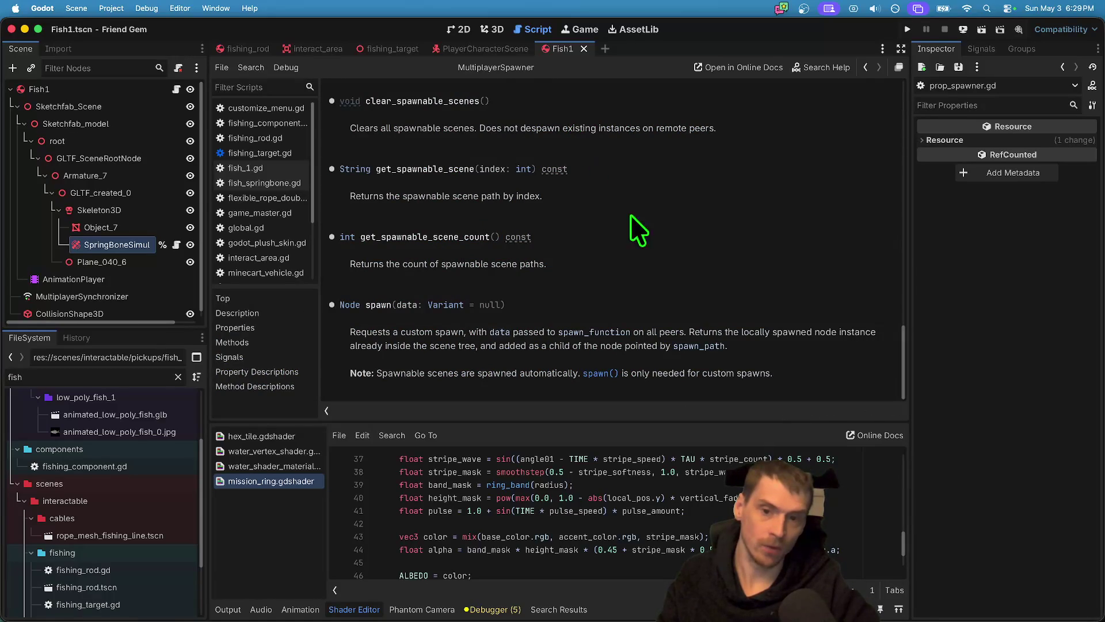
pyautogui.press('super+alt+Left')
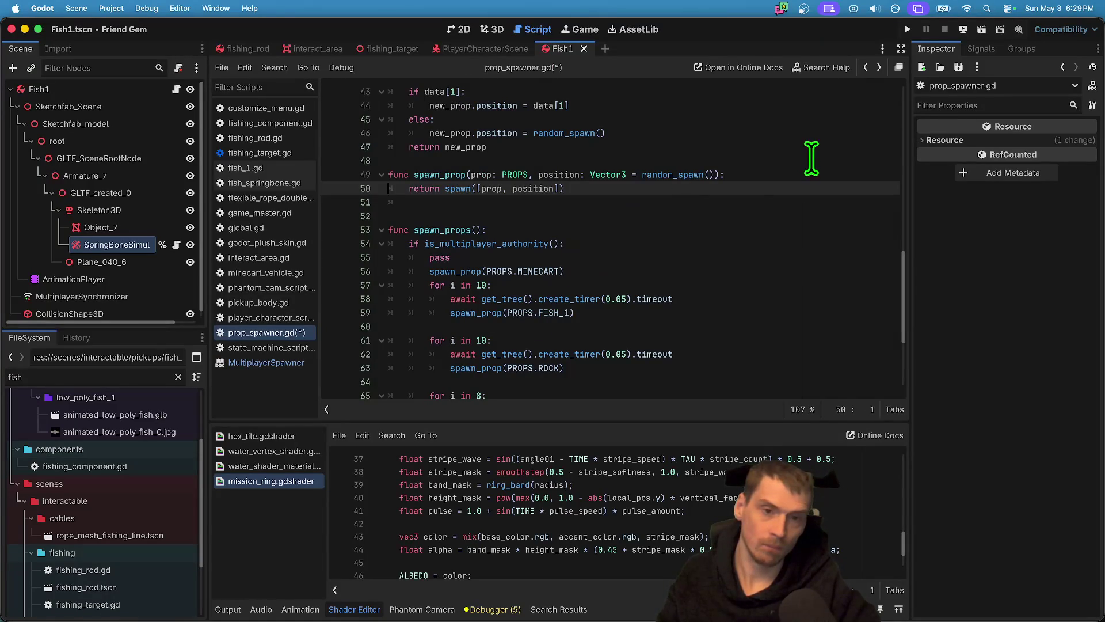
pyautogui.click(820, 151)
pyautogui.press('Down')
pyautogui.press('Down')
pyautogui.press('Down')
pyautogui.press('Up')
pyautogui.press('Up')
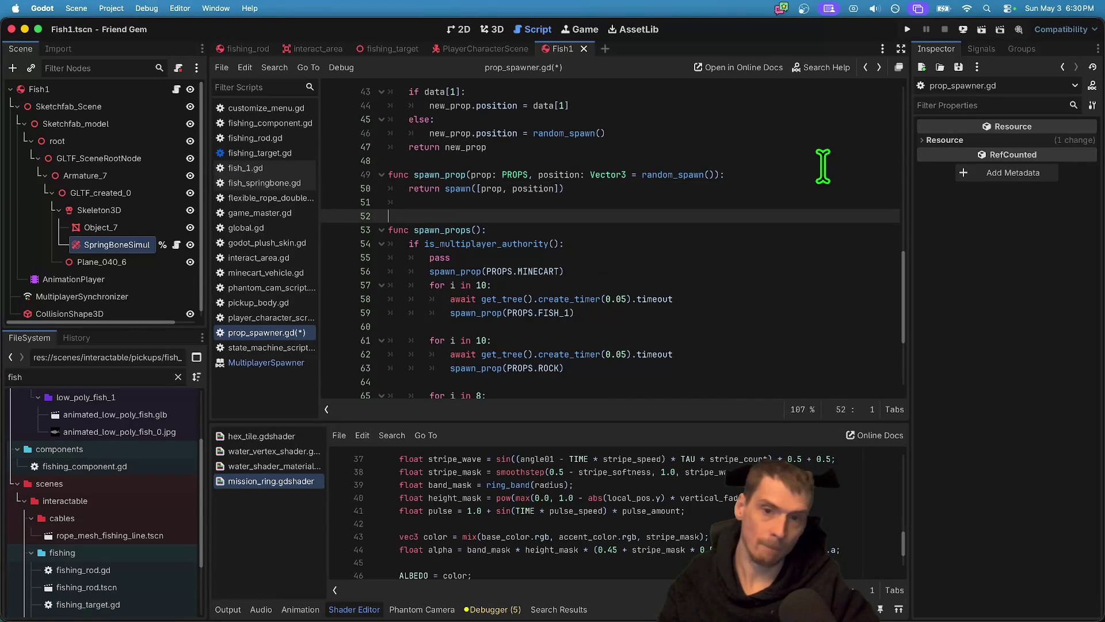
pyautogui.press('End')
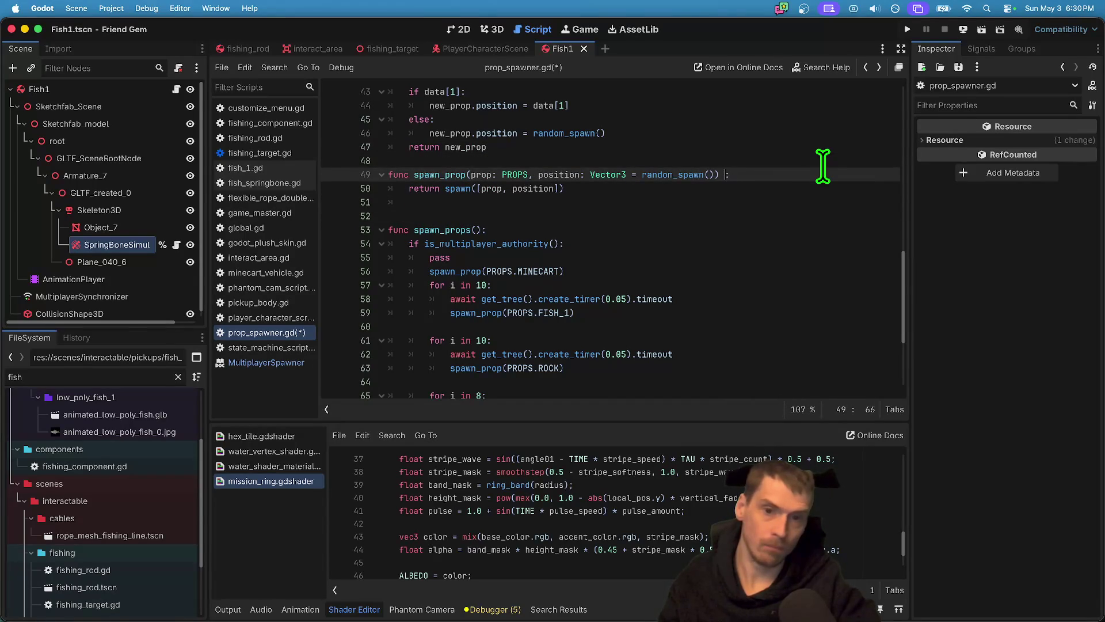
pyautogui.write('Node')
# Remove the leftover blank line, save prop_spawner.gd, and switch to fish_1.gd.
pyautogui.press('Down')
pyautogui.press('super+shift+k')
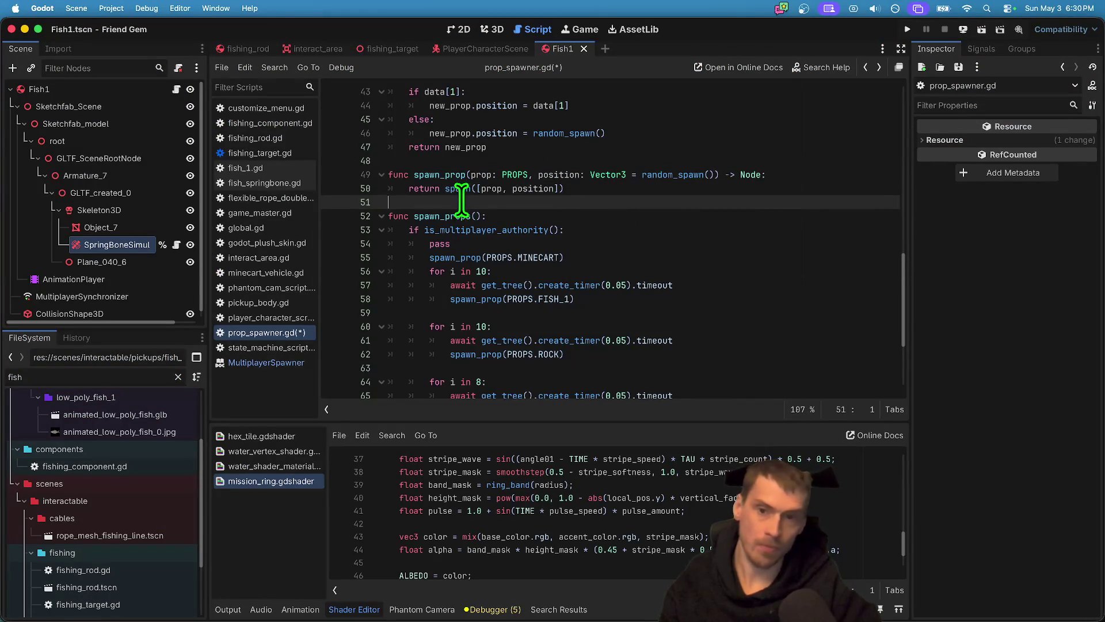
pyautogui.press('super+s')
pyautogui.scroll(-3, 430, 184)
pyautogui.moveTo(431, 173); pyautogui.dragTo(599, 334)
pyautogui.click(599, 334)
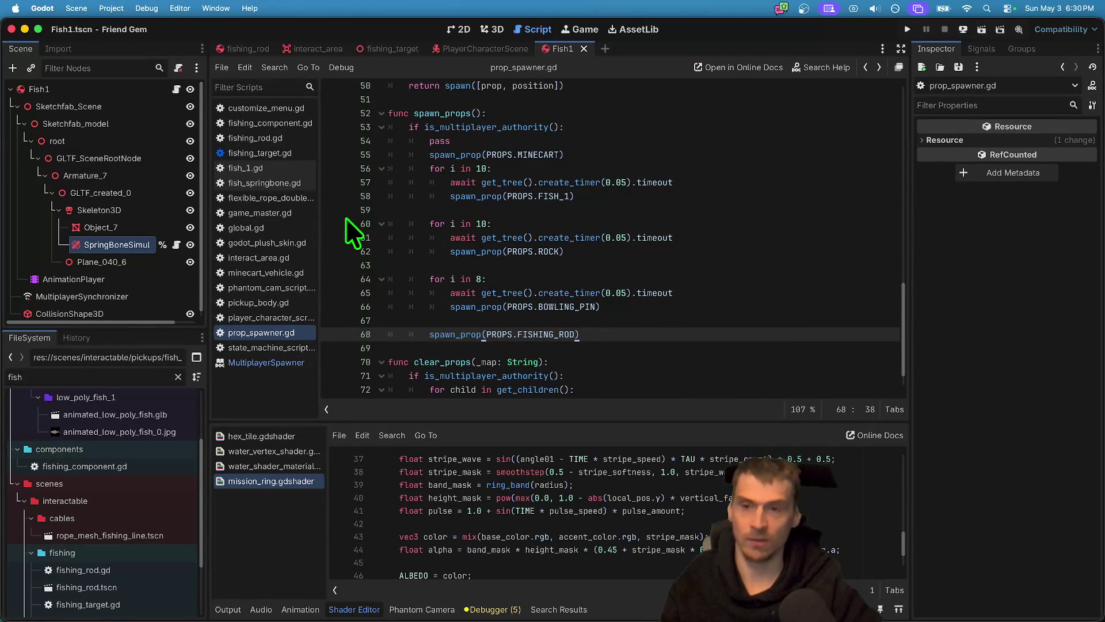
pyautogui.click(277, 167)
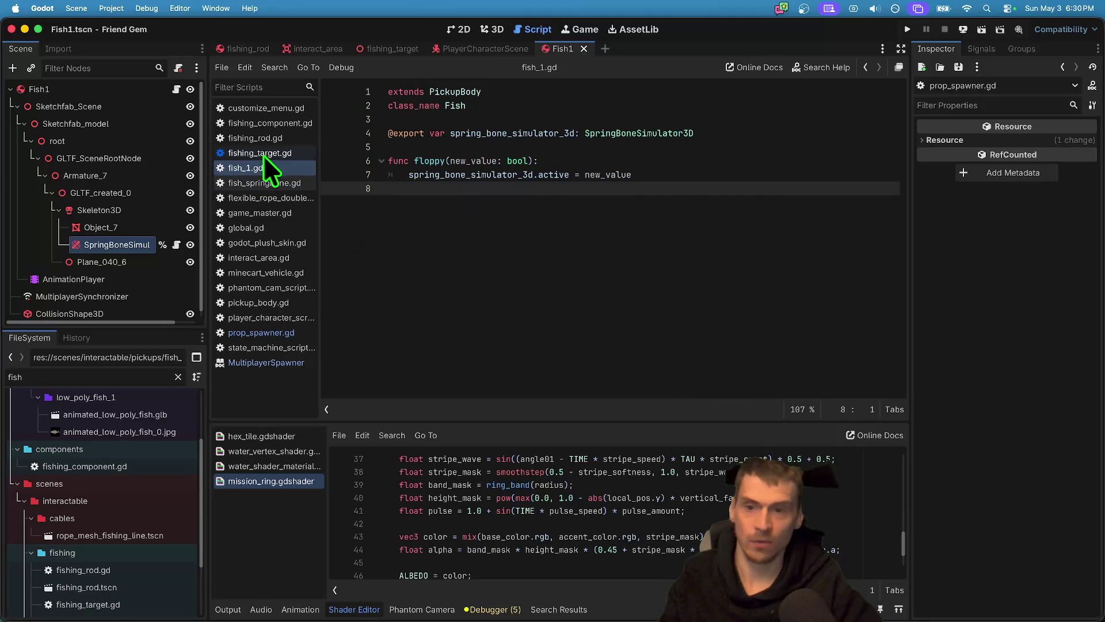
# In fishing_rod.gd's nibble(), store the spawned fish as 'new_fish: Fish' and set new_fish.target = bobber.
pyautogui.click(257, 138)
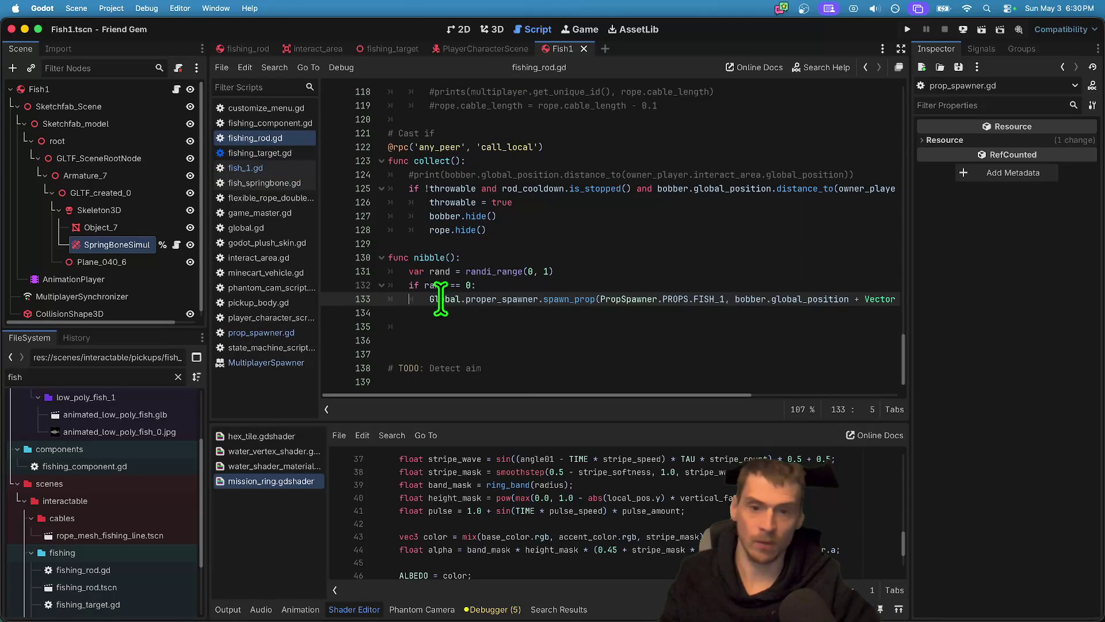
pyautogui.write('var fish =')
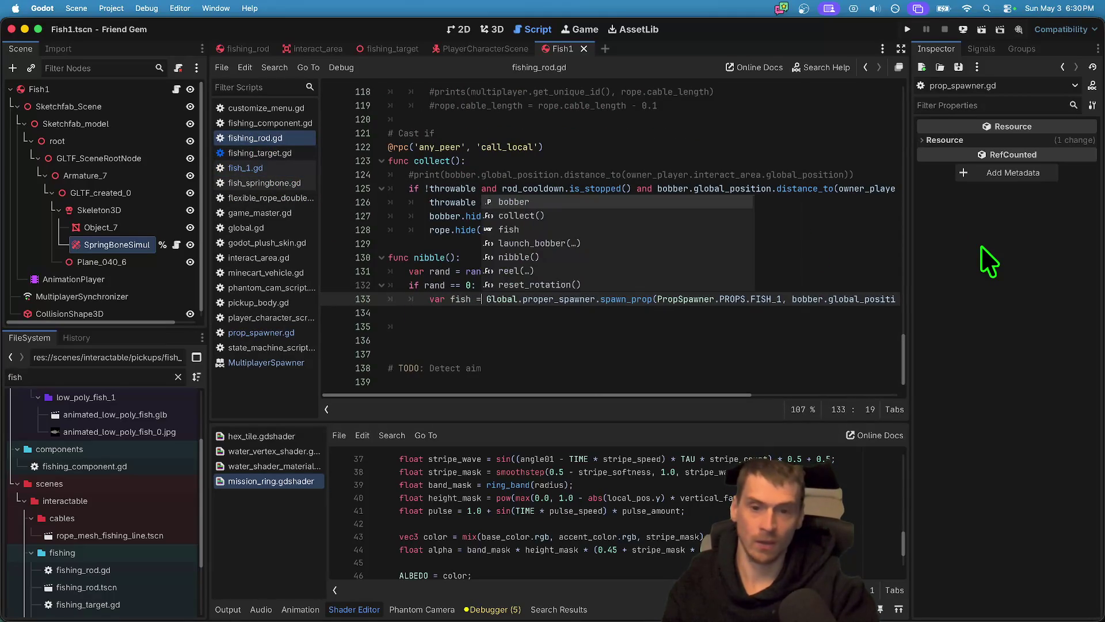
pyautogui.press('BackSpace')
pyautogui.press('BackSpace')
pyautogui.press('BackSpace')
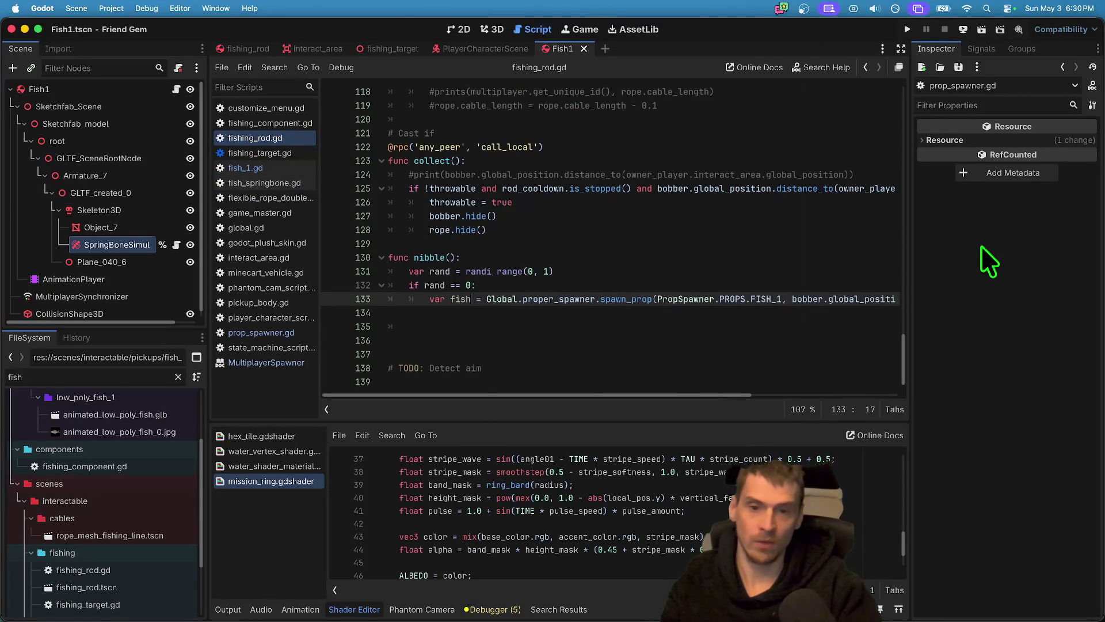
pyautogui.press('BackSpace')
pyautogui.write('new_fish')
pyautogui.press('Right')
pyautogui.write(': Fish')
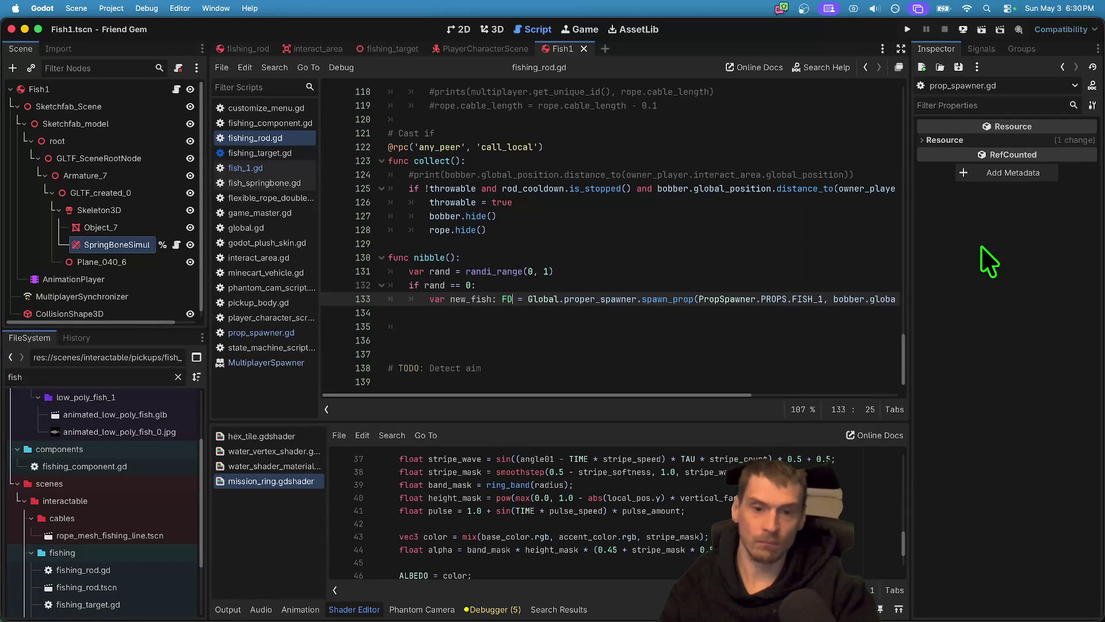
pyautogui.press('Escape')
pyautogui.press('Down')
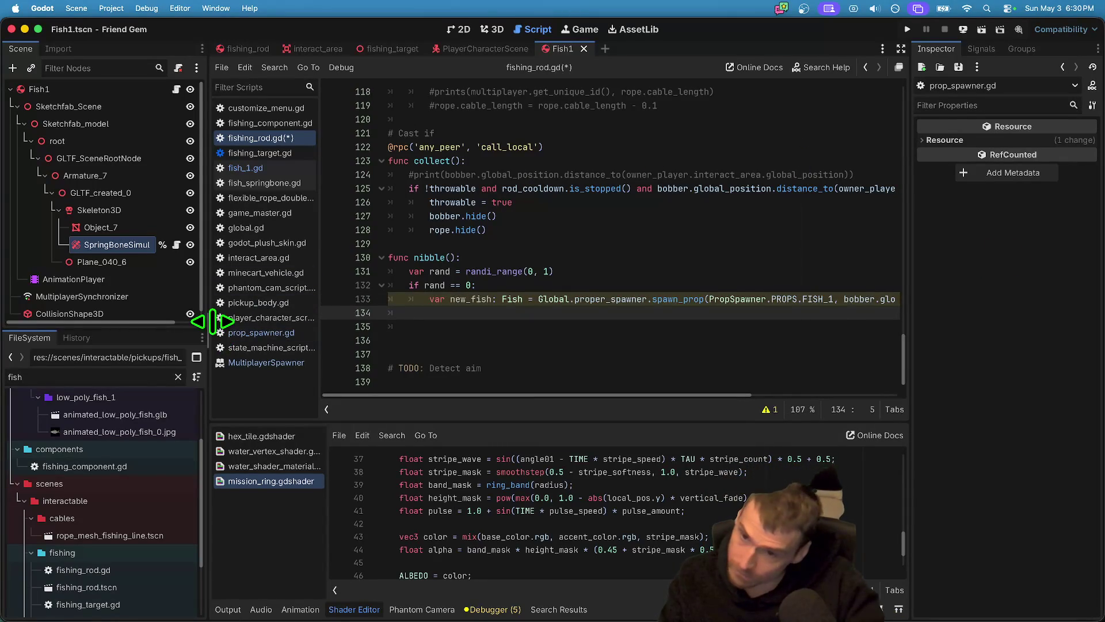
pyautogui.moveTo(207, 325); pyautogui.dragTo(151, 325)
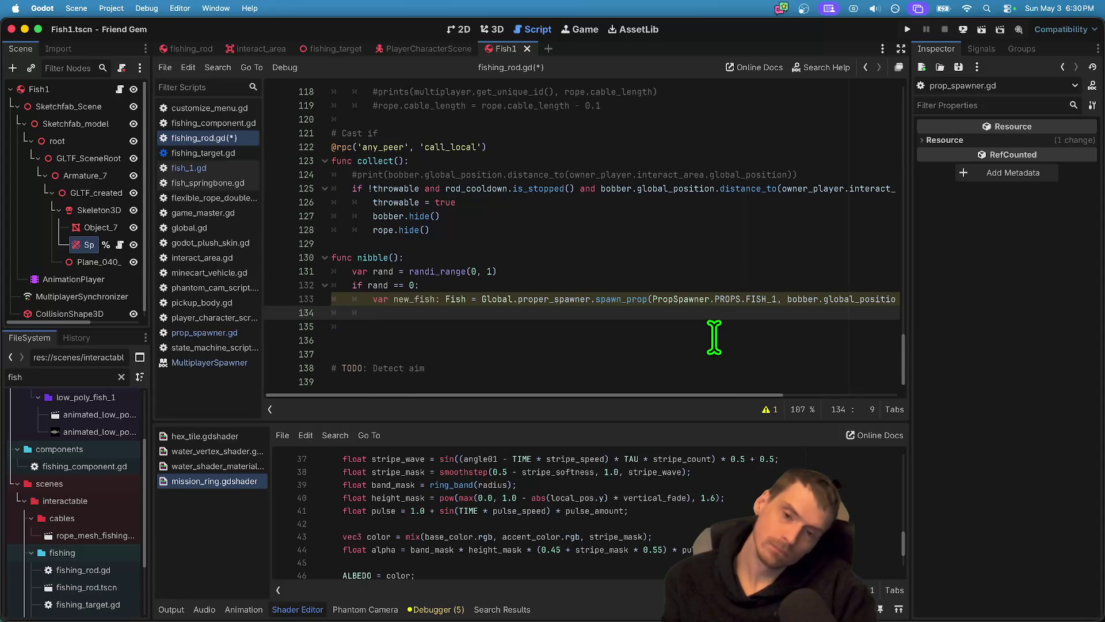
pyautogui.write('new_fish')
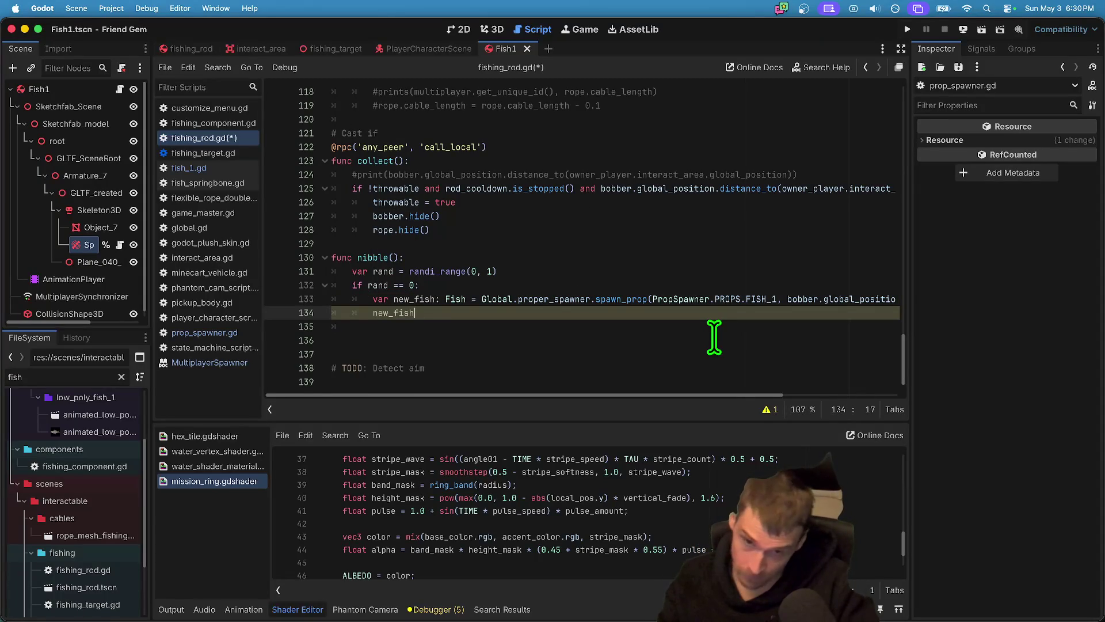
pyautogui.write('.target = ')
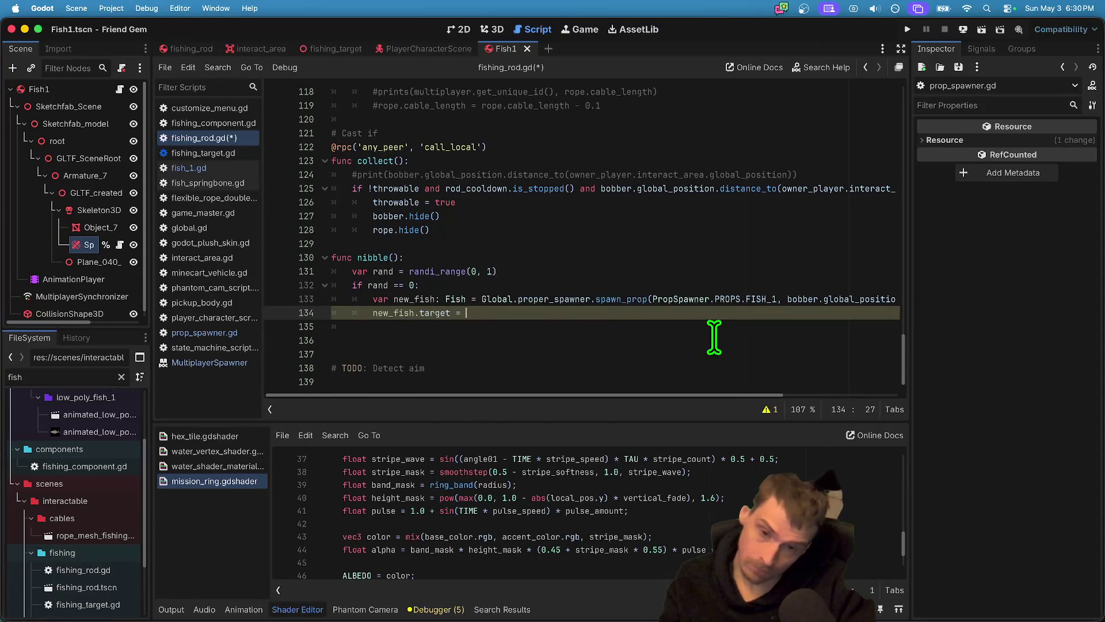
pyautogui.write('bobber')
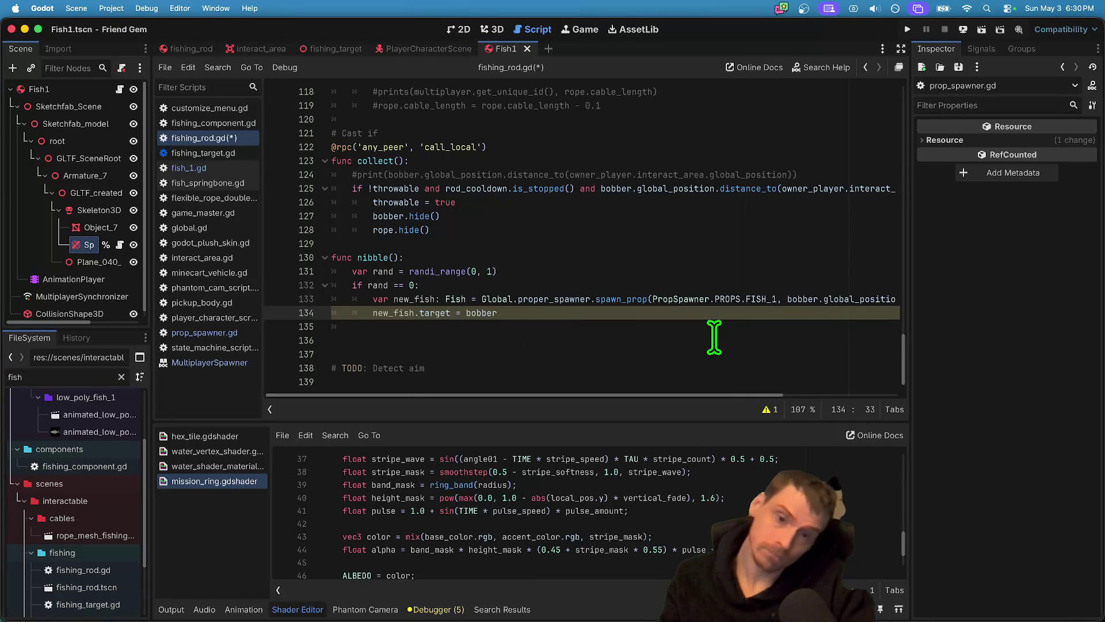
pyautogui.press('Down')
pyautogui.press('BackSpace')
pyautogui.press('BackSpace')
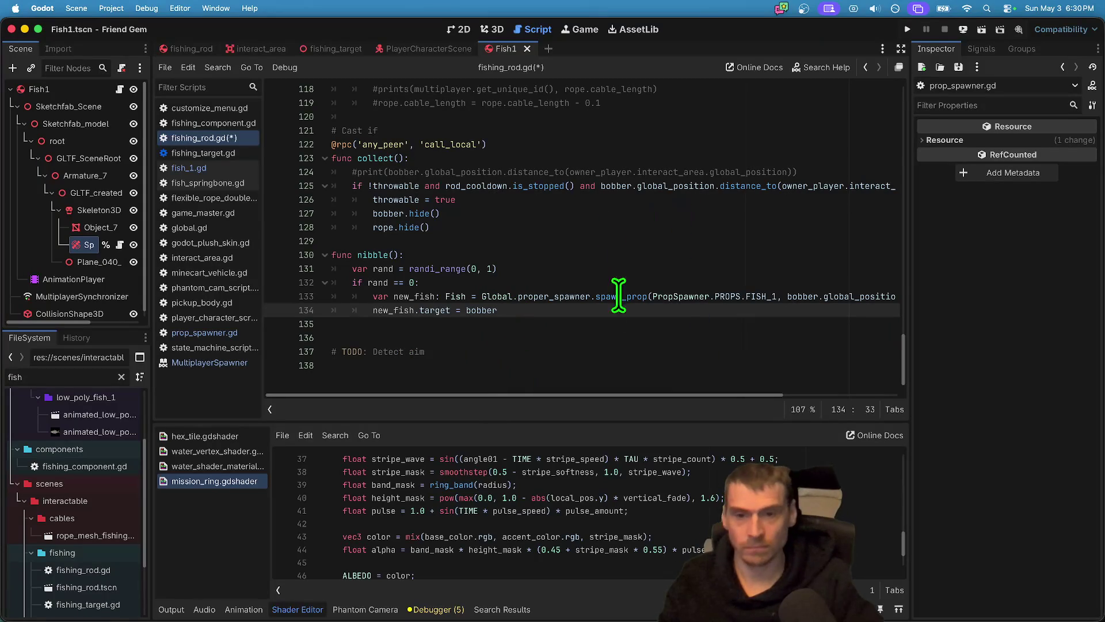
# Declare a 'current_fish' variable of type Fish below the timer variables.
pyautogui.doubleClick(496, 314)
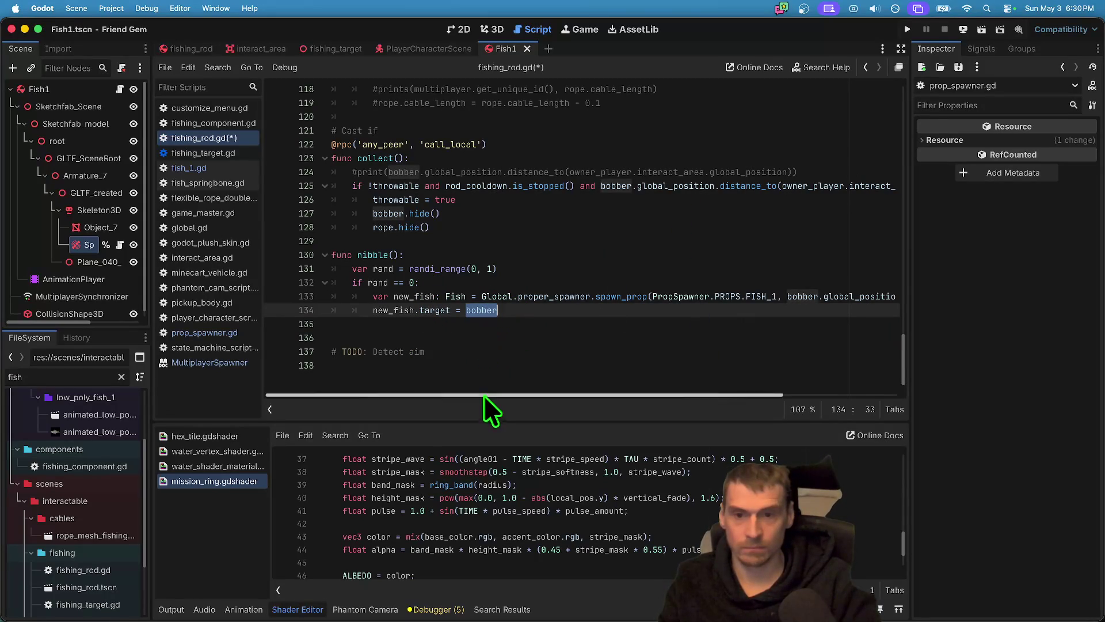
pyautogui.scroll(2, 734, 355)
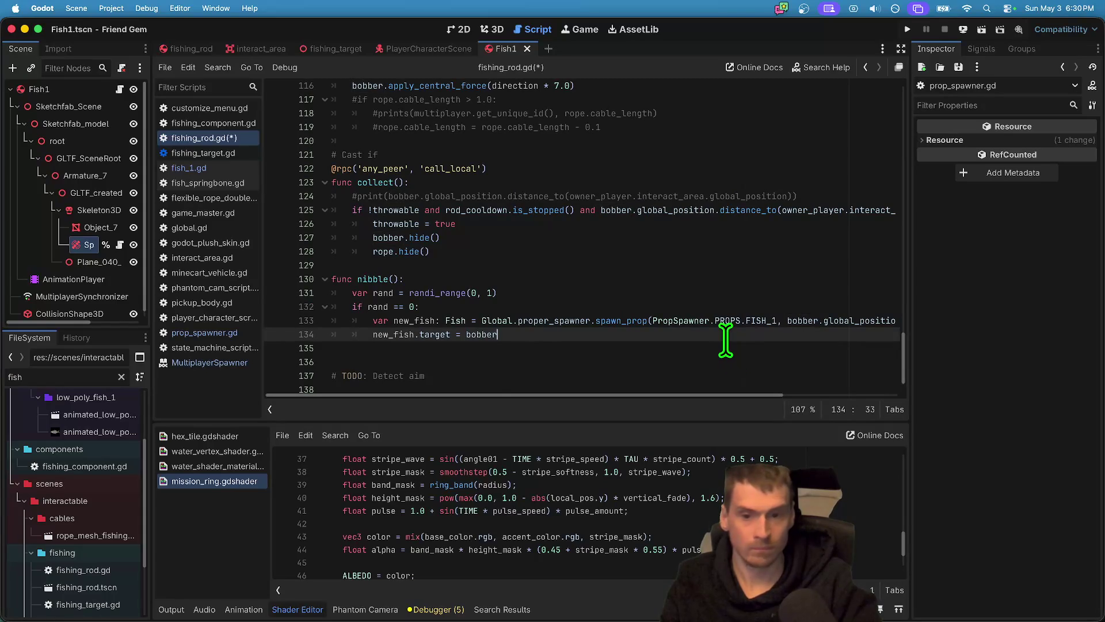
pyautogui.scroll(15, 732, 345)
pyautogui.scroll(13, 730, 339)
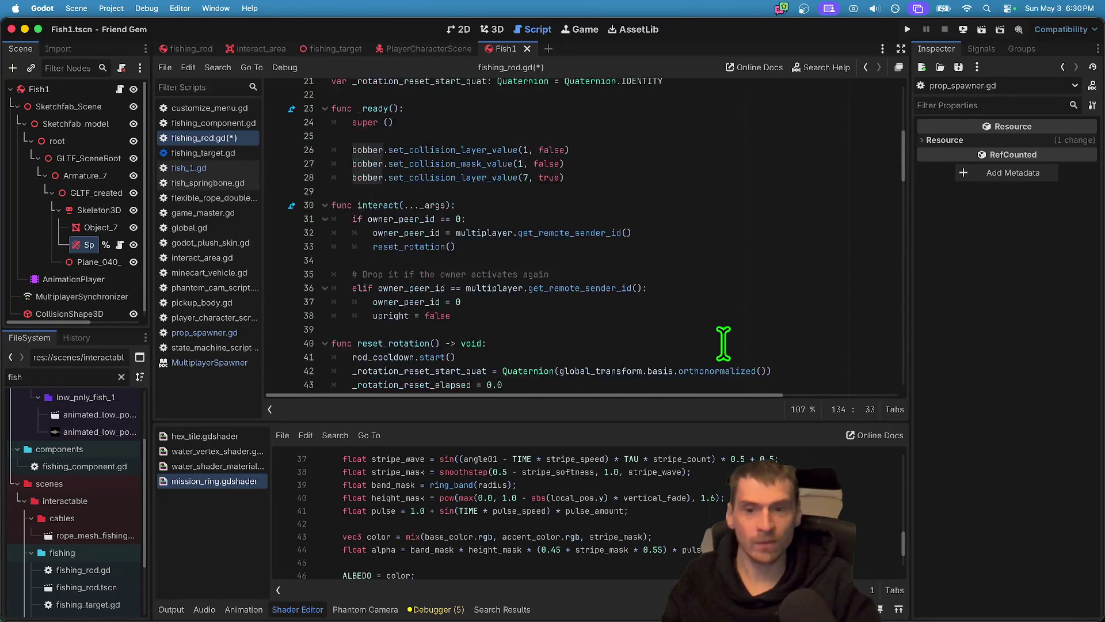
pyautogui.click(754, 221)
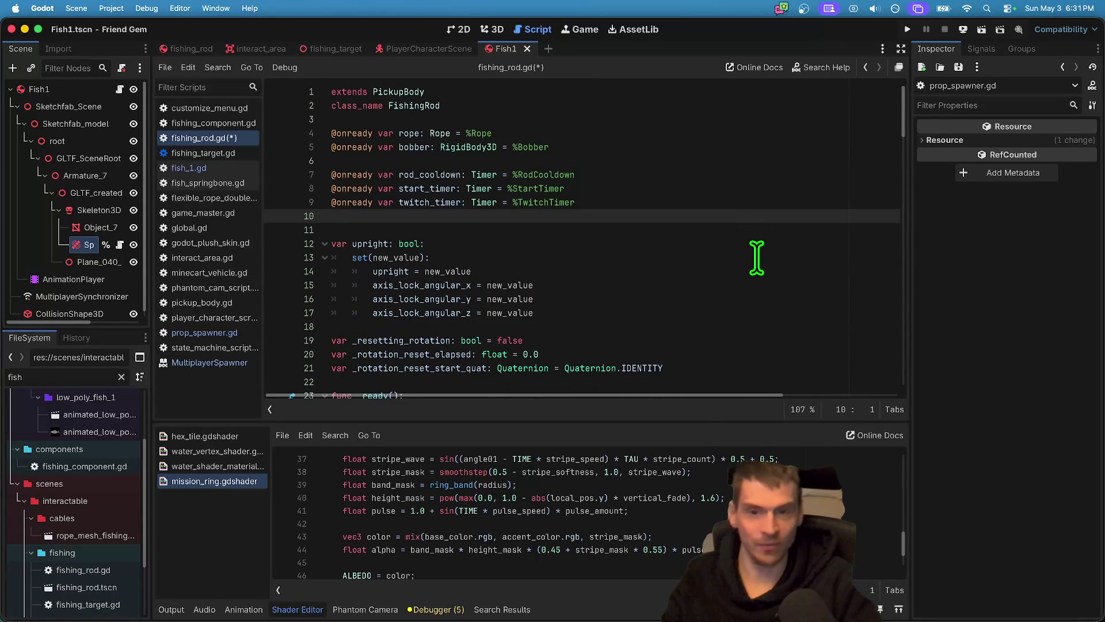
pyautogui.press('Return')
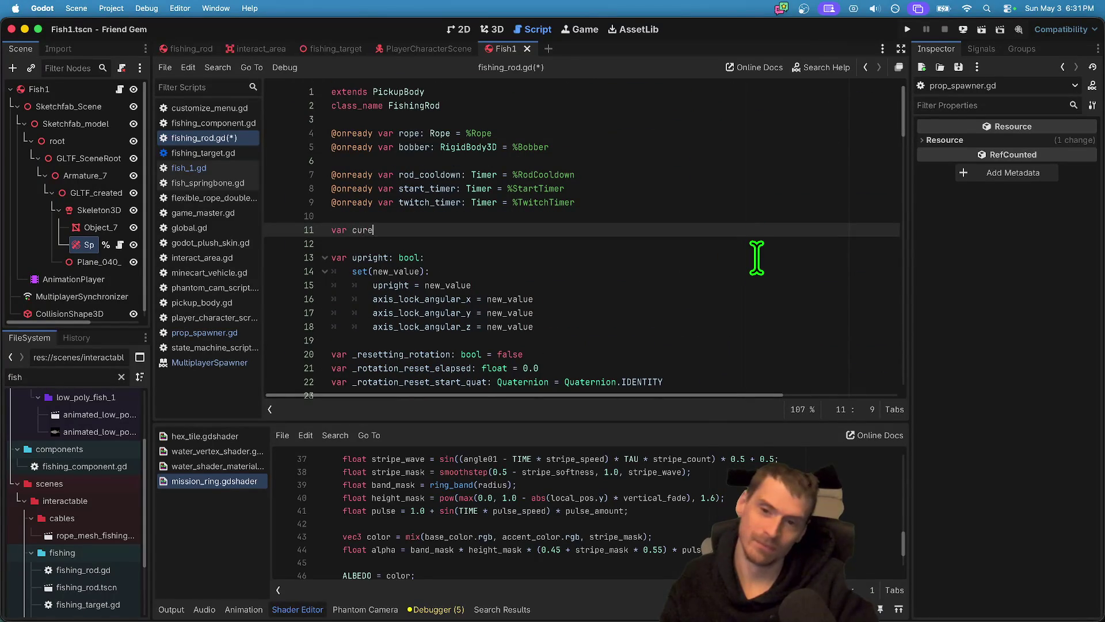
pyautogui.write('var curren_fish: Node')
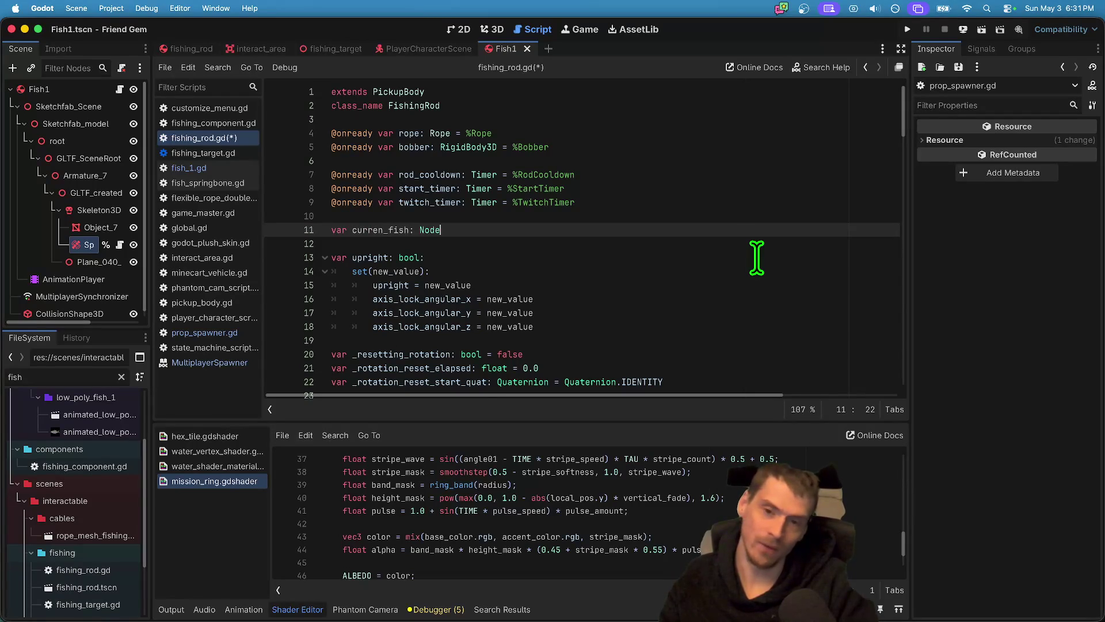
pyautogui.press('BackSpace')
pyautogui.press('BackSpace')
pyautogui.press('BackSpace')
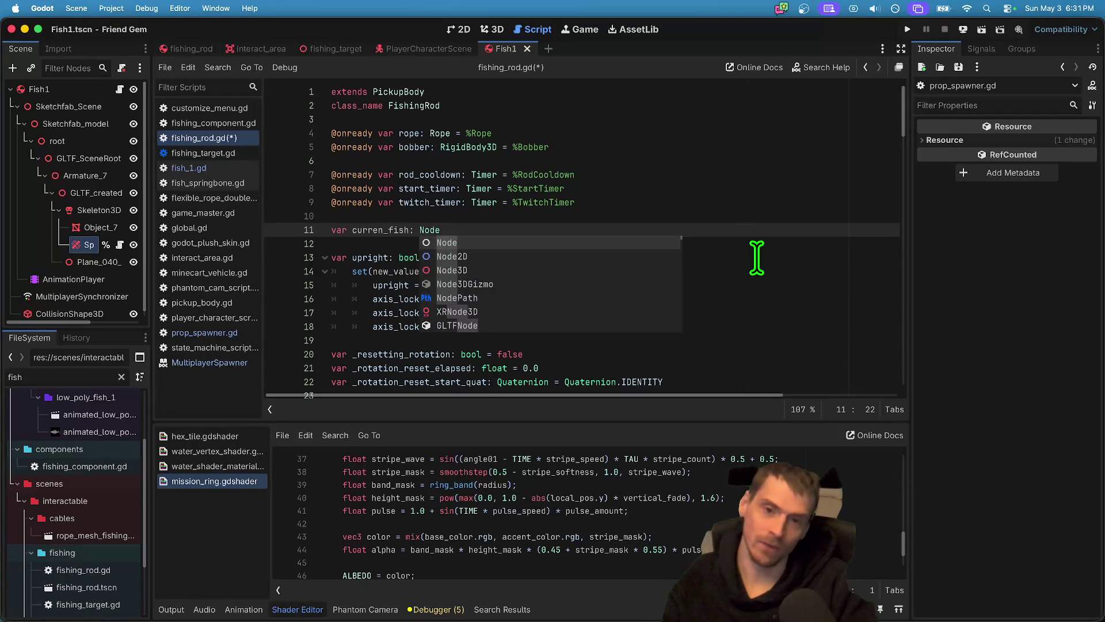
pyautogui.write('Fis')
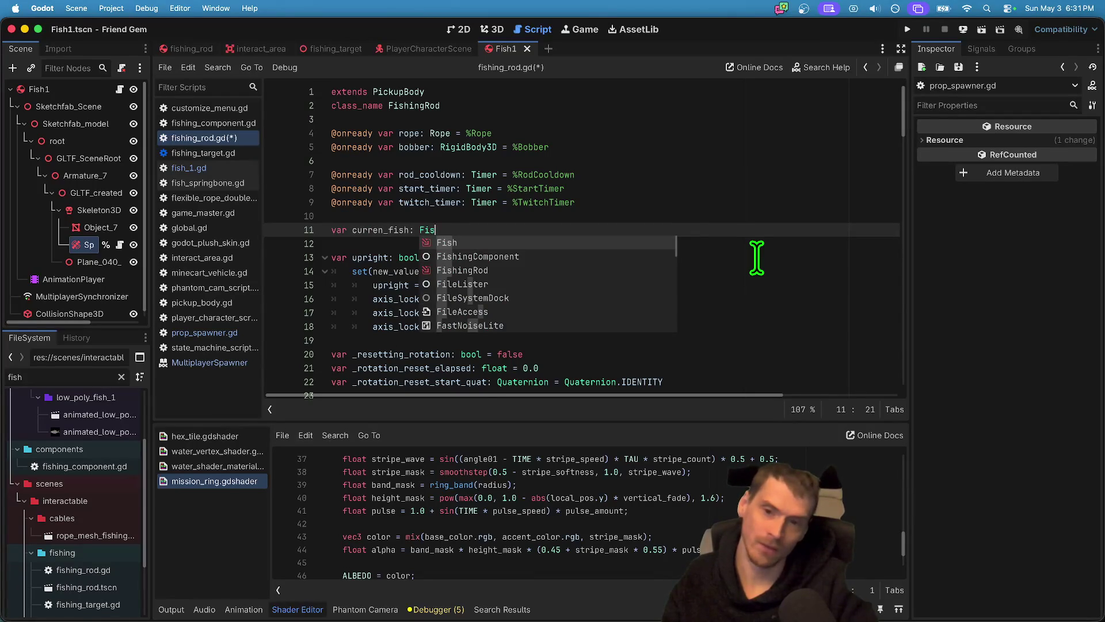
pyautogui.press('Return')
pyautogui.click(393, 230)
pyautogui.write('t')
pyautogui.doubleClick(385, 230)
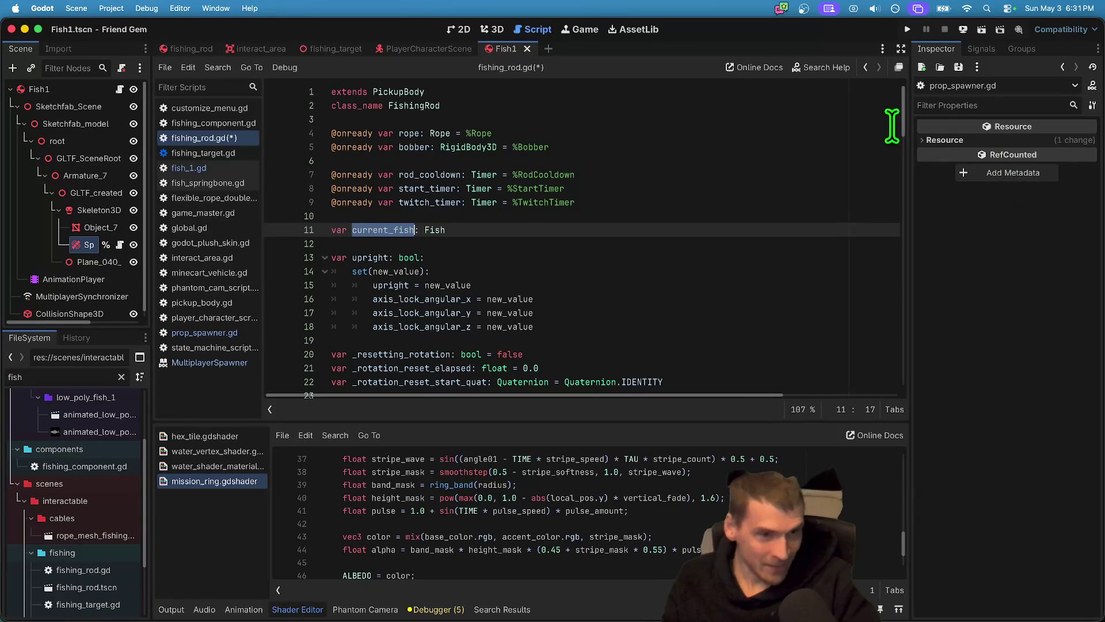
pyautogui.moveTo(904, 111); pyautogui.dragTo(904, 363)
# Start a current_fish.release call below rope.hide() in collect().
pyautogui.click(487, 232)
pyautogui.click(514, 238)
pyautogui.press('Return')
pyautogui.press('BackSpace')
pyautogui.press('Return')
pyautogui.write('current_fish.release')
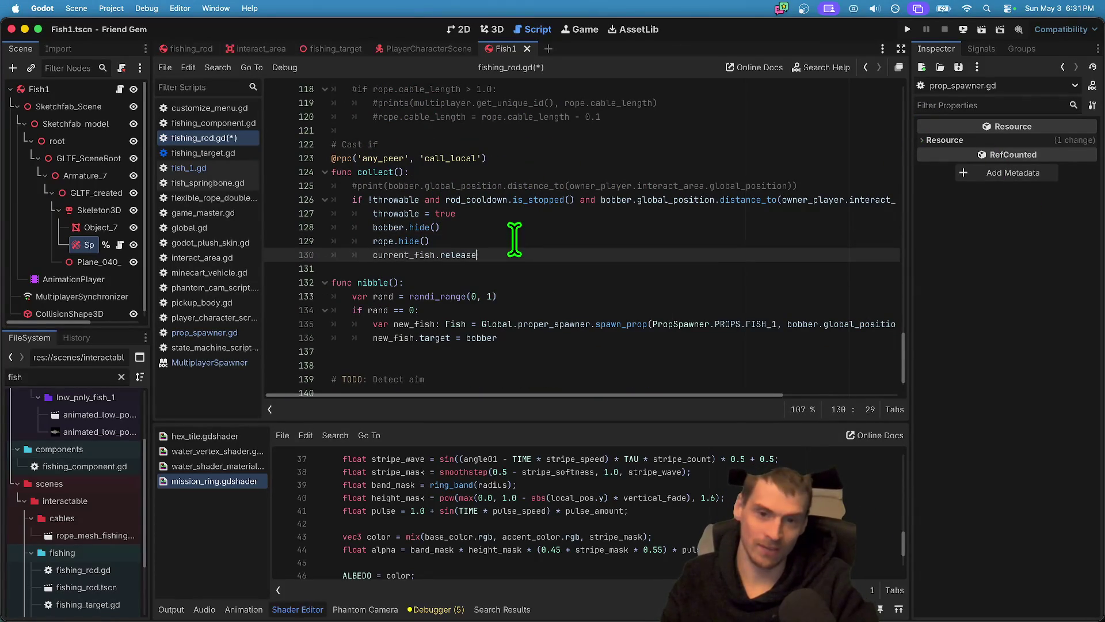
# Rename new_fish.target to new_fish.chase_target in nibble().
pyautogui.press('Down')
pyautogui.press('Down')
pyautogui.press('Down')
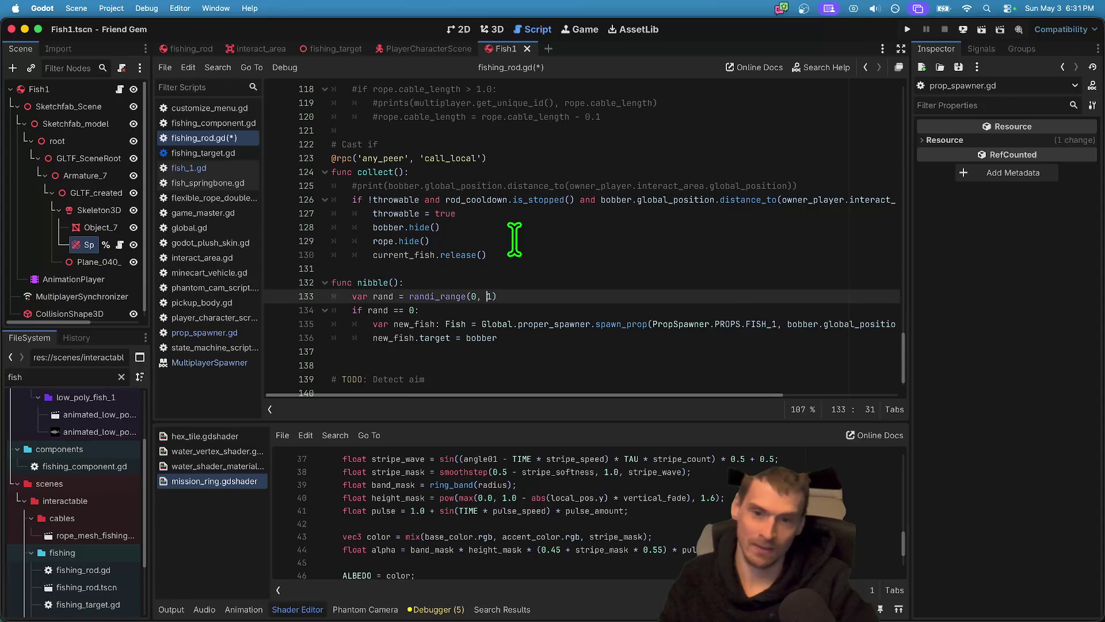
pyautogui.tripleClick(583, 337)
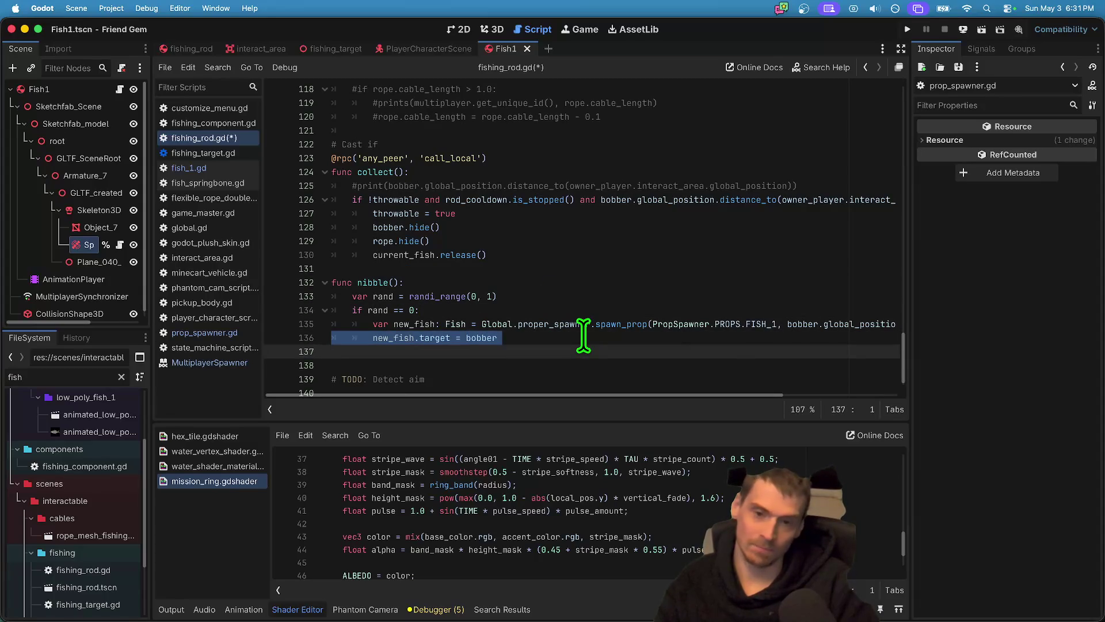
pyautogui.press('BackSpace')
pyautogui.press('cmd+z')
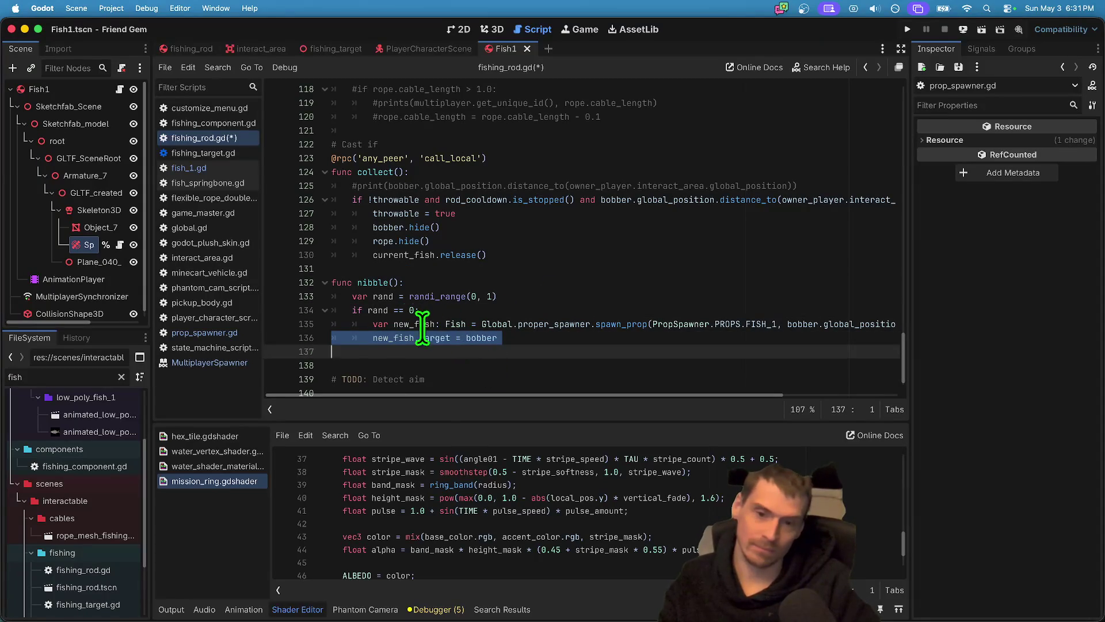
pyautogui.doubleClick(433, 337)
pyautogui.write('chase_')
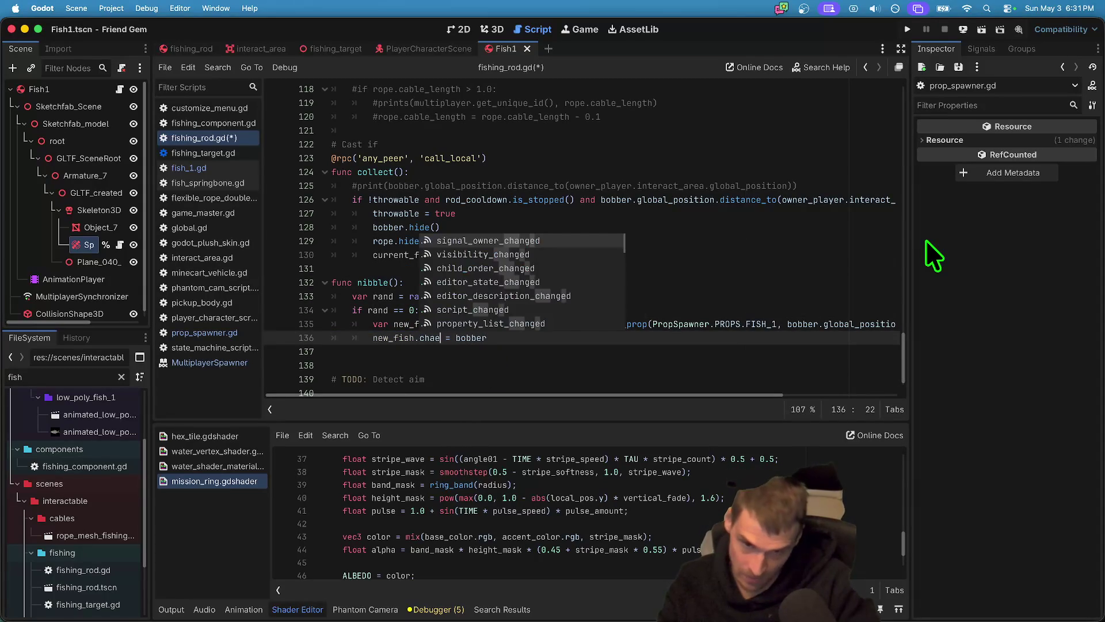
pyautogui.write('targe')
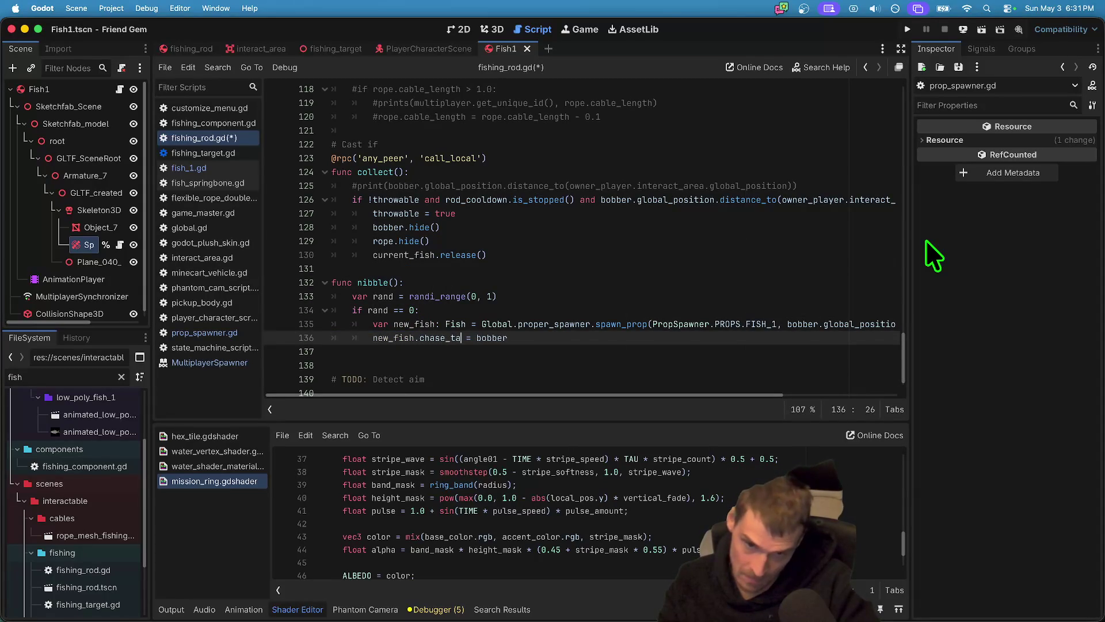
pyautogui.write('t')
pyautogui.press('End')
pyautogui.press('Down')
pyautogui.press('Down')
pyautogui.press('Up')
pyautogui.press('Up')
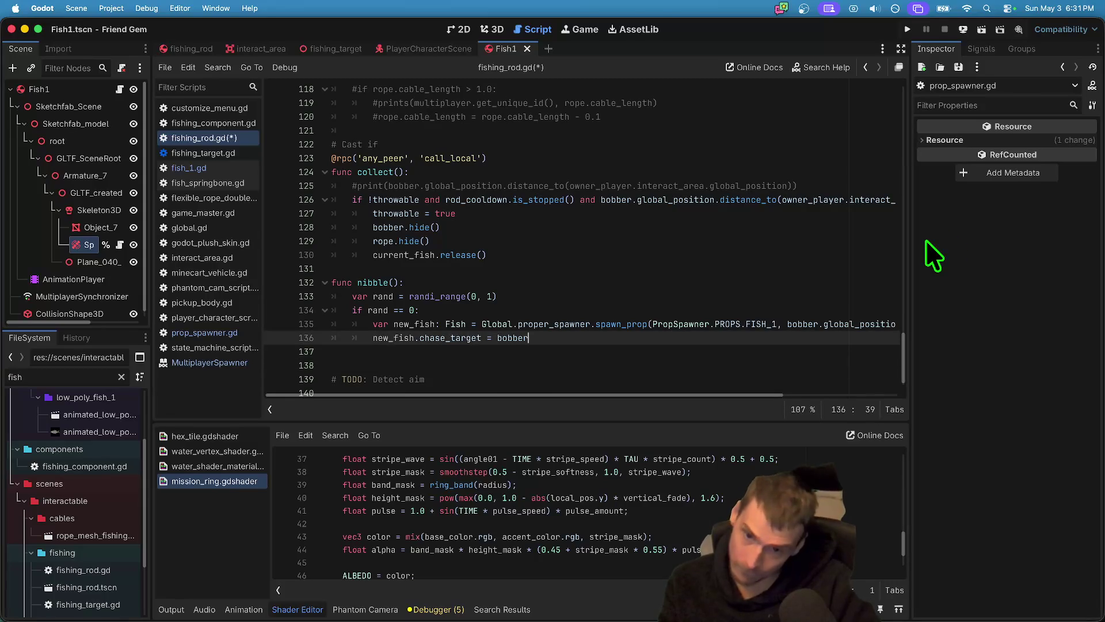
# Replace the release call in collect() with 'new_fish.chase_target = null'.
pyautogui.doubleClick(395, 337)
pyautogui.click(459, 337)
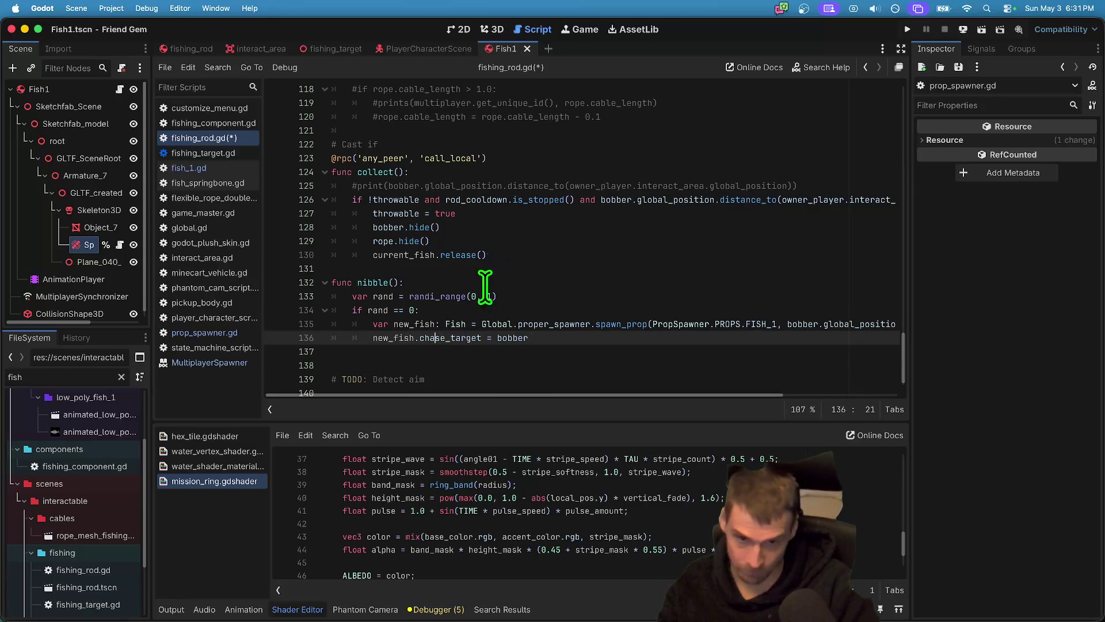
pyautogui.moveTo(482, 337); pyautogui.dragTo(374, 337)
pyautogui.doubleClick(397, 255)
pyautogui.hotkey('ctrl', 'c')
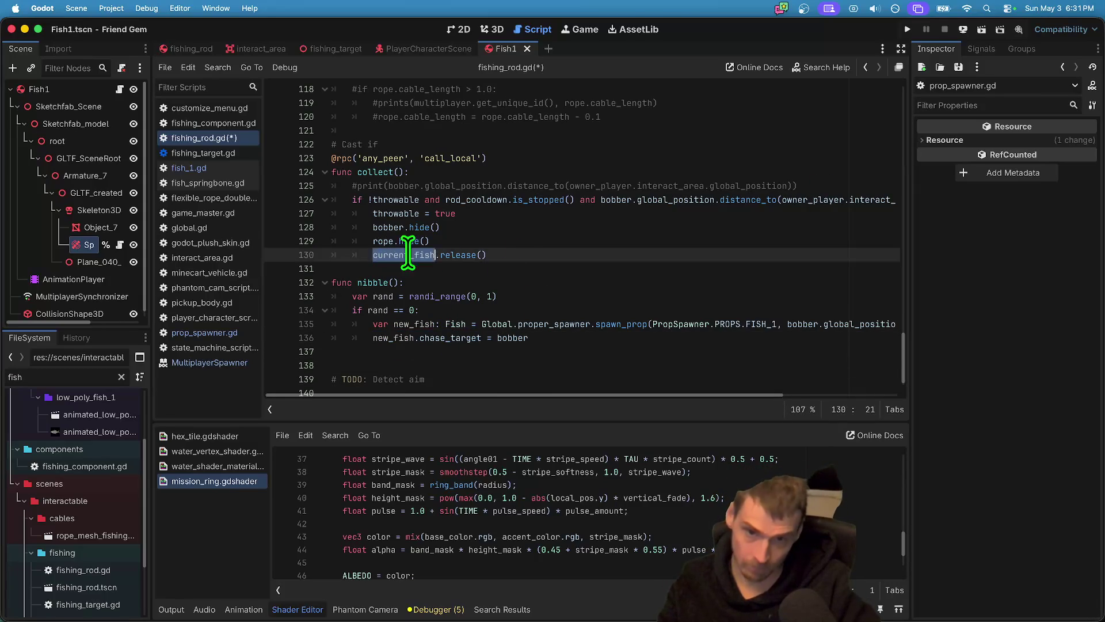
pyautogui.click(538, 248)
pyautogui.moveTo(538, 249); pyautogui.dragTo(369, 255)
pyautogui.hotkey('ctrl', 'v')
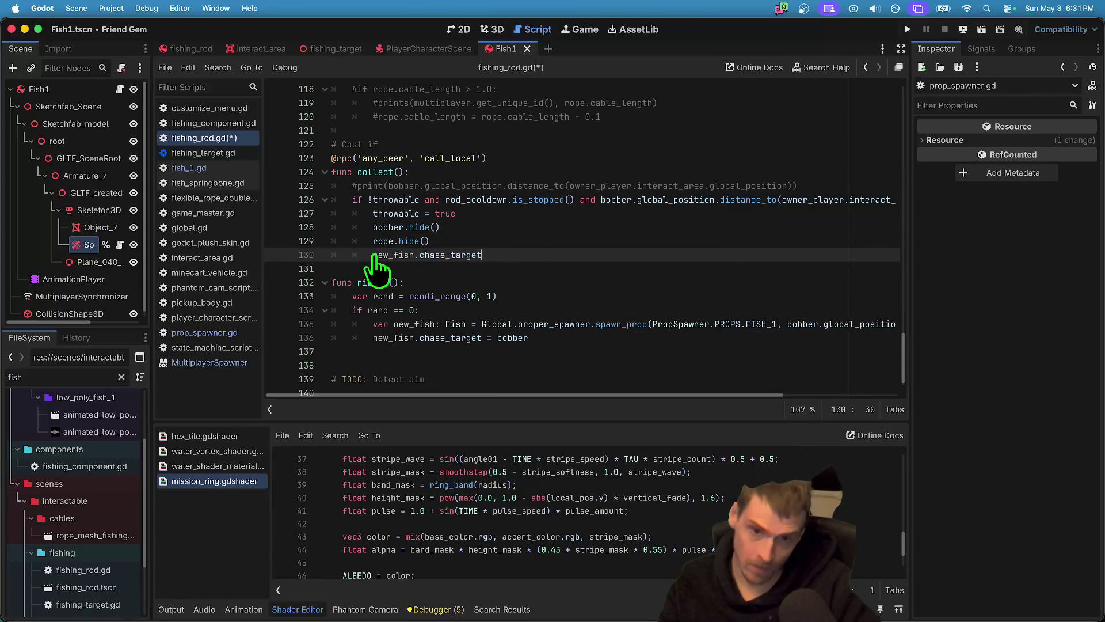
pyautogui.write(' = null')
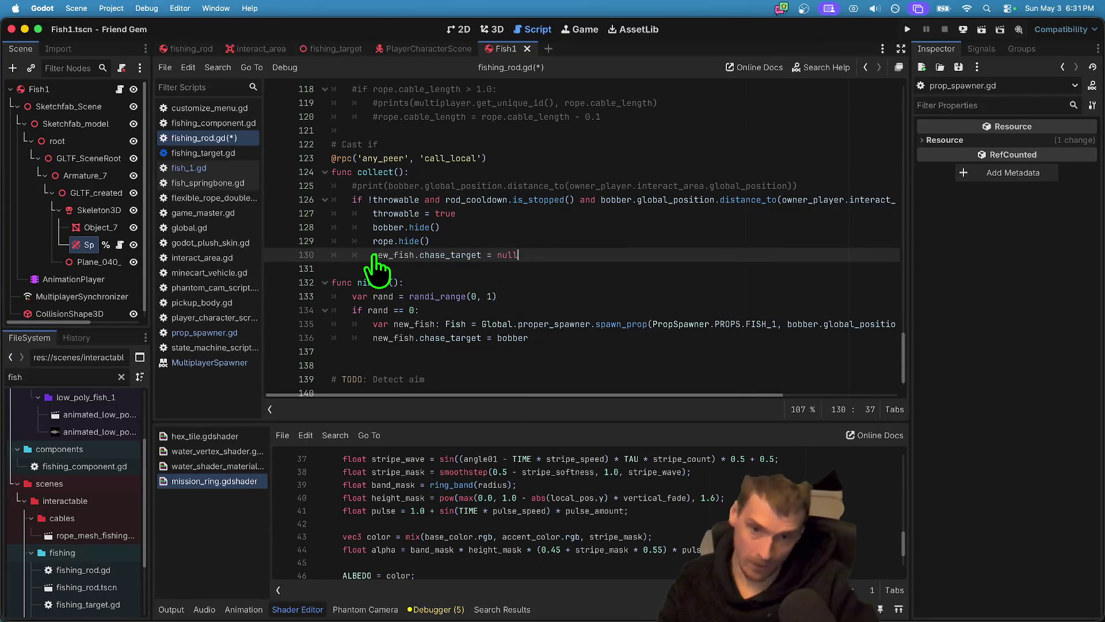
pyautogui.click(604, 320)
pyautogui.click(604, 347)
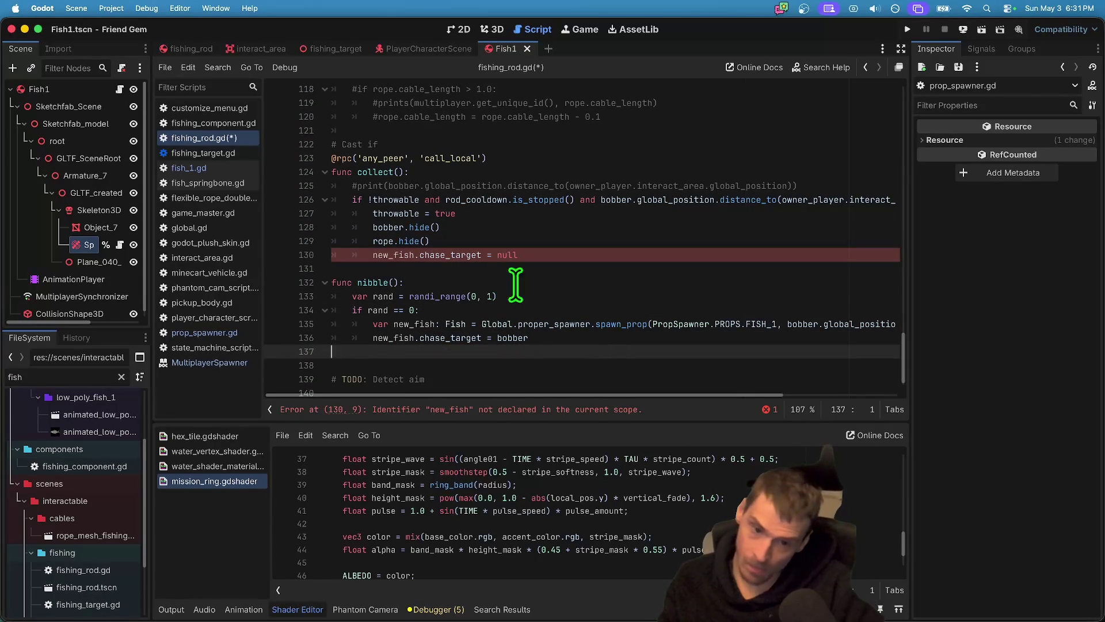
# Change it to 'current_fish.chase_target = null', guarded by an 'if current_fish' check.
pyautogui.doubleClick(401, 254)
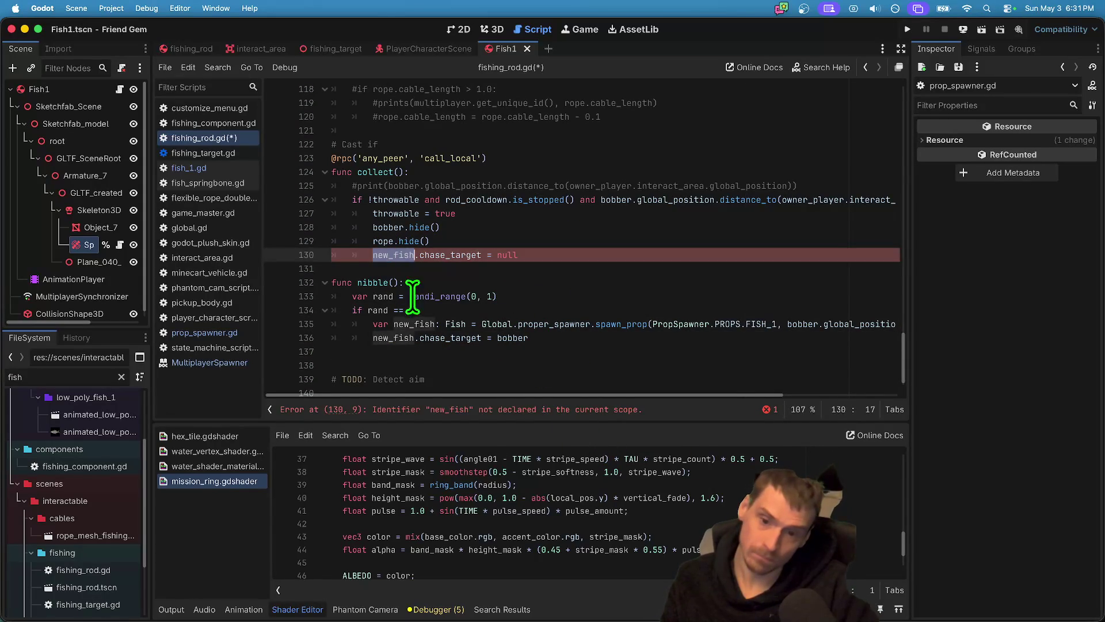
pyautogui.write('current_')
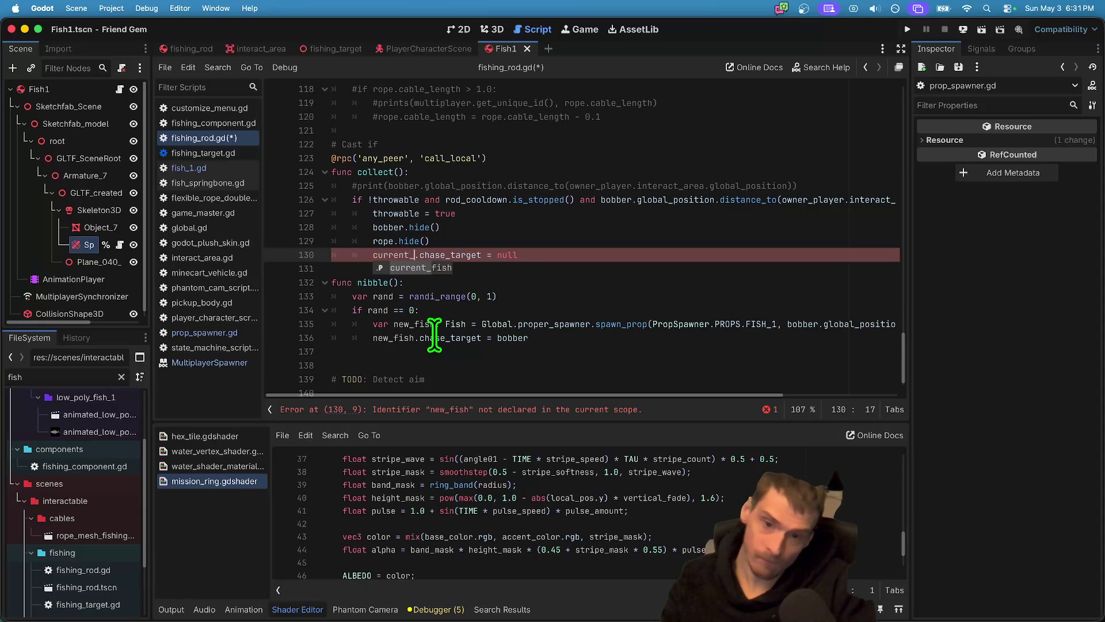
pyautogui.press('Return')
pyautogui.press('Up')
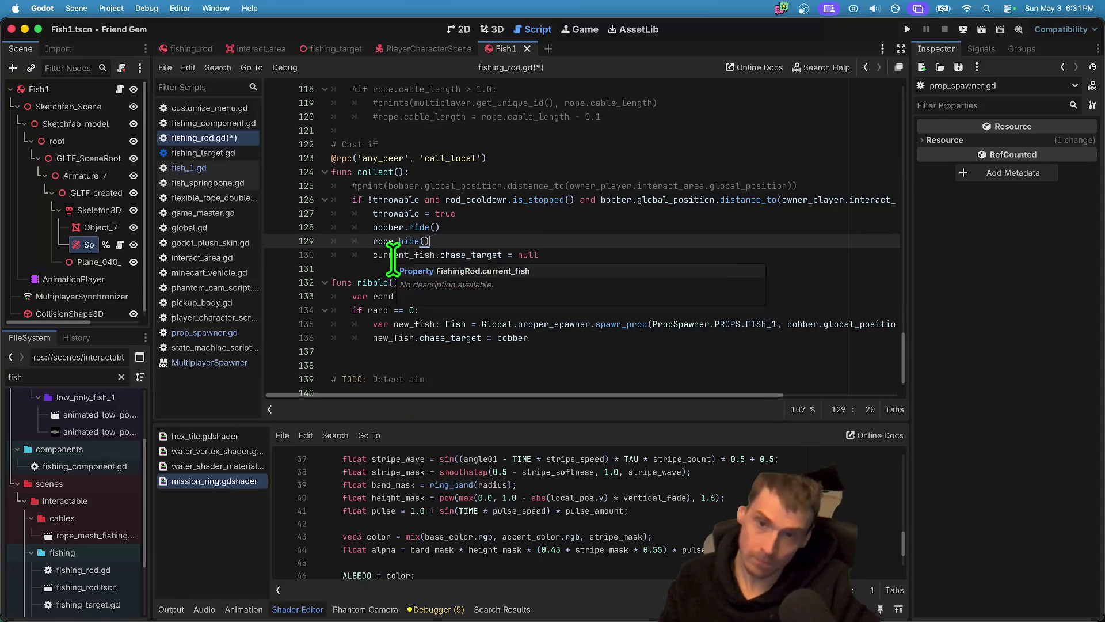
pyautogui.press('Return')
pyautogui.write('if')
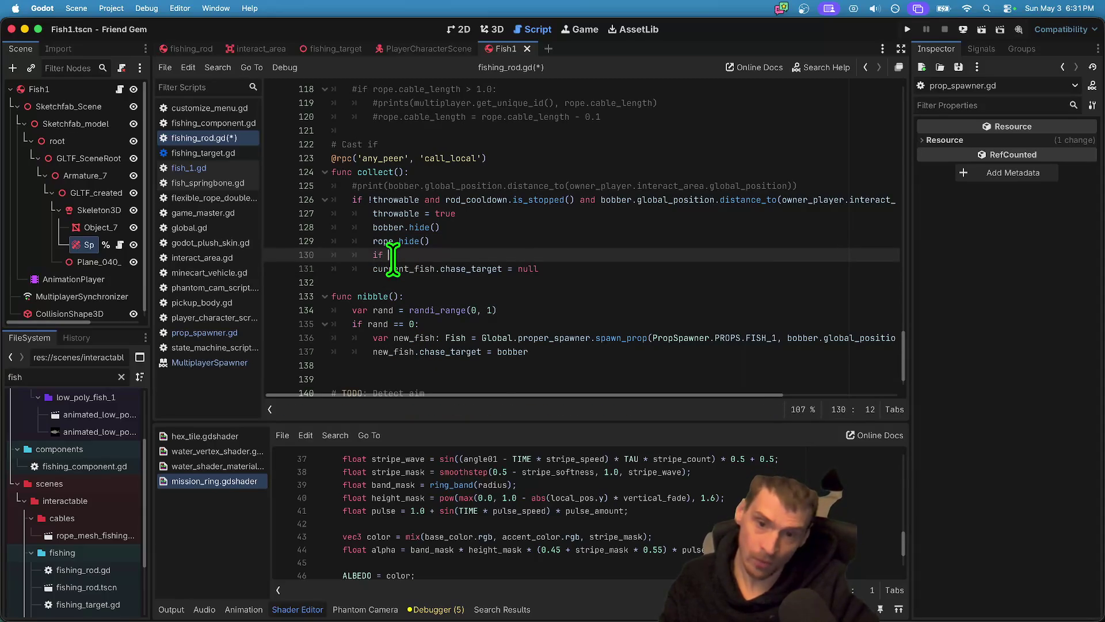
pyautogui.write('current_fish')
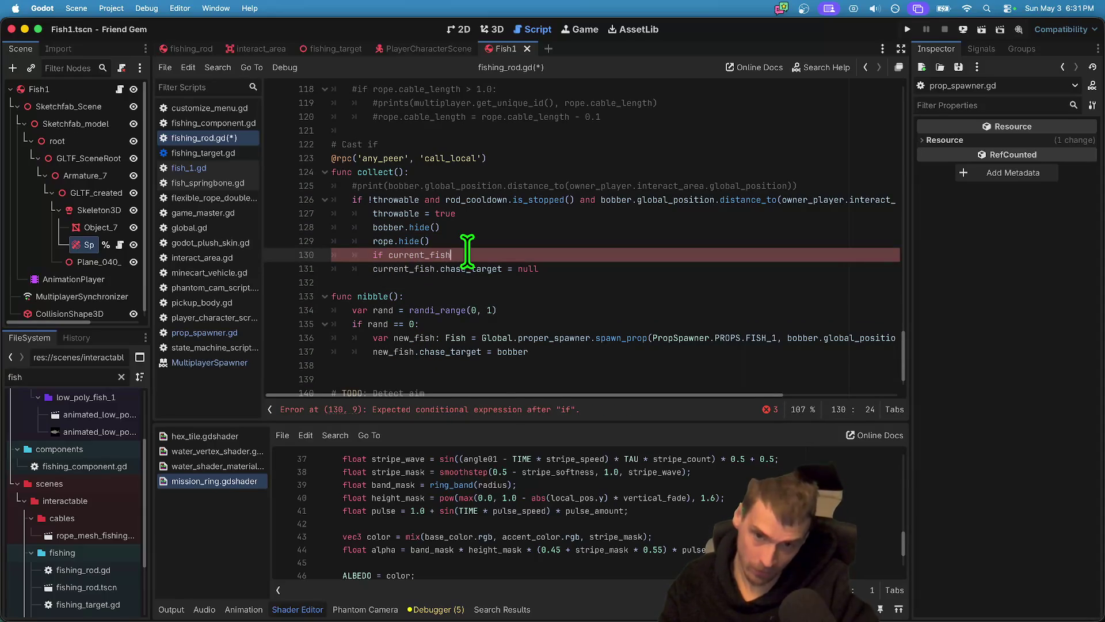
pyautogui.press('Down')
pyautogui.press('Home')
pyautogui.press('Tab')
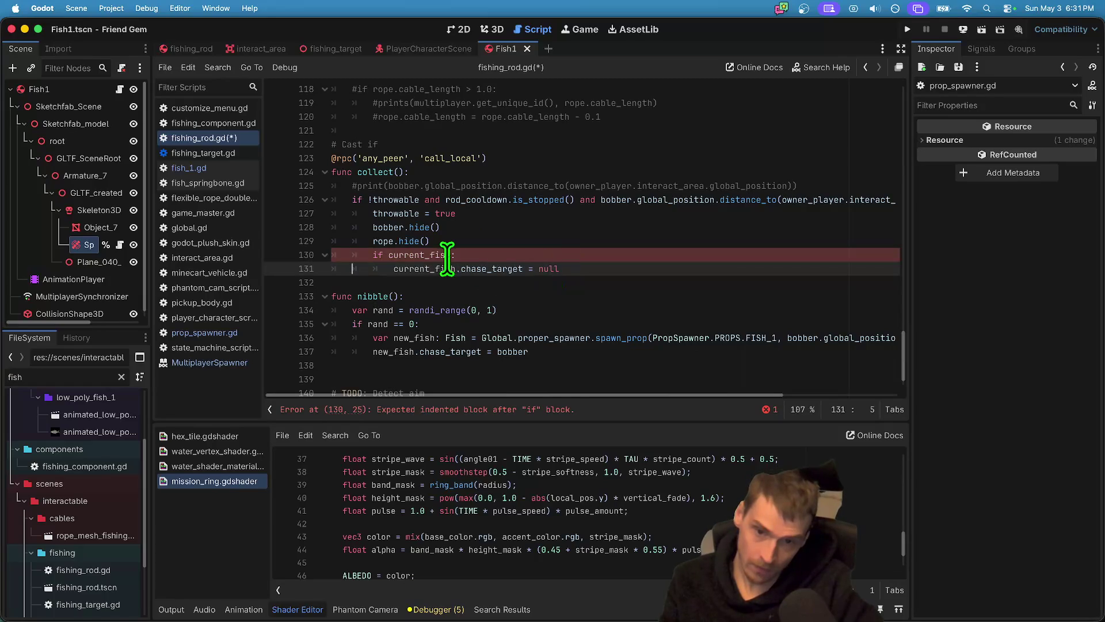
pyautogui.doubleClick(437, 255)
pyautogui.click(602, 184)
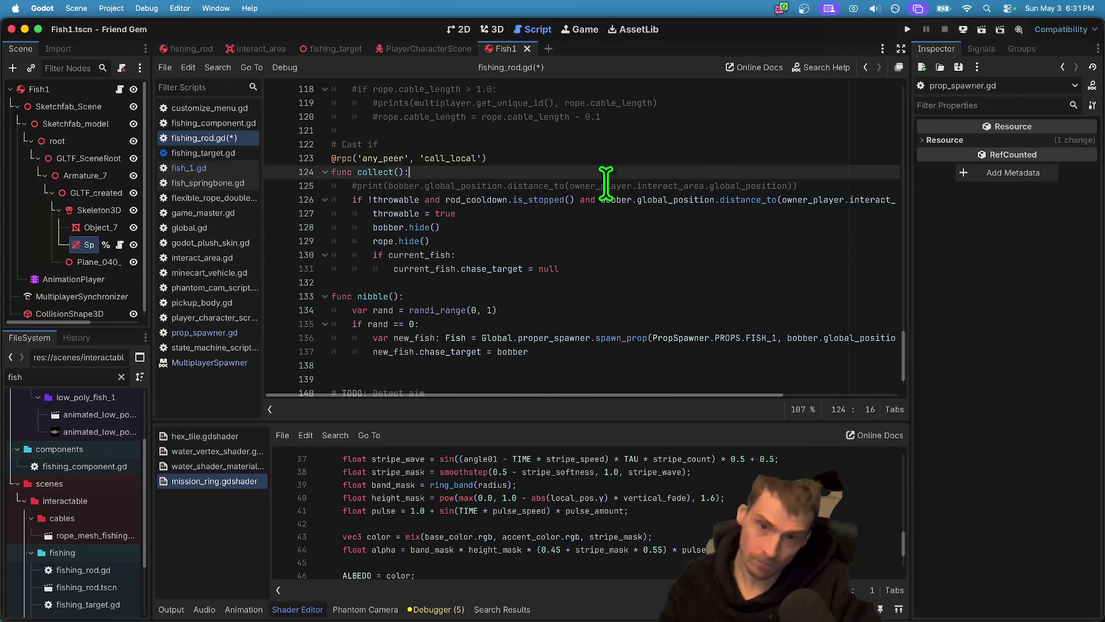
# Wrap the collect() body in an 'if is_multiplayer_authority():' check.
pyautogui.press('super+shift+Return')
pyautogui.write('m')
pyautogui.press('Return')
pyautogui.write(':')
pyautogui.moveTo(644, 270)
pyautogui.mouseDown()
pyautogui.moveTo(384, 209)
pyautogui.moveTo(588, 286)
pyautogui.mouseUp()
pyautogui.press('Tab')
pyautogui.click(720, 261)
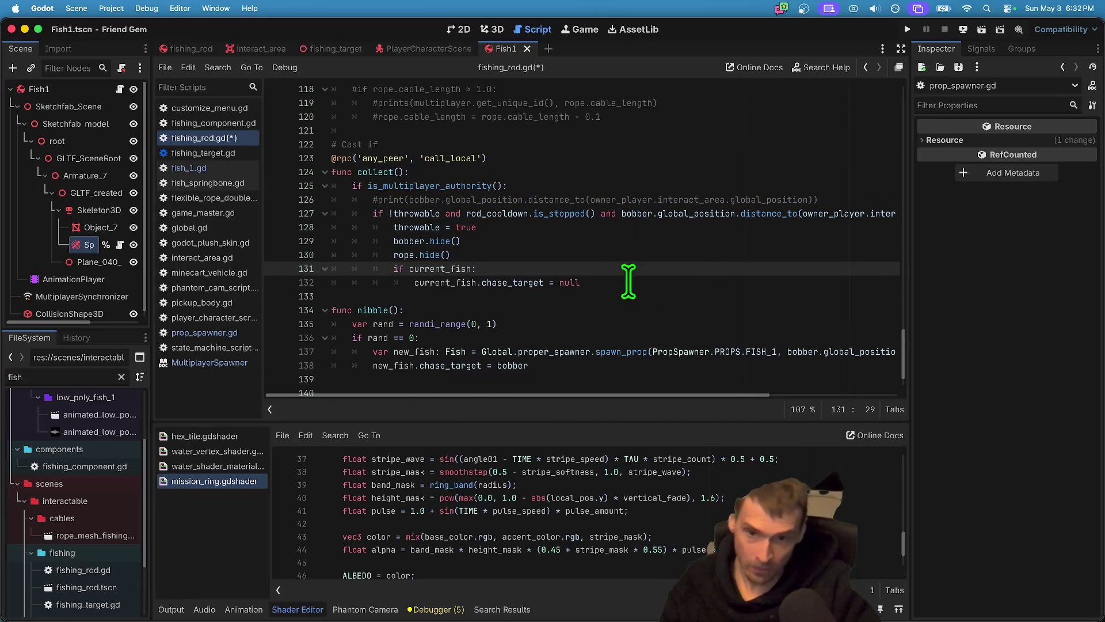
pyautogui.click(566, 295)
pyautogui.click(579, 276)
pyautogui.click(472, 199)
pyautogui.doubleClick(472, 185)
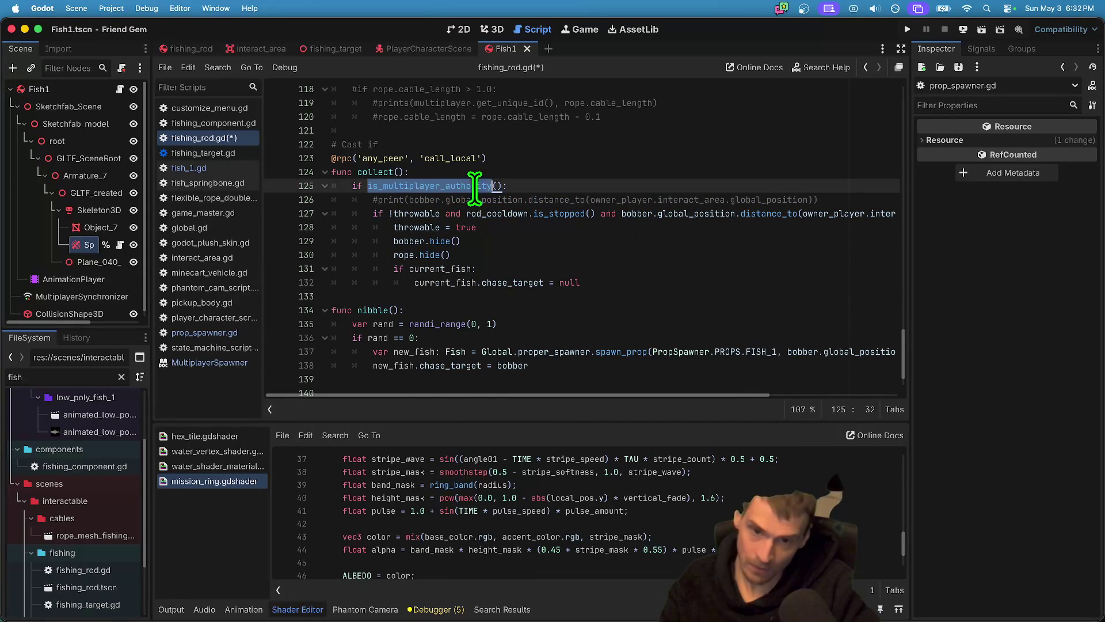
# Save fishing_rod.gd and copy the 'if is_multiplayer_authority():' line.
pyautogui.click(587, 324)
pyautogui.click(628, 378)
pyautogui.press('super+s')
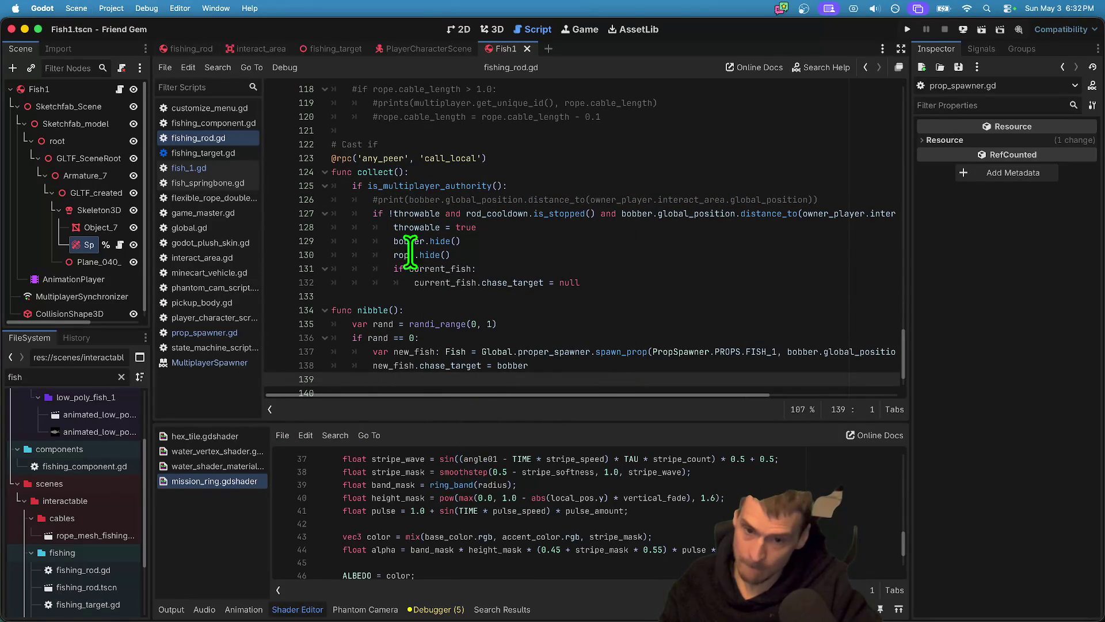
pyautogui.click(372, 310)
pyautogui.click(466, 185)
pyautogui.tripleClick(466, 186)
pyautogui.press('super+c')
# Paste the authority check at the top of nibble(), indent its body, and remove stray blank lines.
pyautogui.click(570, 311)
pyautogui.press('Return')
pyautogui.press('super+v')
pyautogui.scroll(-2, 634, 305)
pyautogui.moveTo(576, 327)
pyautogui.mouseDown()
pyautogui.moveTo(290, 257)
pyautogui.moveTo(285, 275)
pyautogui.mouseUp()
pyautogui.press('Tab')
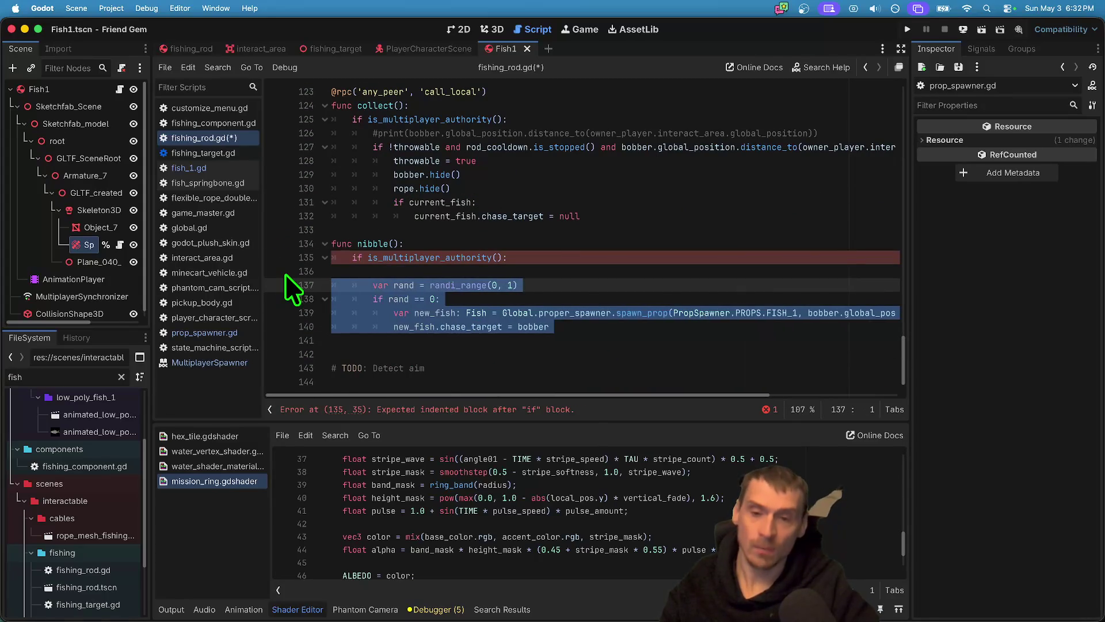
pyautogui.press('Left')
pyautogui.press('BackSpace')
pyautogui.press('Down')
pyautogui.press('Down')
pyautogui.press('Down')
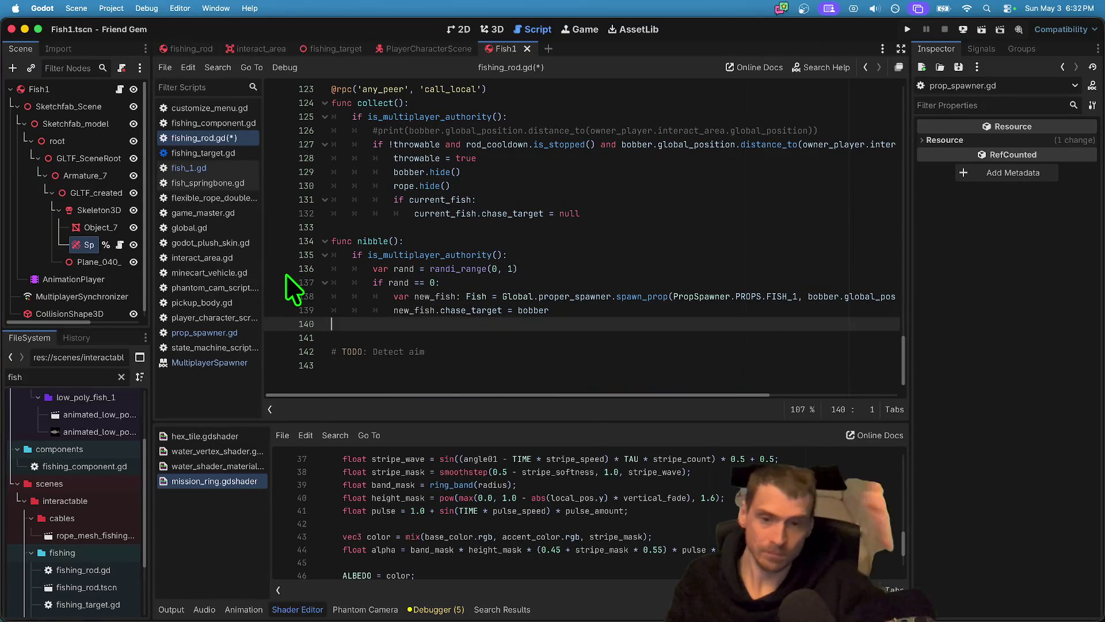
pyautogui.press('Down')
pyautogui.press('Down')
pyautogui.press('BackSpace')
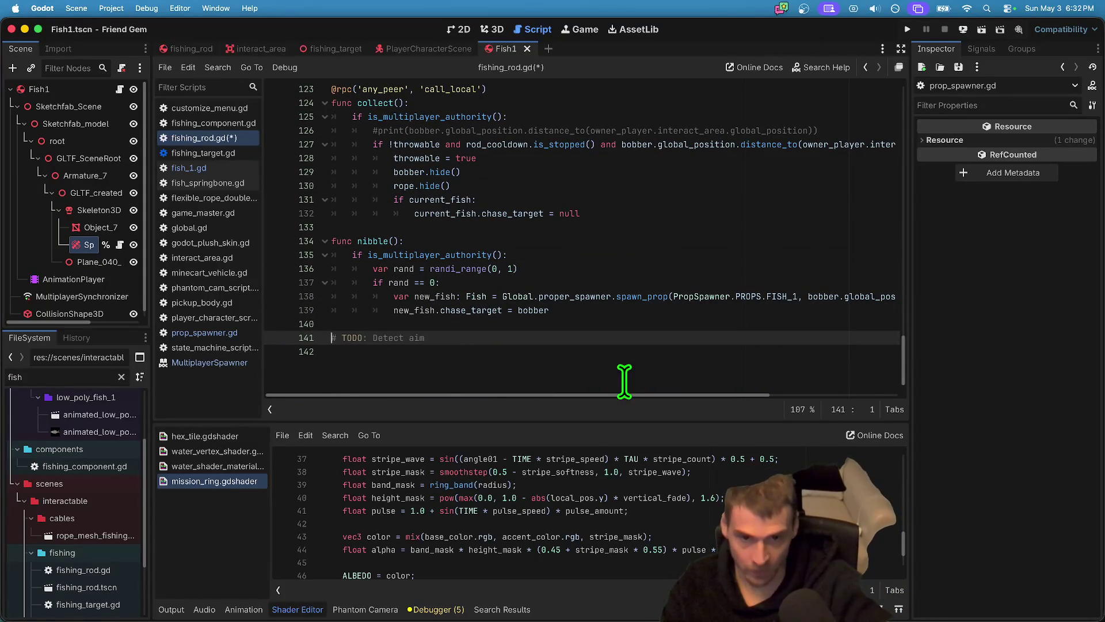
# Add a line after the chase_target assignment, save fishing_rod.gd, and switch to fish_1.gd.
pyautogui.doubleClick(615, 314)
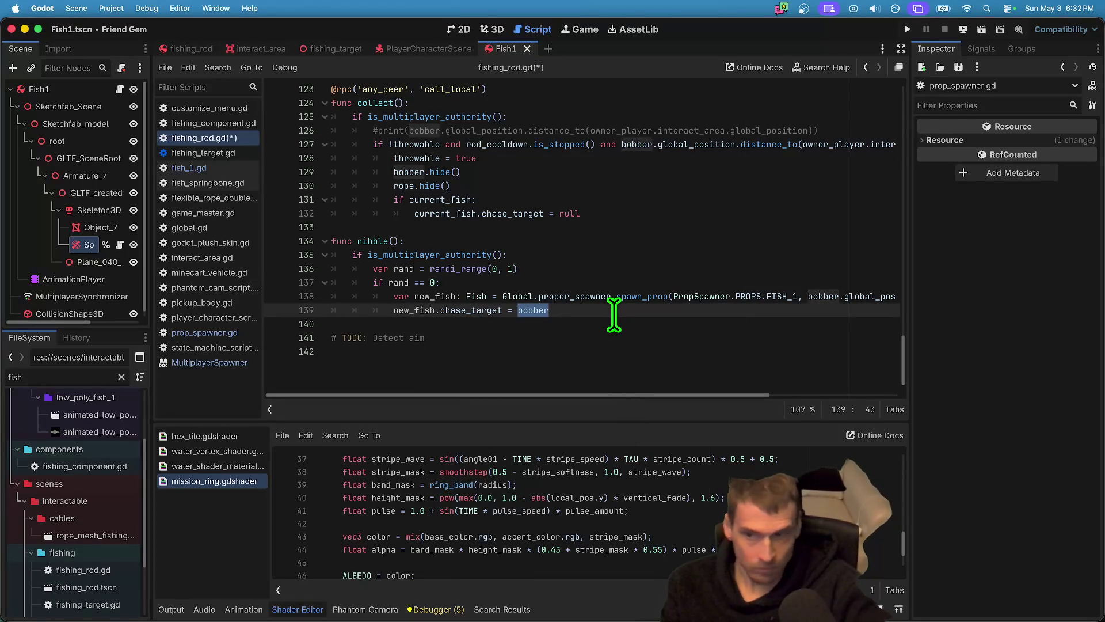
pyautogui.click(614, 313)
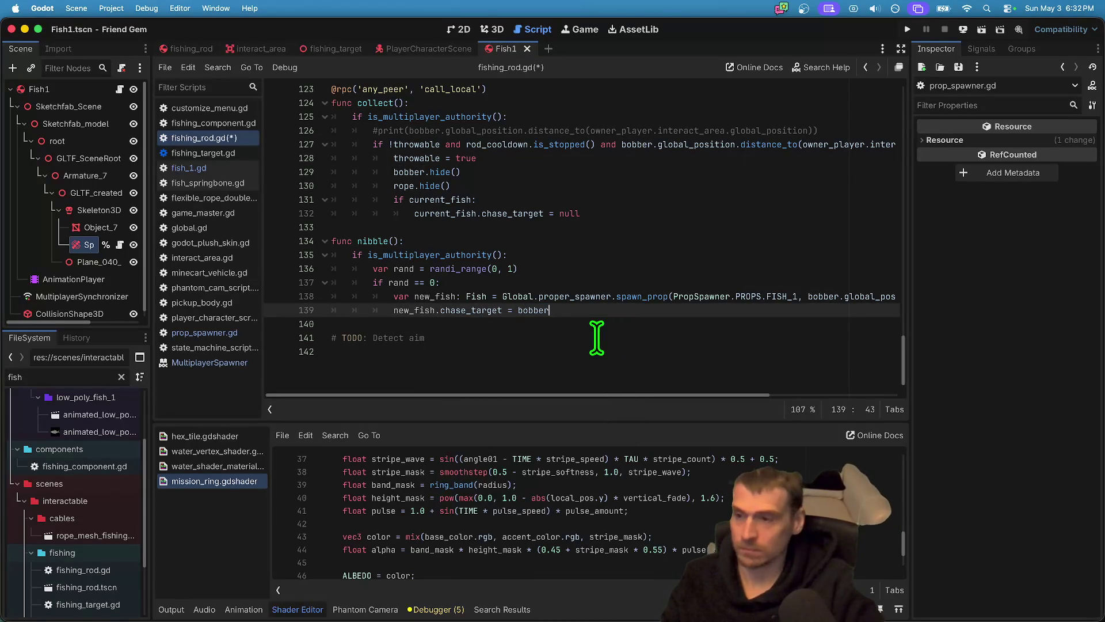
pyautogui.press('Return')
pyautogui.doubleClick(429, 310)
pyautogui.doubleClick(541, 310)
pyautogui.click(783, 311)
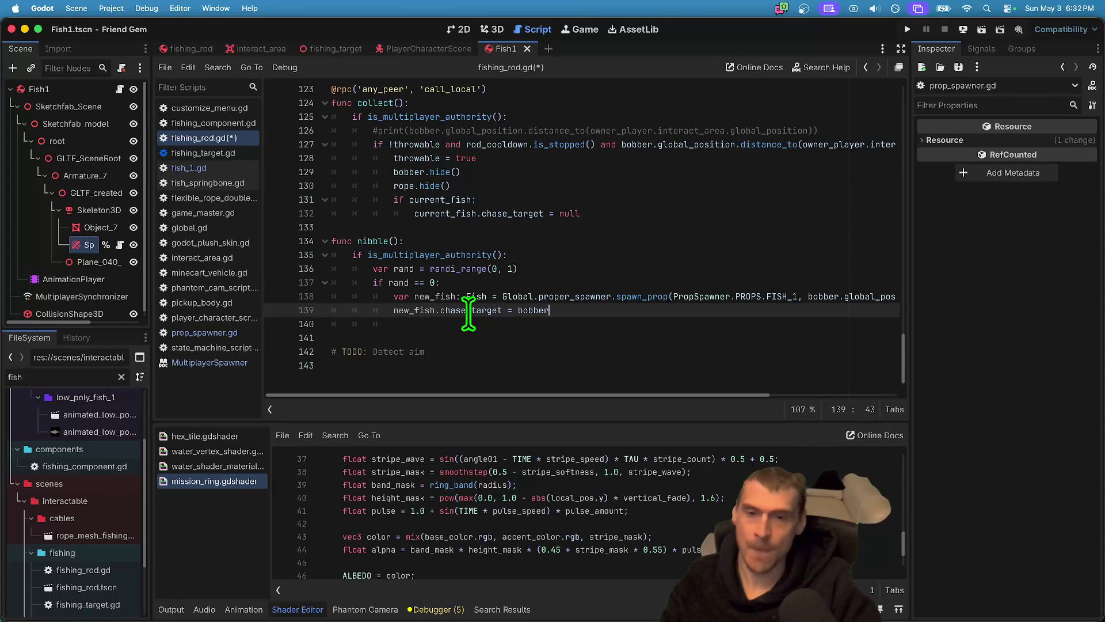
pyautogui.press('super+s')
pyautogui.click(230, 167)
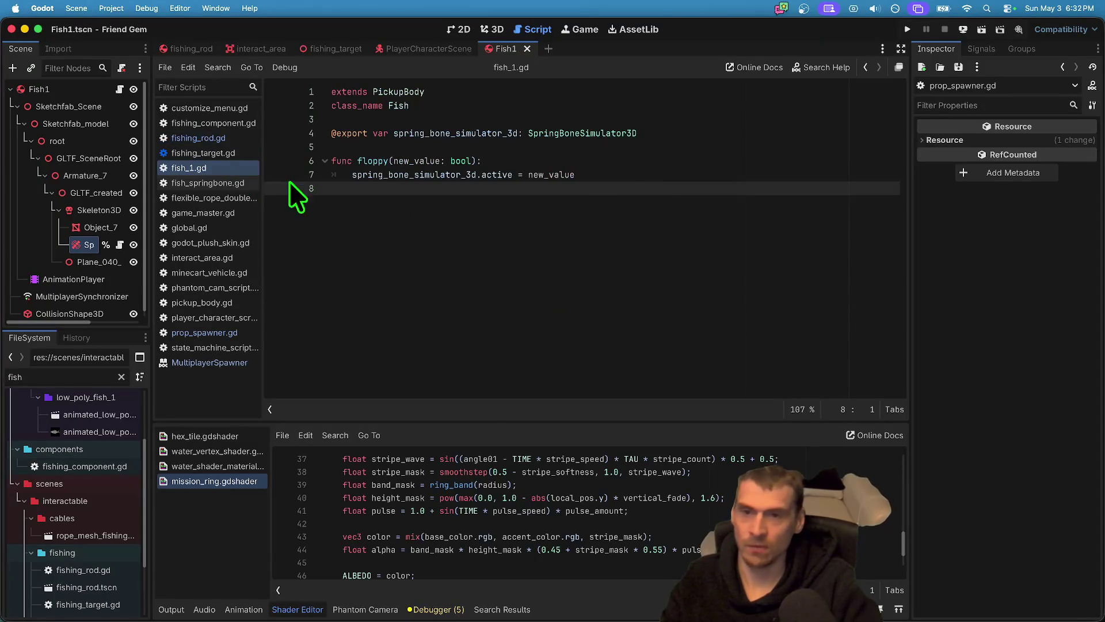
# Add a chase_target variable declaration on a new line near the top of fish_1.gd.
pyautogui.click(658, 149)
pyautogui.press('Return')
pyautogui.press('Return')
pyautogui.press('Up')
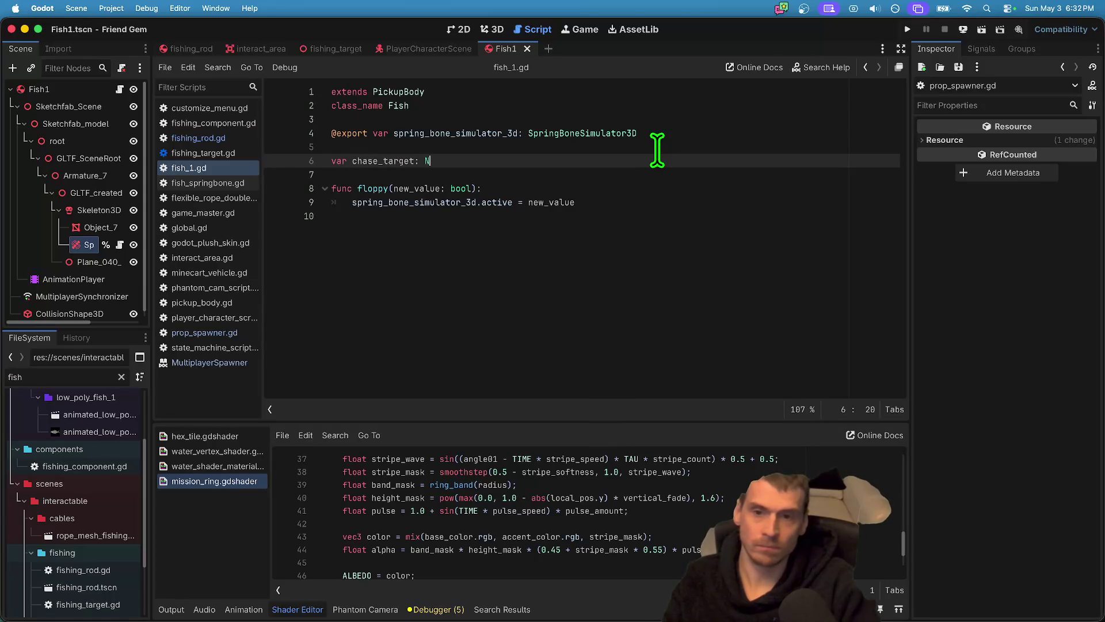
pyautogui.write('ode3D')
pyautogui.press('Return')
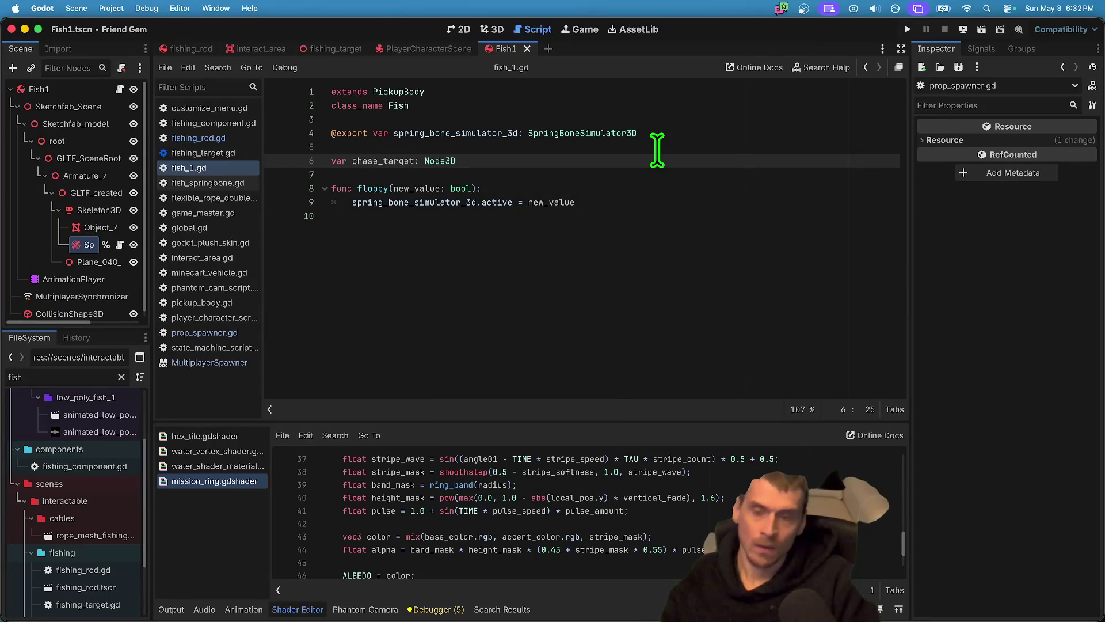
pyautogui.write('igid')
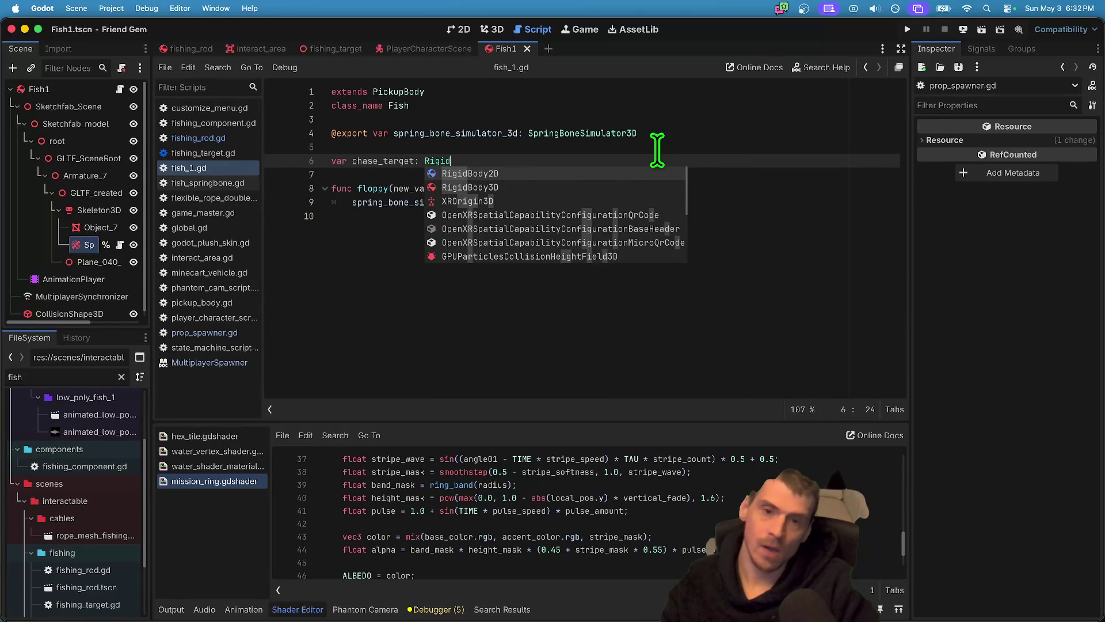
pyautogui.press('Down')
pyautogui.press('Return')
# Change chase_target's type from RigidBody3D to Node3D.
pyautogui.click(383, 161)
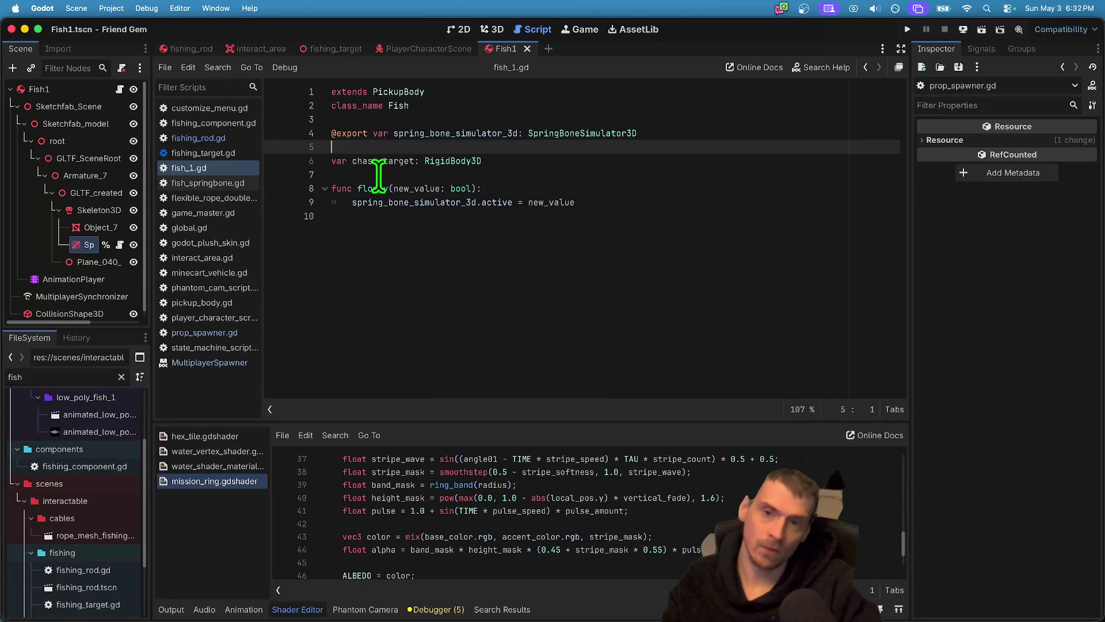
pyautogui.doubleClick(383, 160)
pyautogui.doubleClick(748, 160)
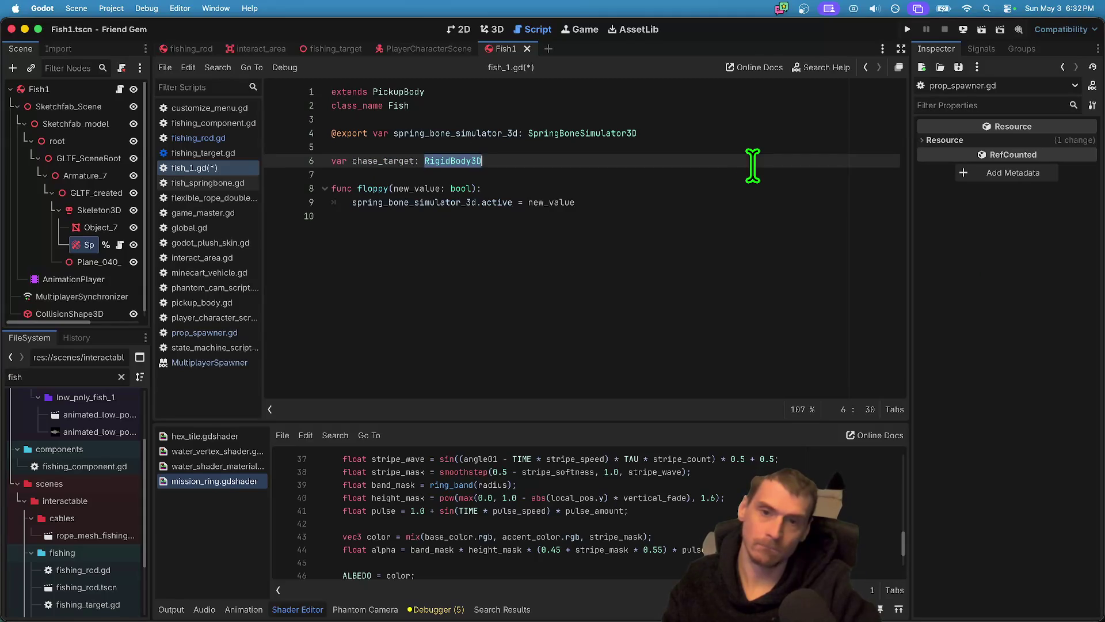
pyautogui.write('Node3D')
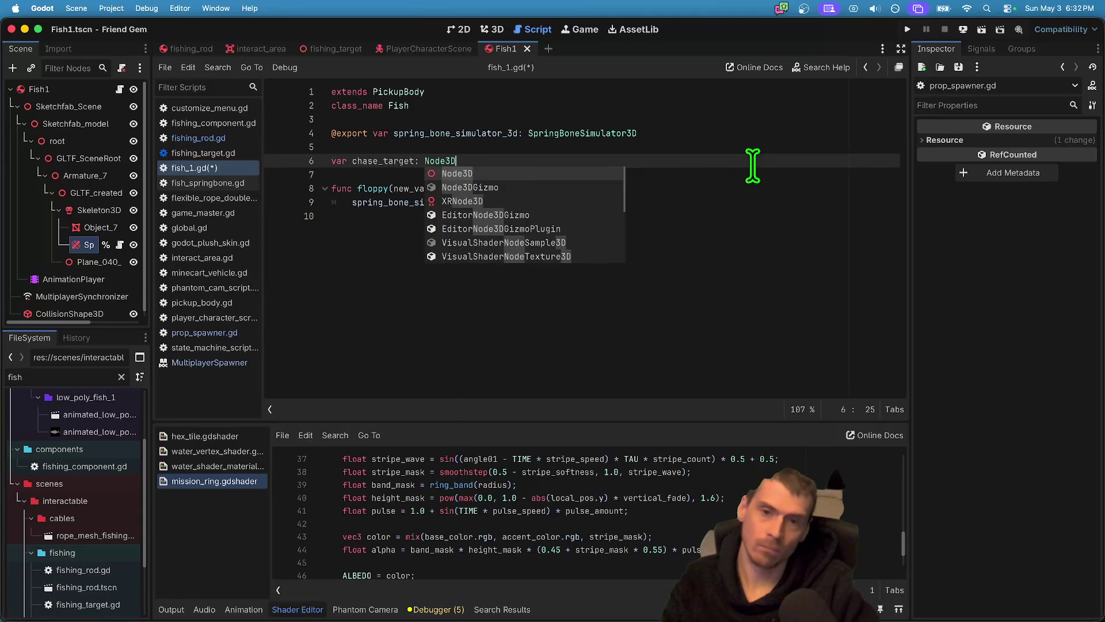
pyautogui.press('Return')
# Start a new function line at the end of fish_1.gd.
pyautogui.click(736, 250)
pyautogui.press('Return')
pyautogui.write('func')
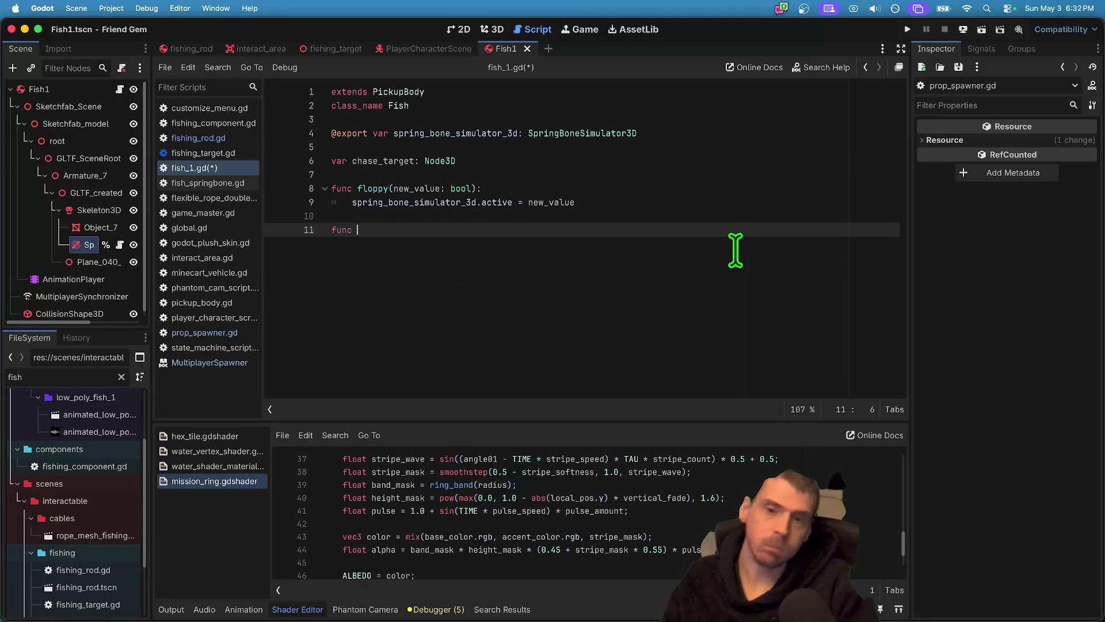
pyautogui.write('_p')
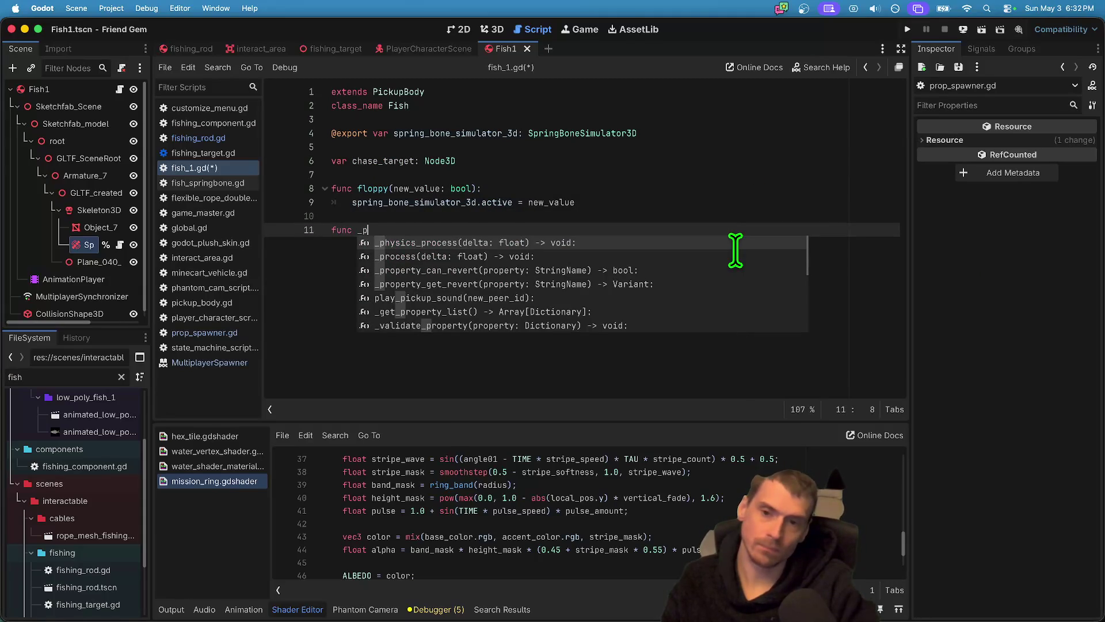
pyautogui.press('Escape')
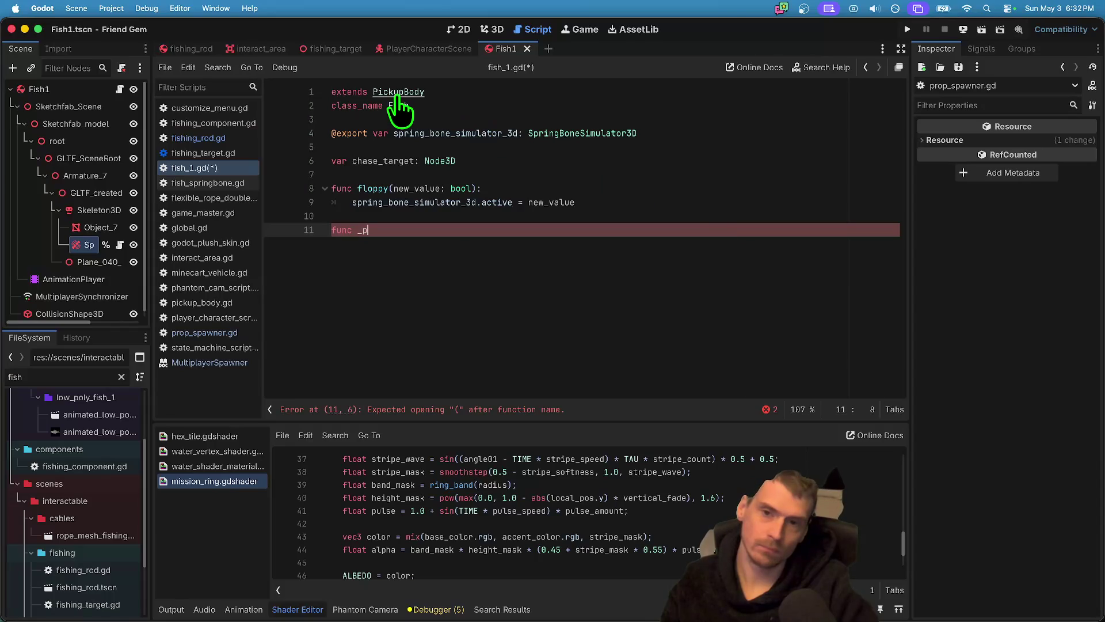
# Copy PickupBody's _physics_process with set_next_carry_velocity(delta) into fish_1.gd.
pyautogui.keyDown('super'); pyautogui.click(398, 92); pyautogui.keyUp('super')
pyautogui.scroll(15, 627, 212)
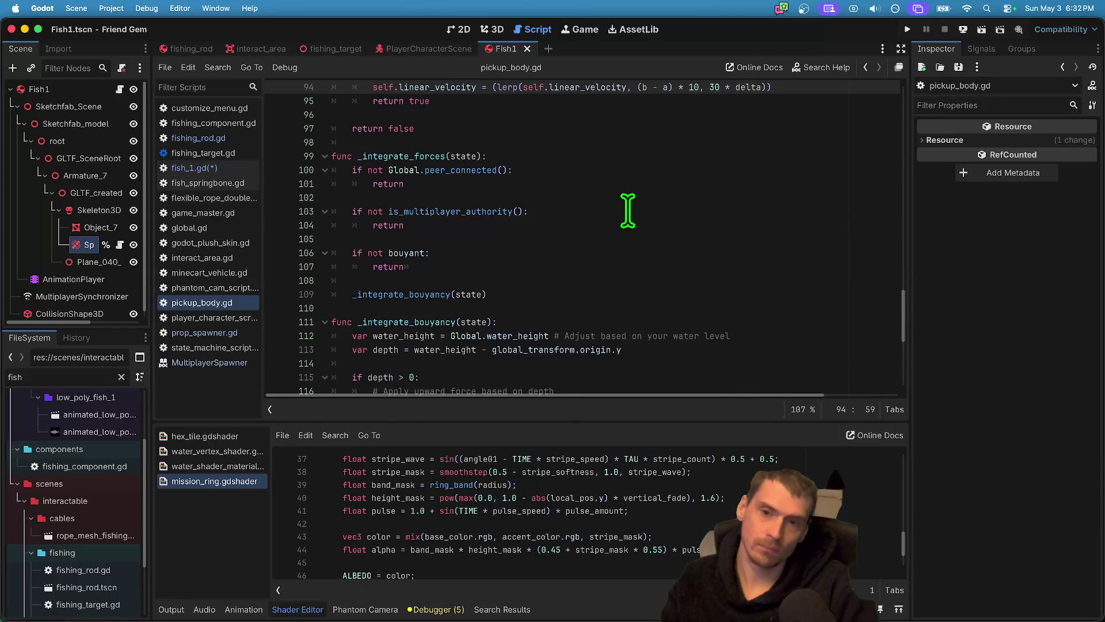
pyautogui.doubleClick(457, 172)
pyautogui.press('super+g')
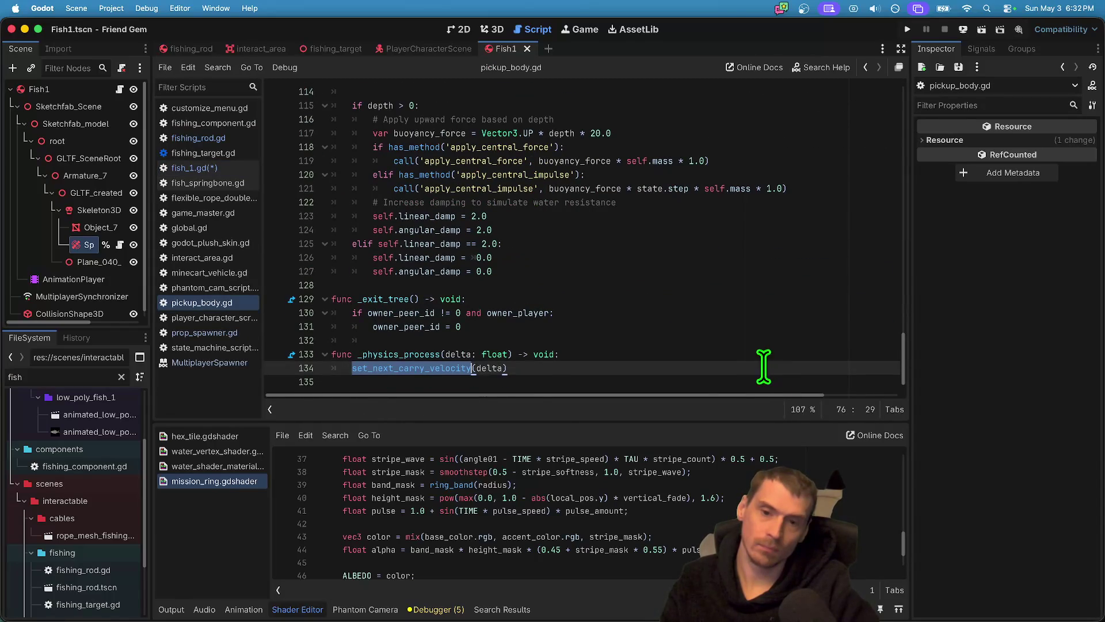
pyautogui.moveTo(768, 368); pyautogui.dragTo(293, 354)
pyautogui.press('super+c')
pyautogui.hotkey('alt', 'Left')
pyautogui.hotkey('alt', 'Right')
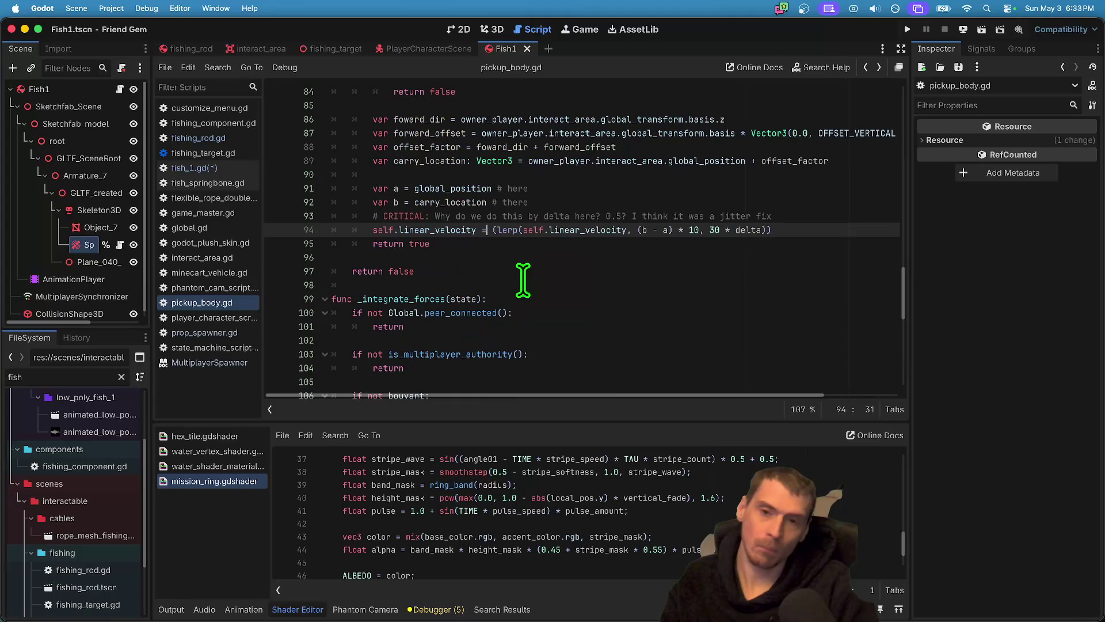
pyautogui.hotkey('alt', 'Left')
pyautogui.hotkey('alt', 'Left')
pyautogui.press('super+v')
# Insert 'if chase_target:' above the set_next_carry_velocity call and begin its indented body.
pyautogui.press('super+Left')
pyautogui.press('super+Left')
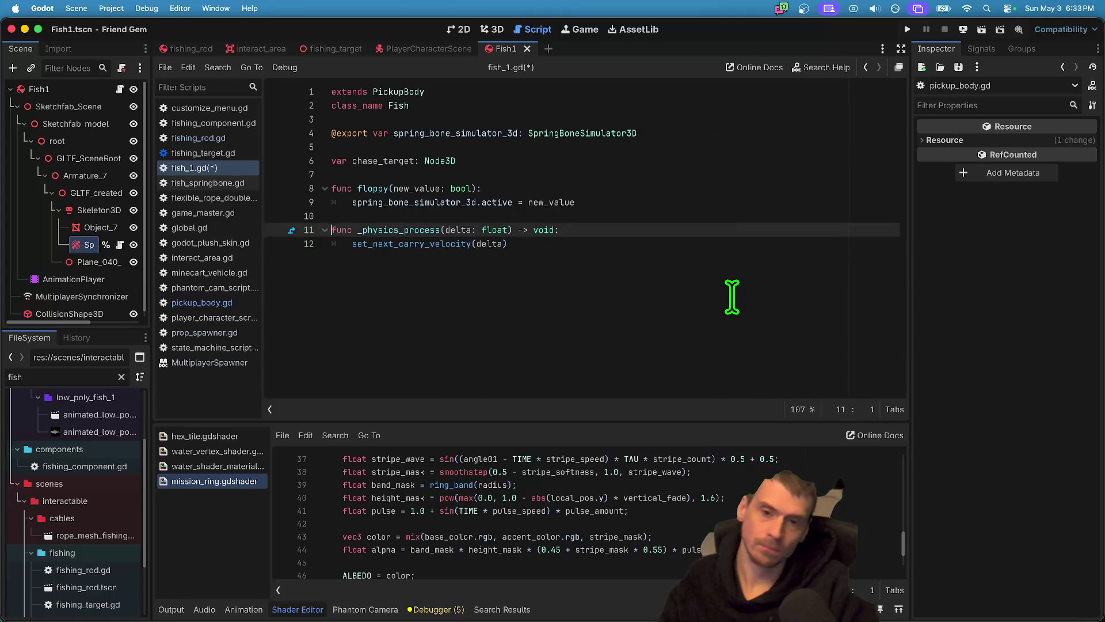
pyautogui.press('Return')
pyautogui.press('Up')
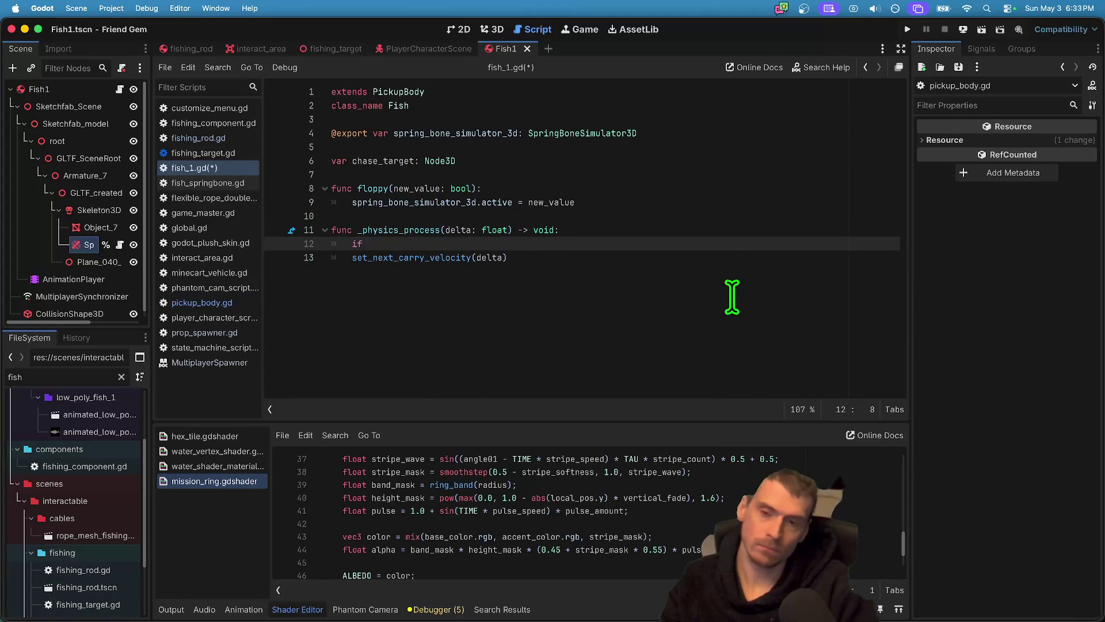
pyautogui.doubleClick(385, 160)
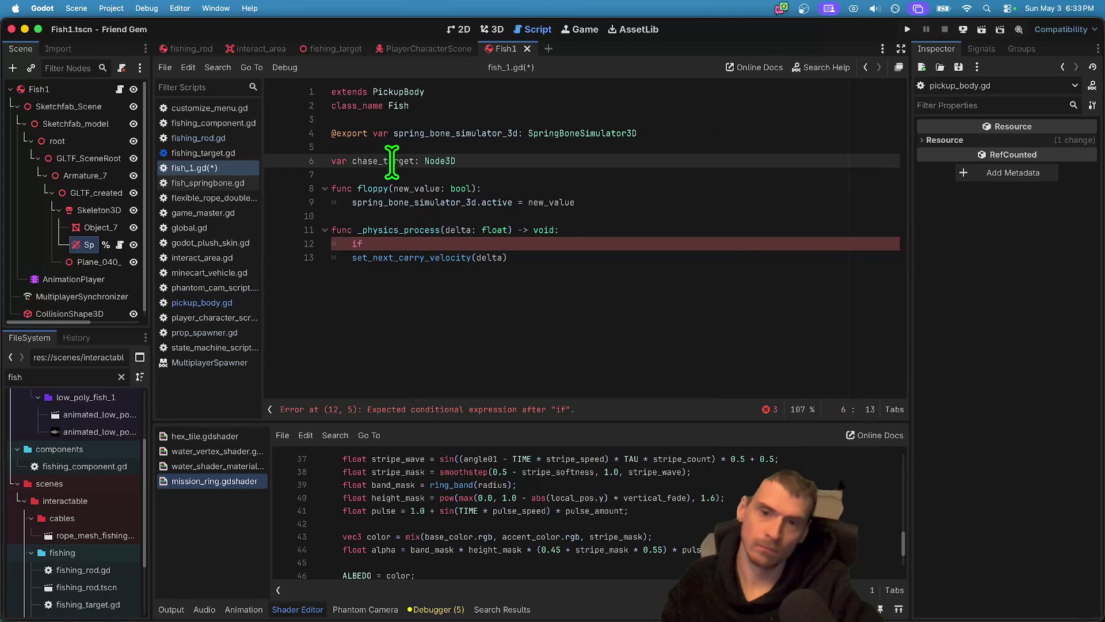
pyautogui.click(399, 243)
pyautogui.write('chase_target:')
pyautogui.press('Return')
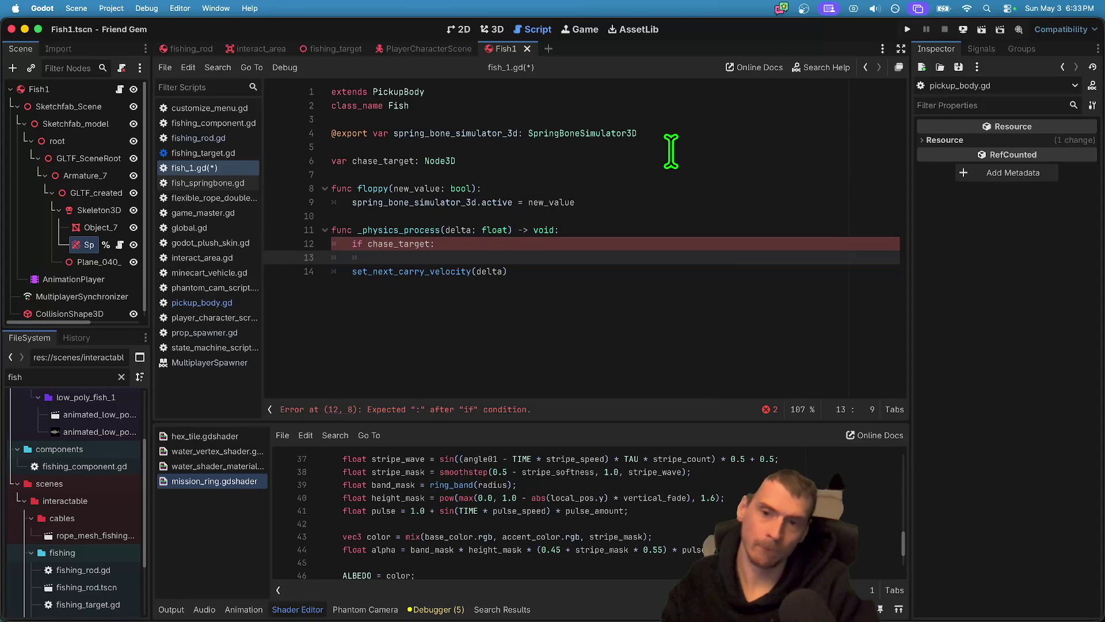
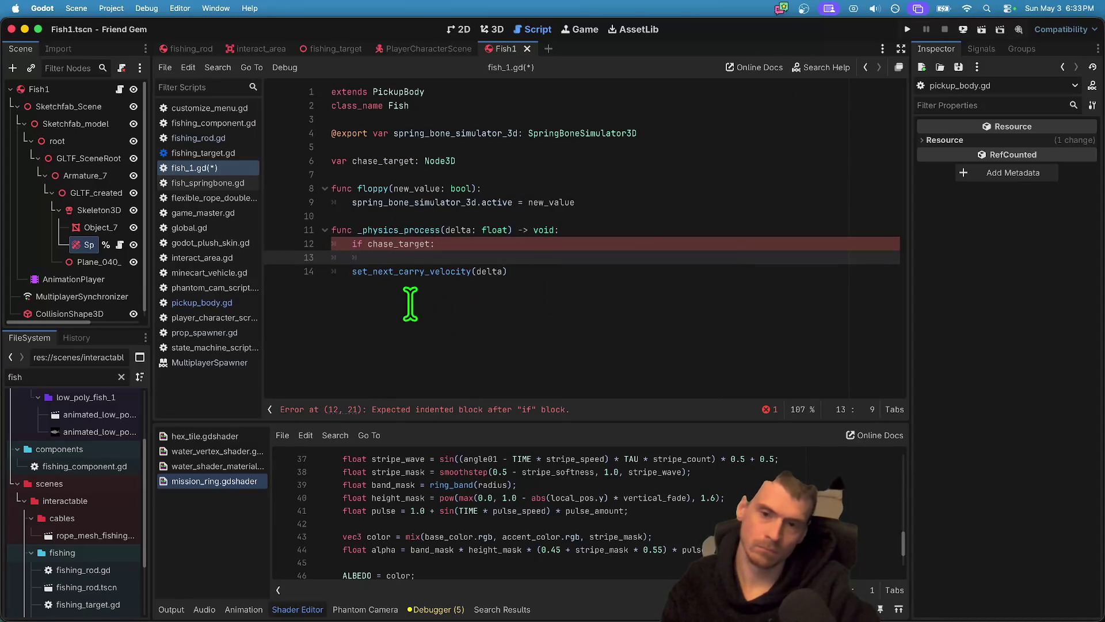
# Look up the set_next_carry_velocity definition and review its carry code.
pyautogui.keyDown('super'); pyautogui.click(395, 271); pyautogui.keyUp('super')
pyautogui.doubleClick(369, 229)
pyautogui.scroll(-3, 518, 299)
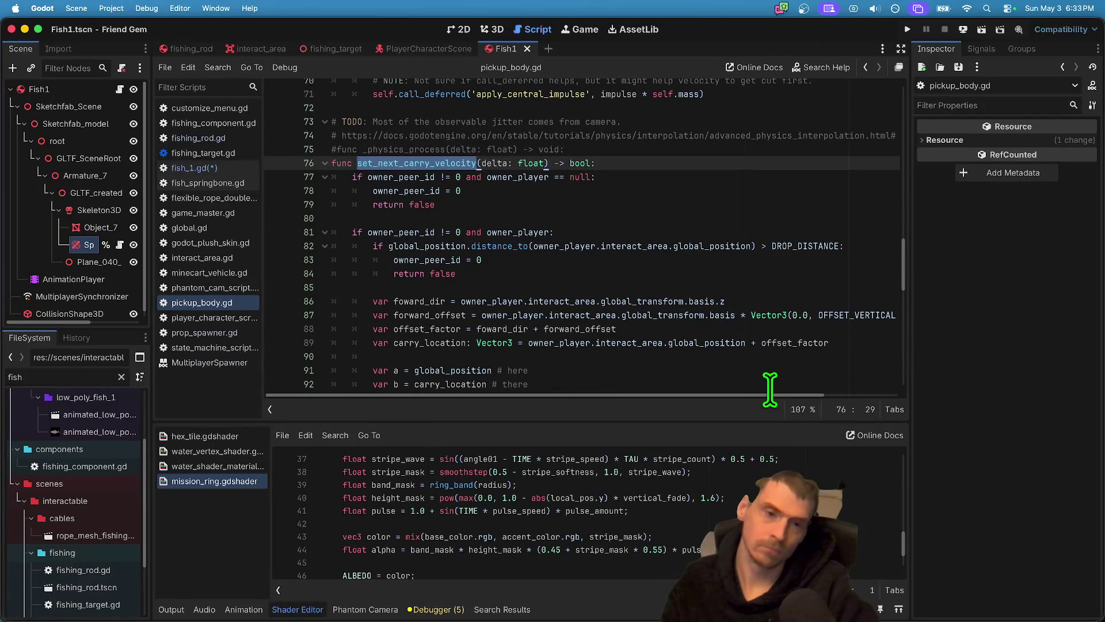
pyautogui.click(539, 164)
pyautogui.doubleClick(539, 164)
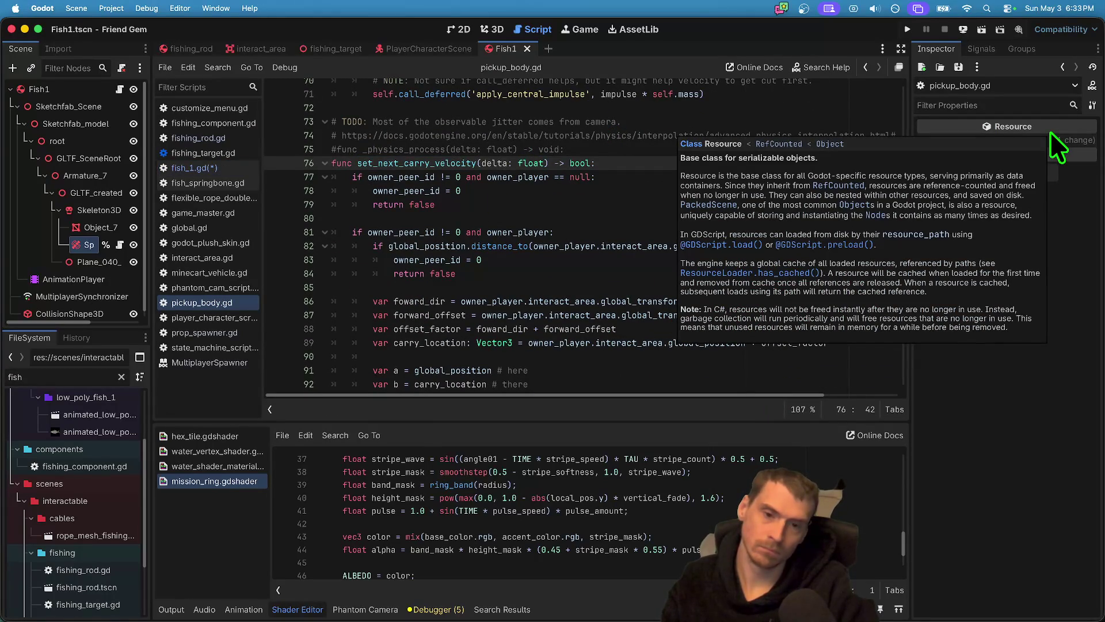
pyautogui.scroll(-5, 651, 371)
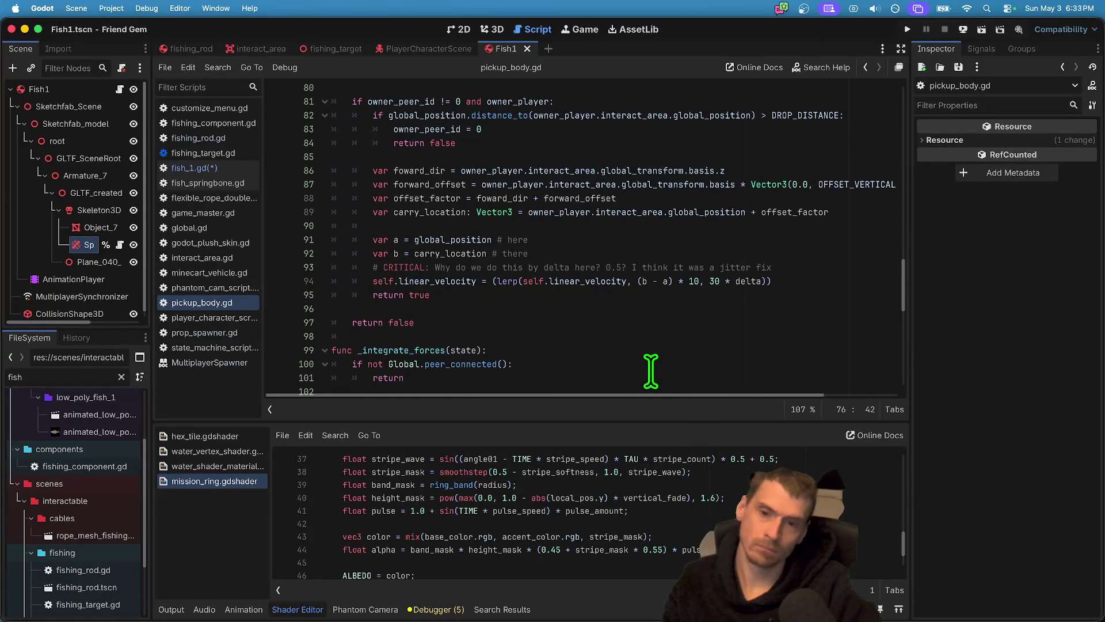
pyautogui.scroll(4, 651, 371)
pyautogui.scroll(-3, 412, 207)
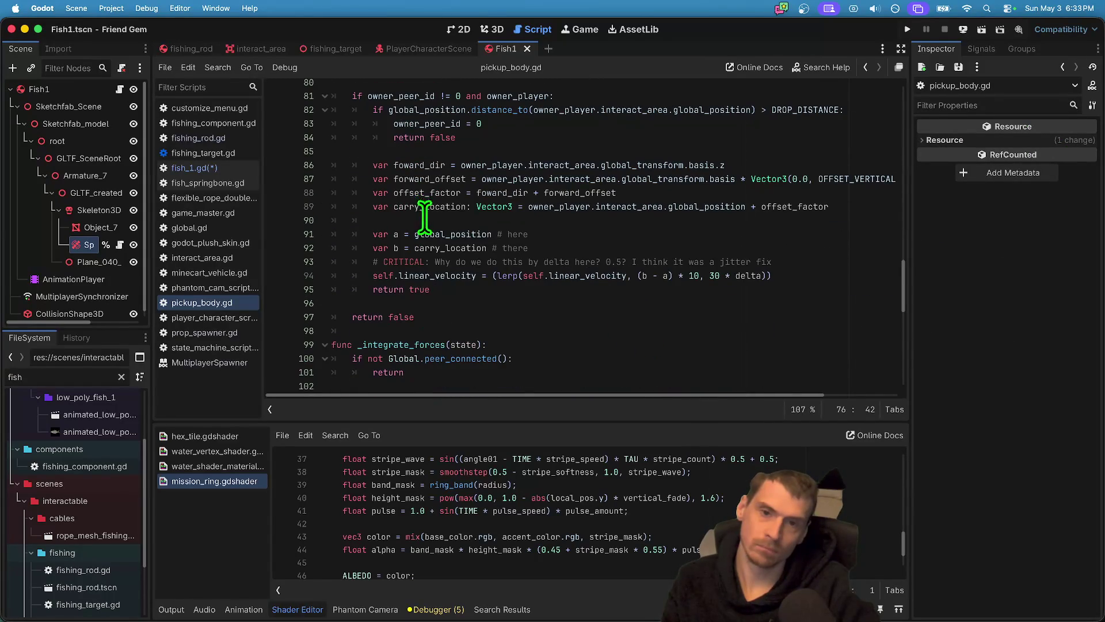
pyautogui.moveTo(753, 299)
pyautogui.mouseDown()
pyautogui.moveTo(681, 278)
pyautogui.moveTo(493, 190)
pyautogui.moveTo(332, 204)
pyautogui.moveTo(321, 153)
pyautogui.moveTo(350, 173)
pyautogui.moveTo(354, 195)
pyautogui.mouseUp()
pyautogui.scroll(-4, 491, 318)
pyautogui.moveTo(489, 301)
pyautogui.mouseDown()
pyautogui.moveTo(395, 217)
pyautogui.moveTo(451, 271)
pyautogui.moveTo(470, 258)
pyautogui.moveTo(476, 288)
pyautogui.mouseUp()
# Review the rest of the carry function, checking interact_area, then go back to fish_1.gd.
pyautogui.scroll(2, 476, 288)
pyautogui.scroll(-4, 478, 291)
pyautogui.scroll(-3, 482, 298)
pyautogui.scroll(2, 481, 299)
pyautogui.scroll(-1, 479, 301)
pyautogui.scroll(4, 479, 302)
pyautogui.click(345, 263)
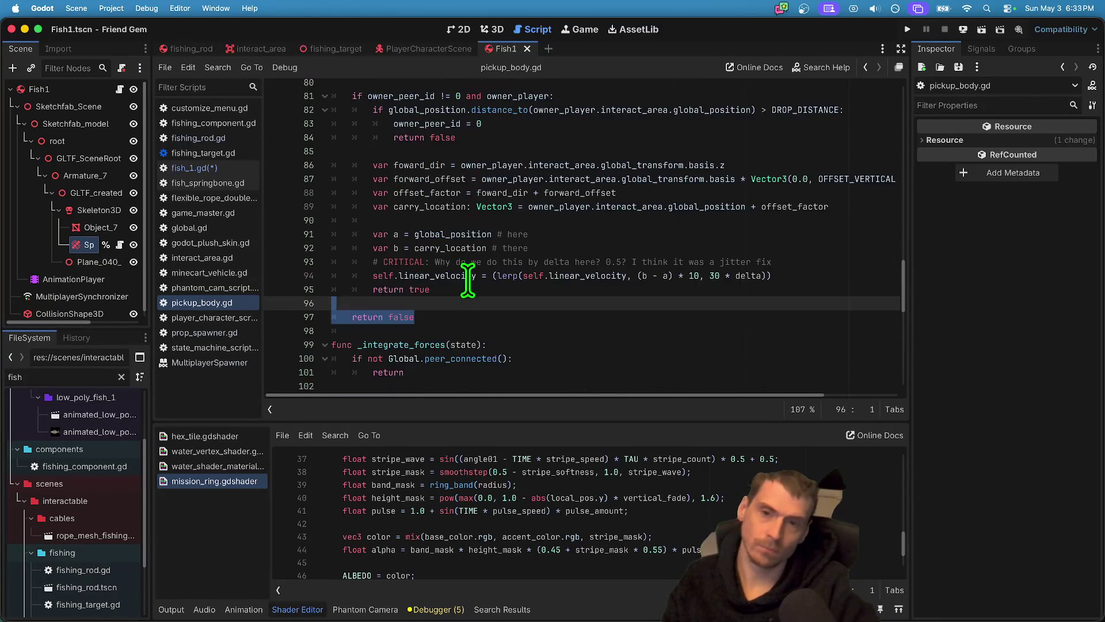
pyautogui.scroll(3, 533, 263)
pyautogui.doubleClick(558, 313)
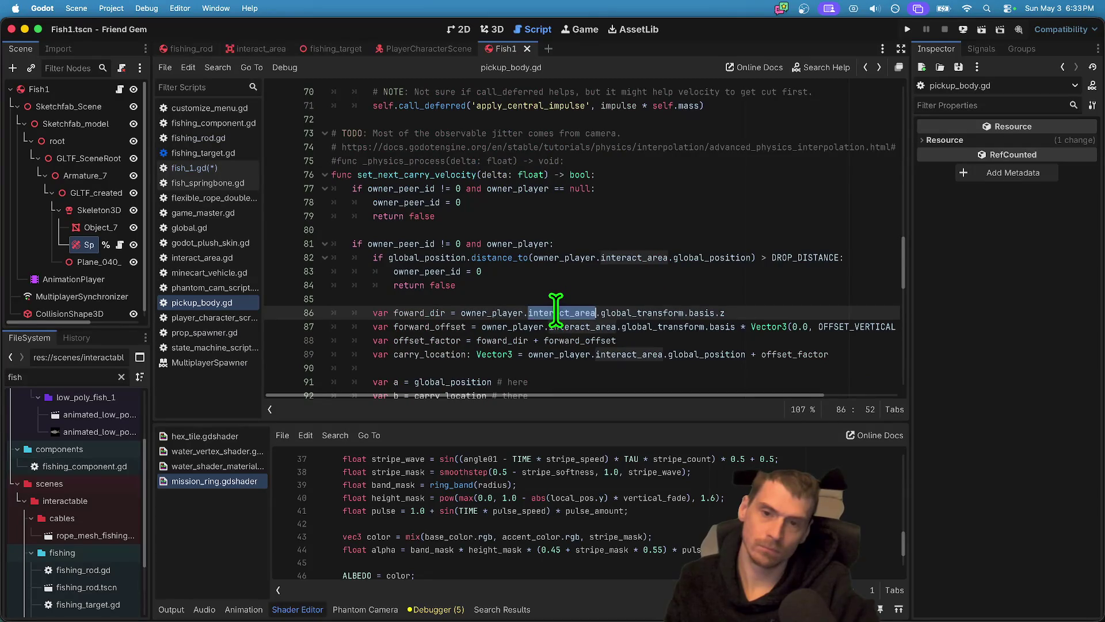
pyautogui.press('Down')
pyautogui.press('Down')
pyautogui.press('Down')
pyautogui.scroll(-1, 554, 305)
pyautogui.hotkey('alt', 'Left')
pyautogui.hotkey('alt', 'Left')
pyautogui.hotkey('alt', 'Left')
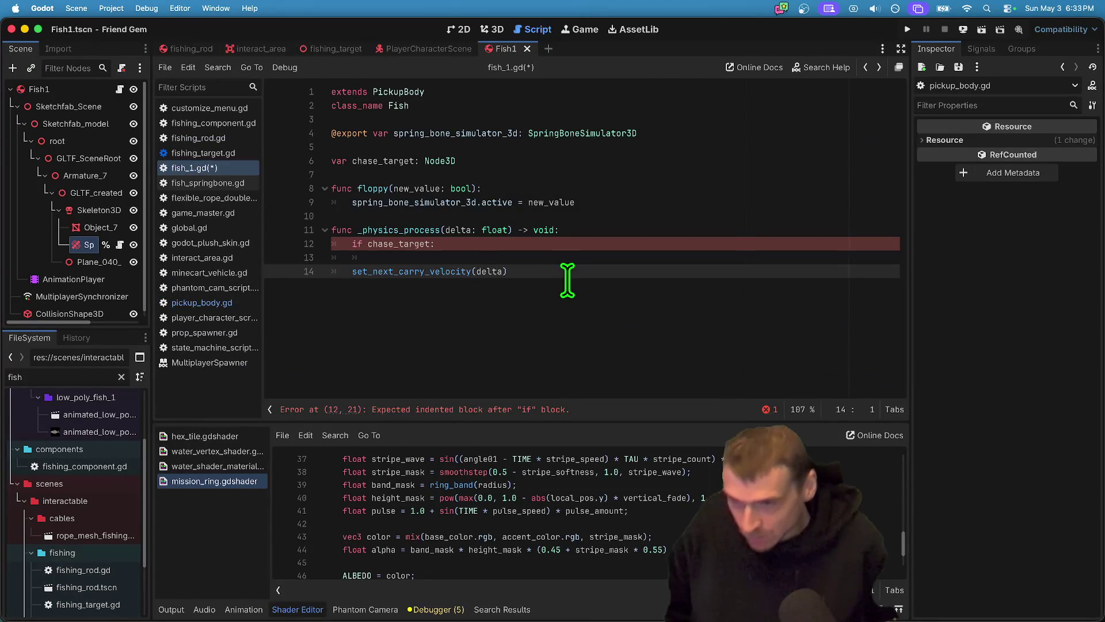
# Make set_next_carry_velocity(delta) the if condition in place of chase_target.
pyautogui.press('Tab')
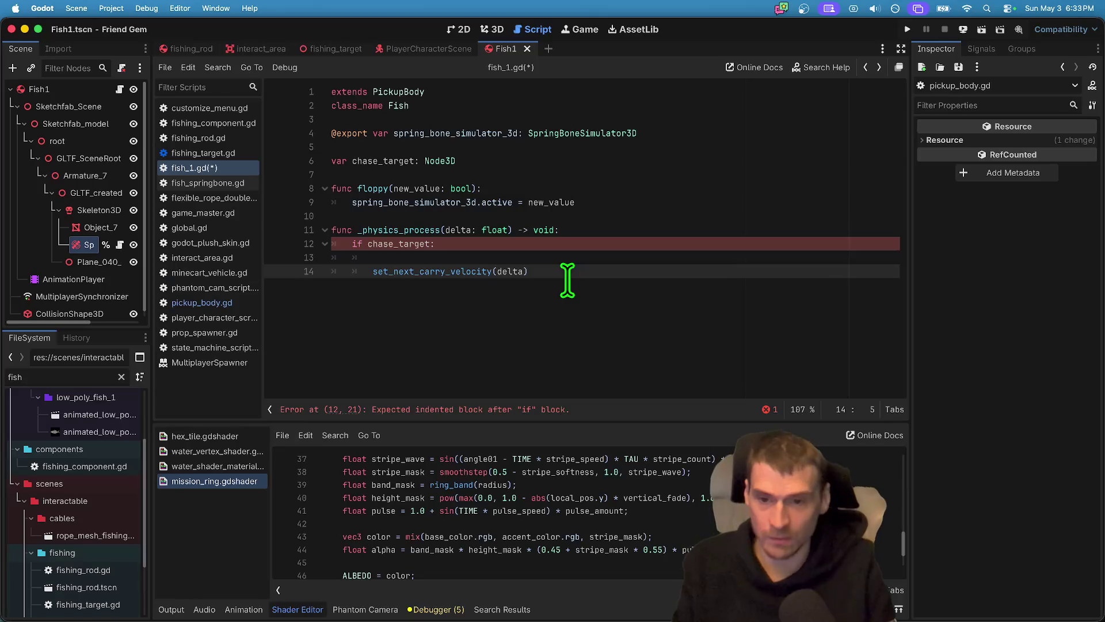
pyautogui.press('Up')
pyautogui.press('super+shift+k')
pyautogui.hotkey('shift', 'Tab')
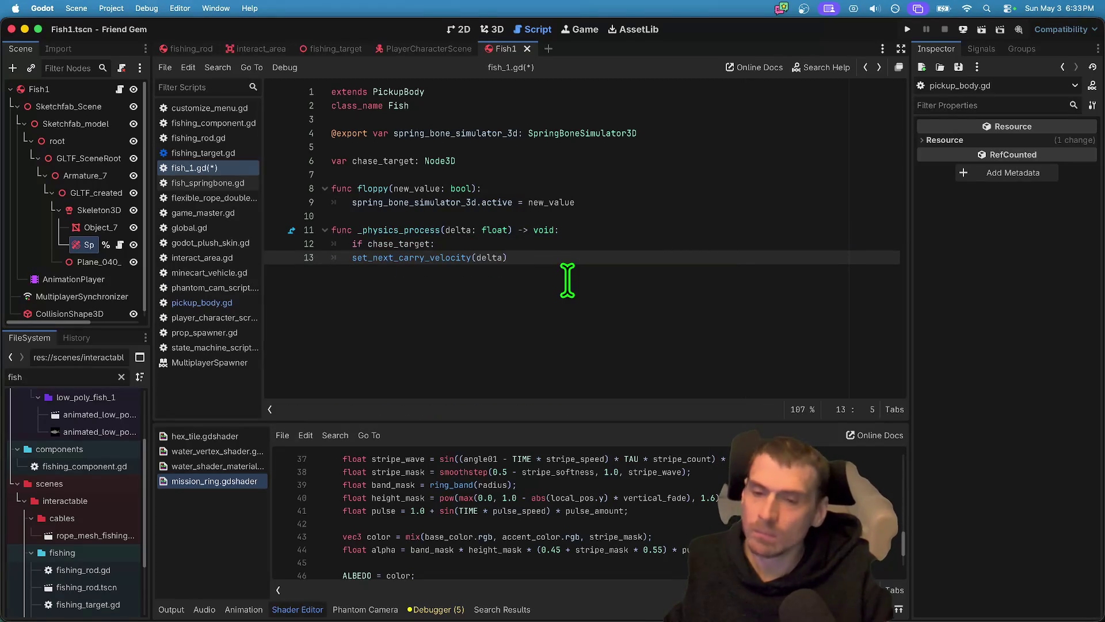
pyautogui.press('BackSpace')
pyautogui.press('BackSpace')
pyautogui.press('BackSpace')
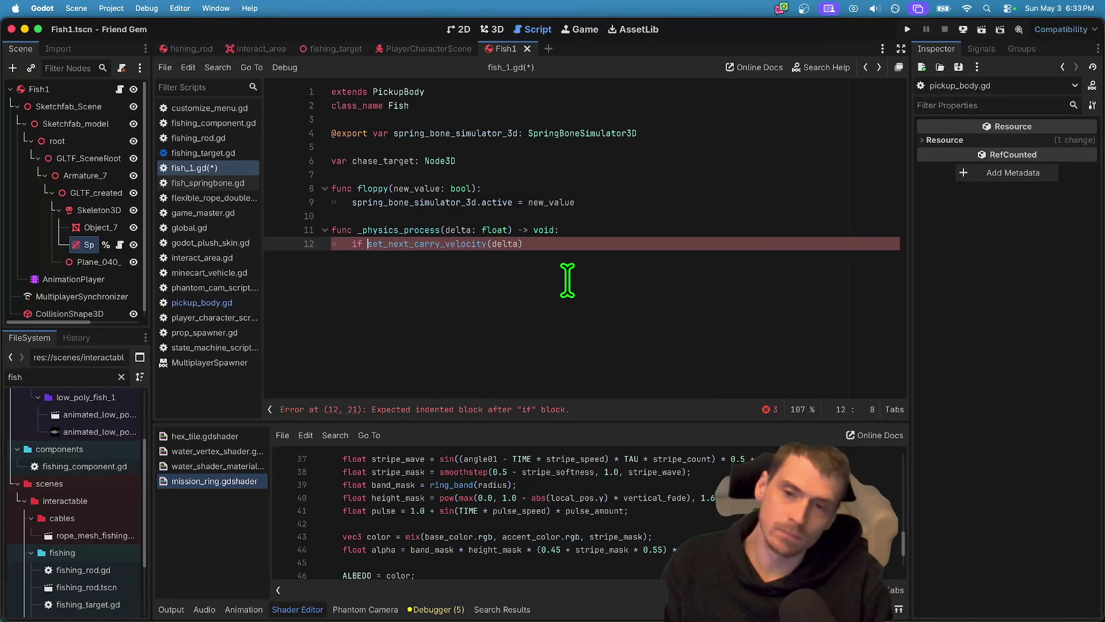
pyautogui.write(':')
pyautogui.press('Return')
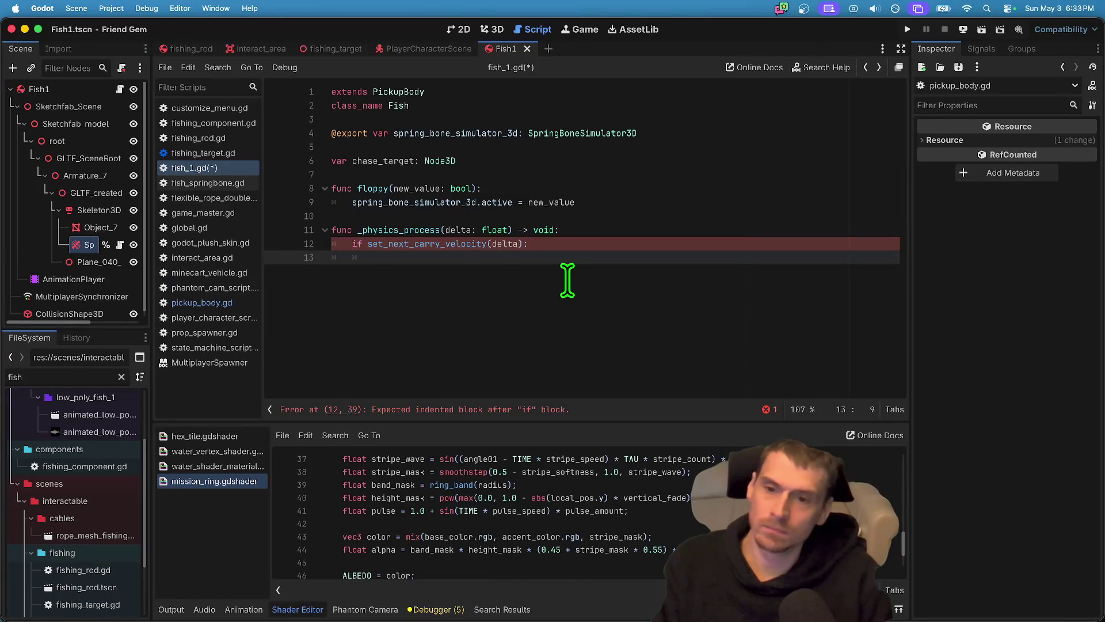
# Add a return statement as the body of the set_next_carry_velocity if.
pyautogui.click(483, 245)
pyautogui.click(580, 243)
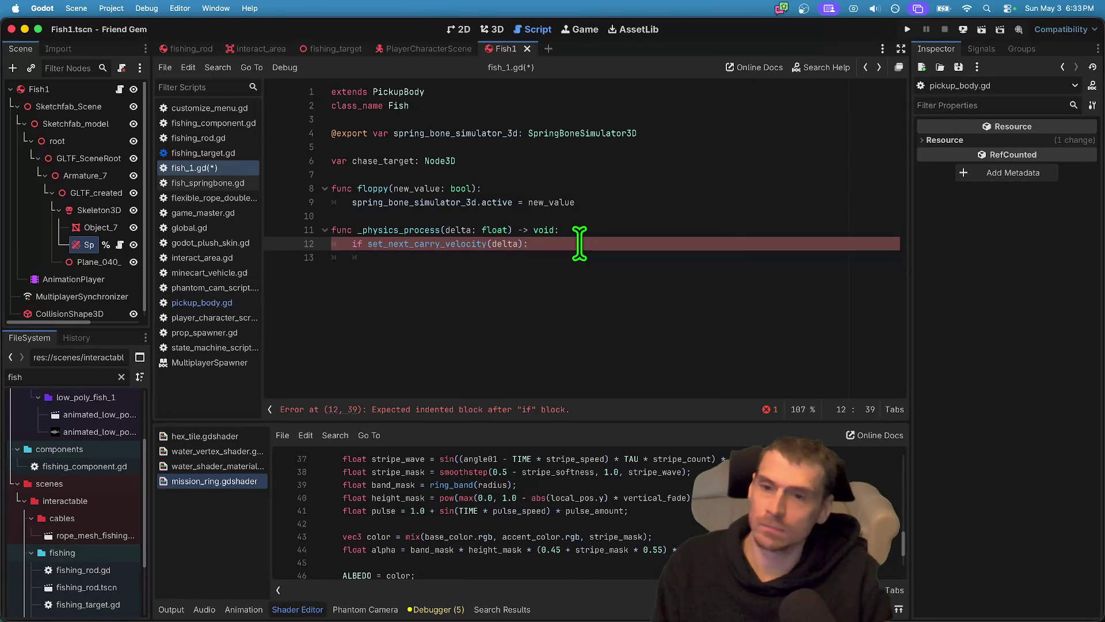
pyautogui.press('Return')
pyautogui.write('re')
pyautogui.press('Return')
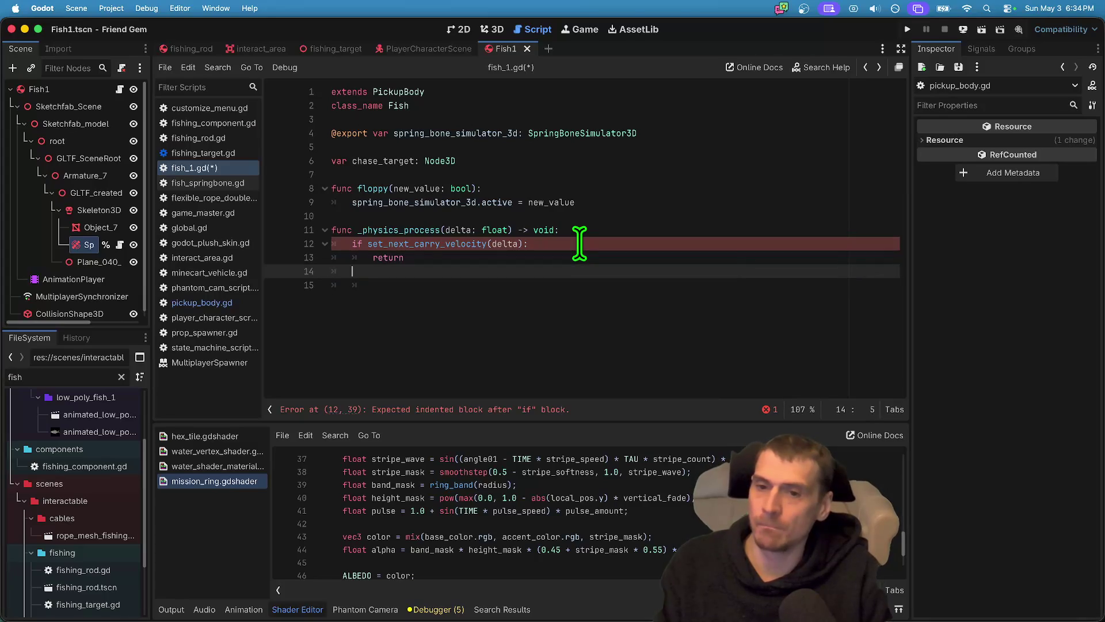
pyautogui.press('Return')
pyautogui.write('if')
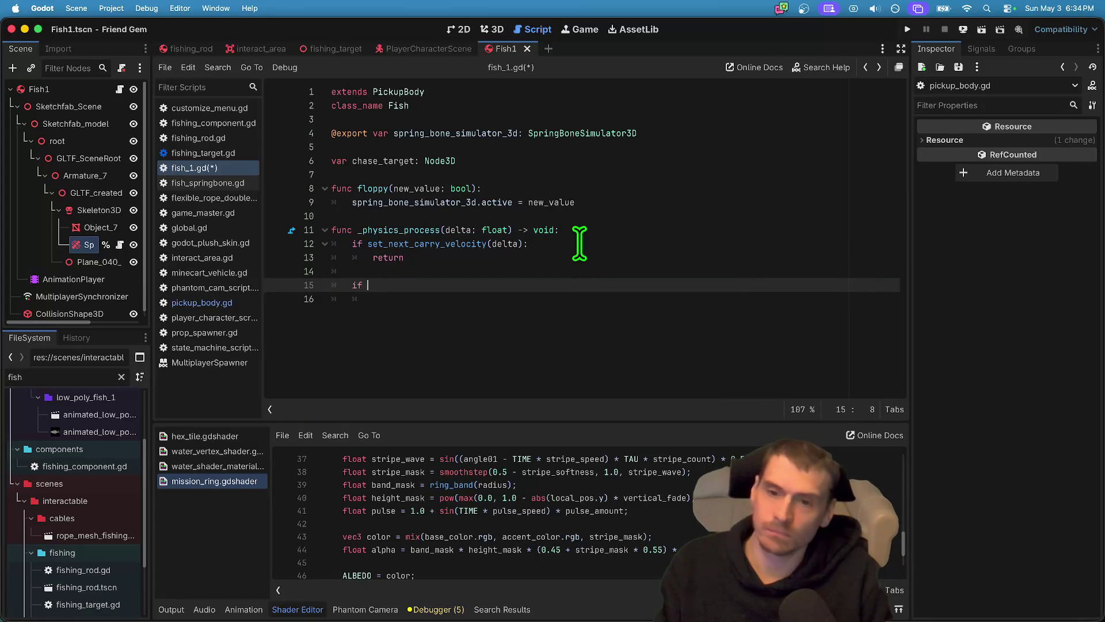
# Add the '# always get carried' comment line above the if and start a new if below.
pyautogui.press('Up')
pyautogui.press('Up')
pyautogui.press('Up')
pyautogui.press('super+shift+Return')
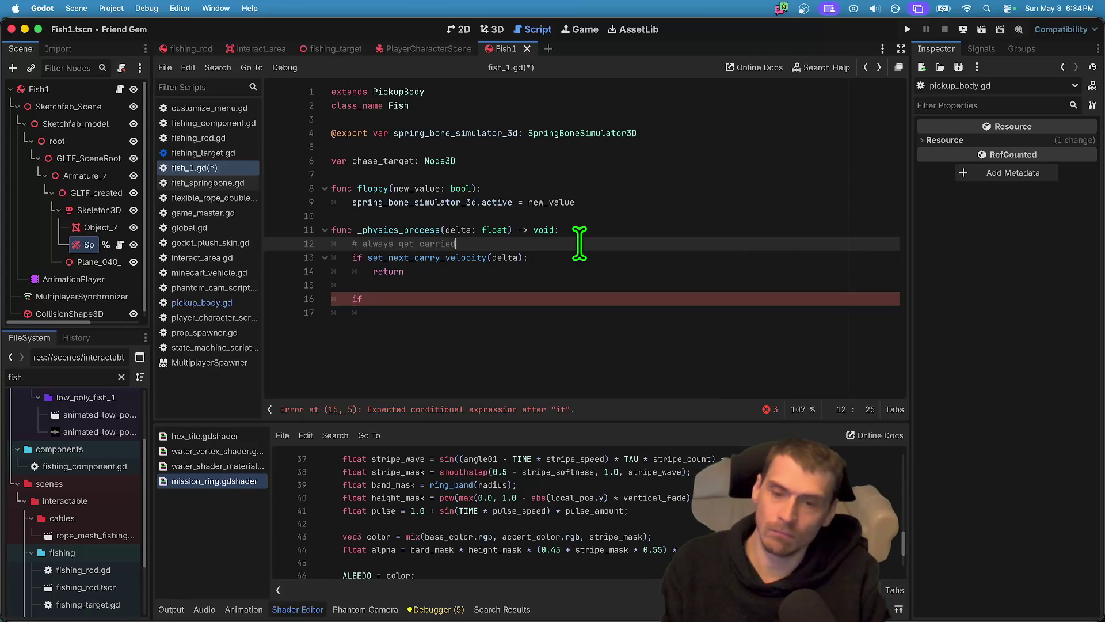
pyautogui.press('Down')
pyautogui.press('Down')
pyautogui.press('Down')
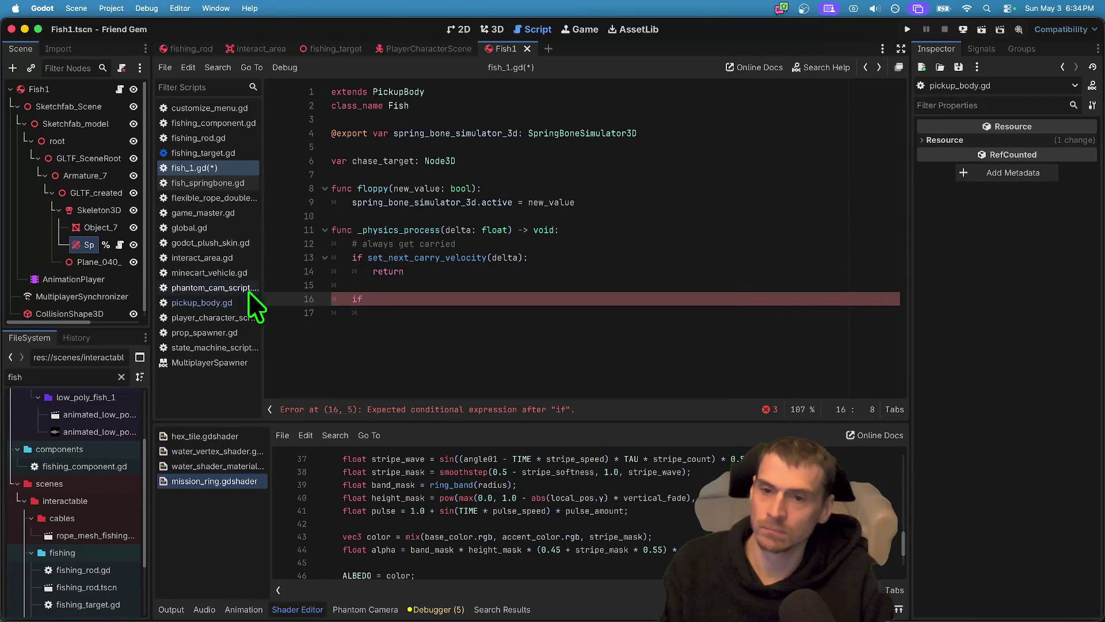
pyautogui.click(214, 182)
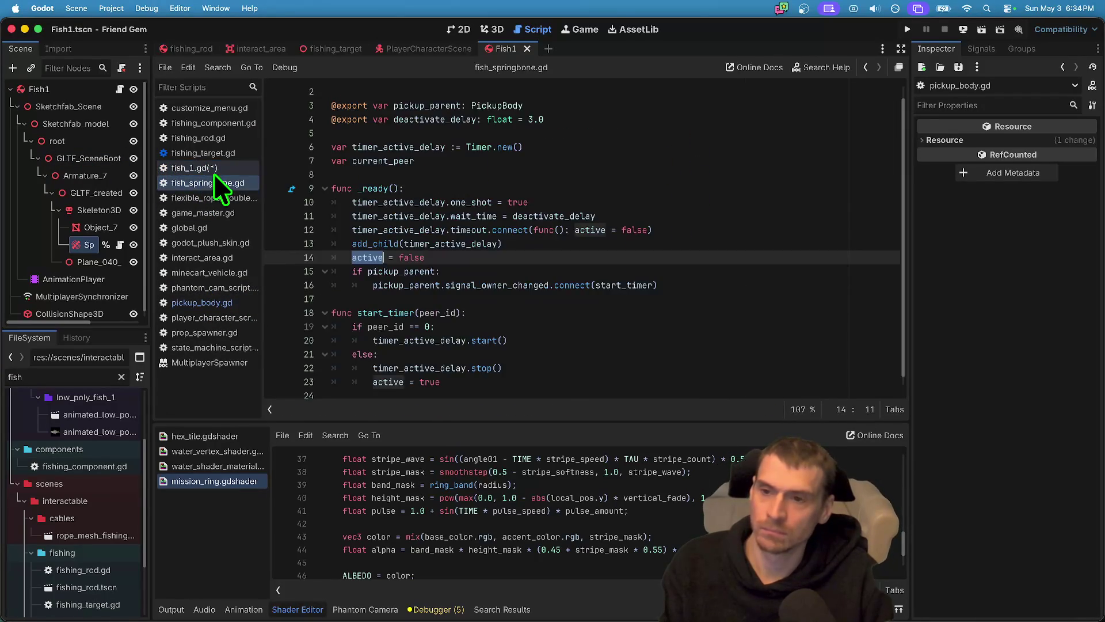
# Copy the carry-velocity lines from pickup_body.gd and paste them into fish_1.gd.
pyautogui.click(214, 172)
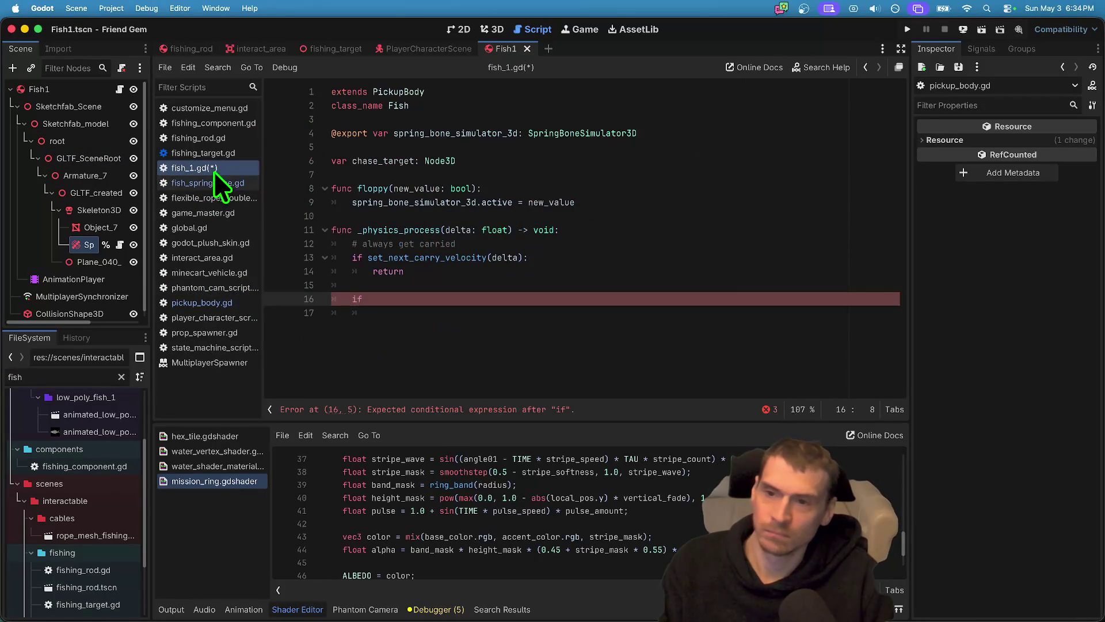
pyautogui.click(585, 230)
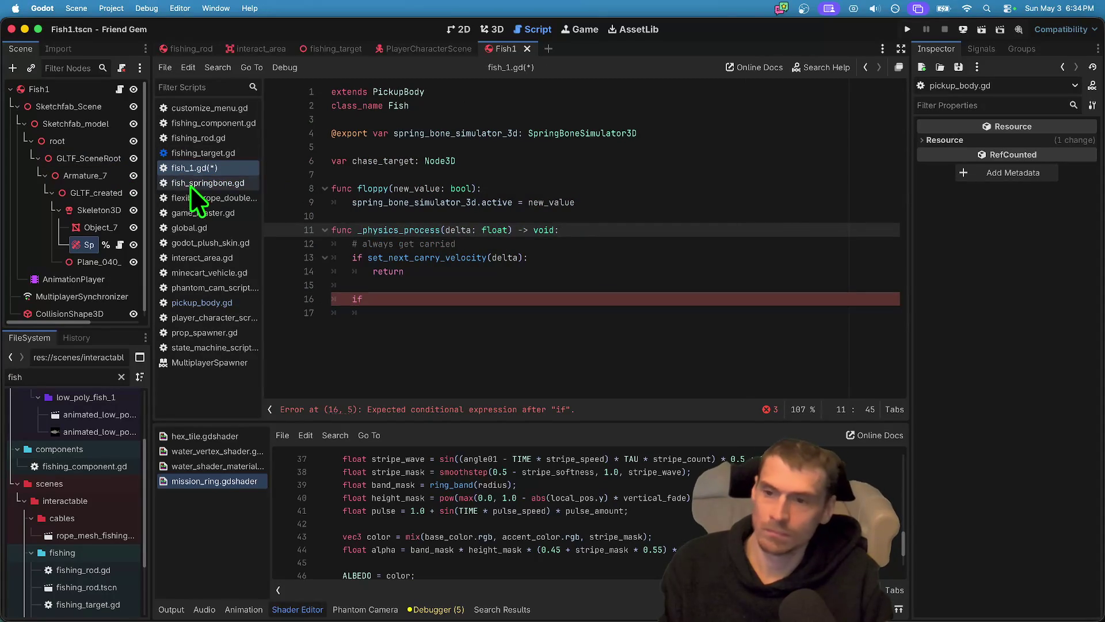
pyautogui.click(222, 300)
pyautogui.scroll(-5, 461, 259)
pyautogui.scroll(8, 407, 292)
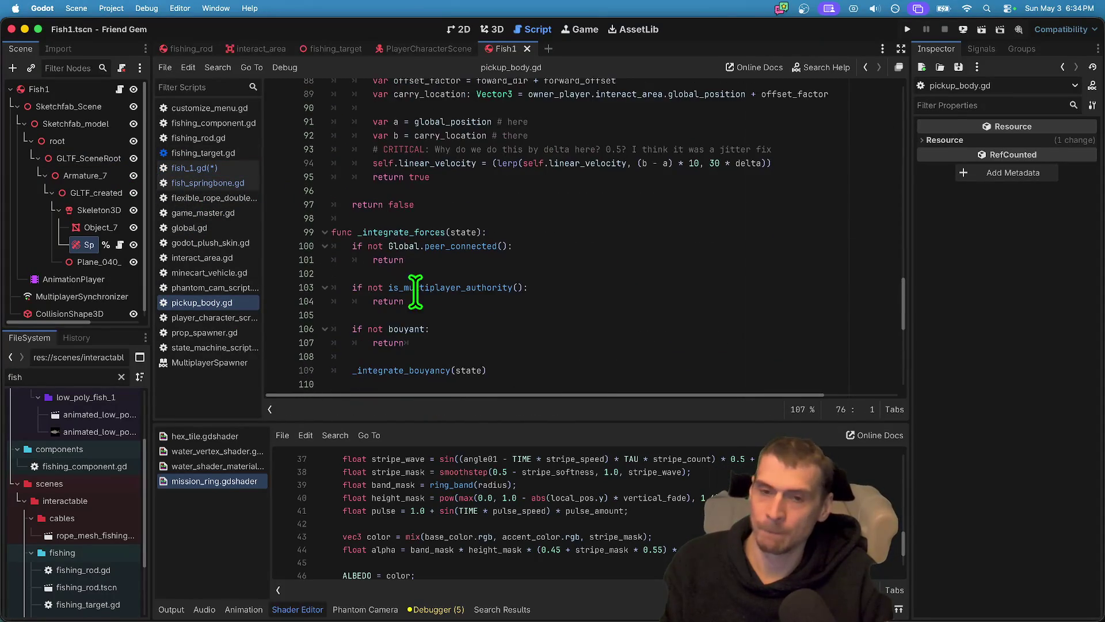
pyautogui.moveTo(436, 307)
pyautogui.mouseDown()
pyautogui.moveTo(441, 265)
pyautogui.moveTo(345, 185)
pyautogui.moveTo(370, 248)
pyautogui.moveTo(371, 92)
pyautogui.moveTo(342, 248)
pyautogui.moveTo(309, 173)
pyautogui.moveTo(455, 305)
pyautogui.mouseUp()
pyautogui.press('pageup')
pyautogui.hotkey('alt', 'Left')
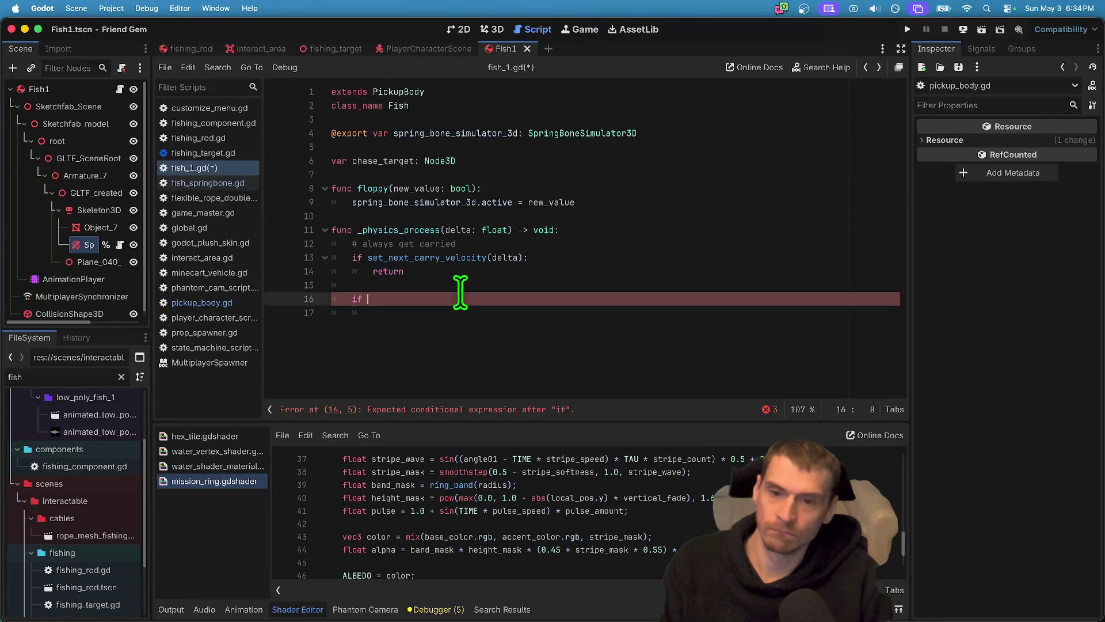
pyautogui.hotkey('ctrl', 'v')
# Outdent the pasted lines 16–24 one level and delete the return true line.
pyautogui.tripleClick(711, 253)
pyautogui.moveTo(711, 254); pyautogui.dragTo(738, 365)
pyautogui.hotkey('shift', 'Tab')
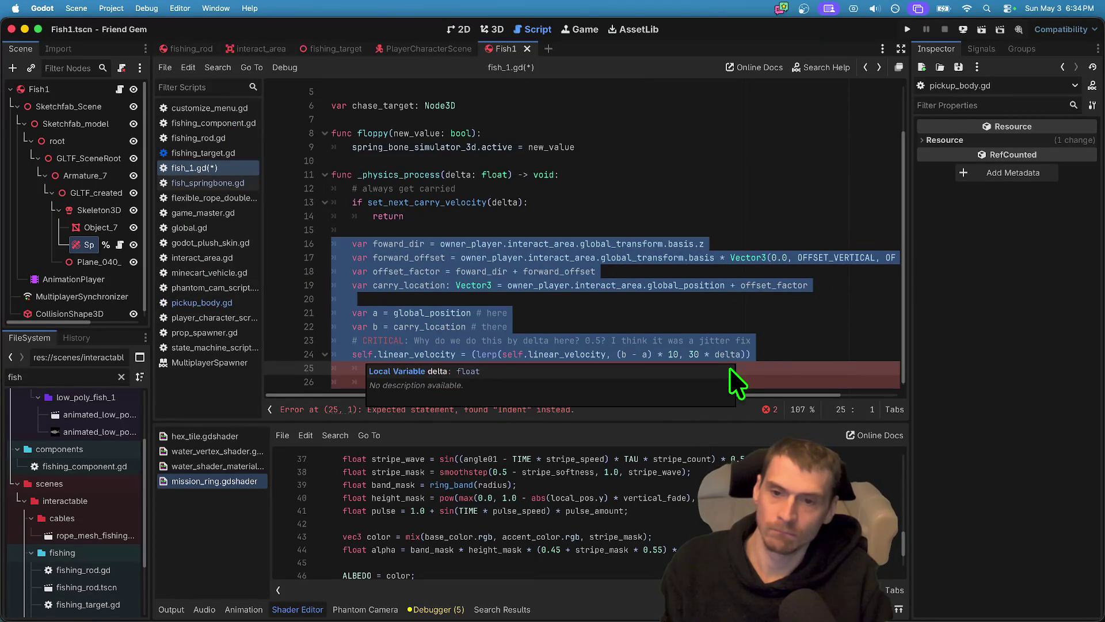
pyautogui.press('Escape')
pyautogui.hotkey('ctrl', 'shift', 'k')
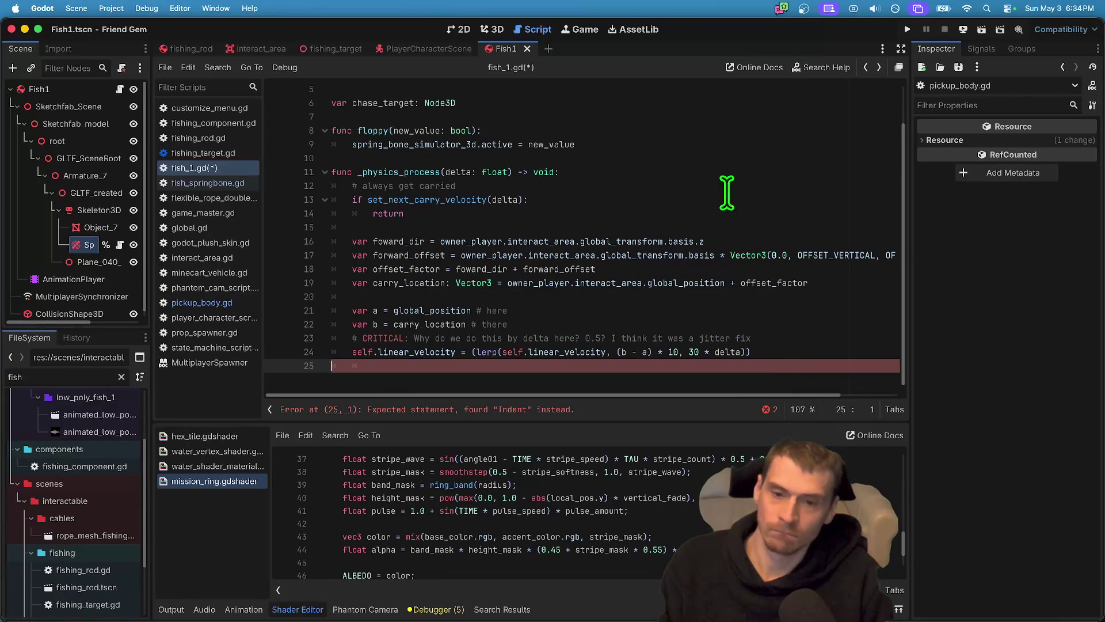
# Delete the foward_dir, forward_offset and offset_factor lines and the leftover blank line.
pyautogui.moveTo(576, 242); pyautogui.dragTo(450, 239)
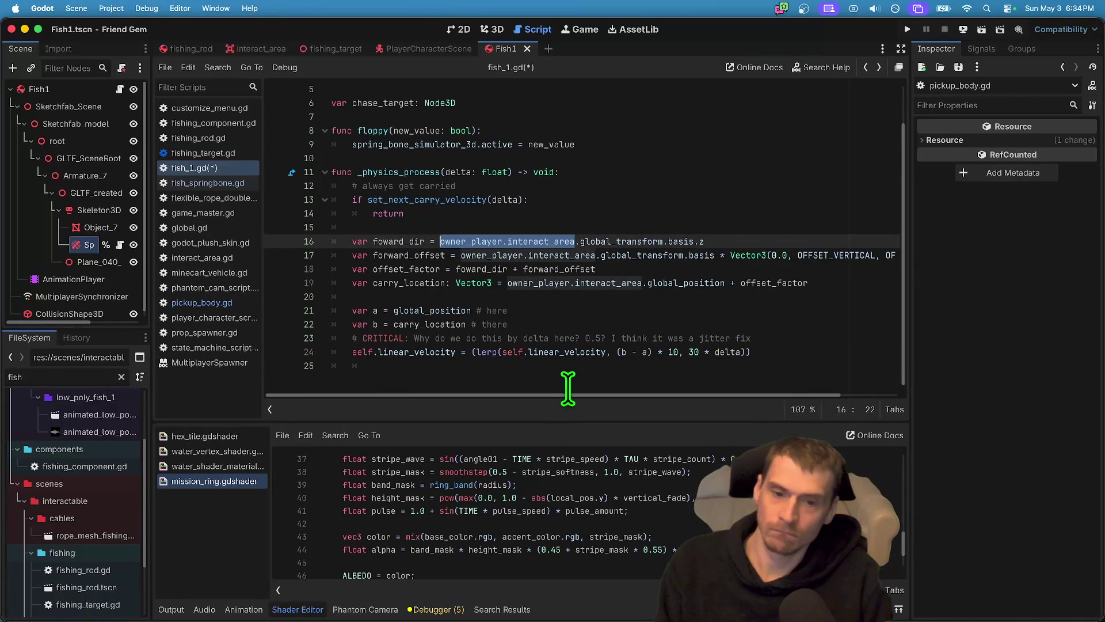
pyautogui.scroll(1, 604, 380)
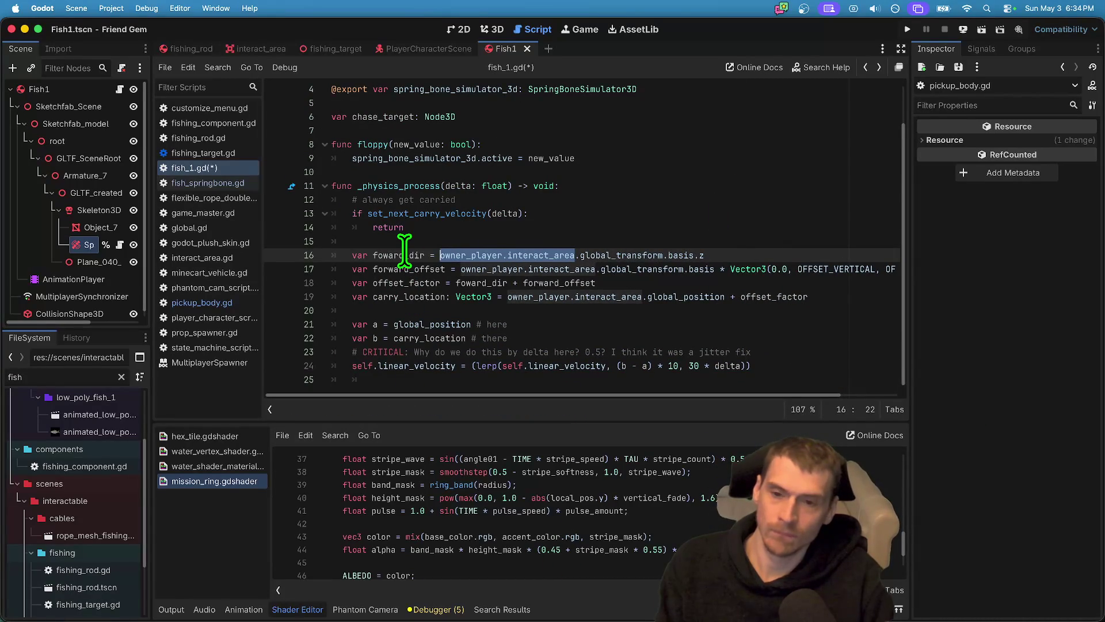
pyautogui.moveTo(346, 255)
pyautogui.mouseDown()
pyautogui.moveTo(703, 276)
pyautogui.moveTo(716, 259)
pyautogui.mouseUp()
pyautogui.press('BackSpace')
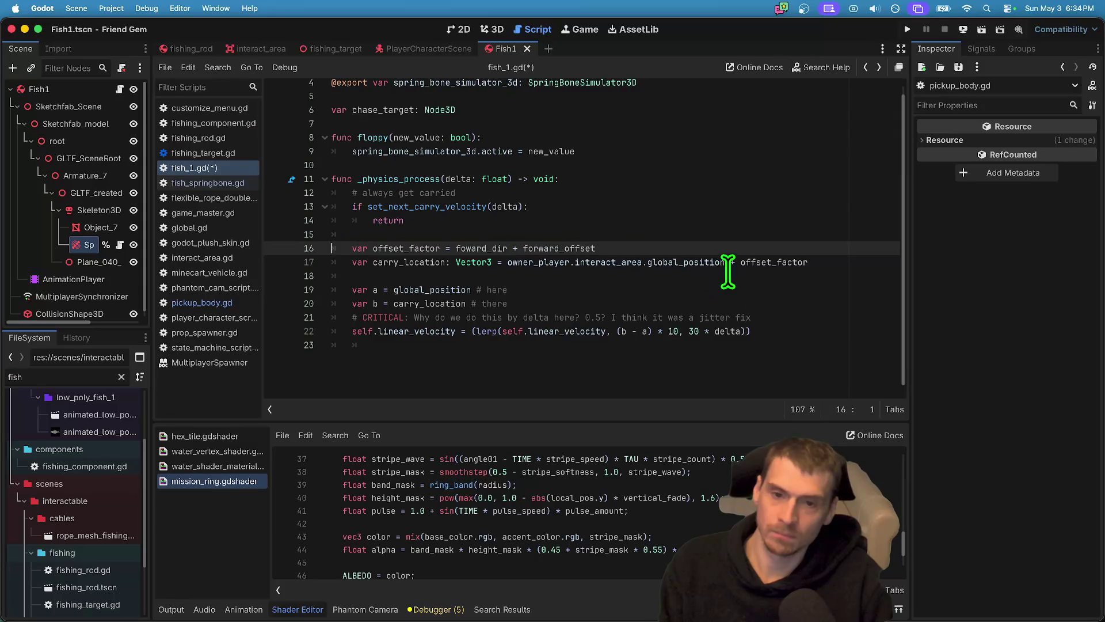
pyautogui.press('super+shift+k')
pyautogui.press('Down')
pyautogui.press('Down')
pyautogui.press('Up')
pyautogui.press('super+shift+k')
pyautogui.press('Down')
pyautogui.press('Down')
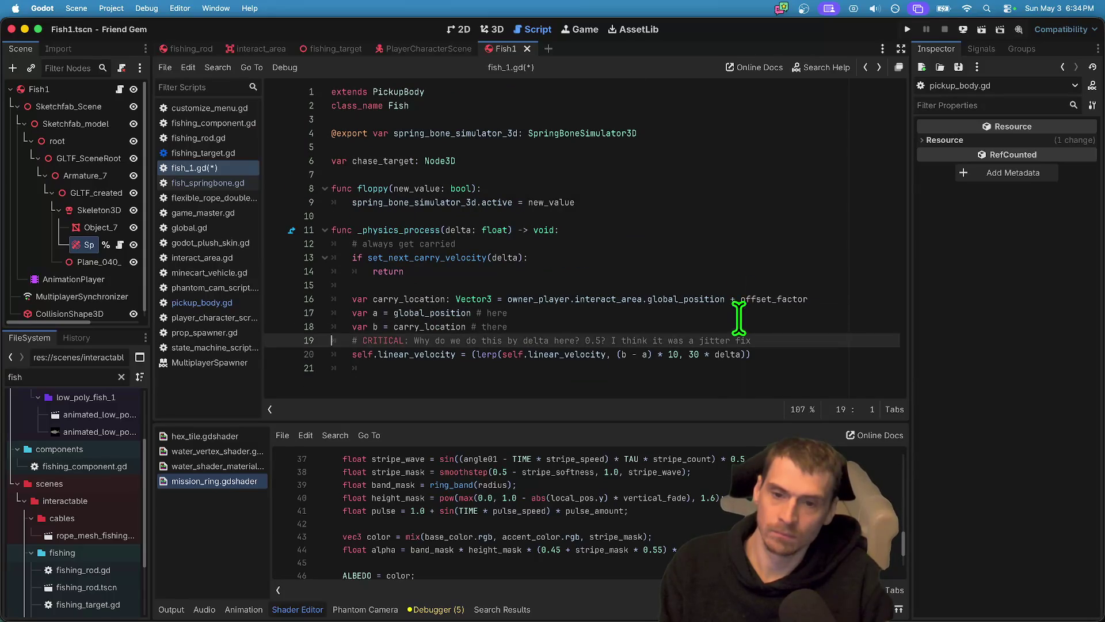
# Rename carry_location to chase_location in both places.
pyautogui.click(444, 299)
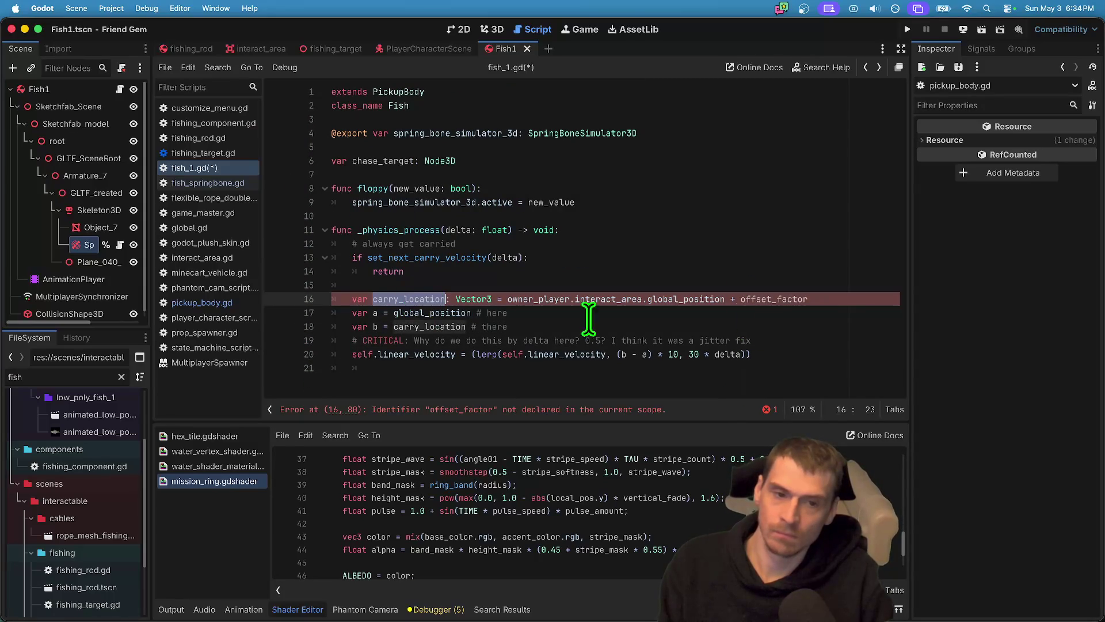
pyautogui.press('super+d')
pyautogui.press('super+d')
pyautogui.write('chase_loca')
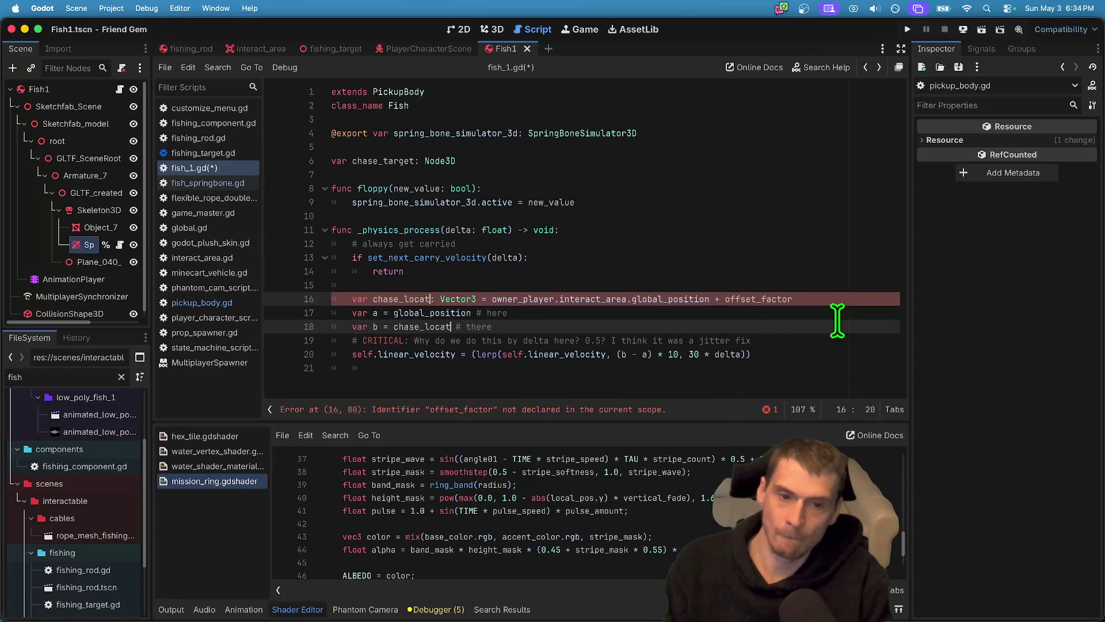
pyautogui.write('tion')
pyautogui.click(621, 299)
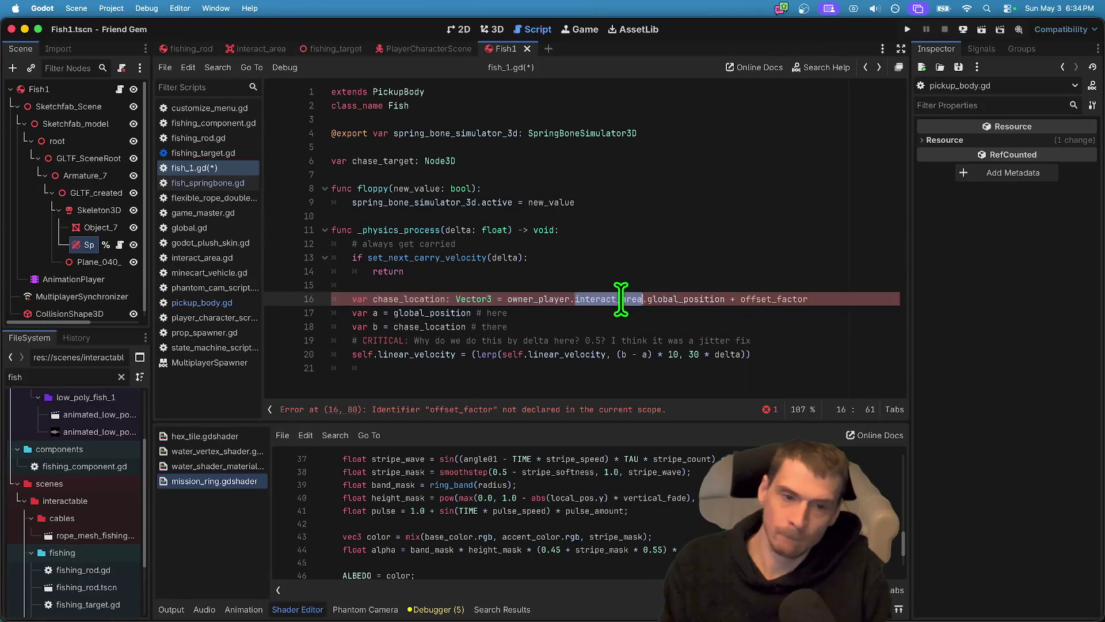
# Replace owner_player.interact_area with chase_target on line 16.
pyautogui.moveTo(539, 298); pyautogui.dragTo(612, 298)
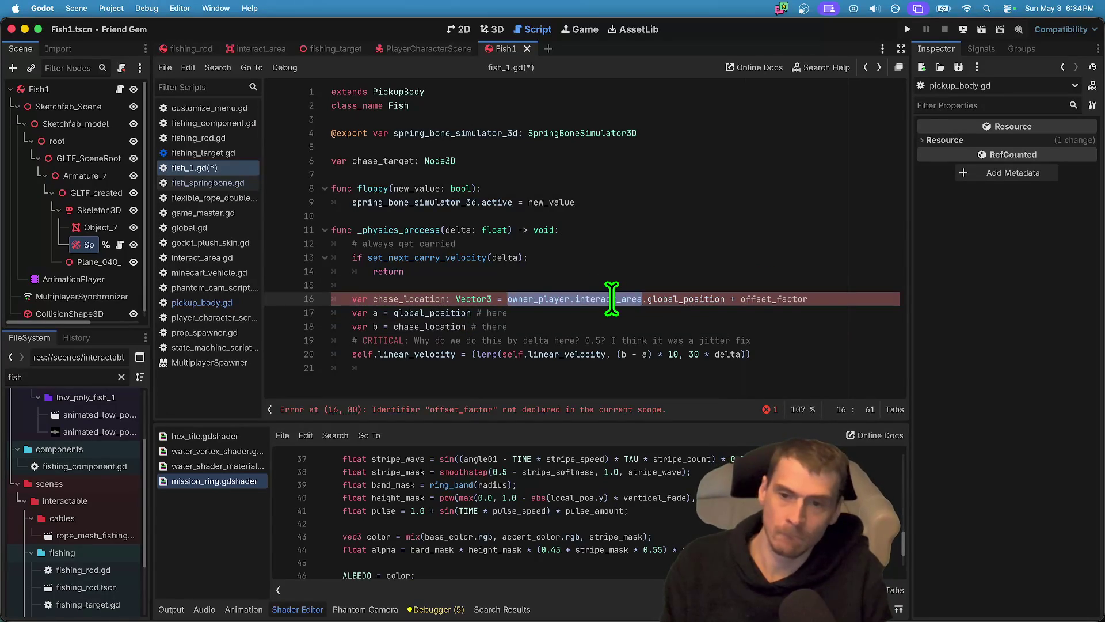
pyautogui.write('chase_location')
pyautogui.press('BackSpace')
pyautogui.press('BackSpace')
pyautogui.press('BackSpace')
pyautogui.write('targ')
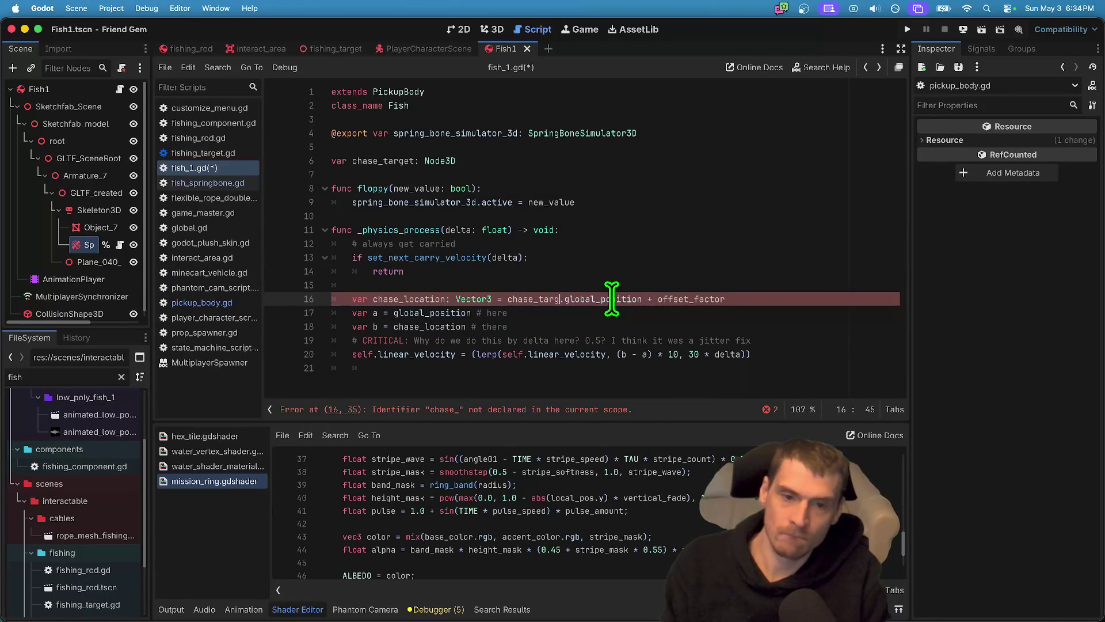
pyautogui.write('et')
pyautogui.press('Up')
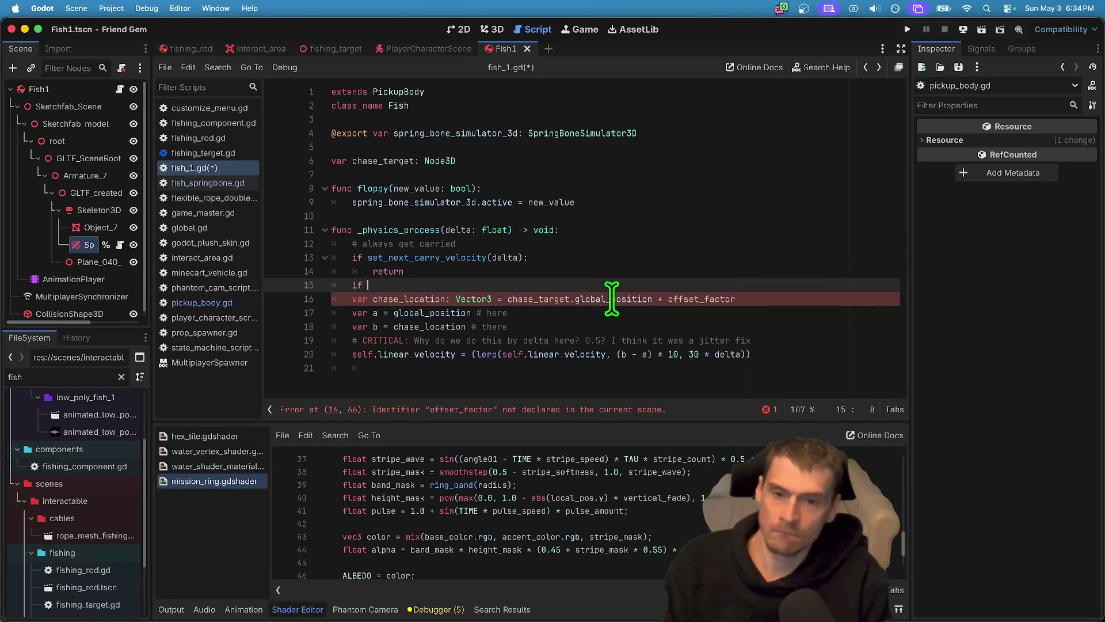
pyautogui.write('chase_target:')
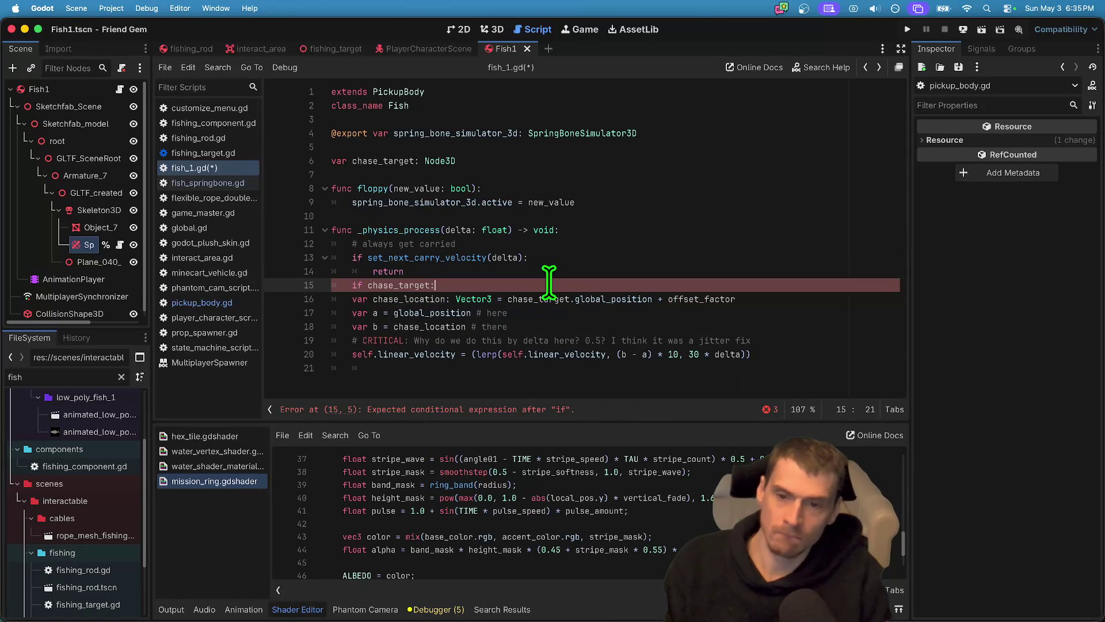
# Indent the movement lines, including chase_location, under a new if chase_target: check.
pyautogui.press('super+shift+Return')
pyautogui.moveTo(754, 381); pyautogui.dragTo(328, 313)
pyautogui.press('Tab')
pyautogui.click(621, 303)
pyautogui.click(380, 314)
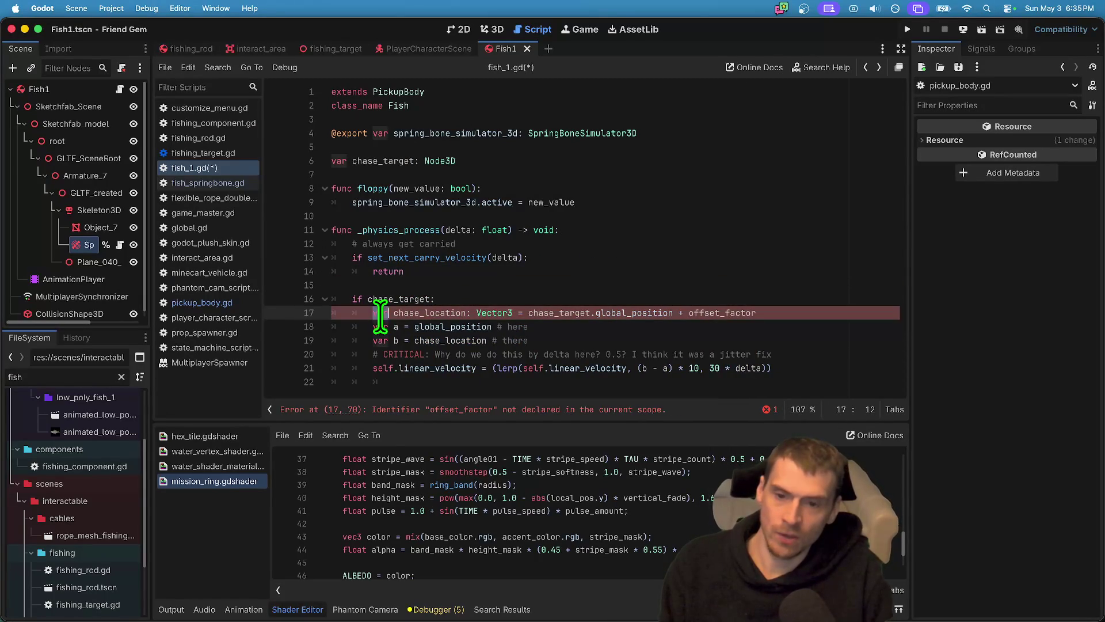
# Replace offset_factor with Vector3.ONE as the chase offset.
pyautogui.doubleClick(717, 313)
pyautogui.press('BackSpace')
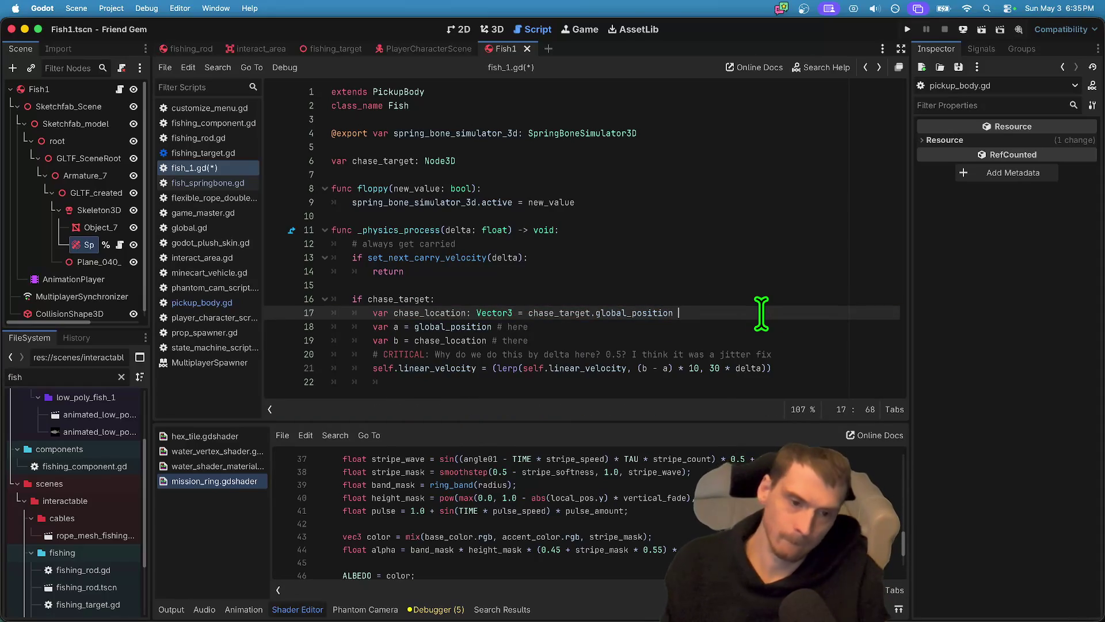
pyautogui.write('+ ve')
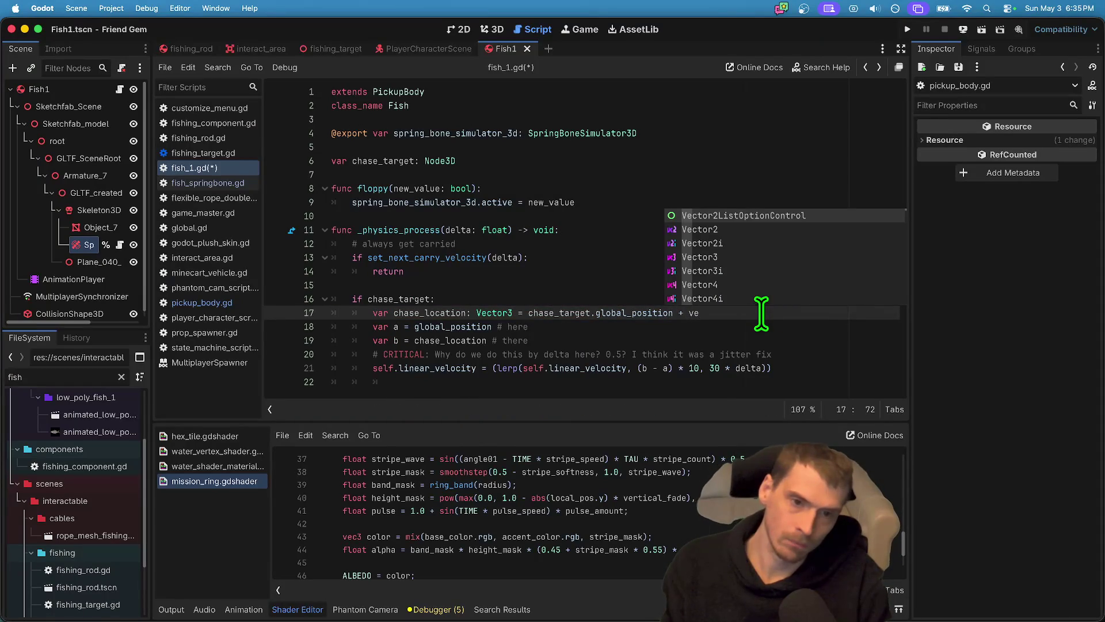
pyautogui.press('Down')
pyautogui.press('Down')
pyautogui.press('Down')
pyautogui.press('Return')
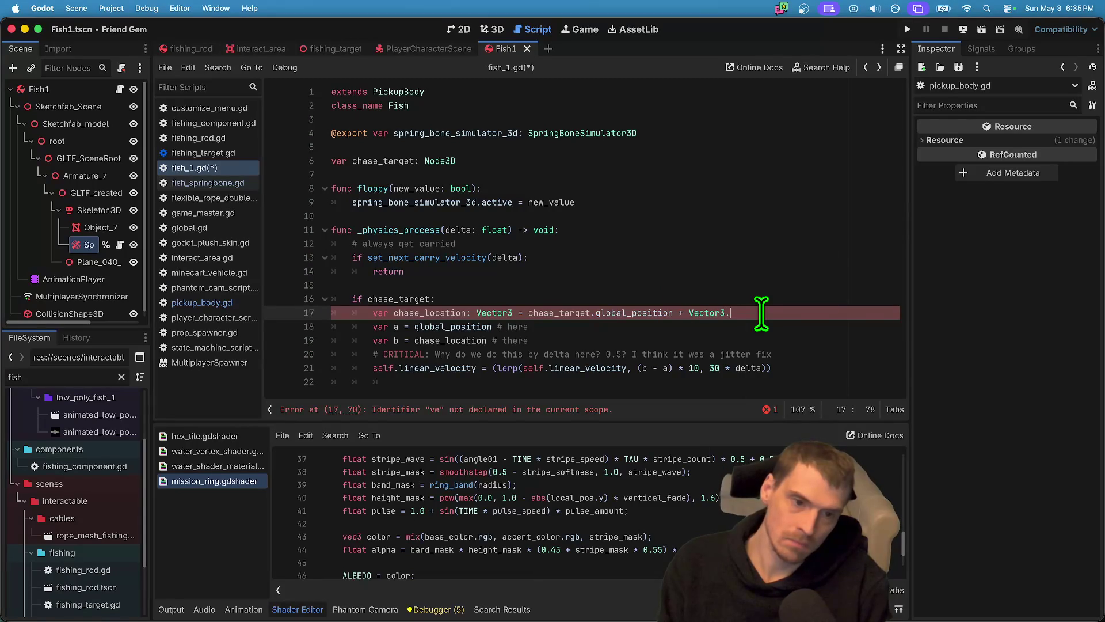
pyautogui.press('Return')
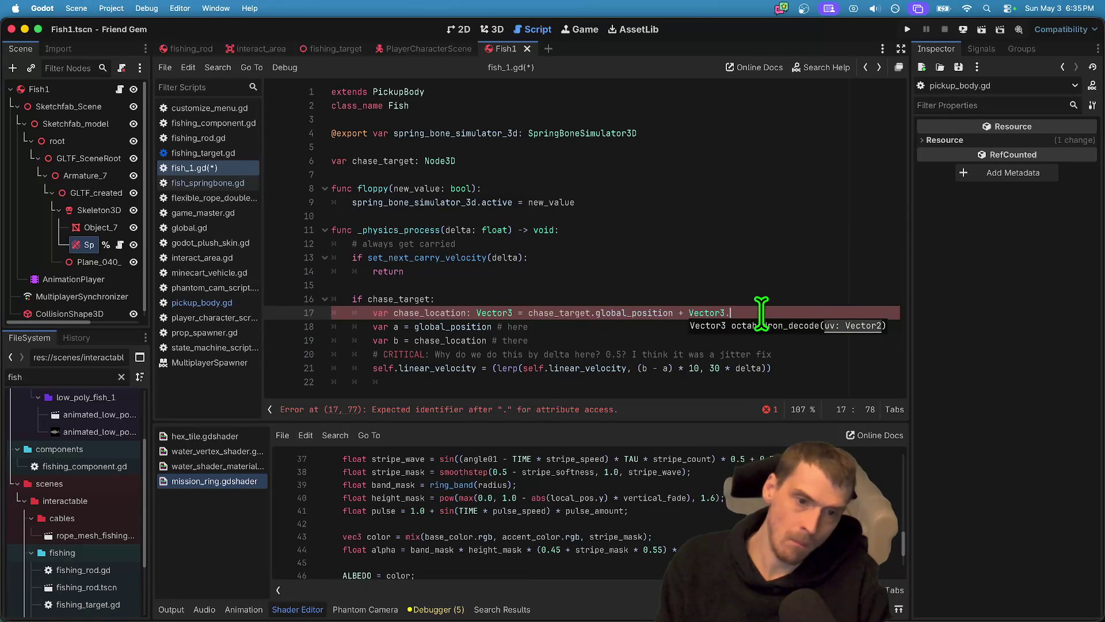
pyautogui.write('O')
pyautogui.press('Return')
# Save fish_1.gd and launch the game to test the fish.
pyautogui.press('Down')
pyautogui.press('Down')
pyautogui.press('Down')
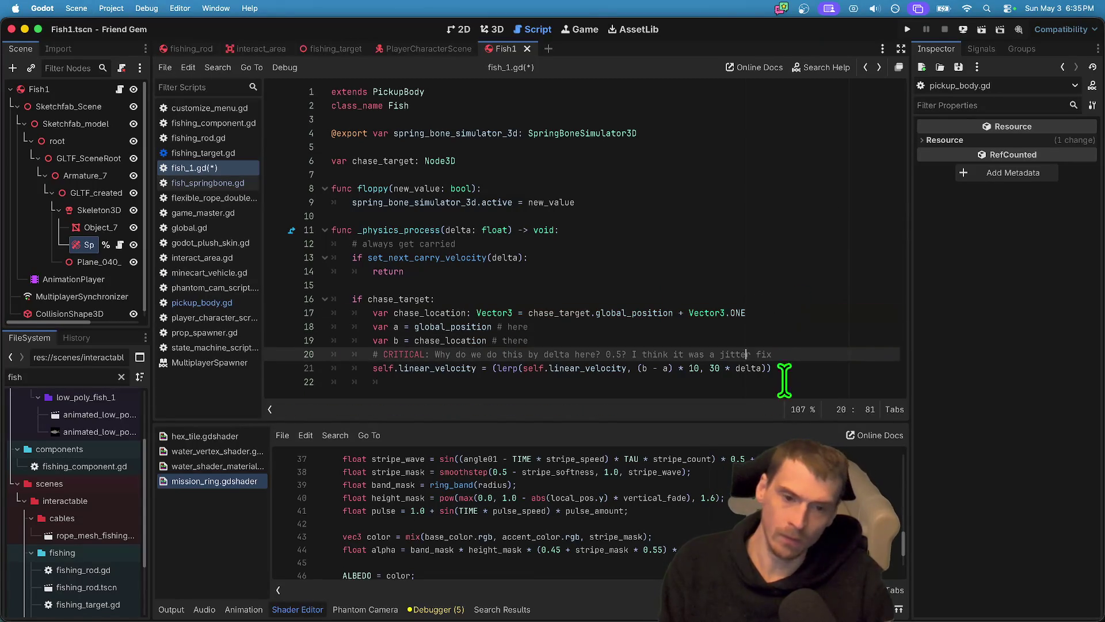
pyautogui.click(786, 372)
pyautogui.press('super+s')
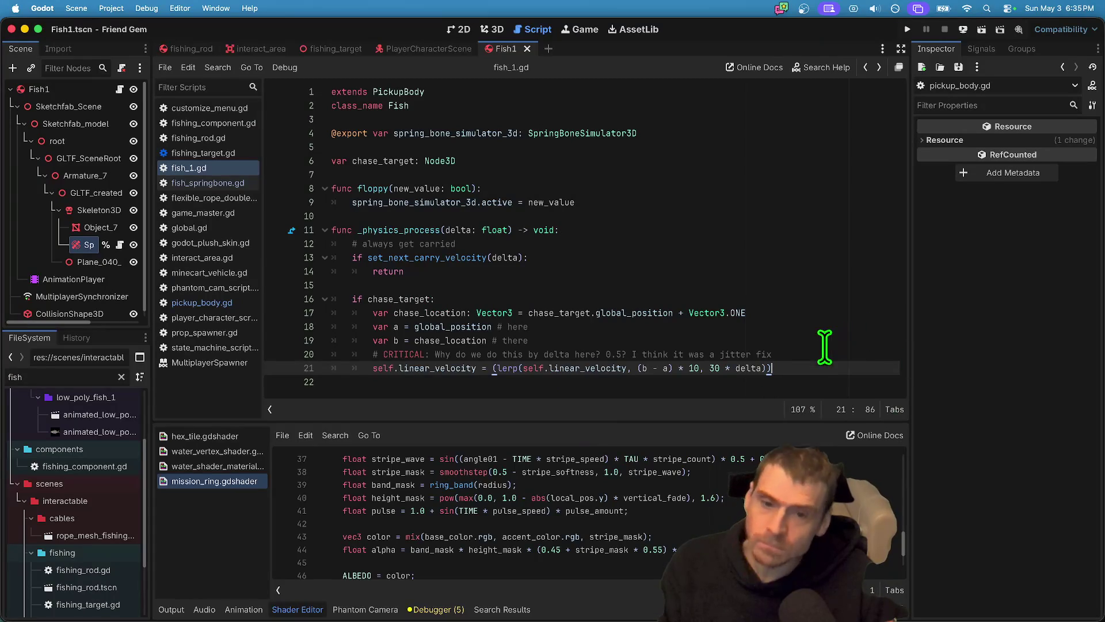
pyautogui.press('super+b')
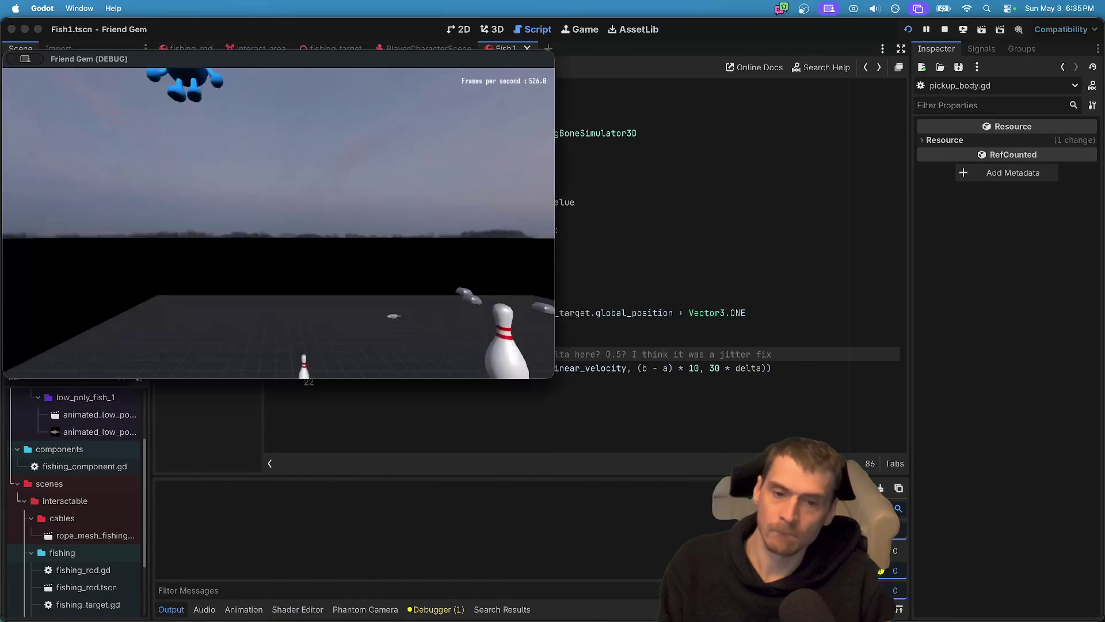
# Walk the character forward in the test run, then return to the editor.
pyautogui.press('w')
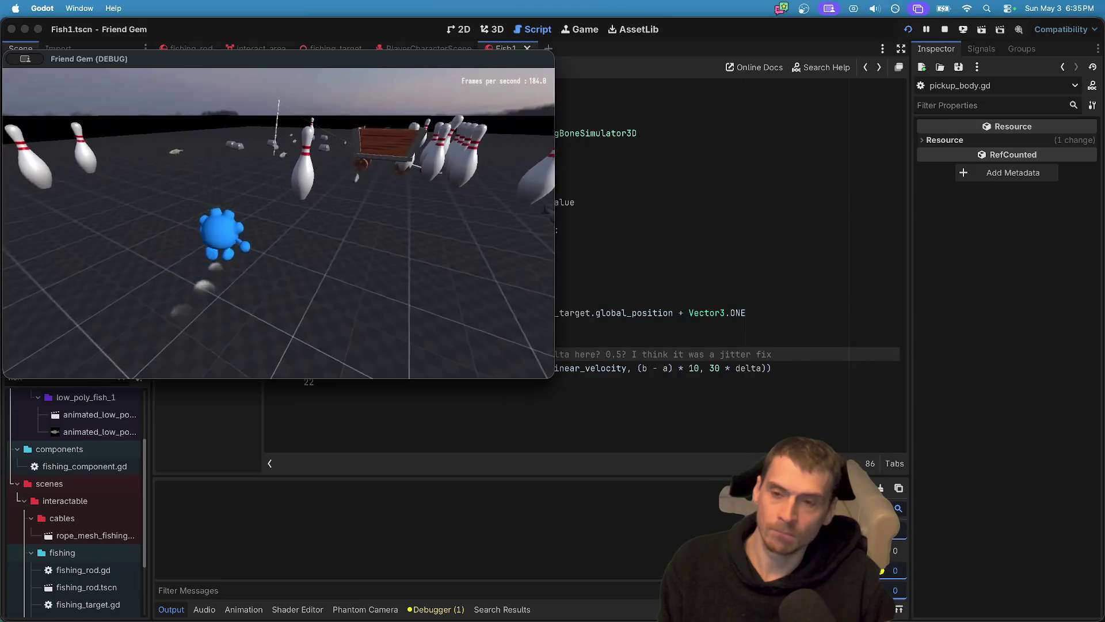
pyautogui.press('super+Tab')
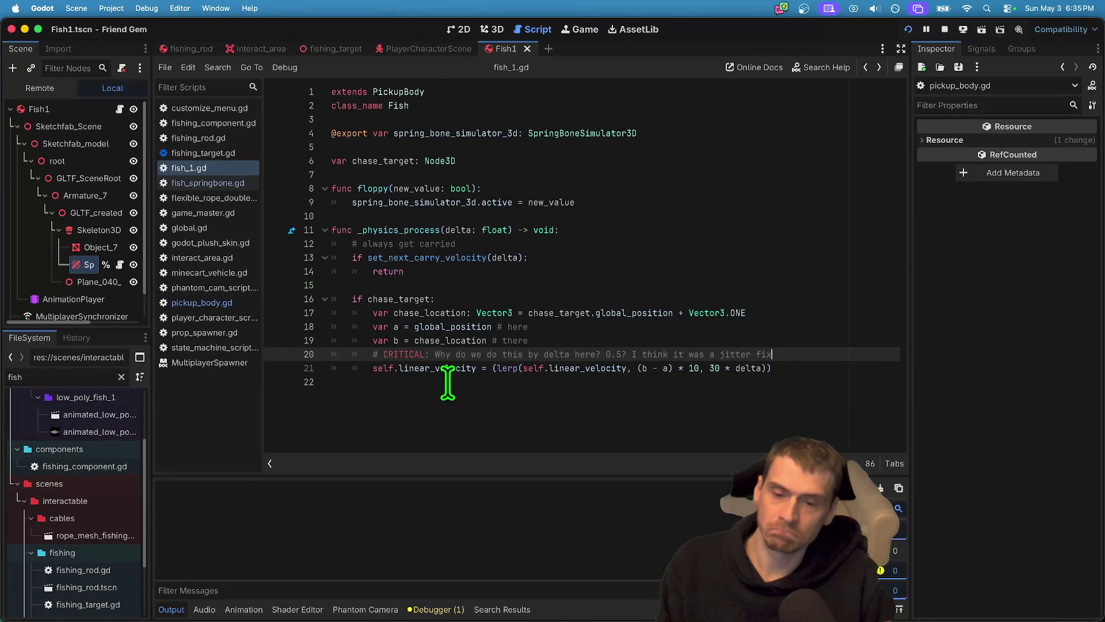
pyautogui.click(448, 383)
# Close prop_spawner.gd, the state machine and MultiplayerSpawner scripts, and open fishing_rod.gd.
pyautogui.middleClick(230, 334)
pyautogui.middleClick(224, 333)
pyautogui.middleClick(224, 334)
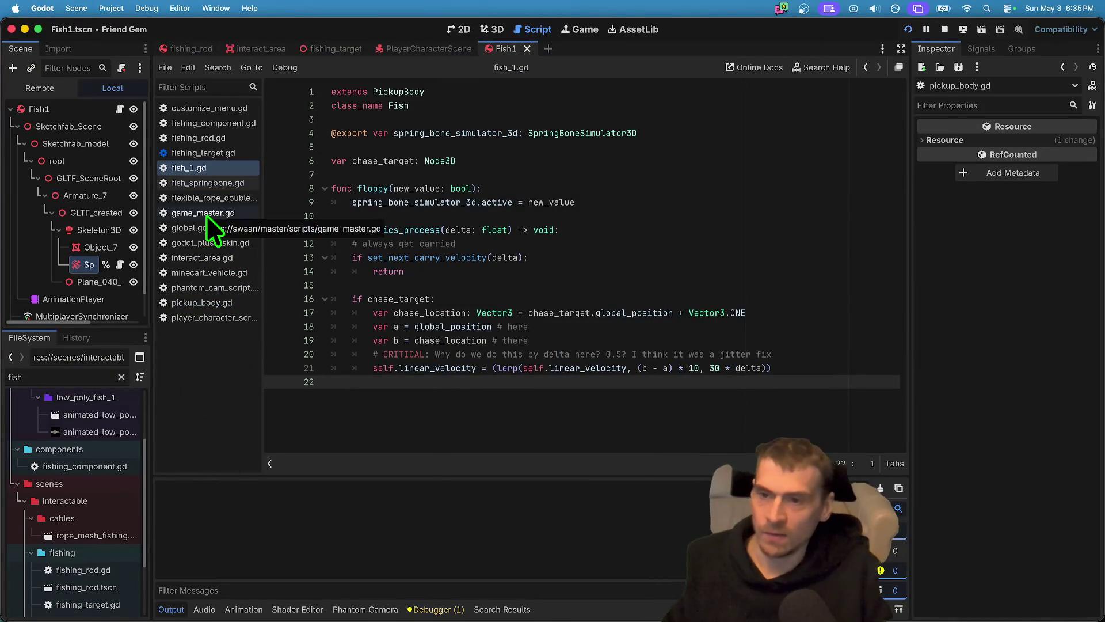
pyautogui.click(219, 137)
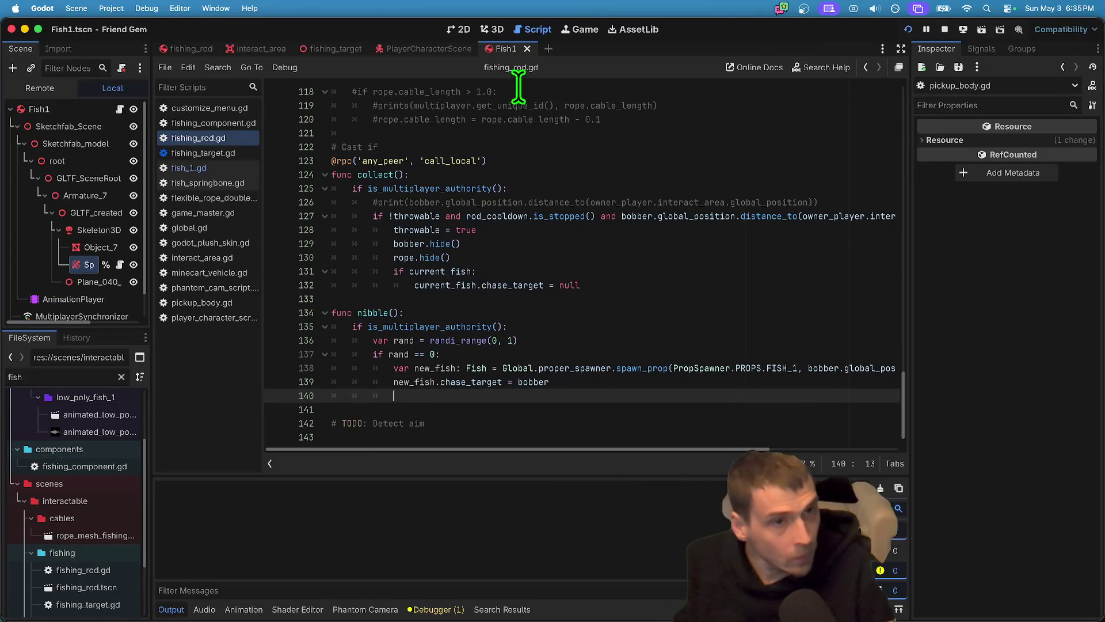
# Remove empty line 140 and add a print('HEard nibble') line after the authority check.
pyautogui.click(733, 408)
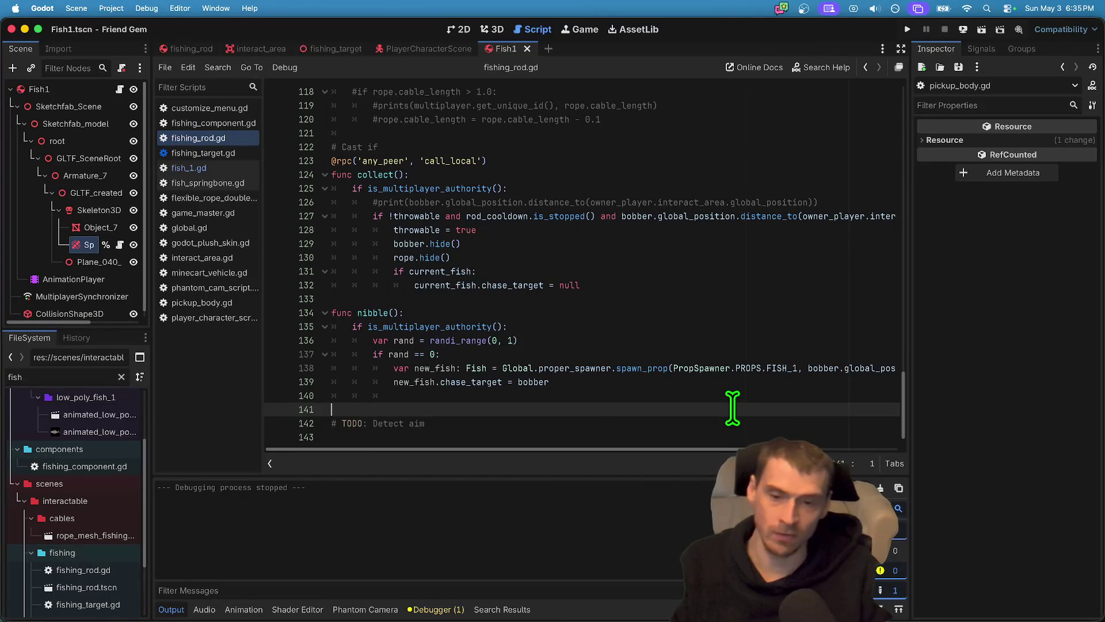
pyautogui.click(734, 400)
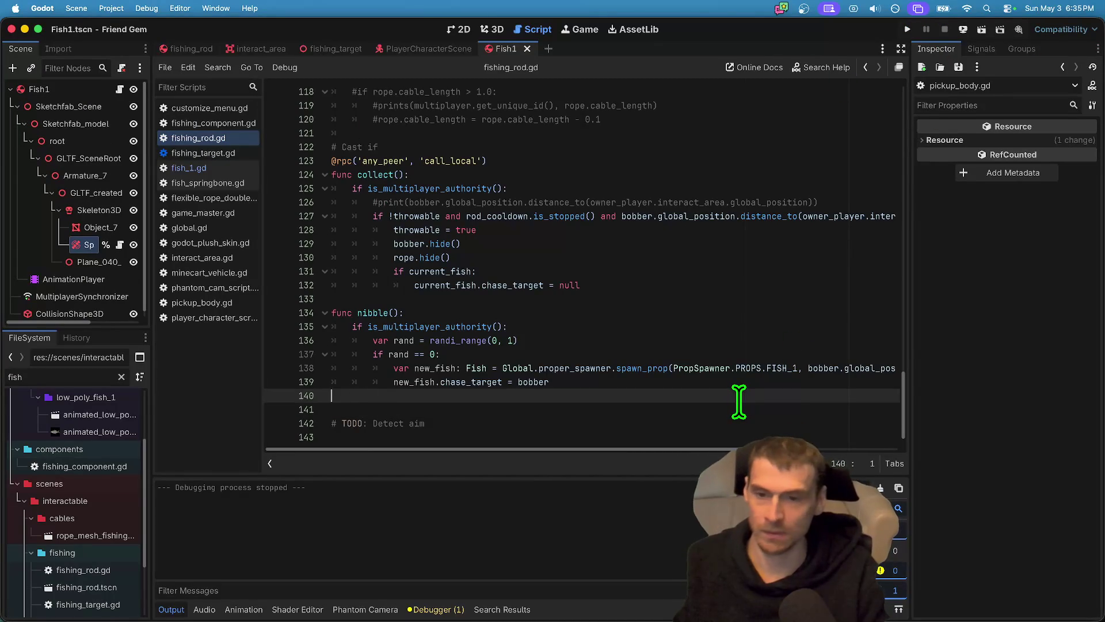
pyautogui.press('BackSpace')
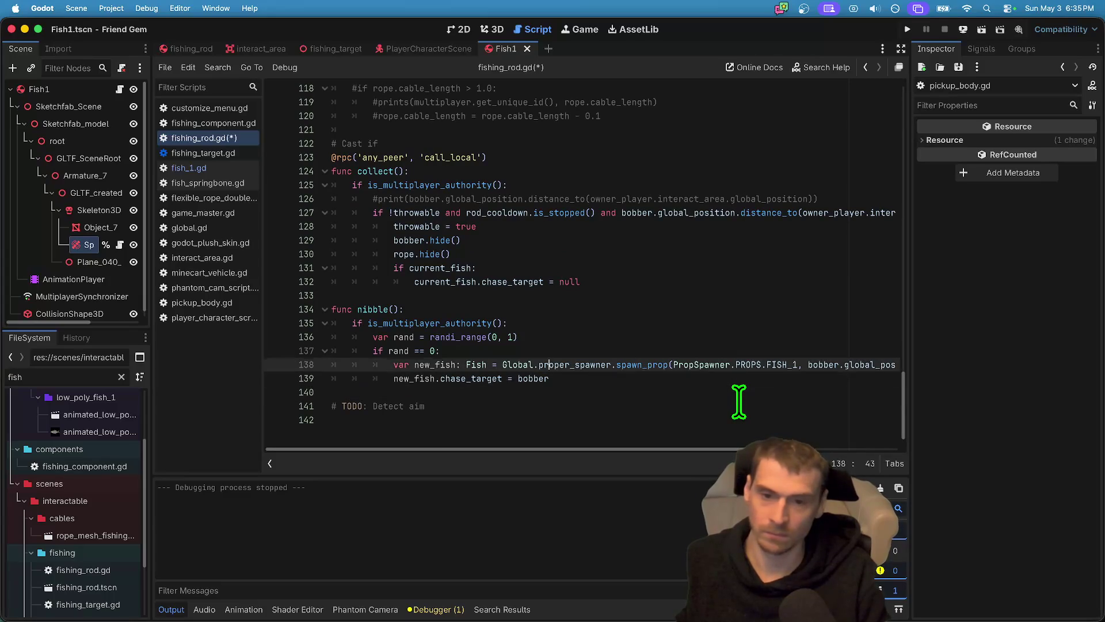
pyautogui.press('Up')
pyautogui.press('Up')
pyautogui.press('Up')
pyautogui.press('End')
pyautogui.press('Return')
pyautogui.write('f')
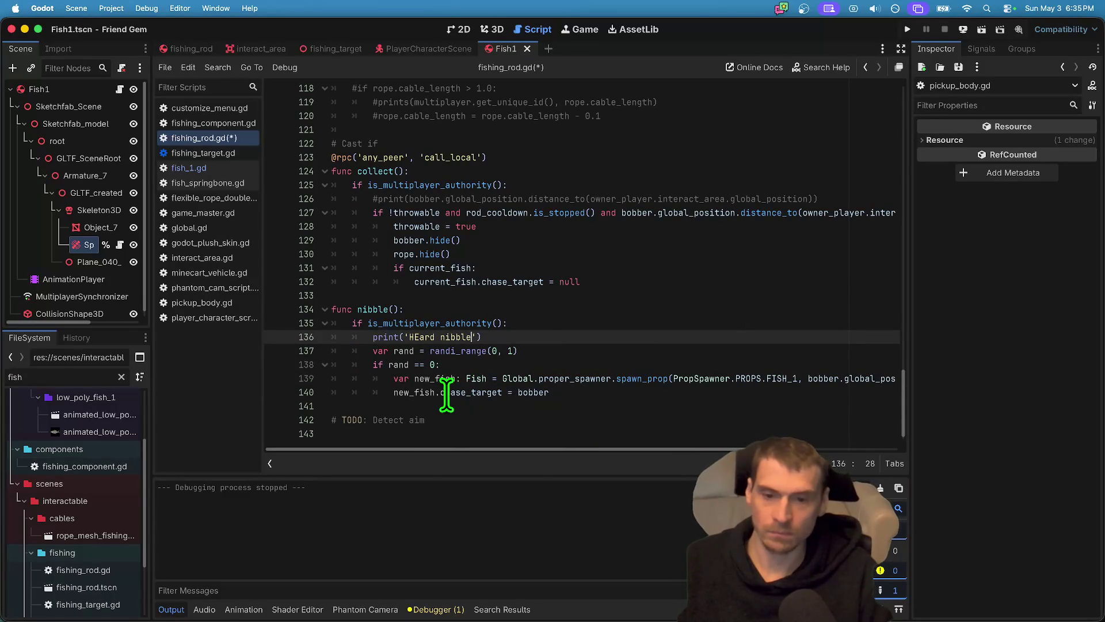
# Add an indented empty line in the if block after the chase_target assignment.
pyautogui.doubleClick(426, 392)
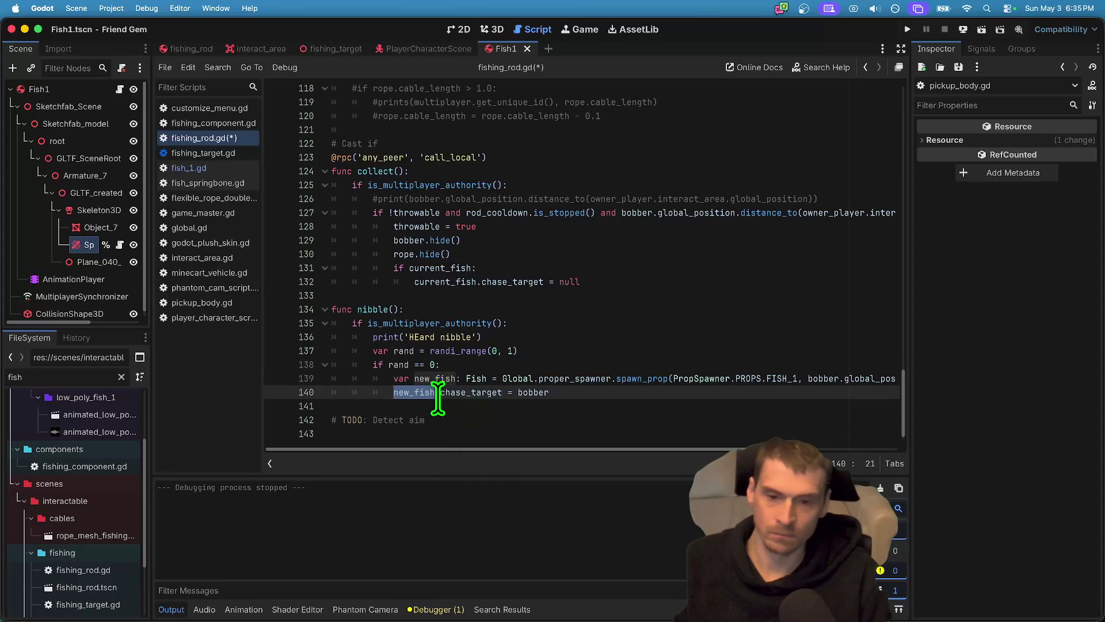
pyautogui.click(438, 401)
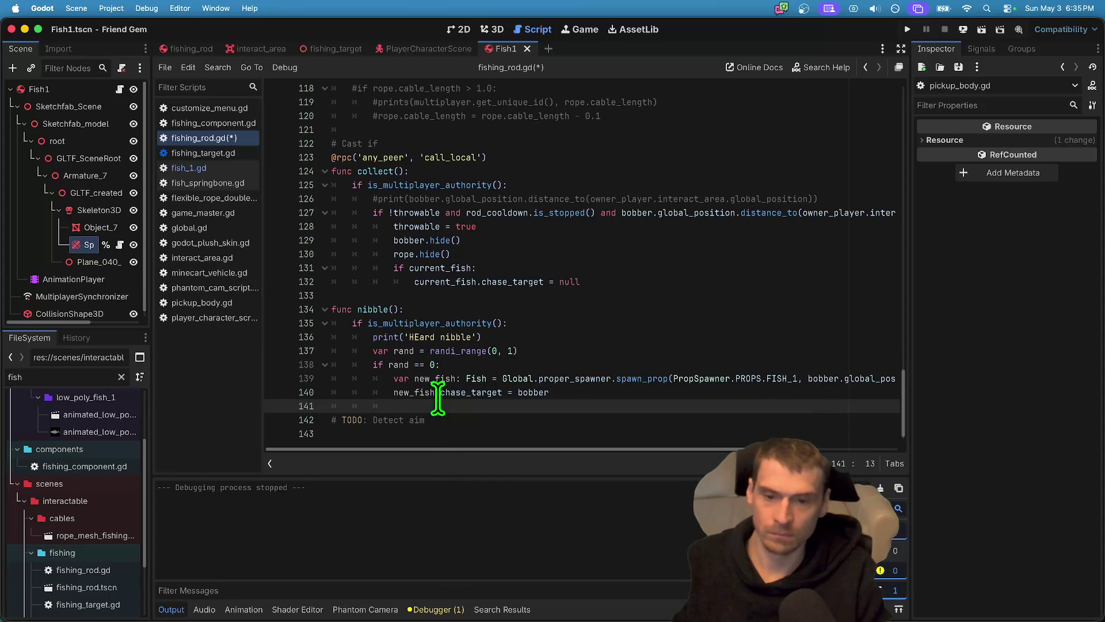
pyautogui.write('new')
pyautogui.press('super+shift+k')
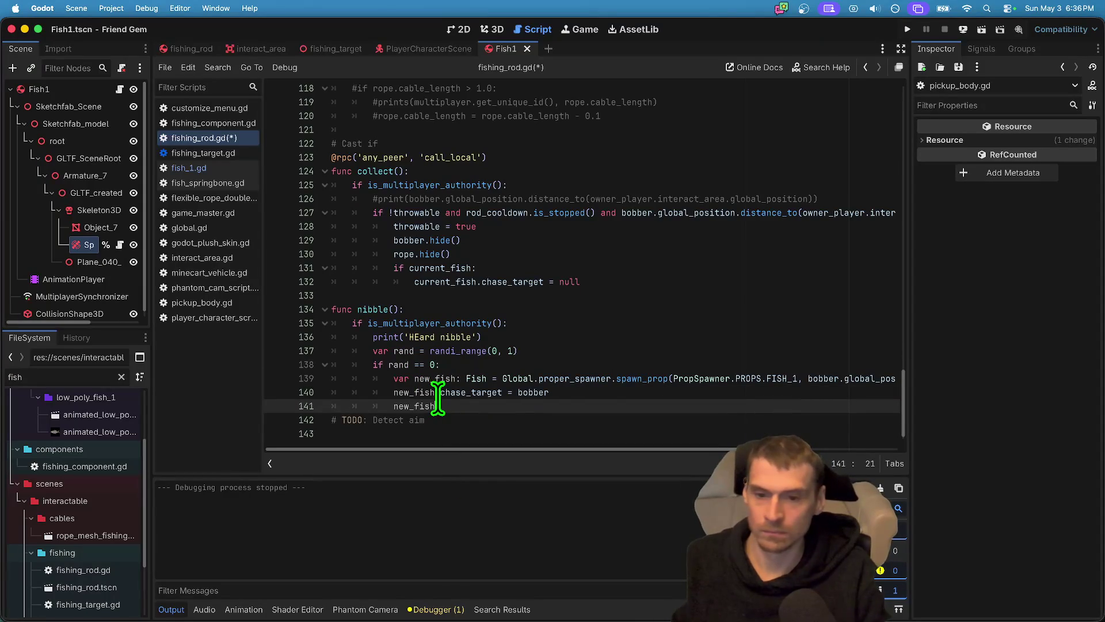
pyautogui.press('super+Left')
pyautogui.press('Return')
pyautogui.press('Up')
pyautogui.press('Tab')
pyautogui.press('Tab')
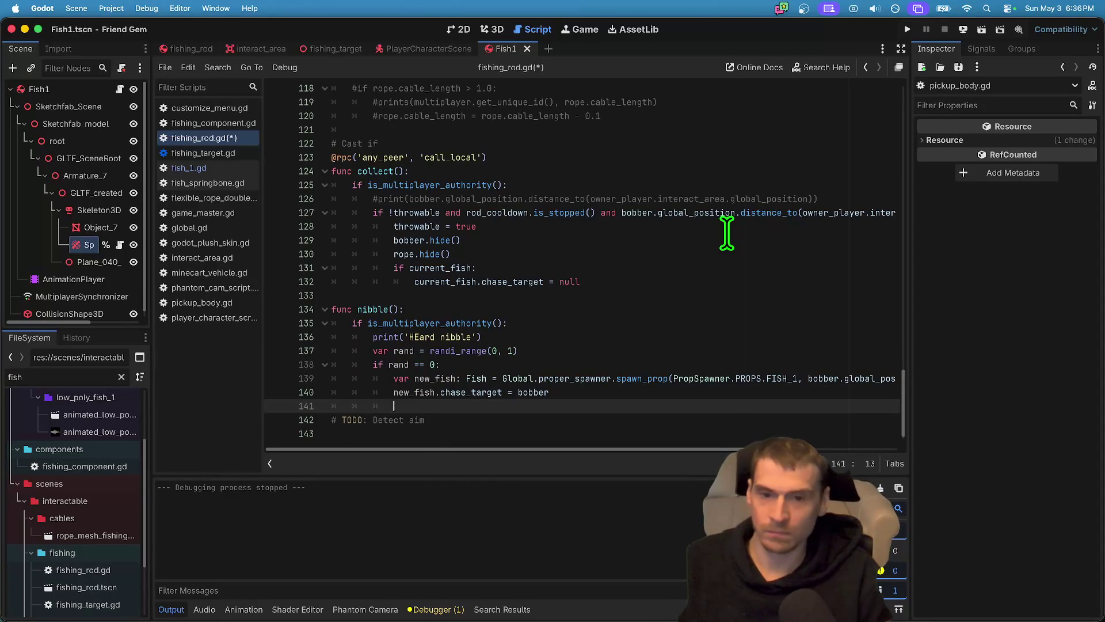
# Add 'current_fish = new_fish' to nibble() and save fishing_rod.gd.
pyautogui.press('Return')
pyautogui.write('.')
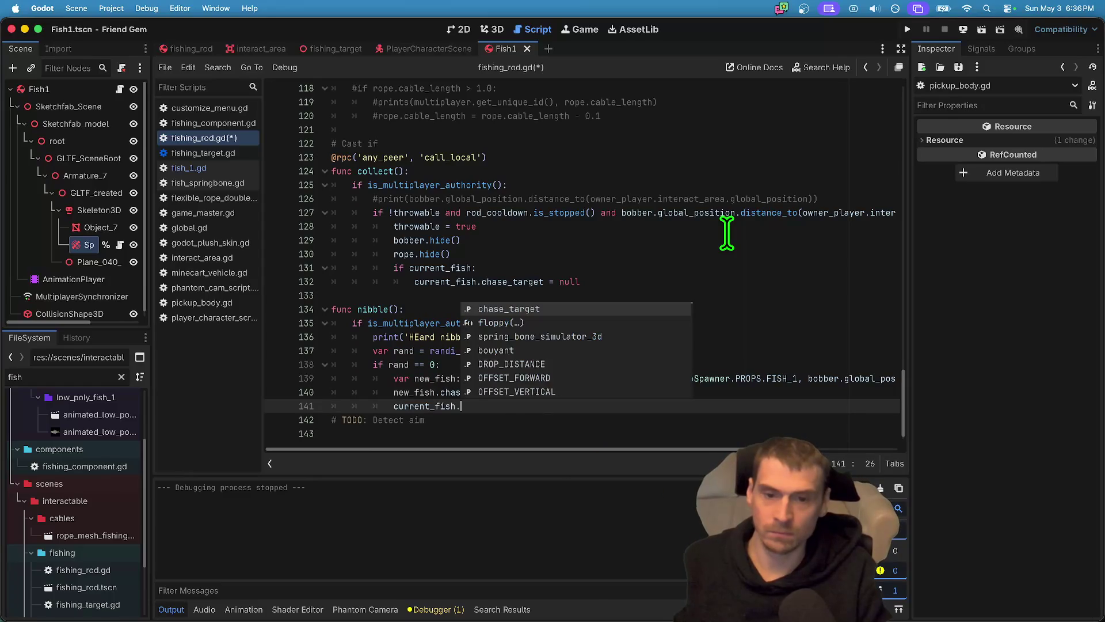
pyautogui.press('Return')
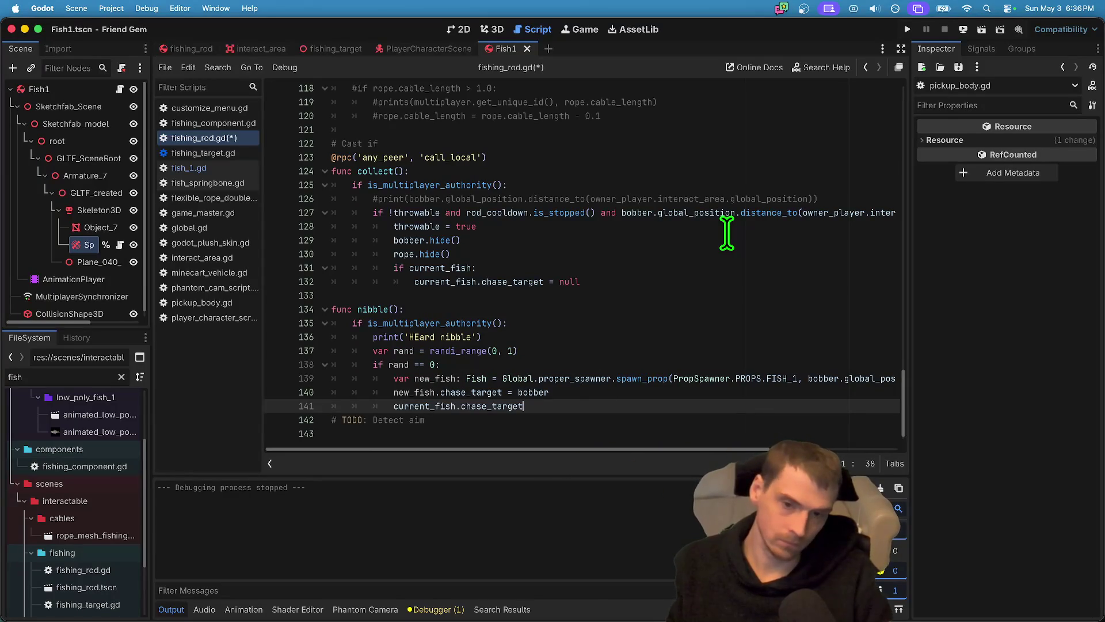
pyautogui.write(' = bobb')
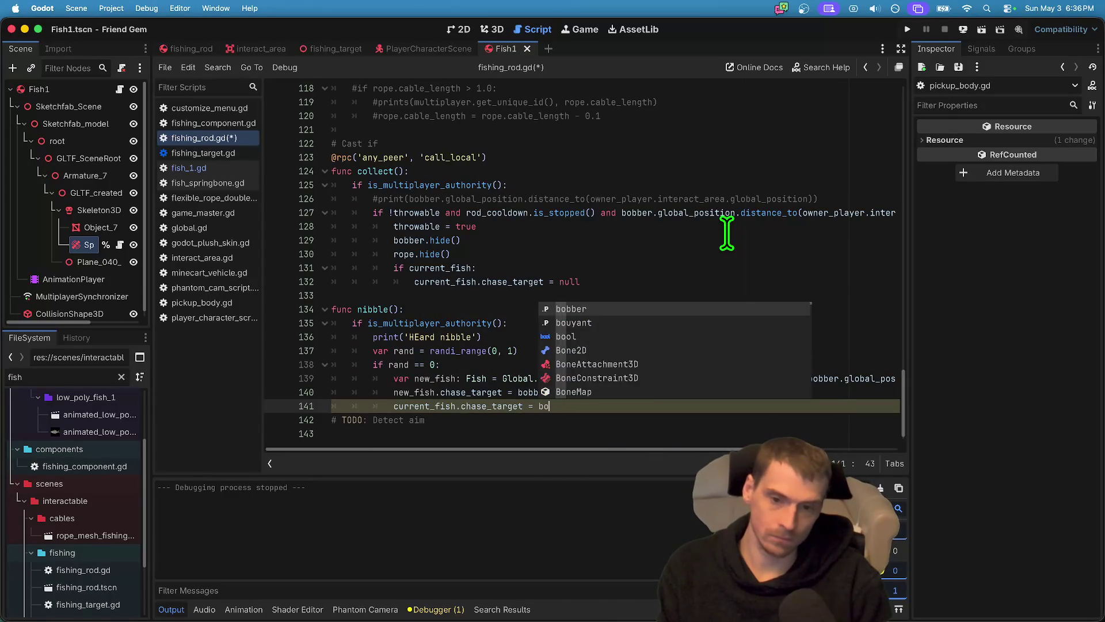
pyautogui.press('BackSpace')
pyautogui.press('BackSpace')
pyautogui.press('BackSpace')
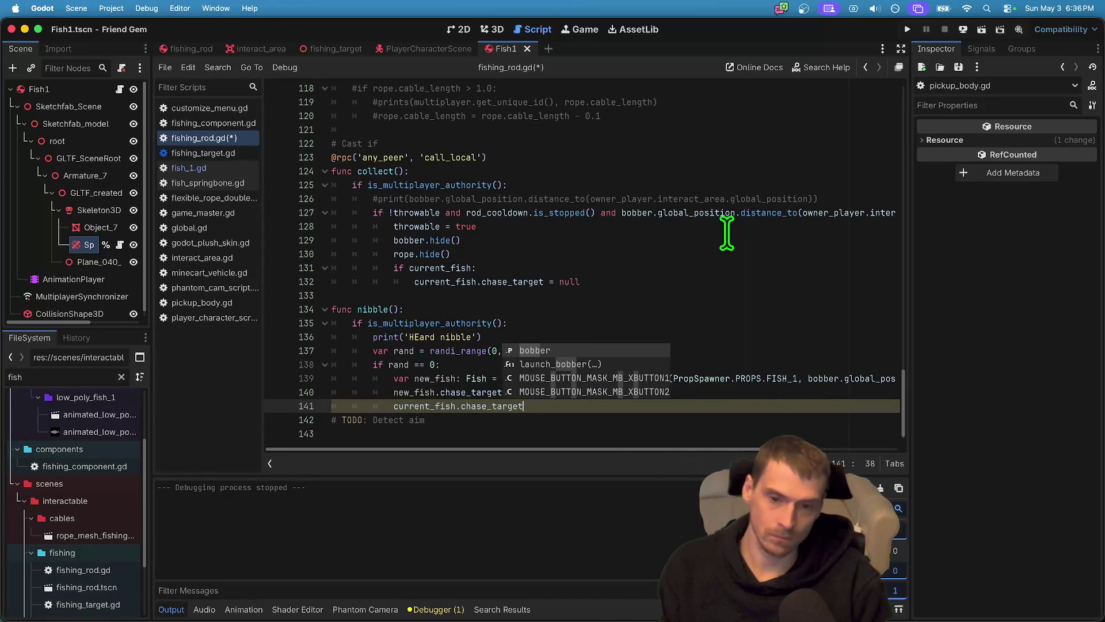
pyautogui.write('= new')
pyautogui.press('Return')
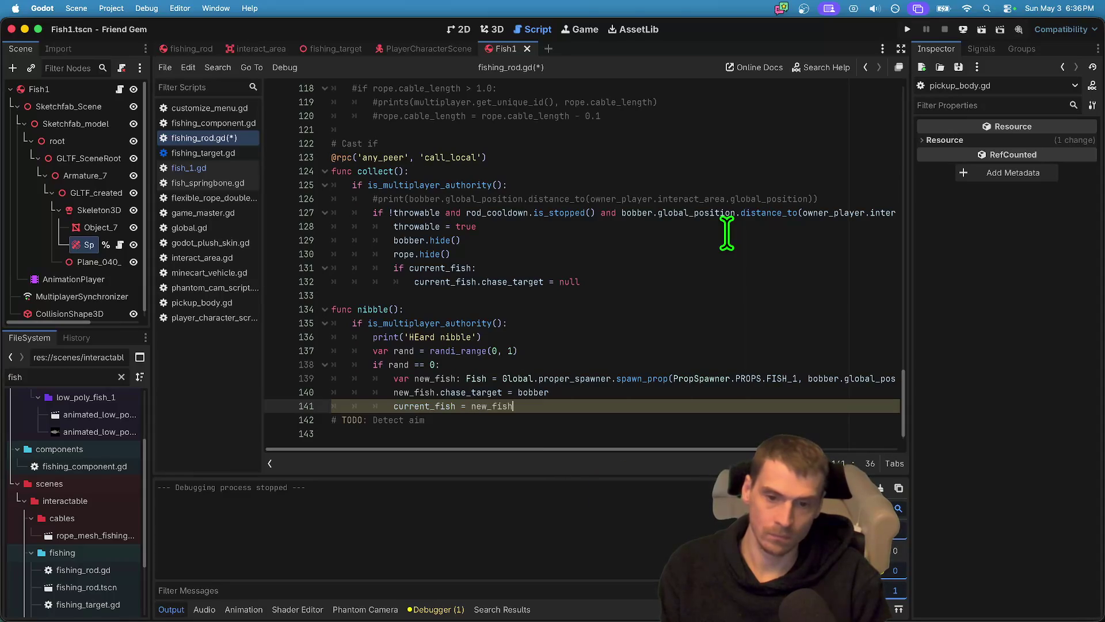
pyautogui.press('Return')
pyautogui.doubleClick(439, 406)
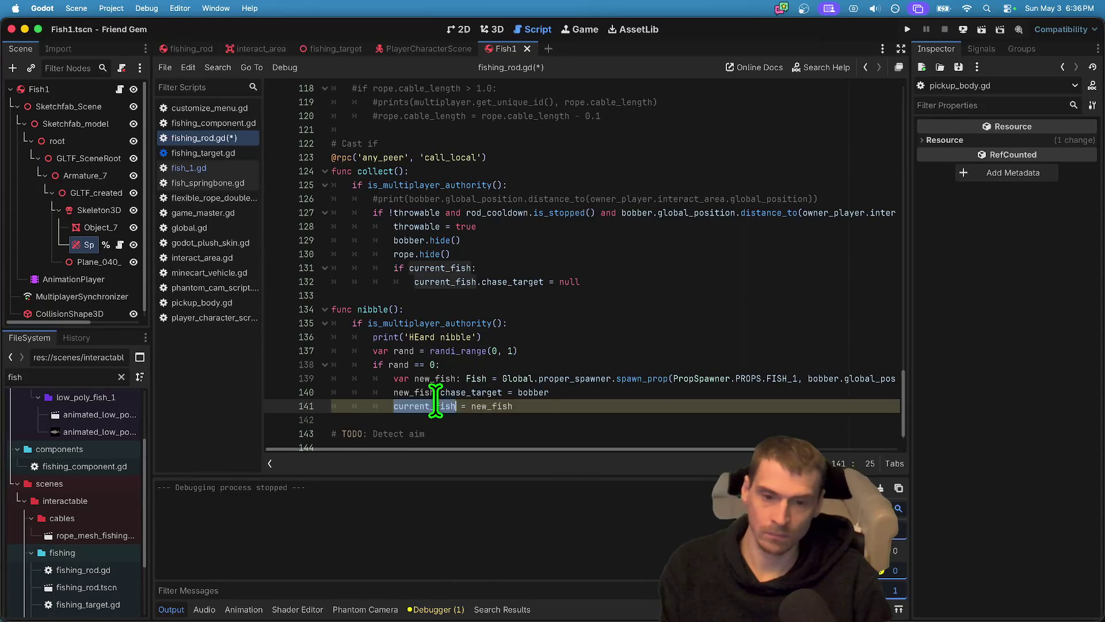
pyautogui.press('super+s')
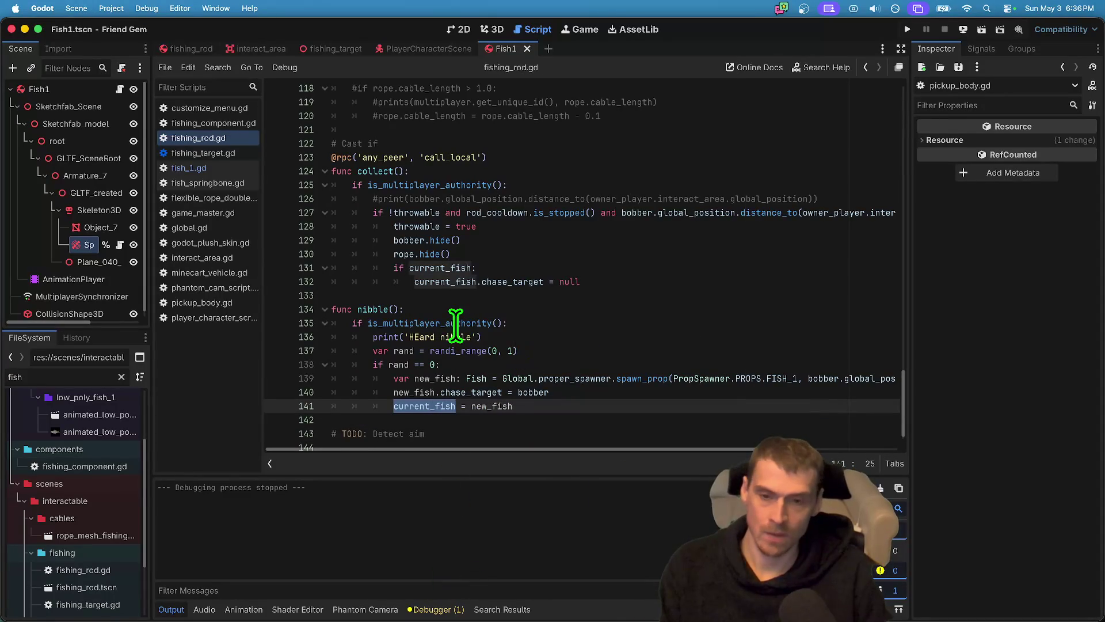
pyautogui.hotkey('alt', 'Left')
pyautogui.hotkey('alt', 'Left')
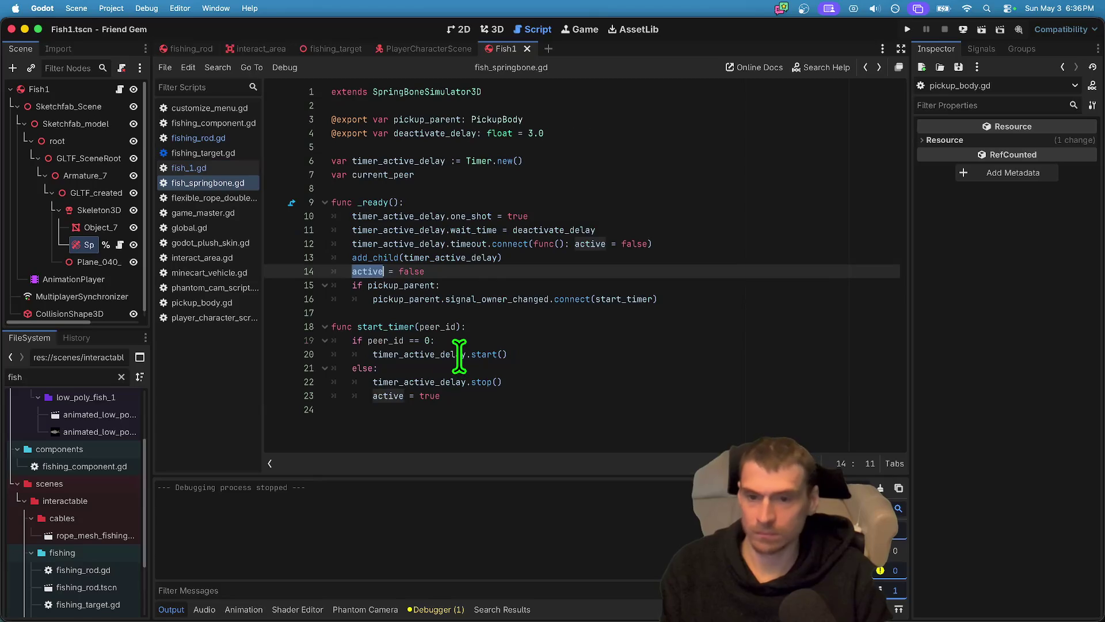
# Review the scripts, checking the line in fishing_rod.gd that clears current_fish's chase_target.
pyautogui.click(236, 167)
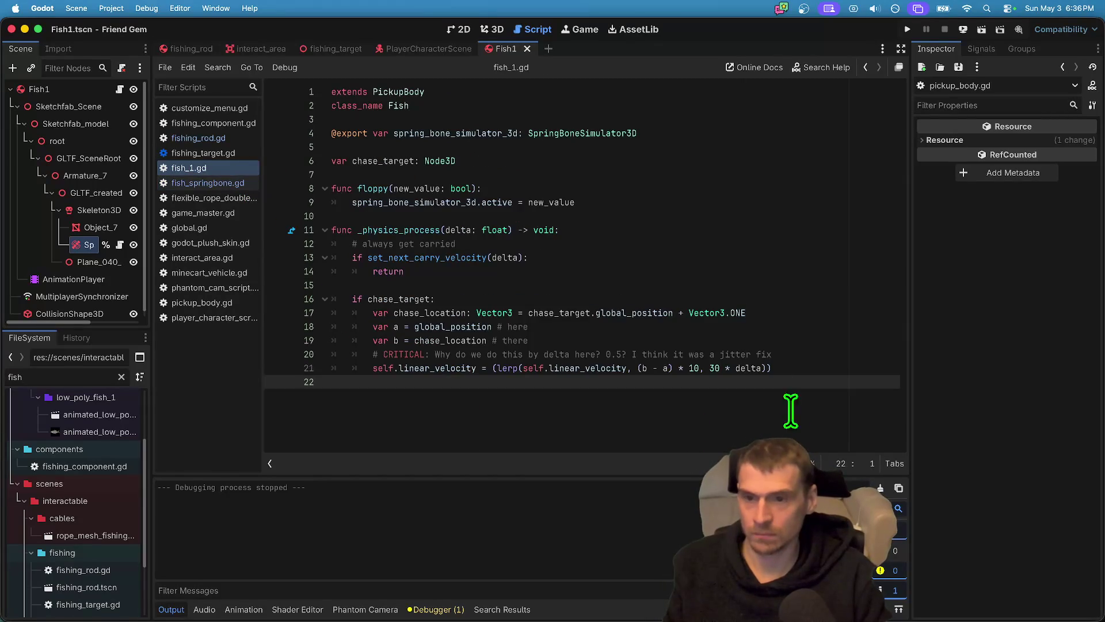
pyautogui.click(220, 138)
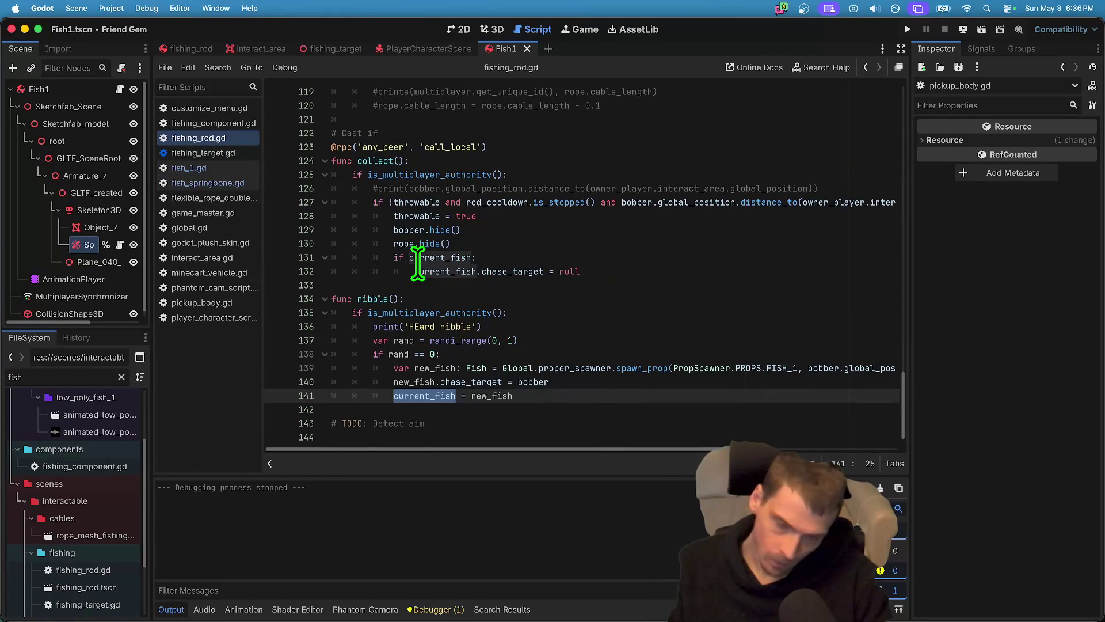
pyautogui.moveTo(418, 271); pyautogui.dragTo(608, 281)
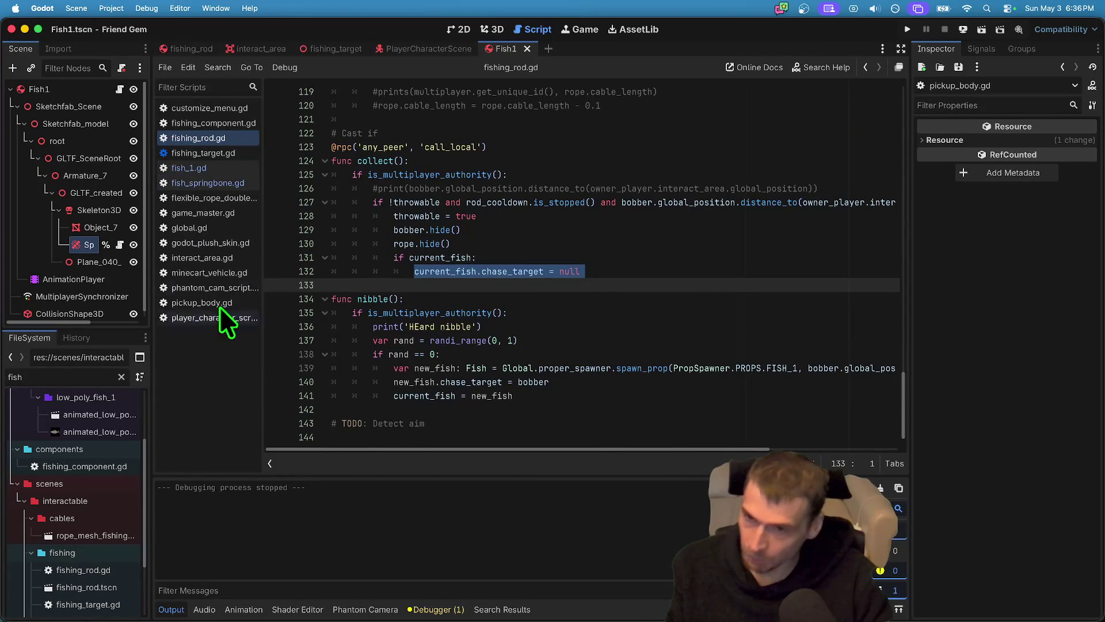
pyautogui.click(209, 184)
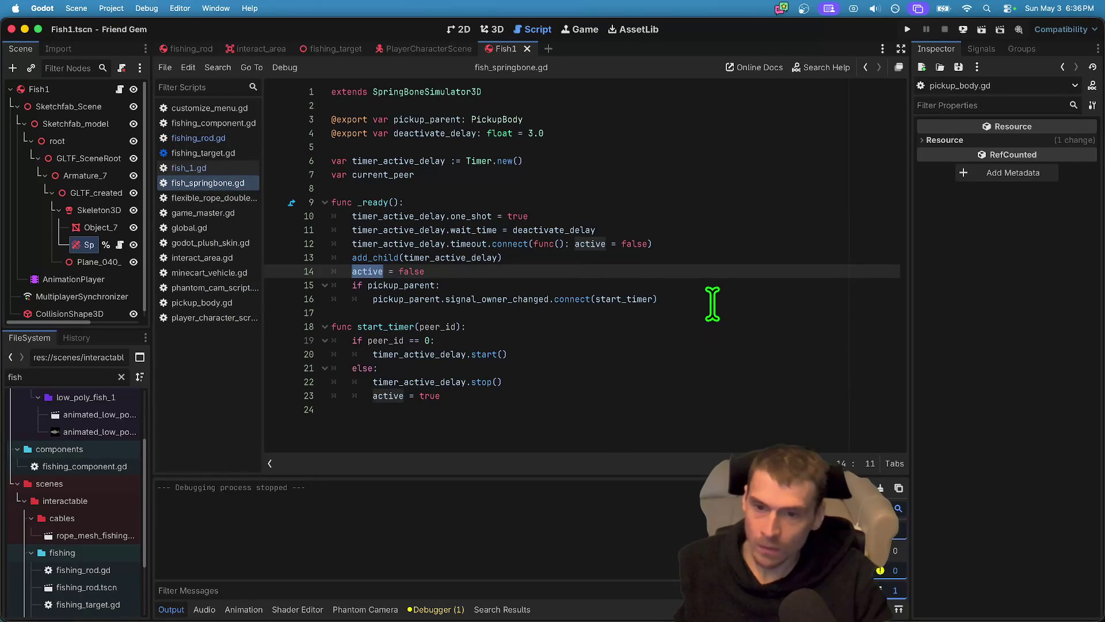
pyautogui.click(213, 138)
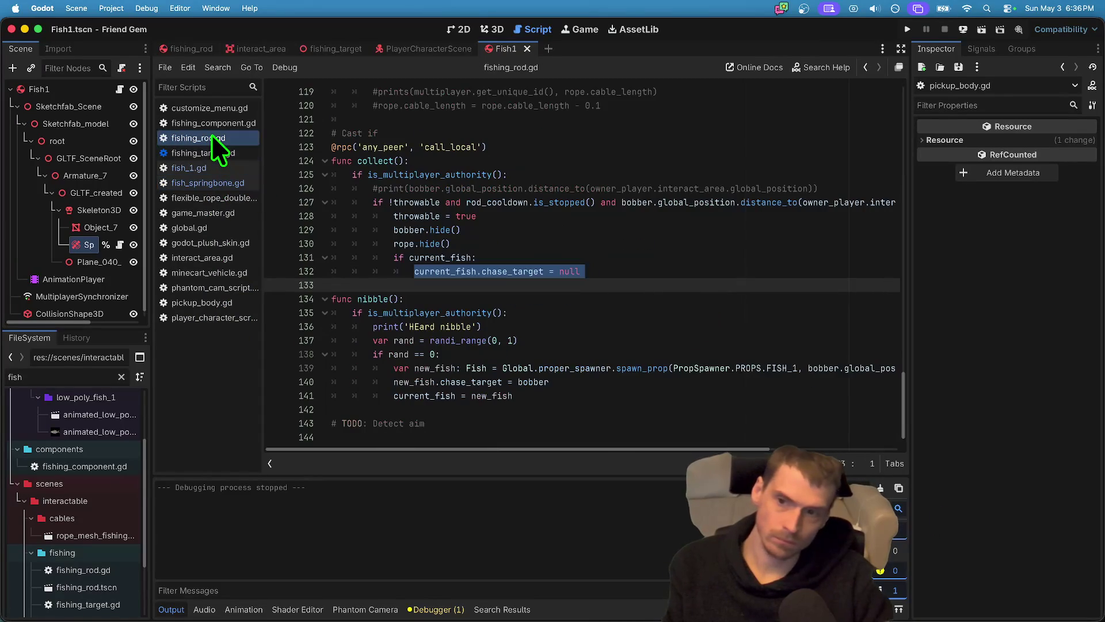
pyautogui.click(212, 168)
# In fish_1.gd, remove the blank line after the velocity line and start a new line.
pyautogui.moveTo(551, 280); pyautogui.dragTo(535, 291)
pyautogui.click(545, 249)
pyautogui.click(599, 299)
pyautogui.press('Down')
pyautogui.press('Down')
pyautogui.press('Down')
pyautogui.press('BackSpace')
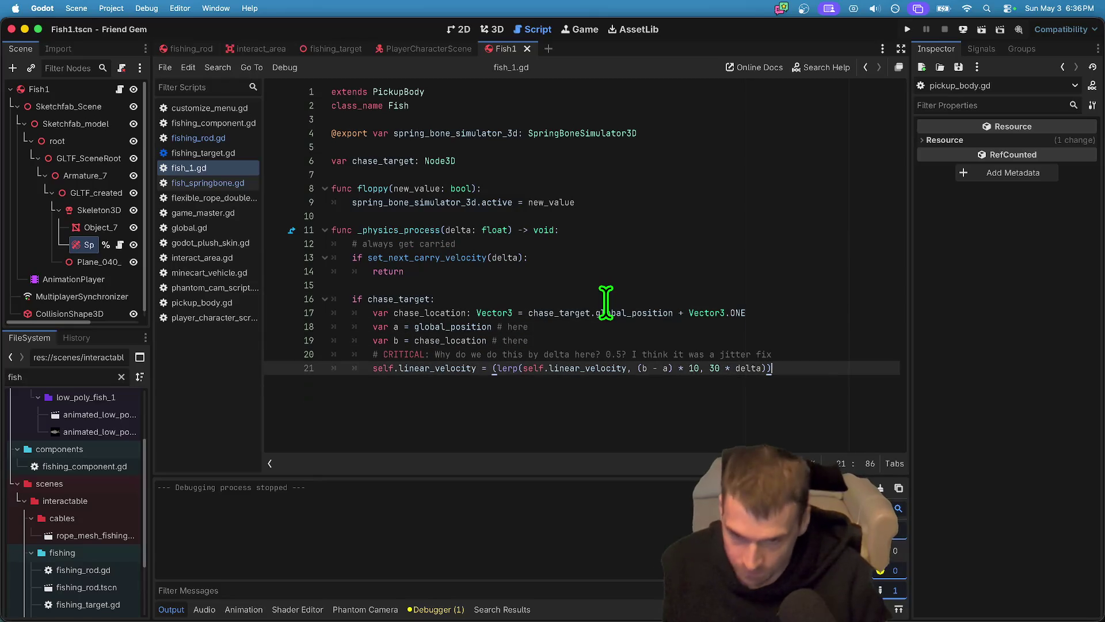
pyautogui.press('Return')
# Add an else branch with a '# swim in a random direction??' comment and pass, then save.
pyautogui.write('else')
pyautogui.press('BackSpace')
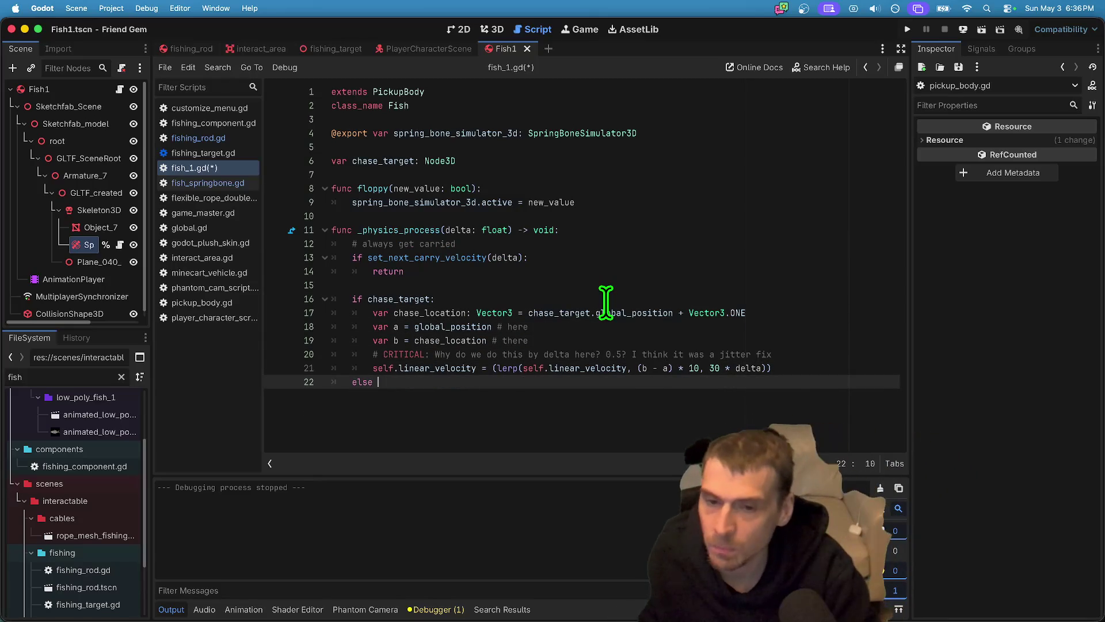
pyautogui.write(':')
pyautogui.press('Return')
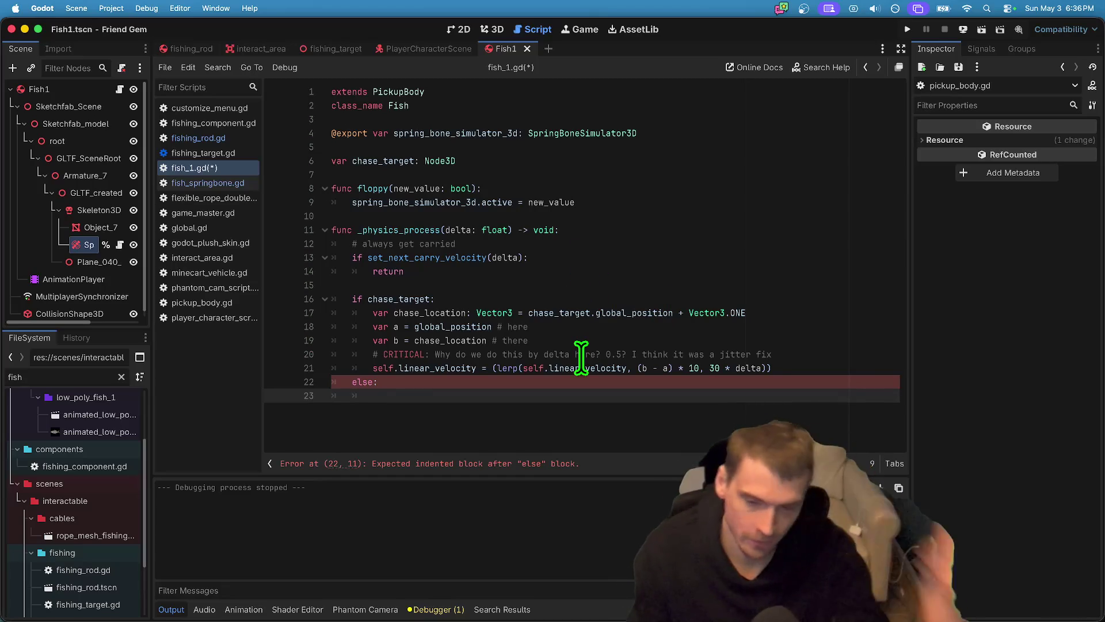
pyautogui.write('# swim in a random direction')
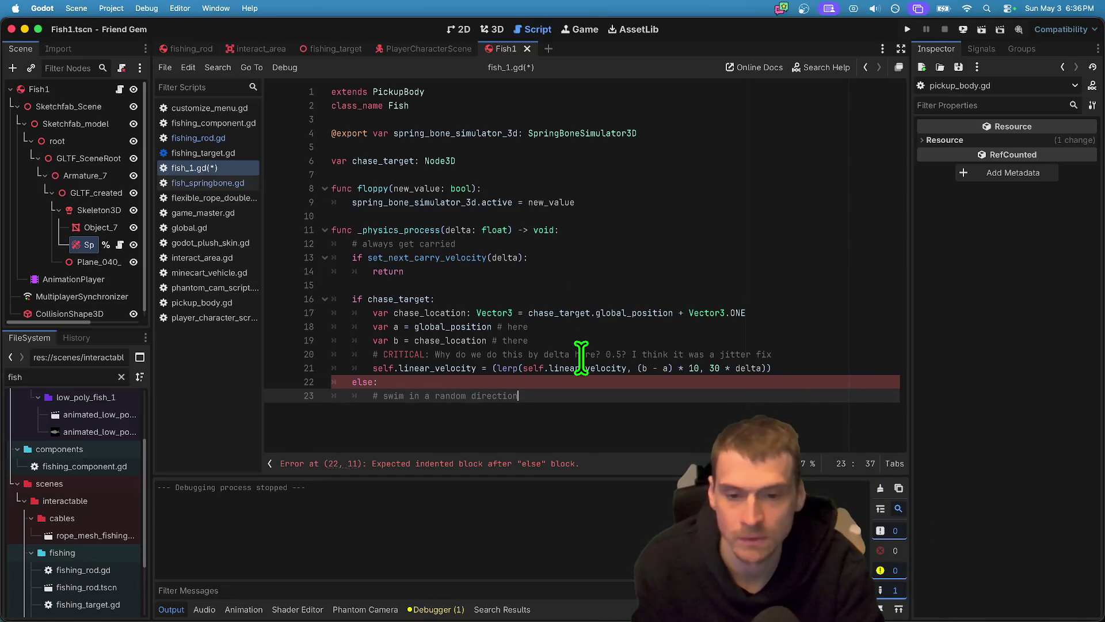
pyautogui.press('Return')
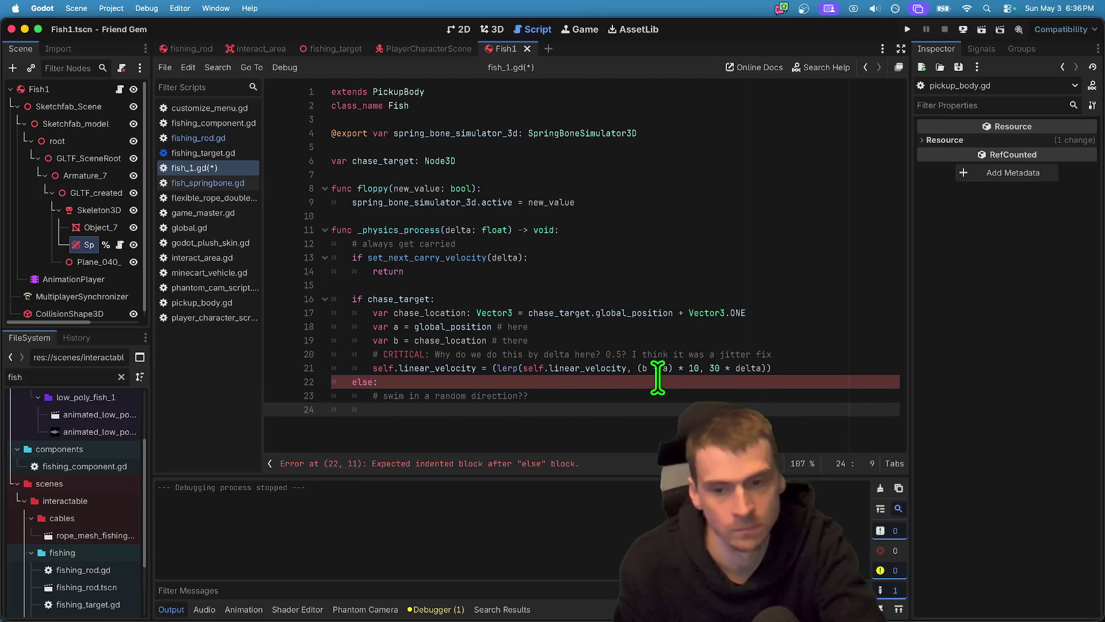
pyautogui.write('pass')
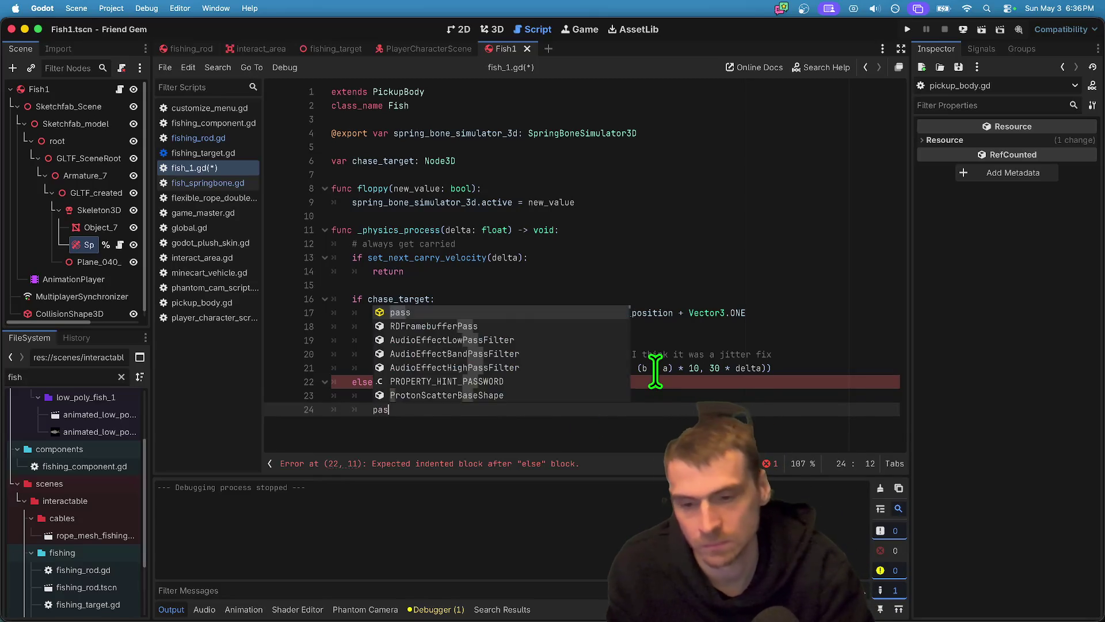
pyautogui.press('super+s')
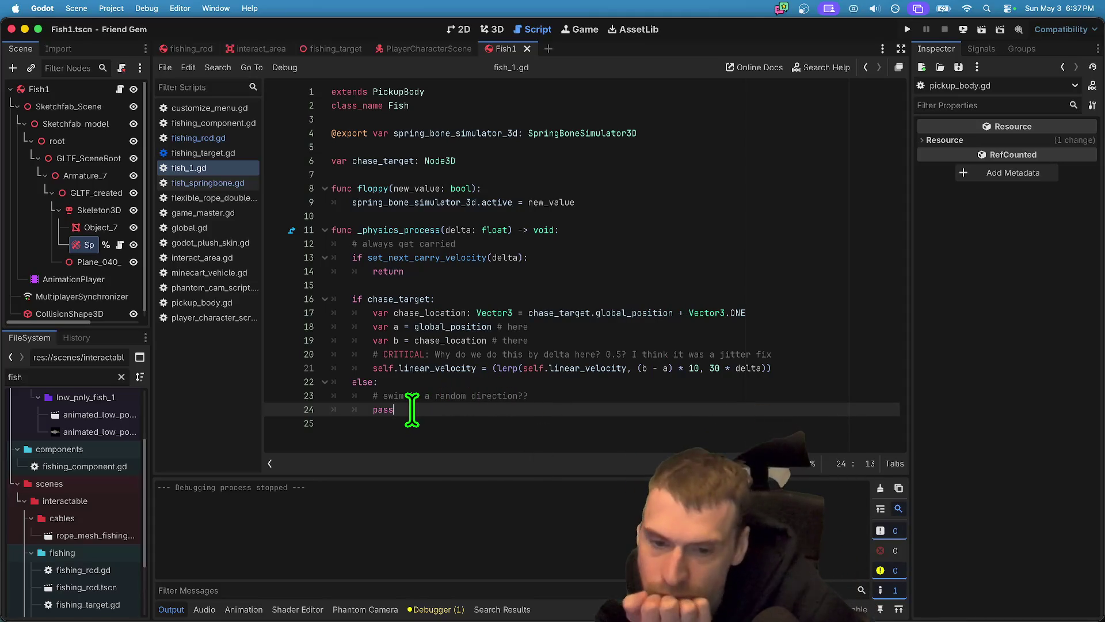
# Check where chase_target is used, return to fishing_rod.gd, and run the game.
pyautogui.doubleClick(392, 298)
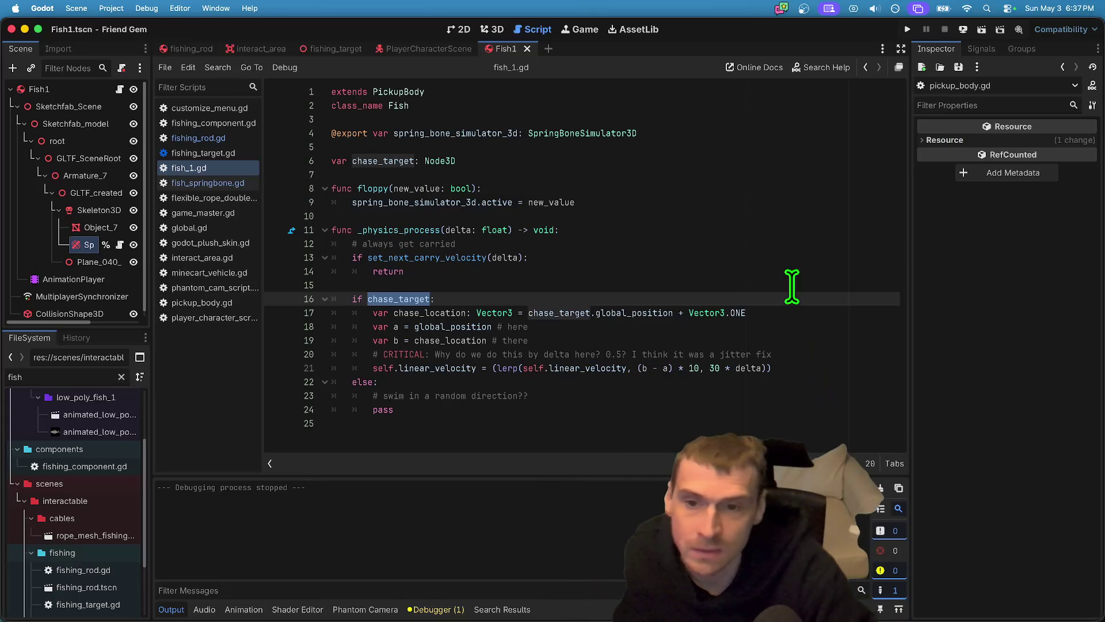
pyautogui.doubleClick(384, 188)
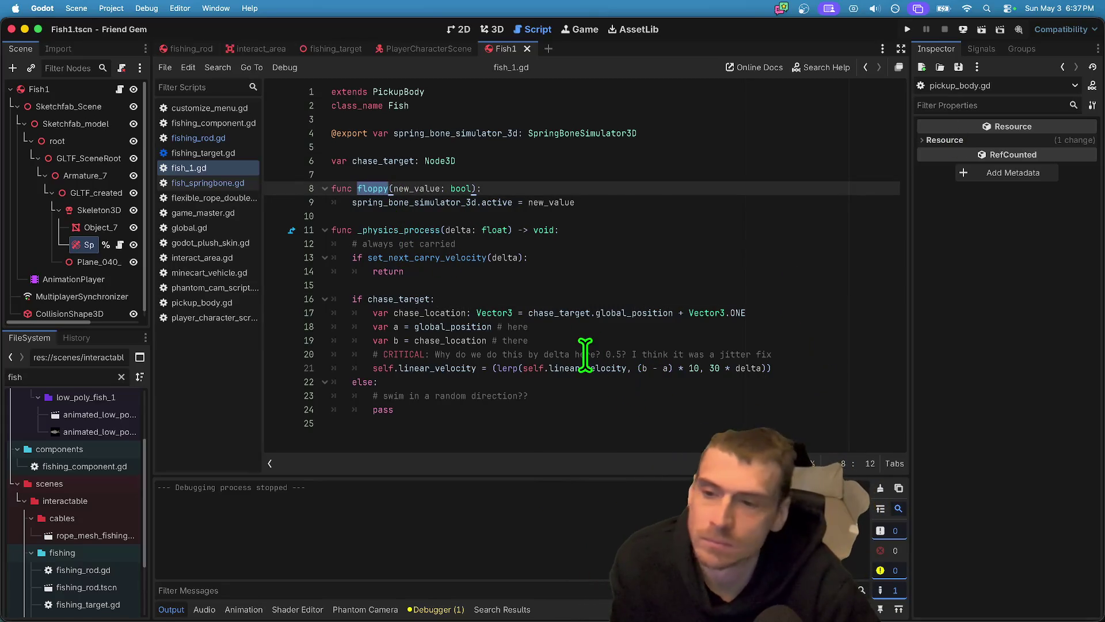
pyautogui.hotkey('alt', 'Left')
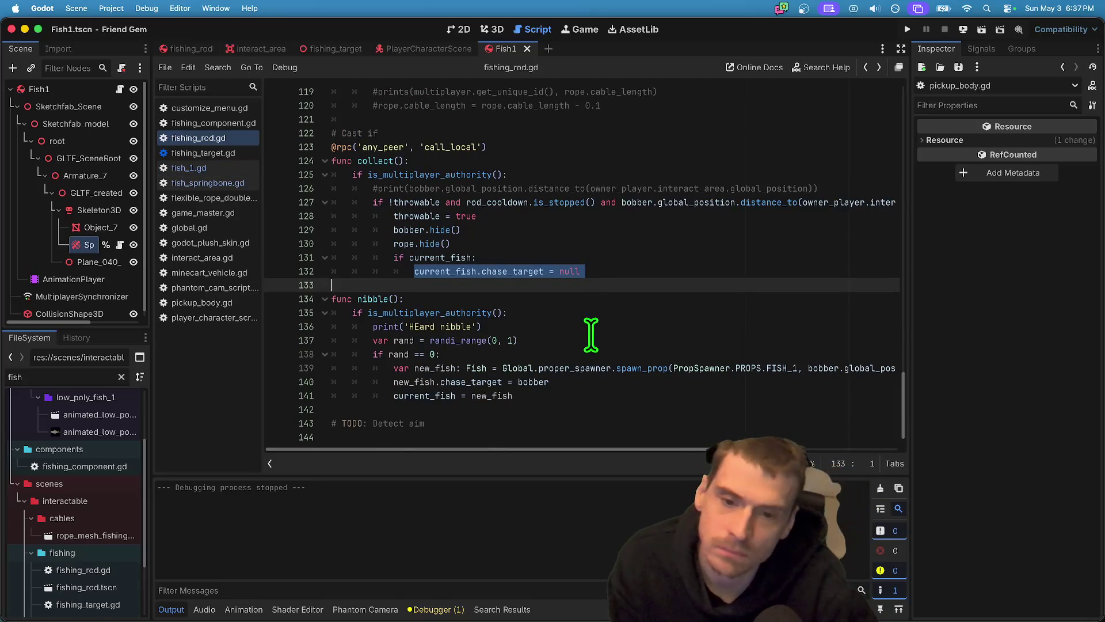
pyautogui.press('super+b')
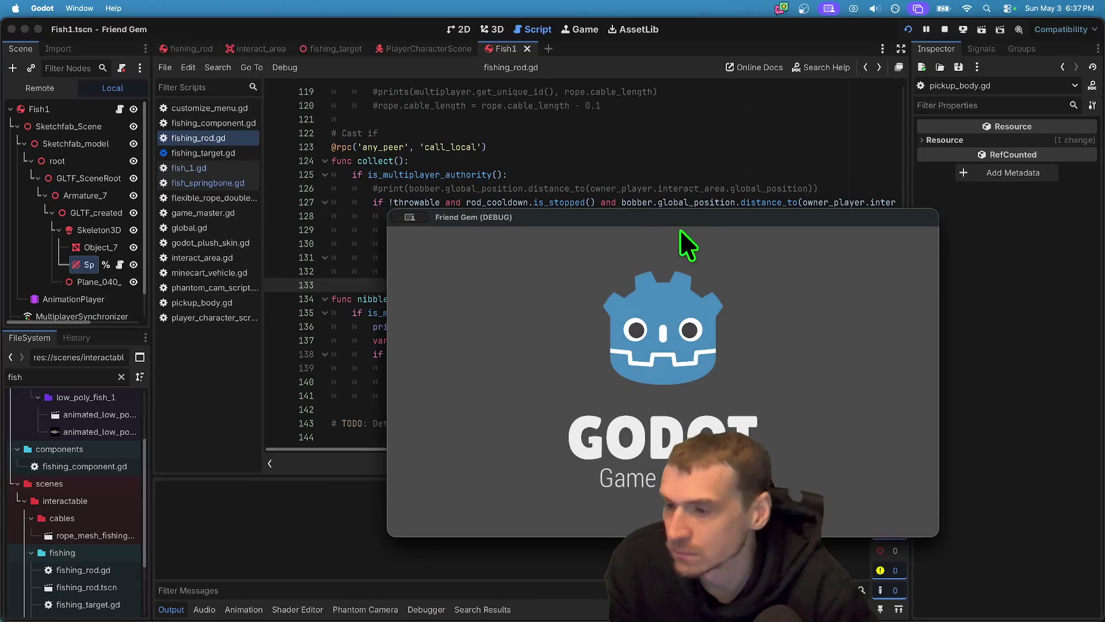
# Load the MapLakeFlat level for all players from the pause menu's Admin panel.
pyautogui.moveTo(648, 216); pyautogui.dragTo(276, 68)
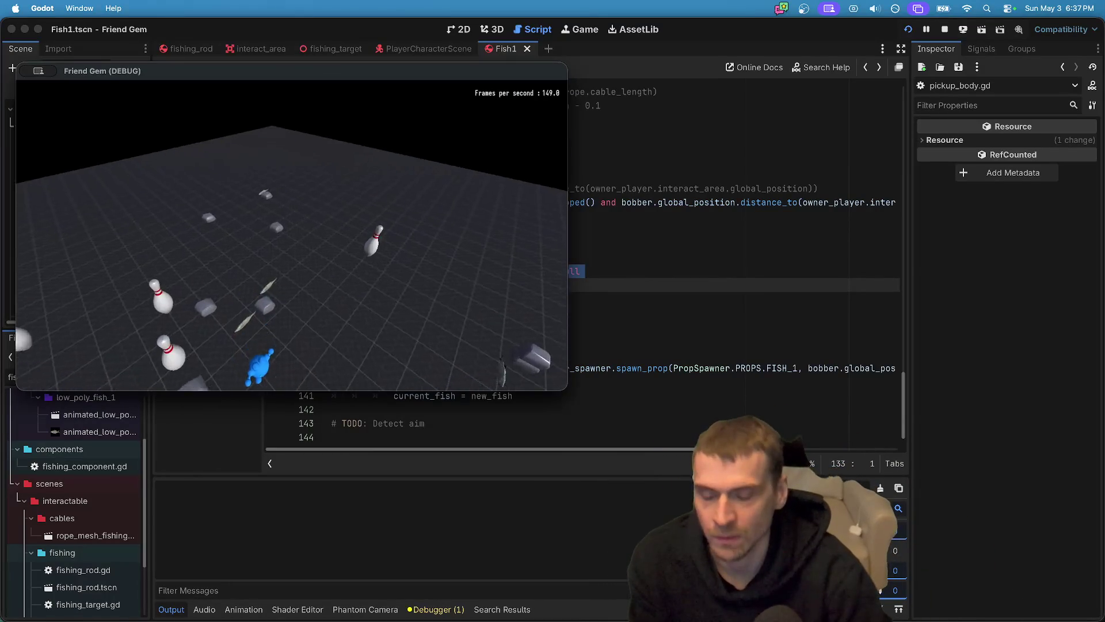
pyautogui.press('Escape')
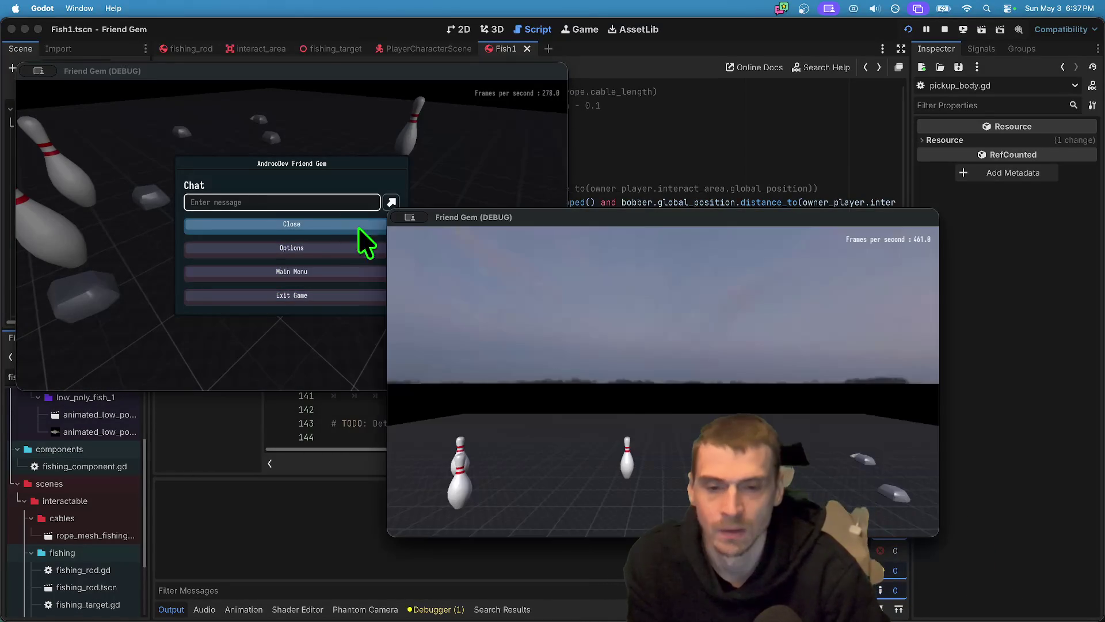
pyautogui.press('Escape')
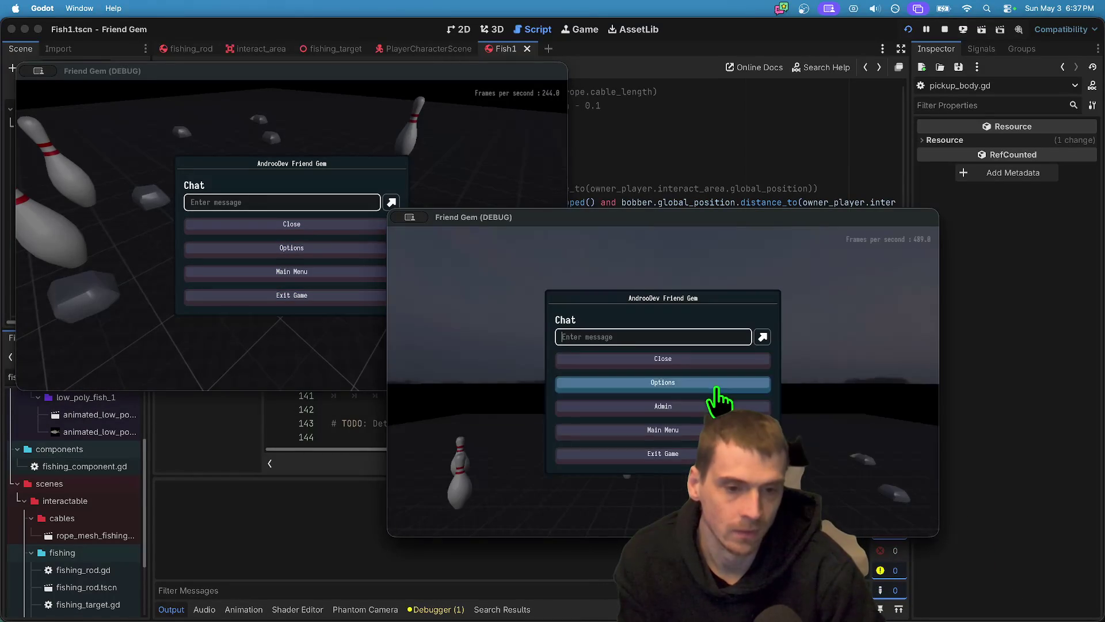
pyautogui.click(719, 382)
pyautogui.press('Escape')
pyautogui.click(723, 405)
pyautogui.click(867, 255)
pyautogui.click(866, 293)
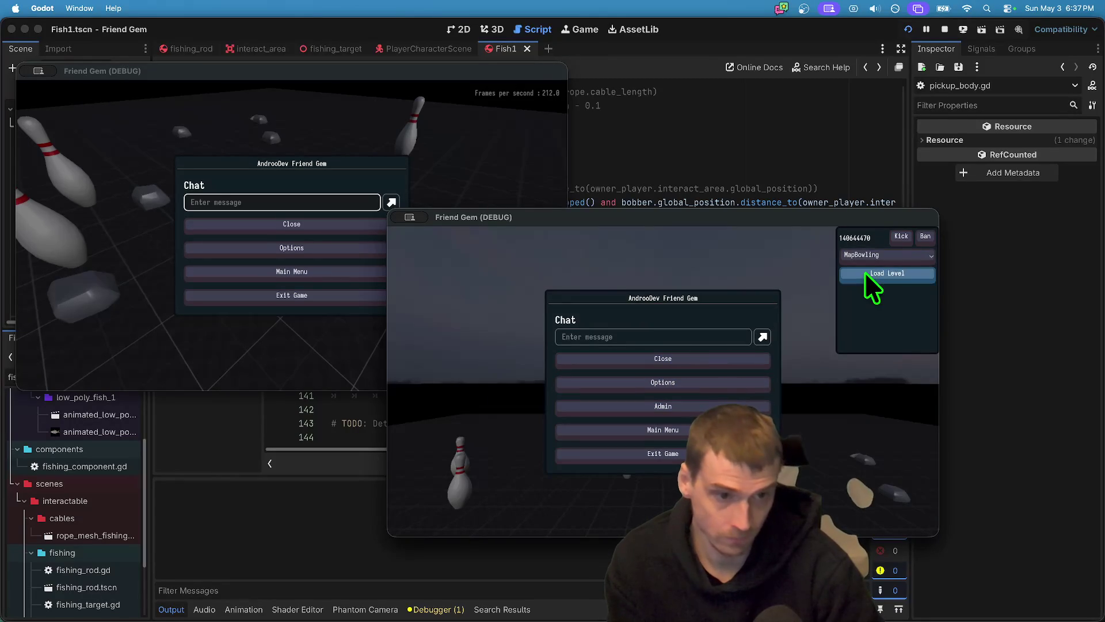
pyautogui.click(869, 255)
pyautogui.click(873, 283)
pyautogui.click(873, 272)
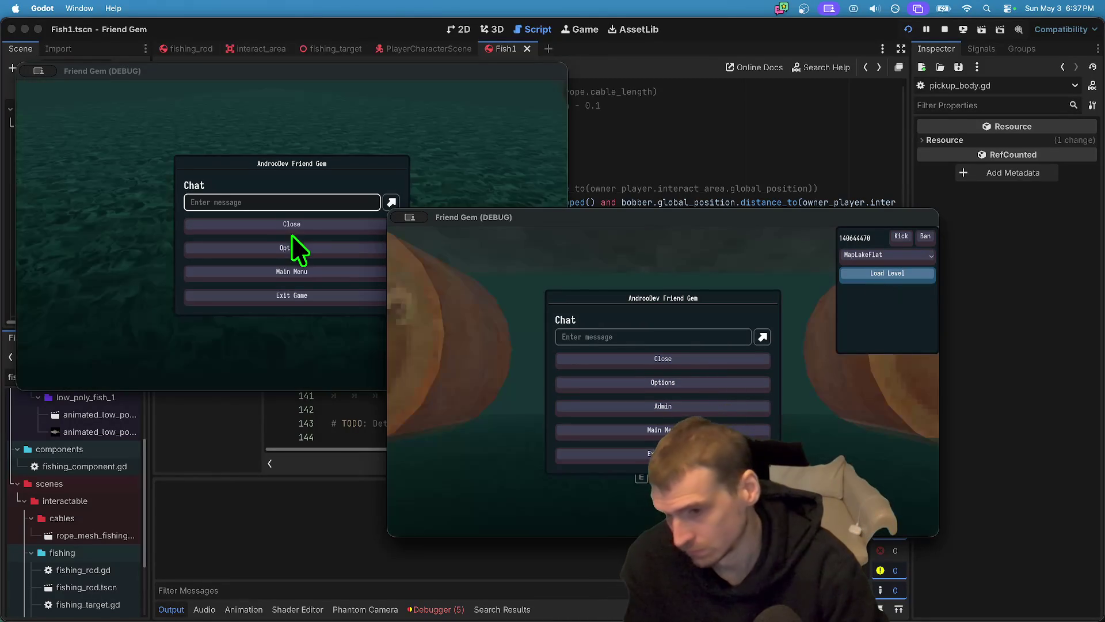
pyautogui.press('Escape')
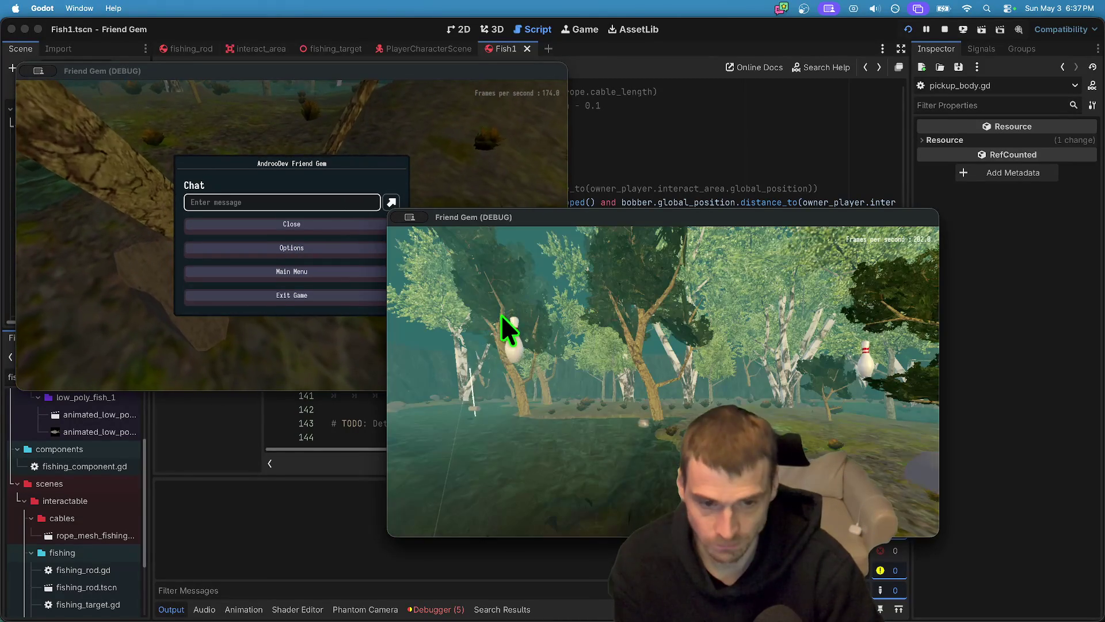
# Walk the blue character to the fishing rod, pick it up, and carry it to shore.
pyautogui.click(115, 230)
pyautogui.press('w')
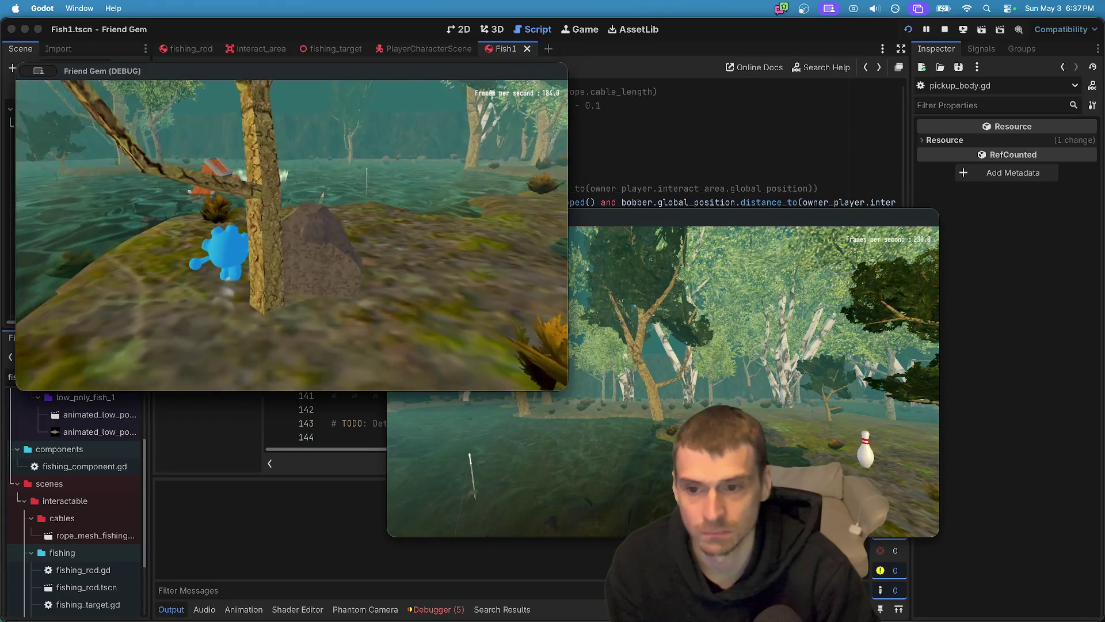
pyautogui.press('w')
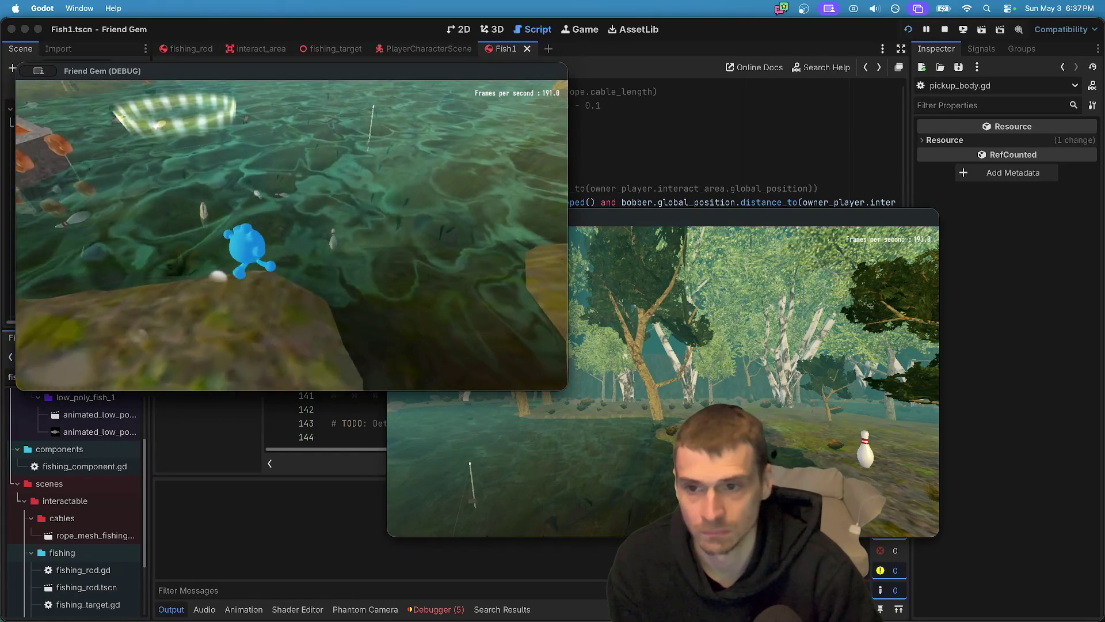
pyautogui.press('w')
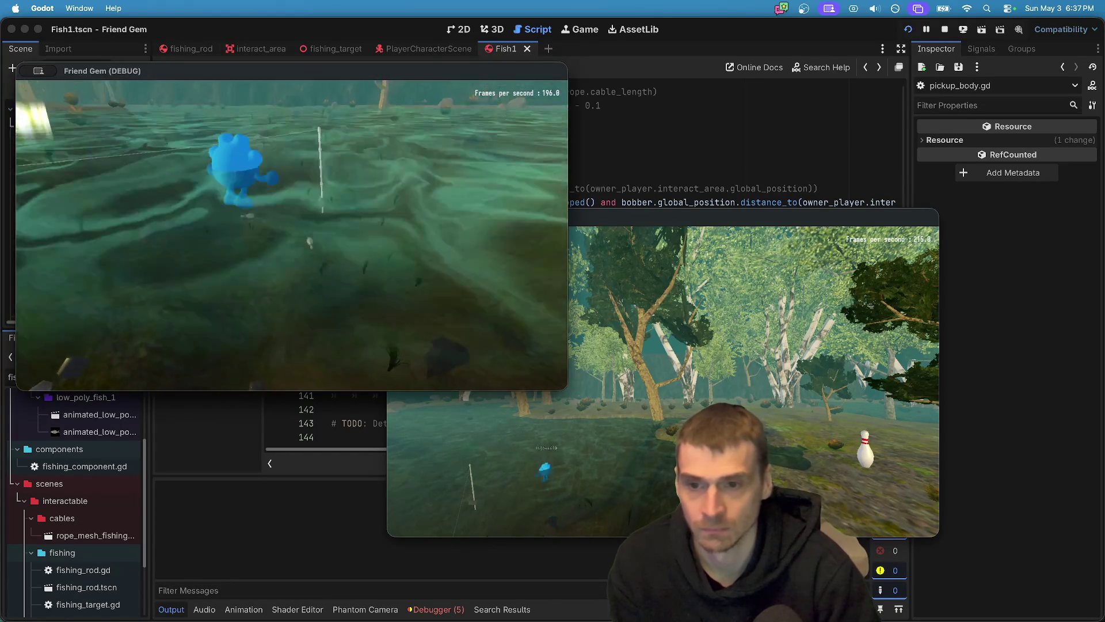
pyautogui.press('e')
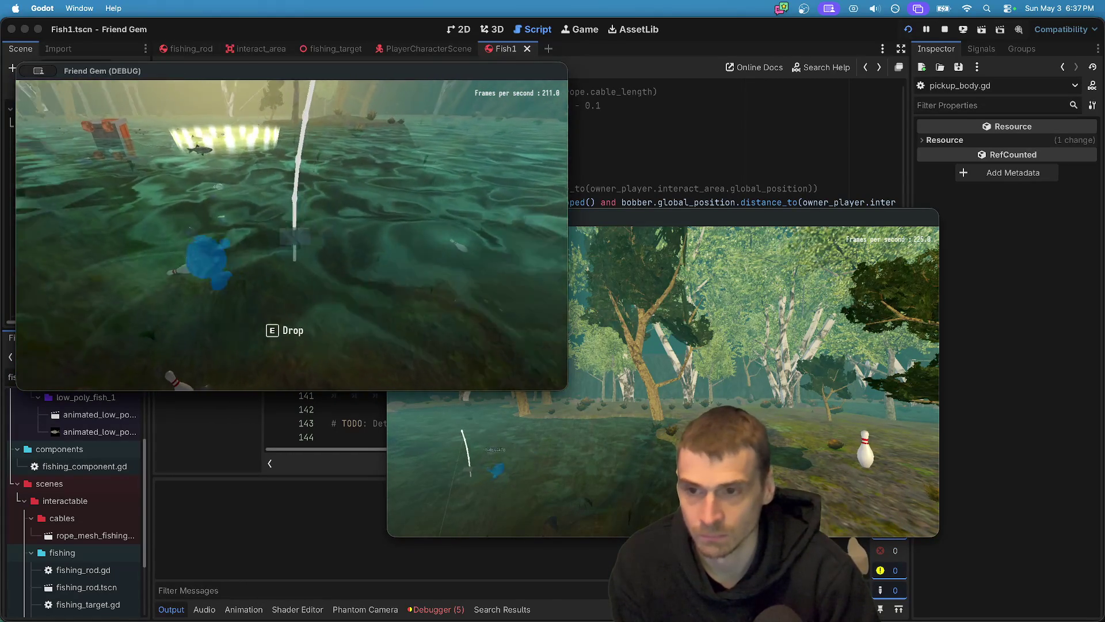
pyautogui.press('w')
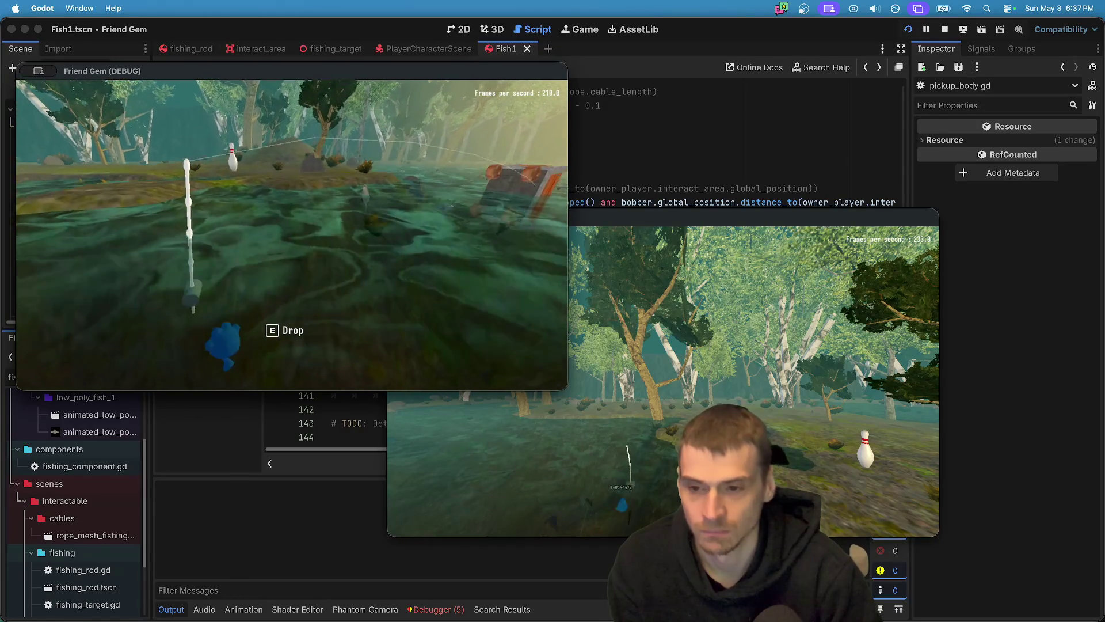
pyautogui.press('w')
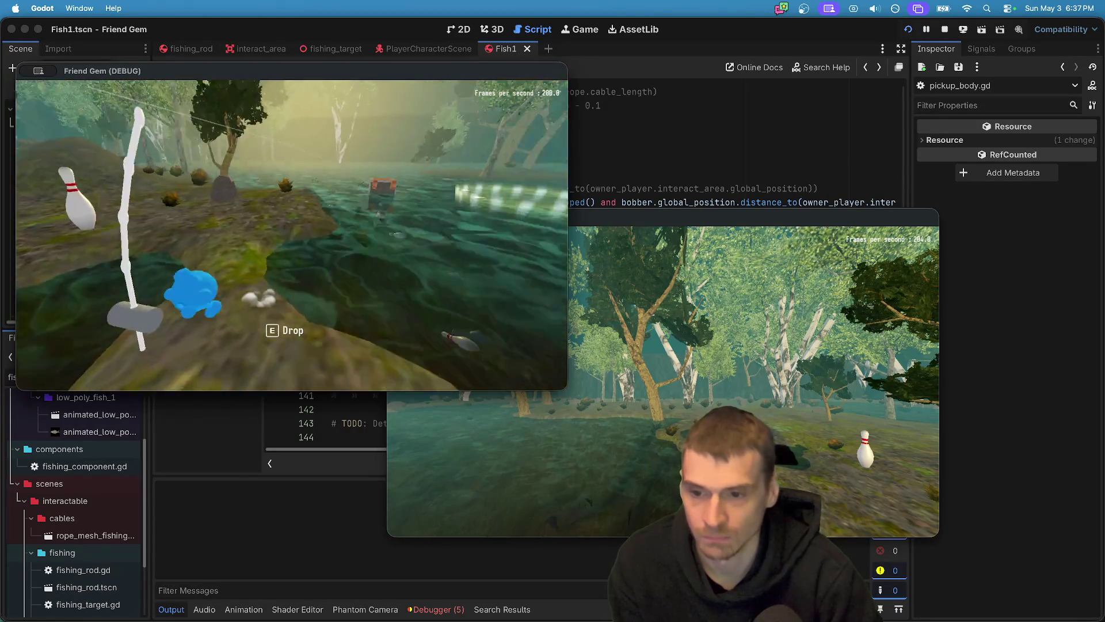